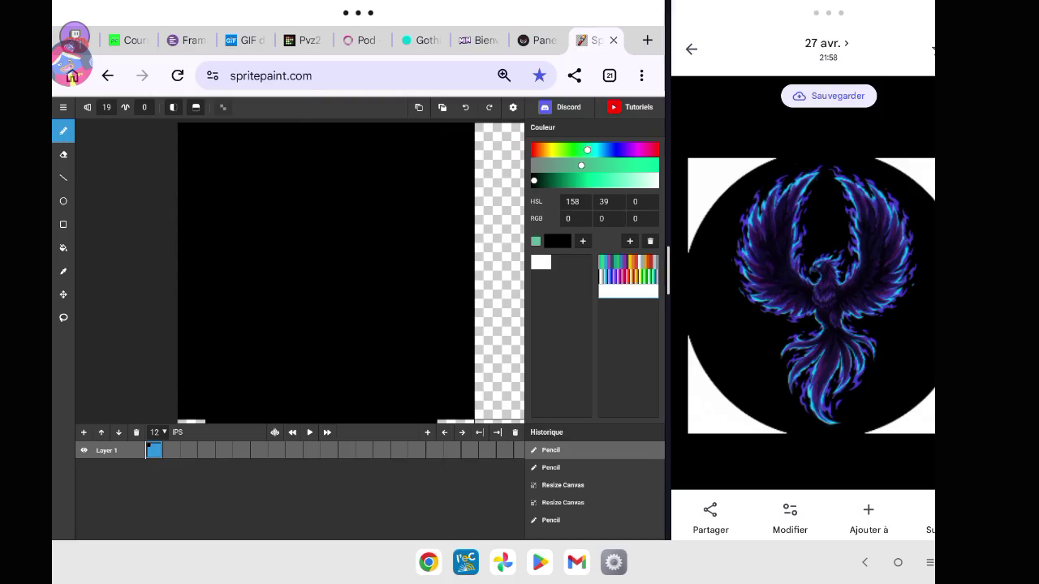
- Test the Eraser on the lower-right corner, then repaint that area and a bottom gap black
{"action": "left_click", "coordinate": [63, 154]}
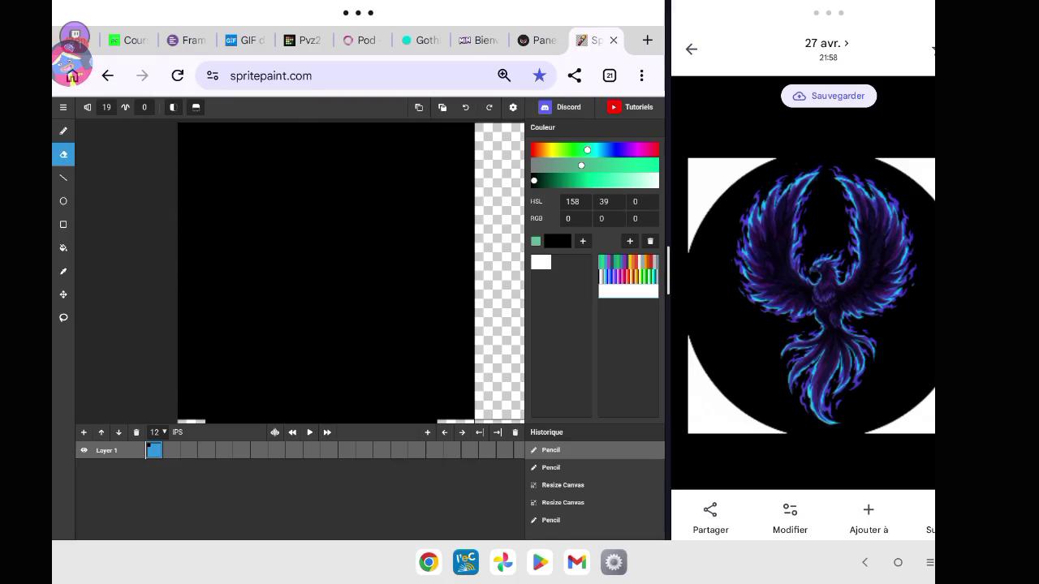
{"action": "left_click", "coordinate": [499, 400]}
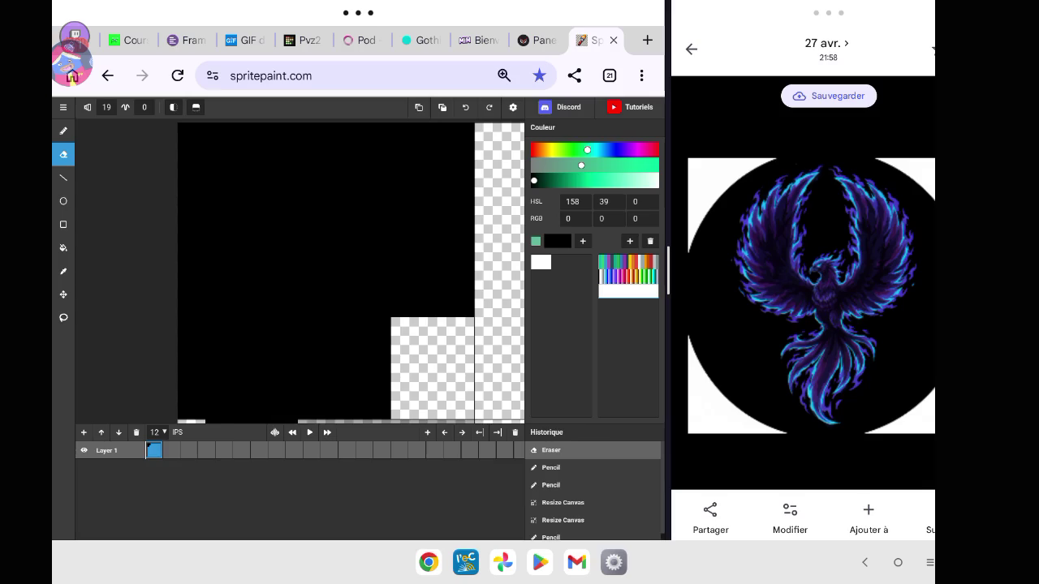
{"action": "left_click", "coordinate": [64, 131]}
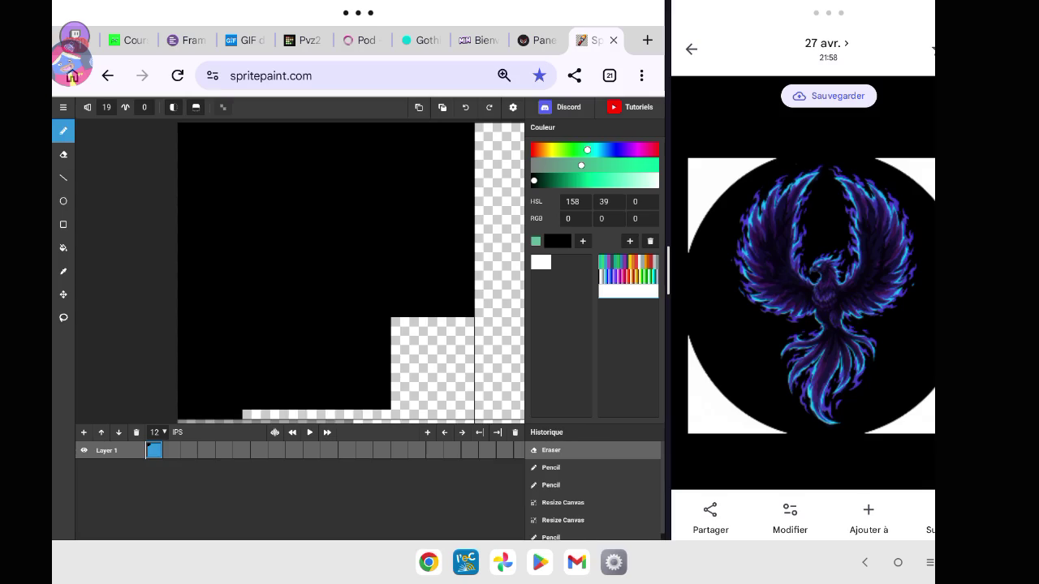
{"action": "mouse_move", "coordinate": [394, 324]}
{"action": "left_mouse_down"}
{"action": "mouse_move", "coordinate": [410, 398]}
{"action": "mouse_move", "coordinate": [439, 325]}
{"action": "mouse_move", "coordinate": [454, 418]}
{"action": "mouse_move", "coordinate": [471, 325]}
{"action": "left_mouse_up"}
{"action": "left_click", "coordinate": [252, 415]}
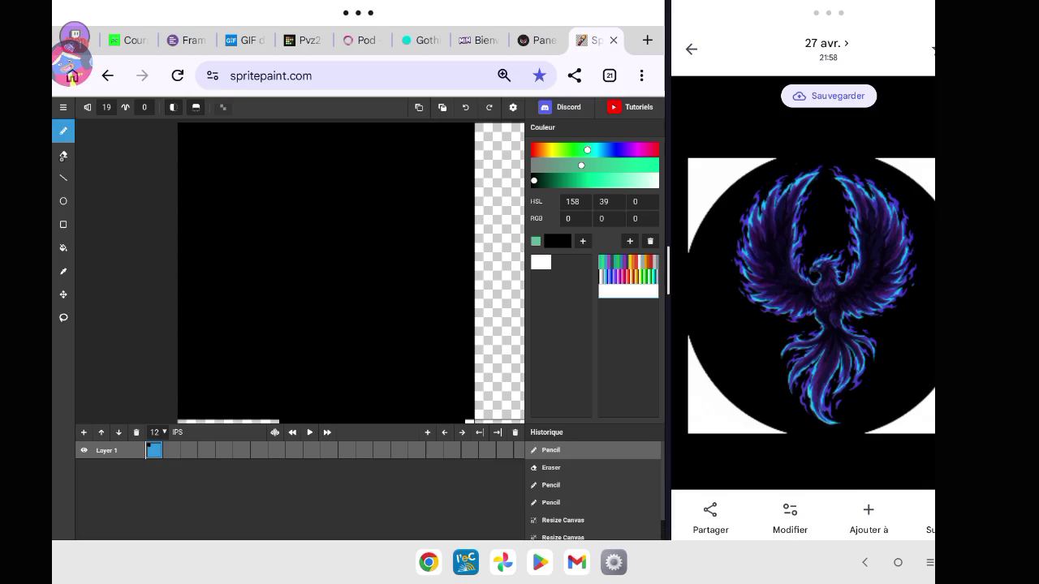
- Set the eraser brush size to 1 and erase a thin strip along the bottom edge
{"action": "left_click", "coordinate": [63, 154]}
{"action": "left_click", "coordinate": [106, 107]}
{"action": "key", "text": "BackSpace"}
{"action": "key", "text": "Return"}
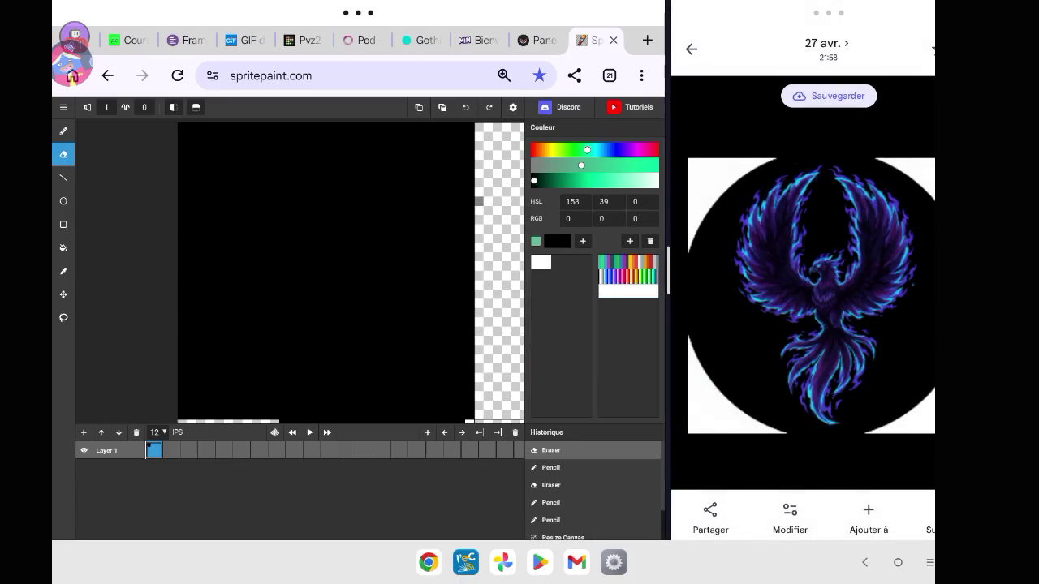
{"action": "left_click", "coordinate": [106, 108]}
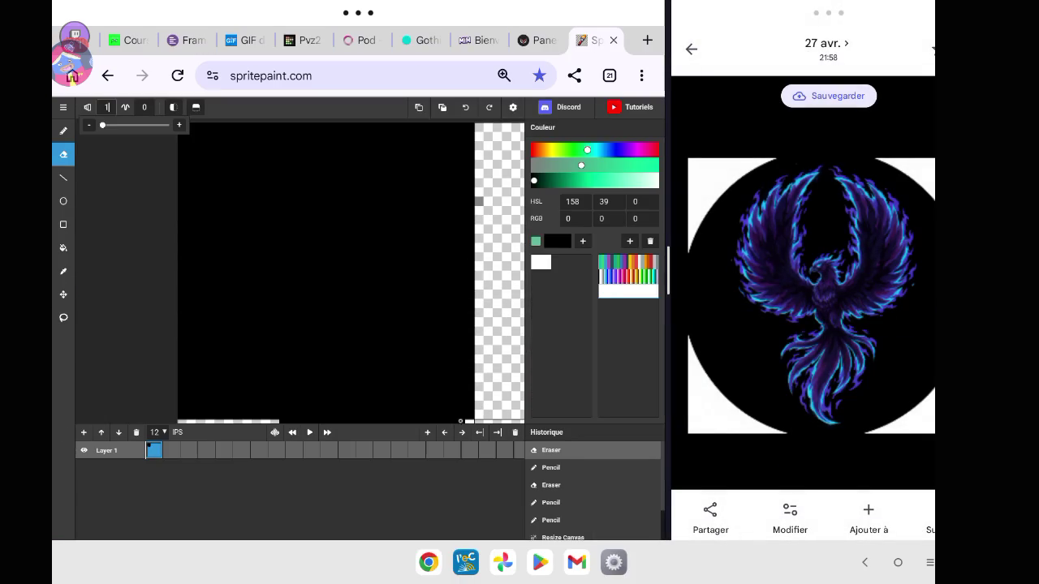
{"action": "left_click_drag", "start_coordinate": [469, 421], "coordinate": [282, 422]}
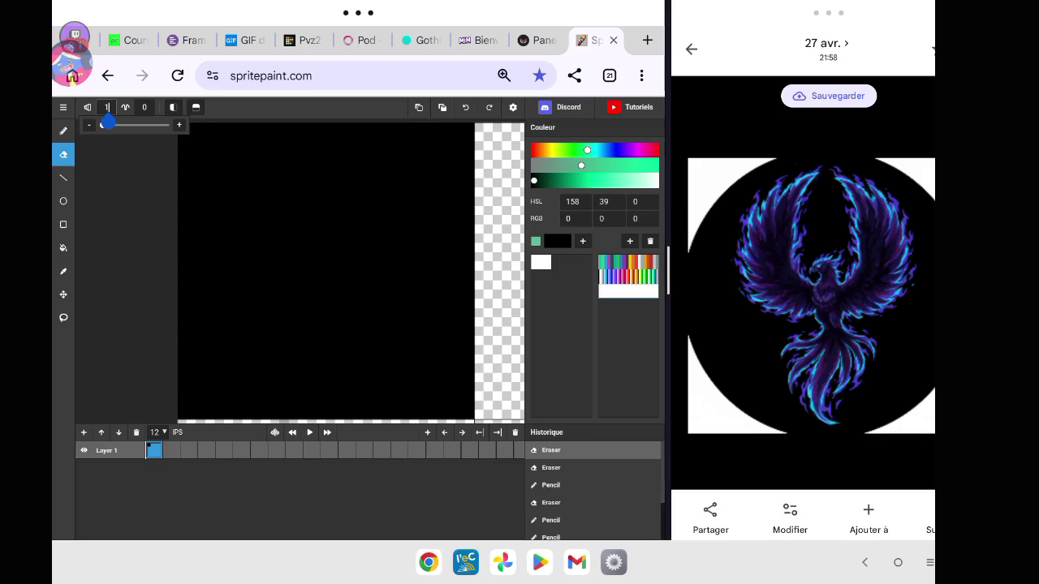
- Save black as a palette swatch and set the red value to 26
{"action": "left_click", "coordinate": [629, 241]}
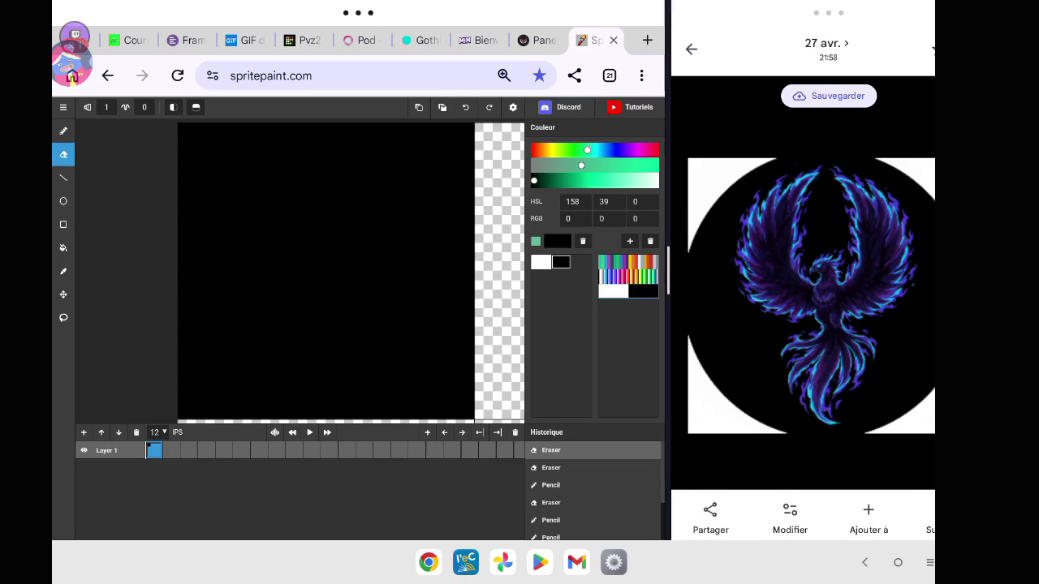
{"action": "left_click", "coordinate": [568, 218]}
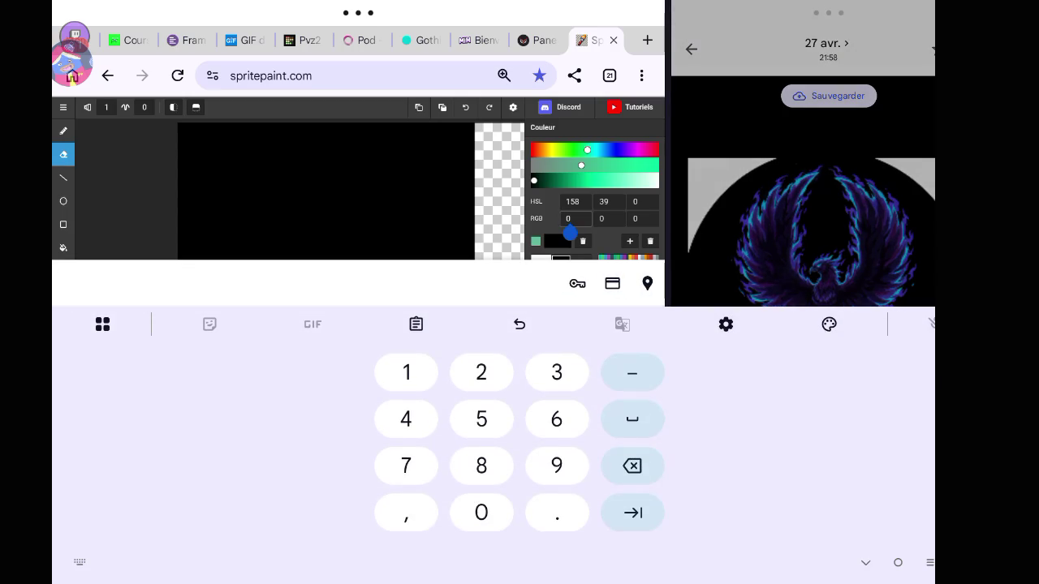
{"action": "key", "text": "BackSpace"}
{"action": "type", "text": "26"}
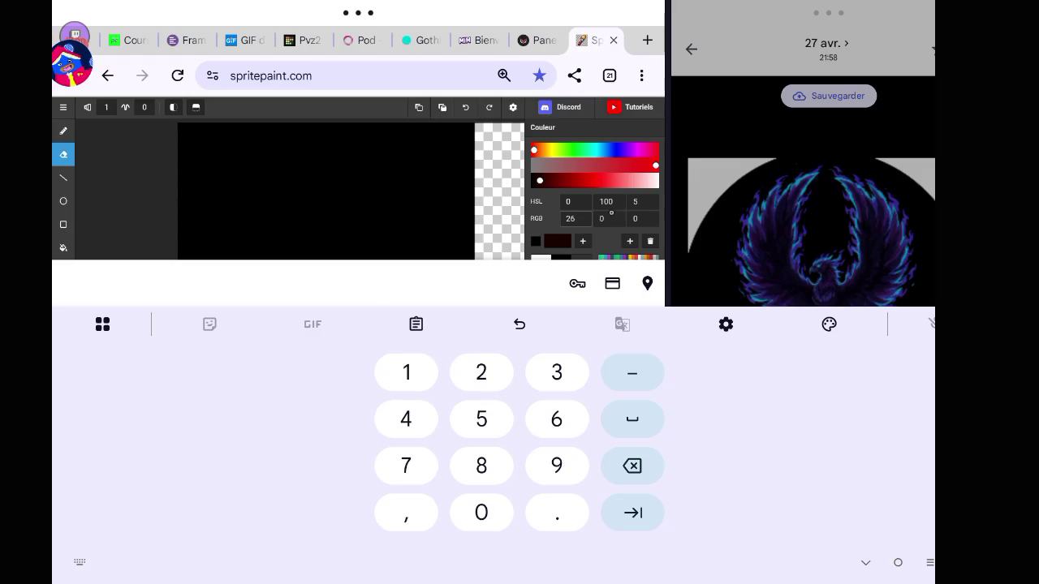
- Set green to 17 and blue to 51, then save the dark purple swatch
{"action": "left_click", "coordinate": [603, 232]}
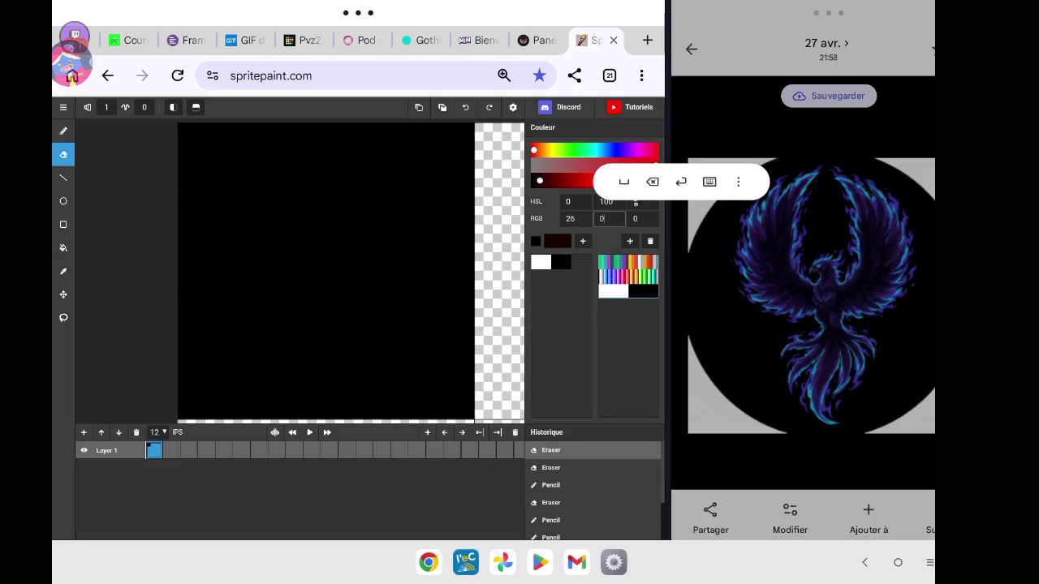
{"action": "left_click", "coordinate": [651, 181]}
{"action": "type", "text": "77"}
{"action": "type", "text": "6"}
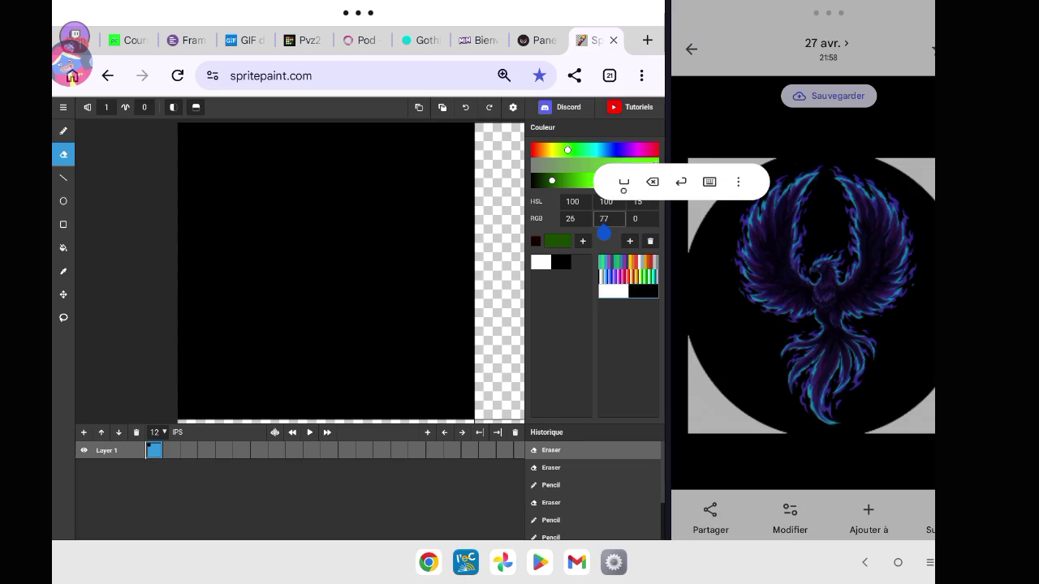
{"action": "left_click", "coordinate": [651, 181]}
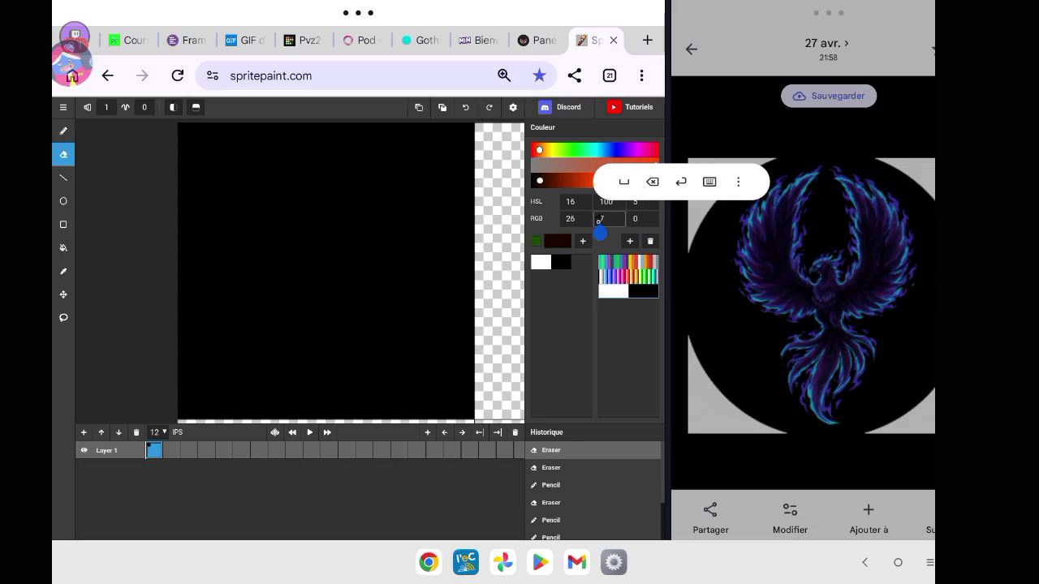
{"action": "type", "text": "1"}
{"action": "left_click", "coordinate": [635, 218]}
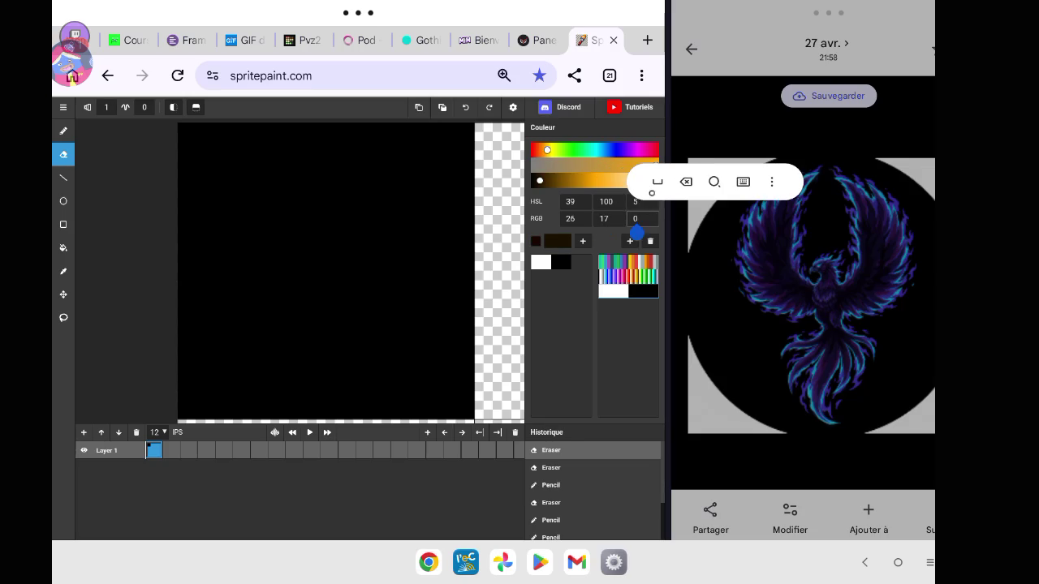
{"action": "key", "text": "BackSpace"}
{"action": "mouse_move", "coordinate": [640, 213]}
{"action": "left_mouse_down"}
{"action": "mouse_move", "coordinate": [633, 230]}
{"action": "mouse_move", "coordinate": [654, 212]}
{"action": "left_mouse_up"}
{"action": "type", "text": "51"}
{"action": "left_click", "coordinate": [583, 241]}
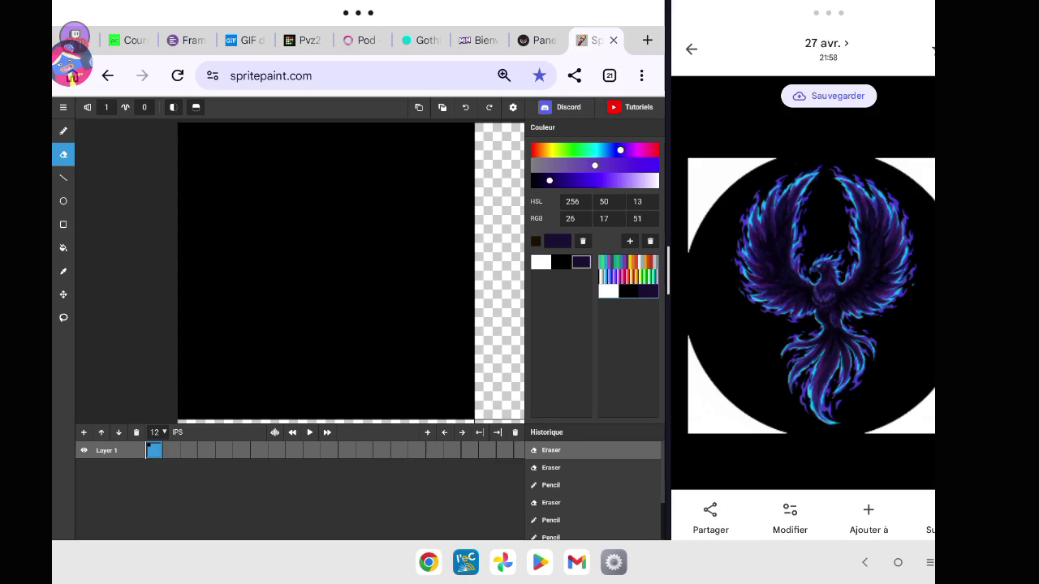
- Enter RGB 53, 54, 147 and save the indigo blue as a new palette swatch
{"action": "left_click", "coordinate": [572, 219]}
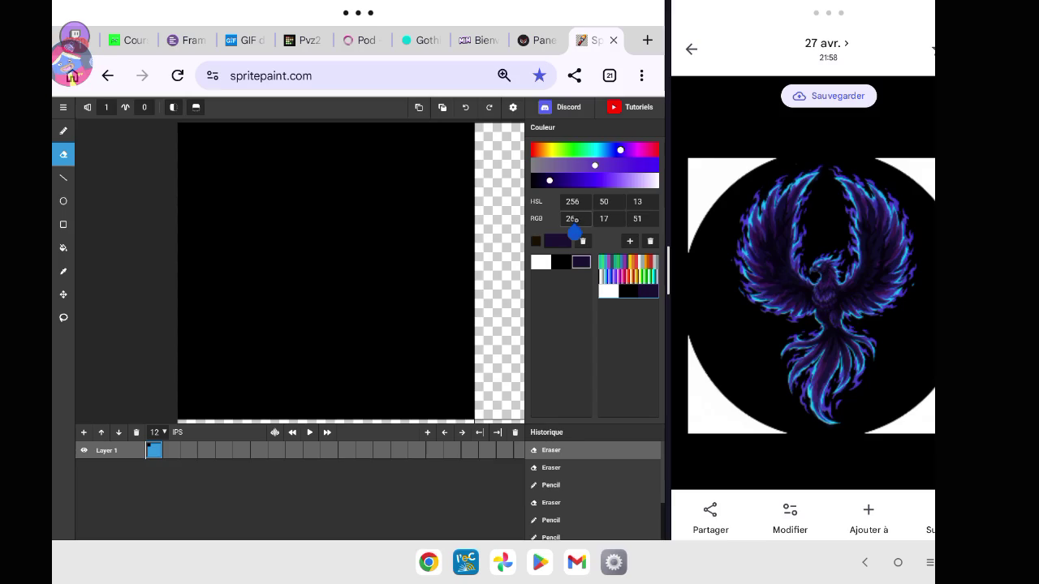
{"action": "left_click", "coordinate": [574, 233]}
{"action": "key", "text": "BackSpace"}
{"action": "key", "text": "BackSpace"}
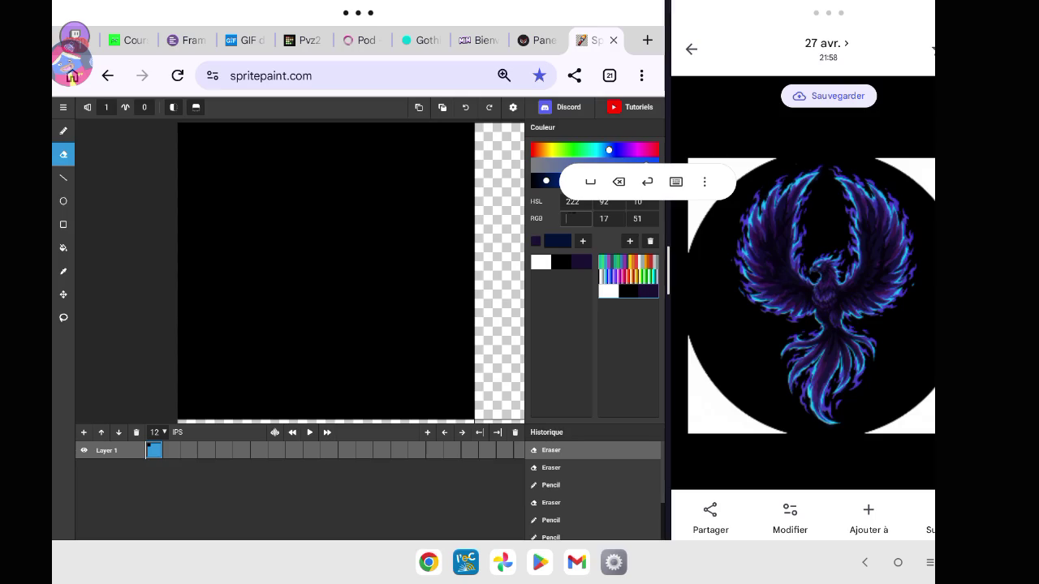
{"action": "type", "text": "53"}
{"action": "left_click", "coordinate": [608, 219]}
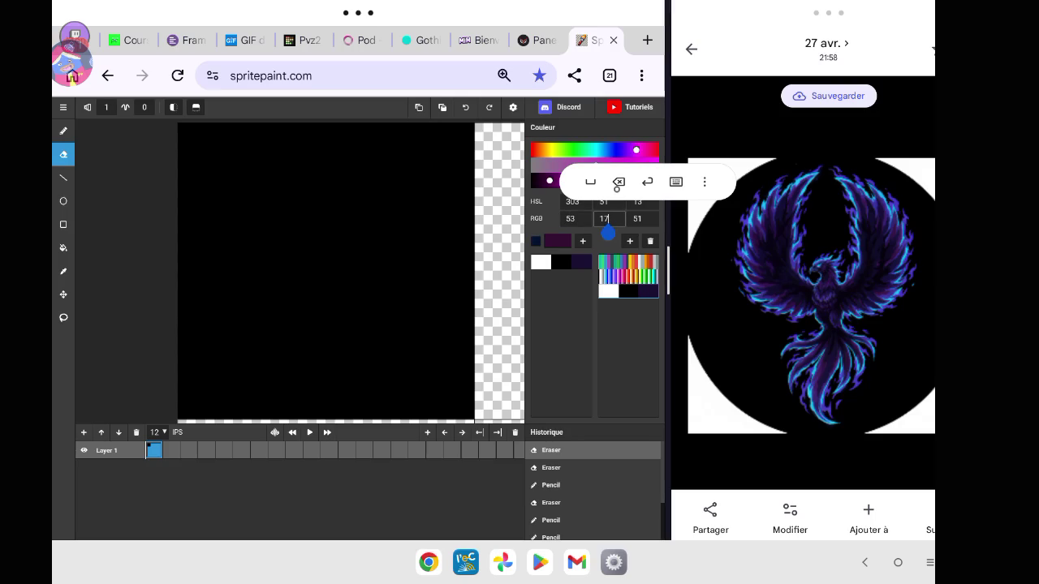
{"action": "key", "text": "BackSpace"}
{"action": "key", "text": "BackSpace"}
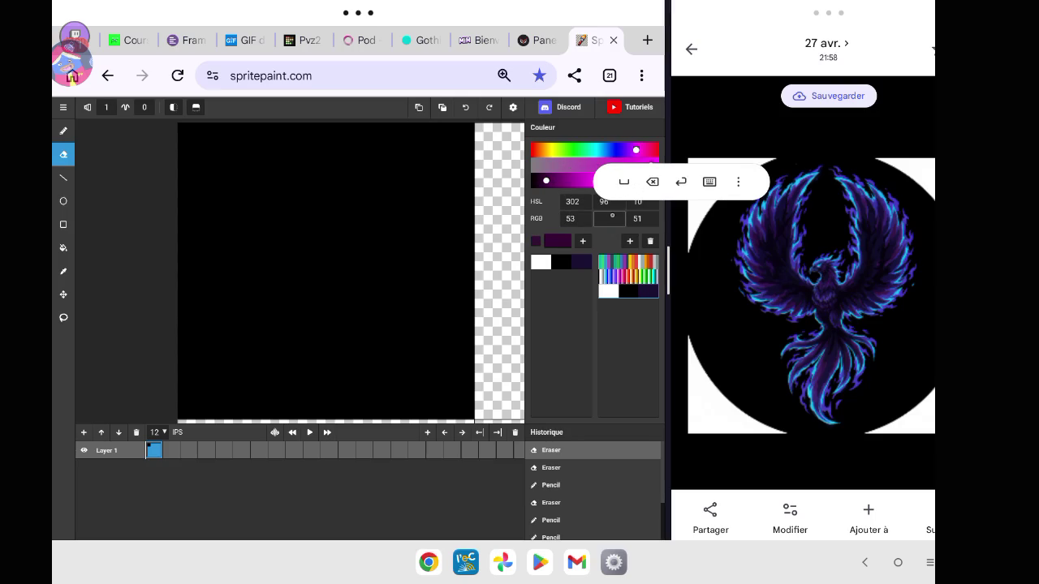
{"action": "type", "text": "54"}
{"action": "left_click", "coordinate": [638, 220]}
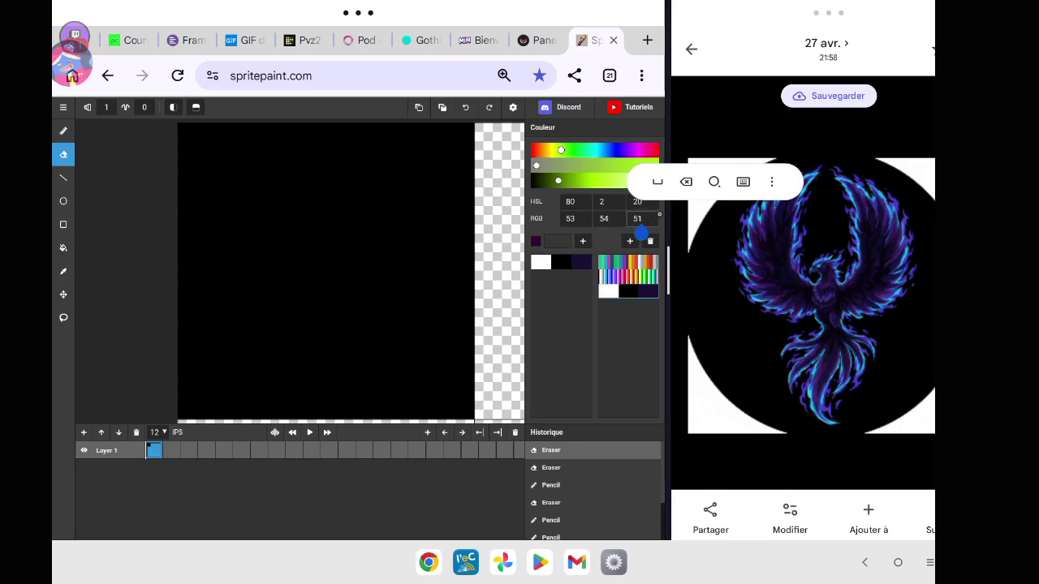
{"action": "key", "text": "BackSpace"}
{"action": "key", "text": "BackSpace"}
{"action": "left_click_drag", "start_coordinate": [629, 222], "coordinate": [645, 212]}
{"action": "type", "text": "147"}
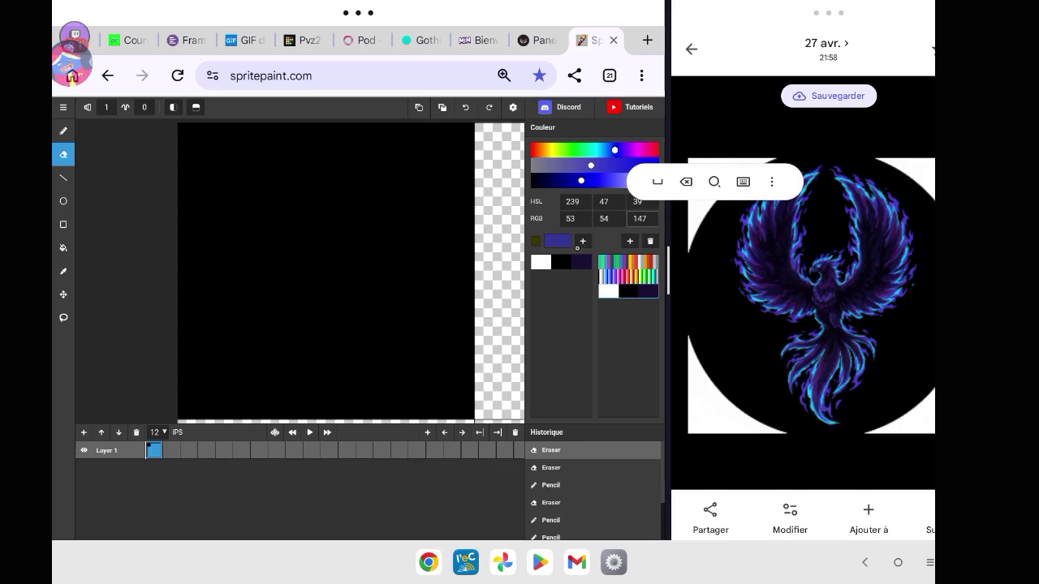
{"action": "left_click", "coordinate": [582, 241]}
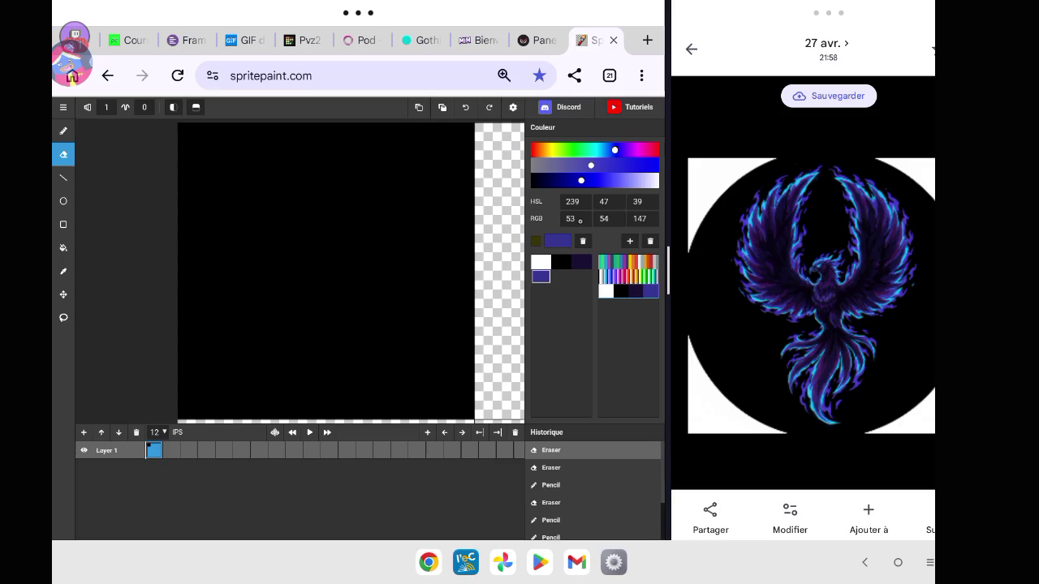
- Re-enter the red value as 18 and adjust the green value for a dark blue
{"action": "left_click", "coordinate": [572, 219]}
{"action": "key", "text": "BackSpace"}
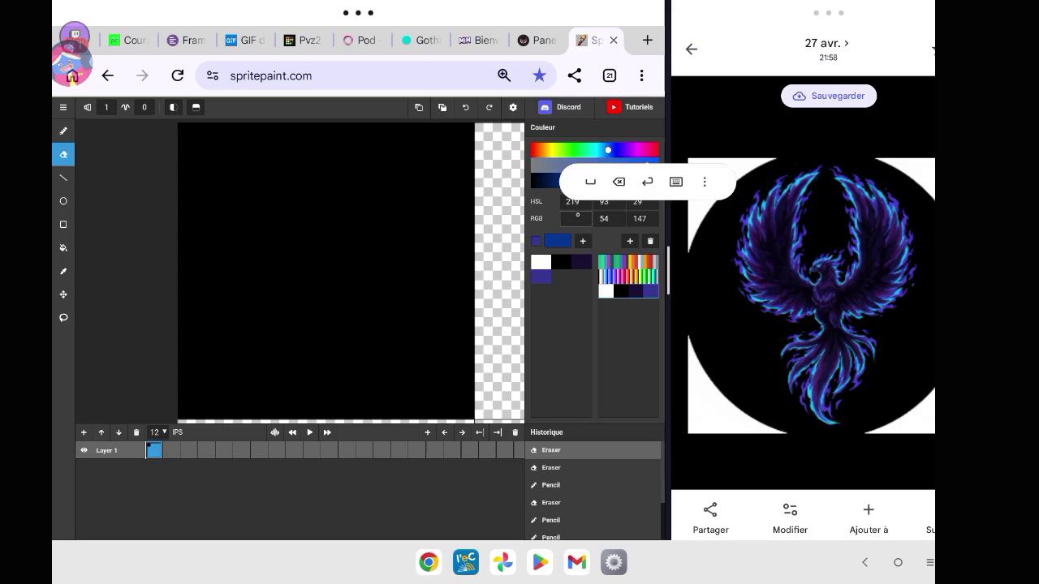
{"action": "left_click_drag", "start_coordinate": [568, 216], "coordinate": [578, 232]}
{"action": "type", "text": "18"}
{"action": "left_click", "coordinate": [606, 219]}
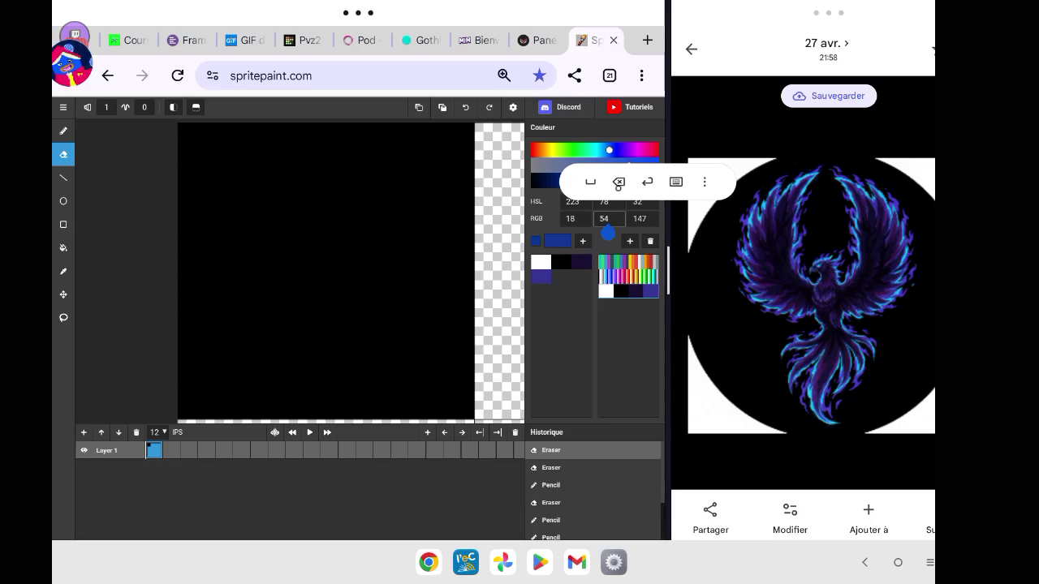
{"action": "left_click", "coordinate": [652, 181]}
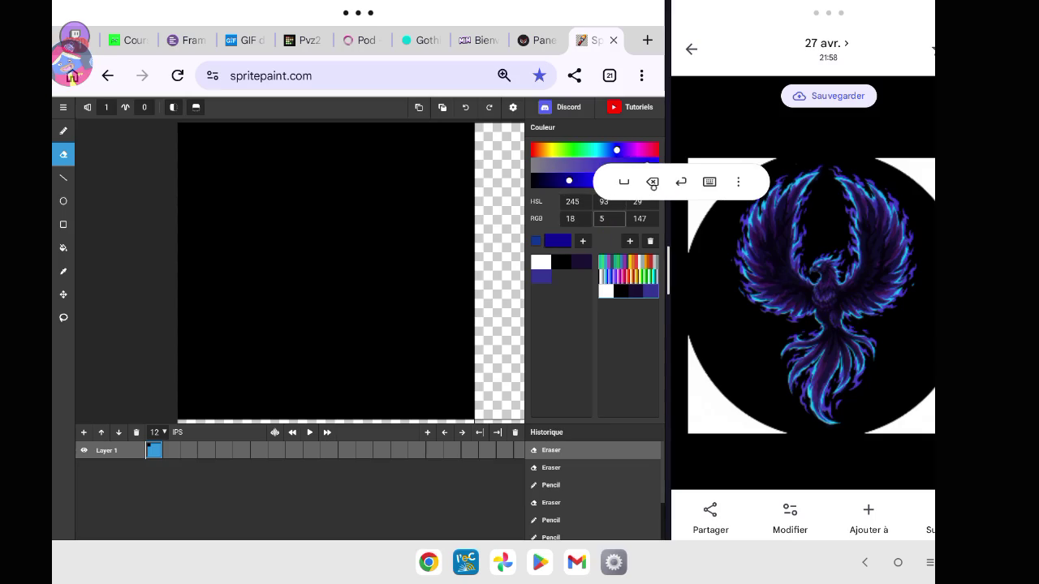
{"action": "left_click_drag", "start_coordinate": [598, 215], "coordinate": [612, 228]}
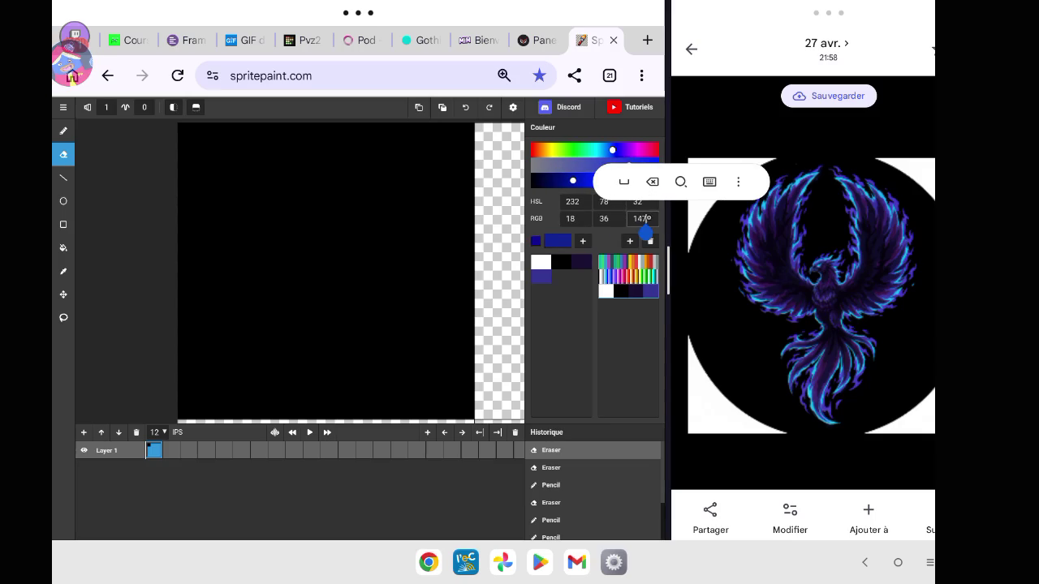
- Correct the dark blue's blue value, discarding a stray 7
{"action": "left_click", "coordinate": [686, 182]}
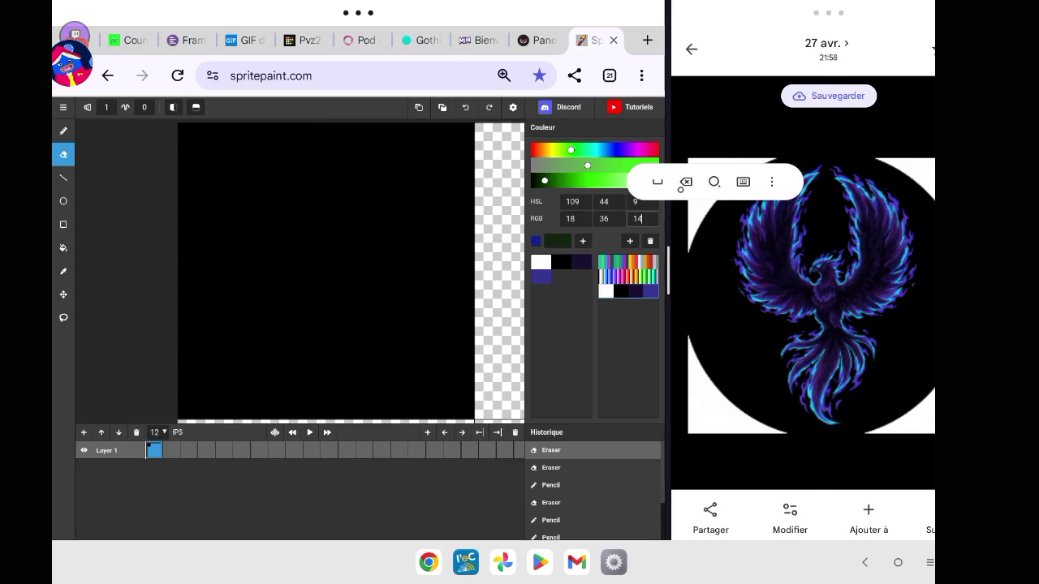
{"action": "left_click", "coordinate": [686, 182]}
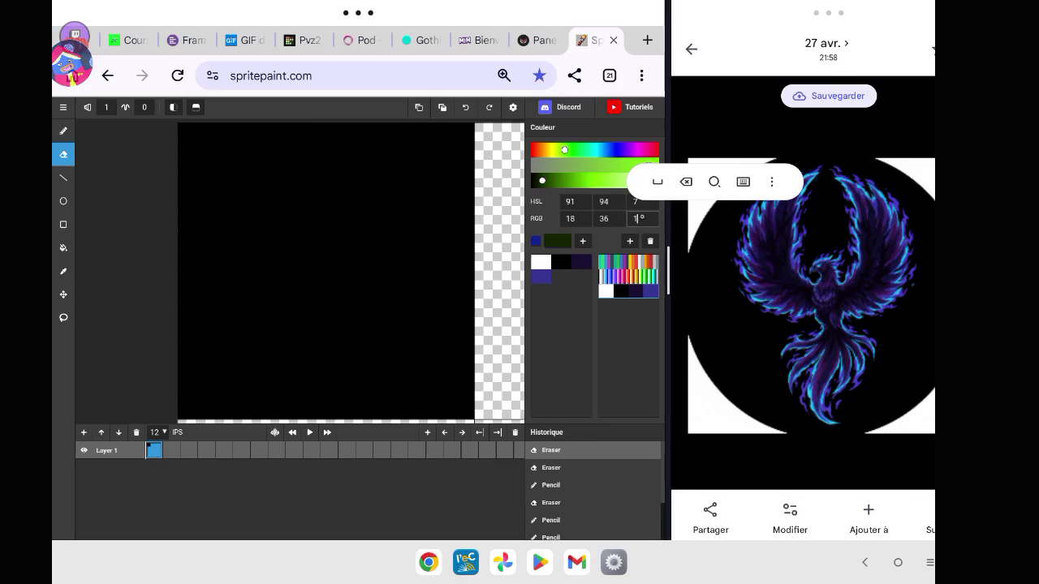
{"action": "left_click_drag", "start_coordinate": [652, 218], "coordinate": [653, 231]}
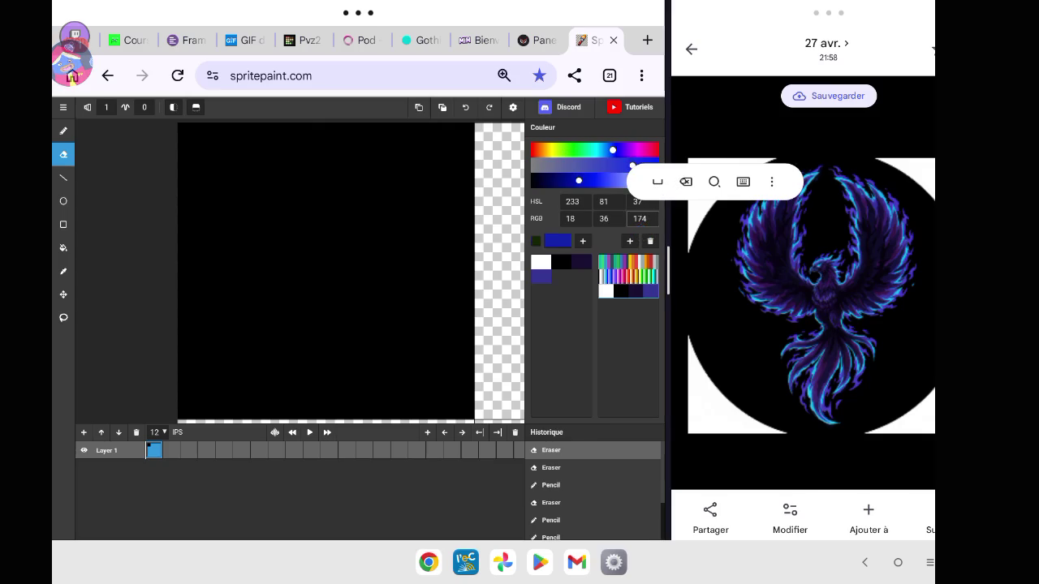
{"action": "left_click", "coordinate": [686, 182]}
{"action": "left_click_drag", "start_coordinate": [634, 215], "coordinate": [636, 222]}
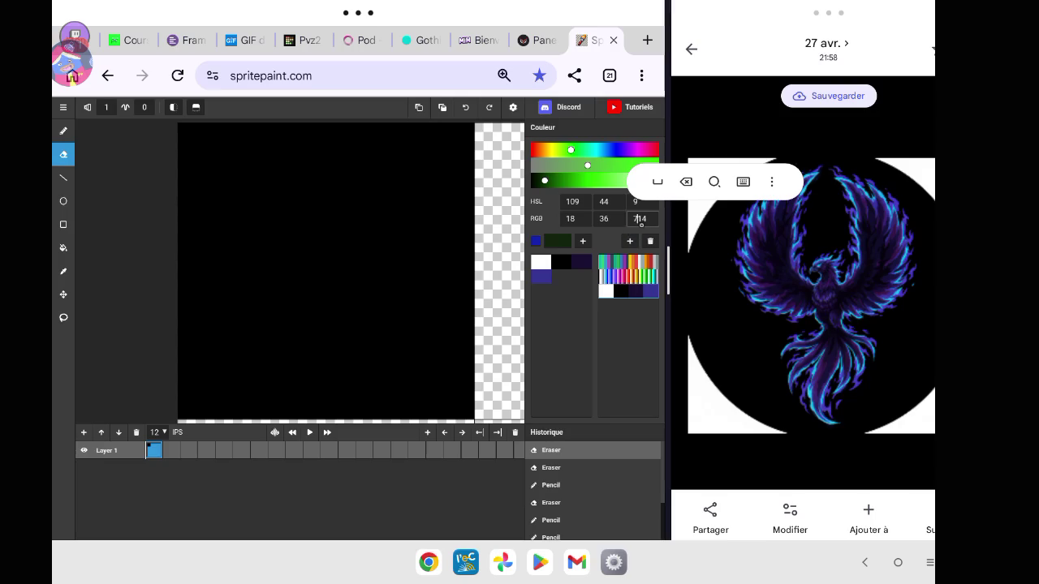
{"action": "left_click", "coordinate": [604, 220]}
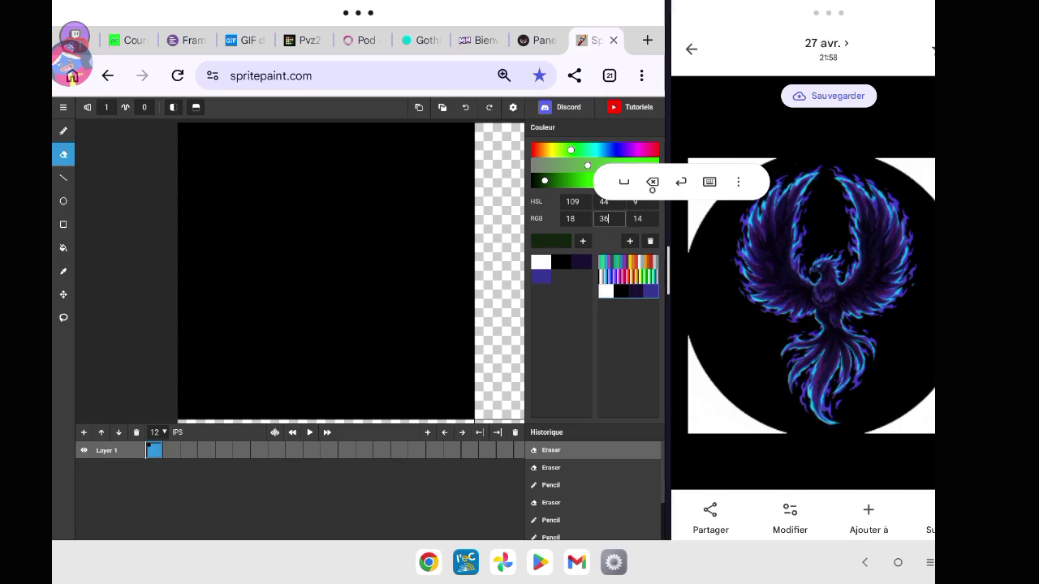
{"action": "left_click", "coordinate": [636, 219]}
{"action": "left_click_drag", "start_coordinate": [631, 216], "coordinate": [632, 222]}
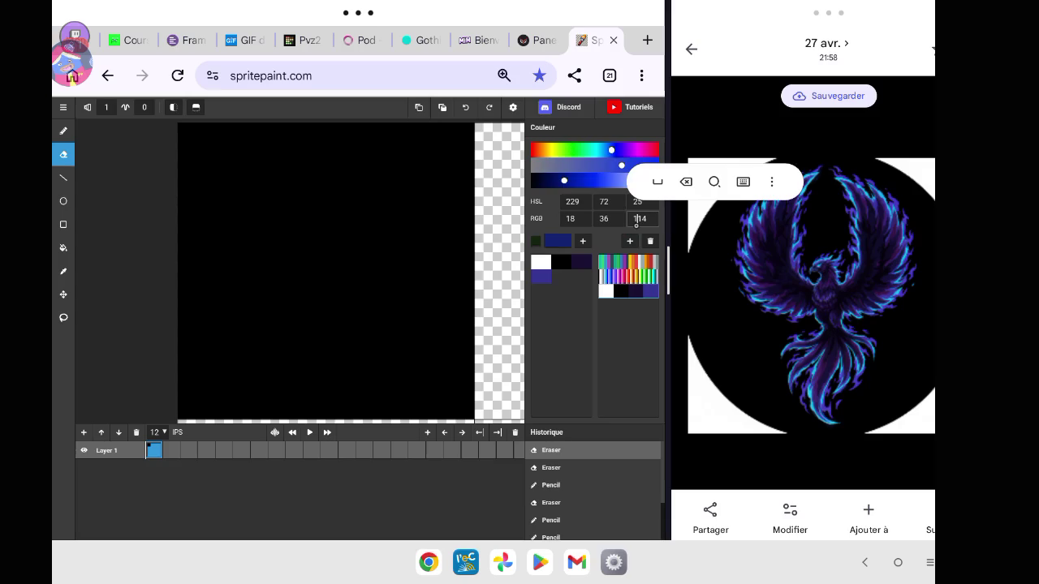
- Save the dark blue swatch and swap its order with the purple swatch
{"action": "left_click", "coordinate": [583, 241]}
{"action": "left_click", "coordinate": [540, 277]}
{"action": "left_click_drag", "start_coordinate": [540, 277], "coordinate": [560, 277]}
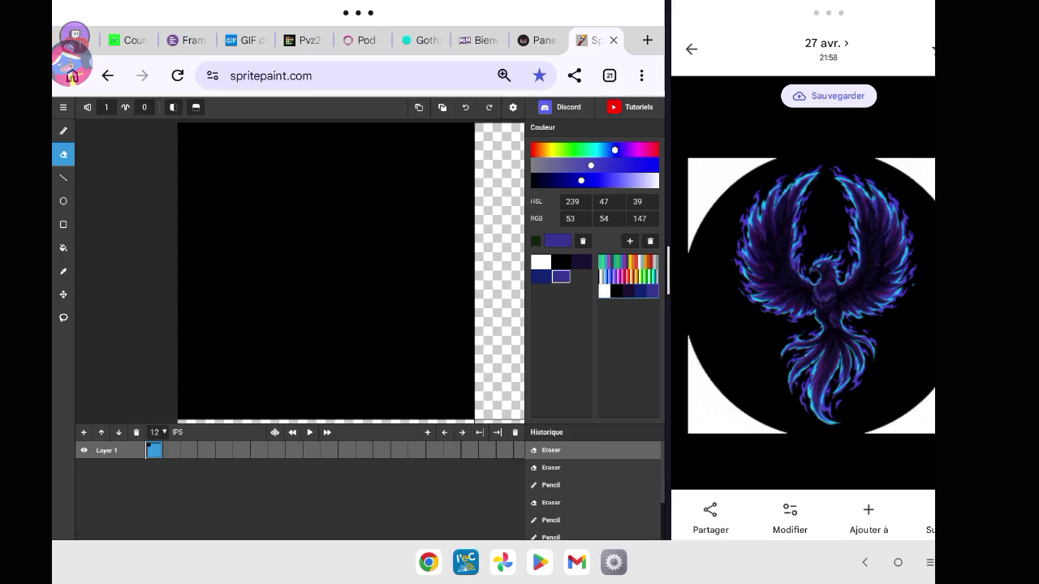
{"action": "left_click", "coordinate": [574, 218]}
- Enter RGB 76, 130, 201 and save the medium blue as a palette swatch
{"action": "key", "text": "BackSpace"}
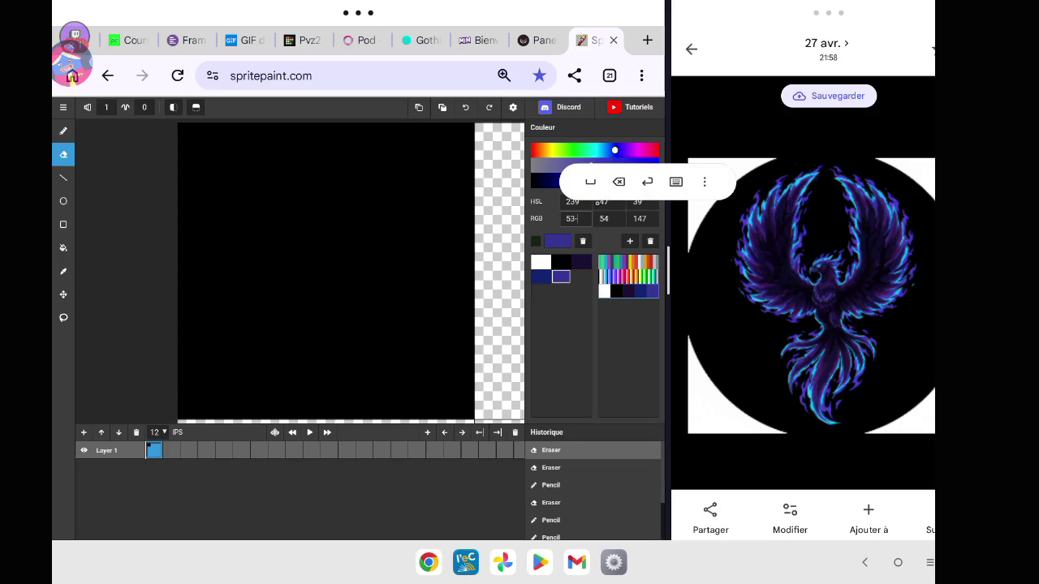
{"action": "key", "text": "BackSpace"}
{"action": "left_click_drag", "start_coordinate": [563, 215], "coordinate": [578, 224]}
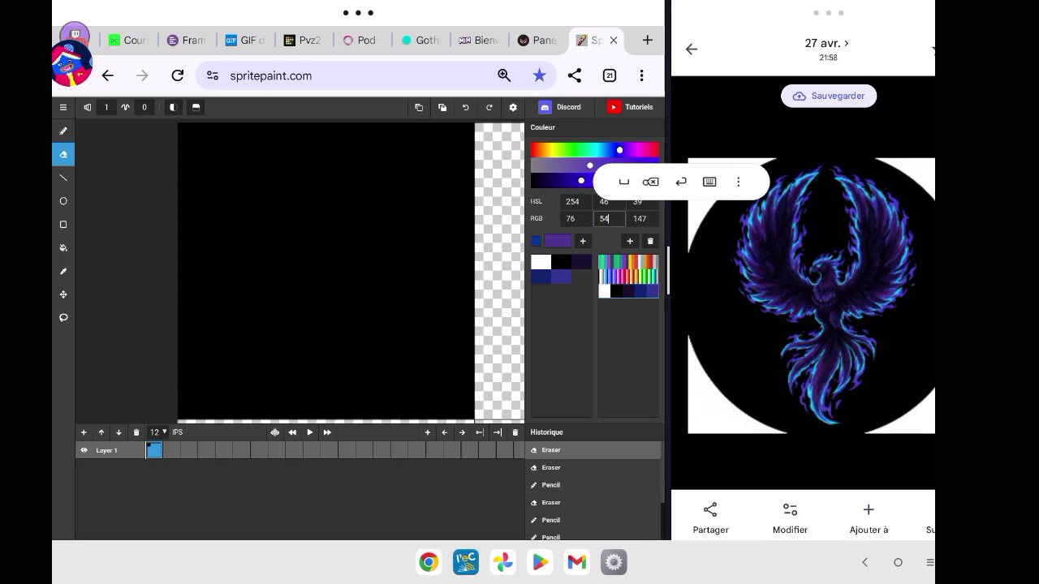
{"action": "key", "text": "BackSpace"}
{"action": "key", "text": "BackSpace"}
{"action": "mouse_move", "coordinate": [601, 215]}
{"action": "left_mouse_down"}
{"action": "mouse_move", "coordinate": [615, 229]}
{"action": "mouse_move", "coordinate": [620, 222]}
{"action": "left_mouse_up"}
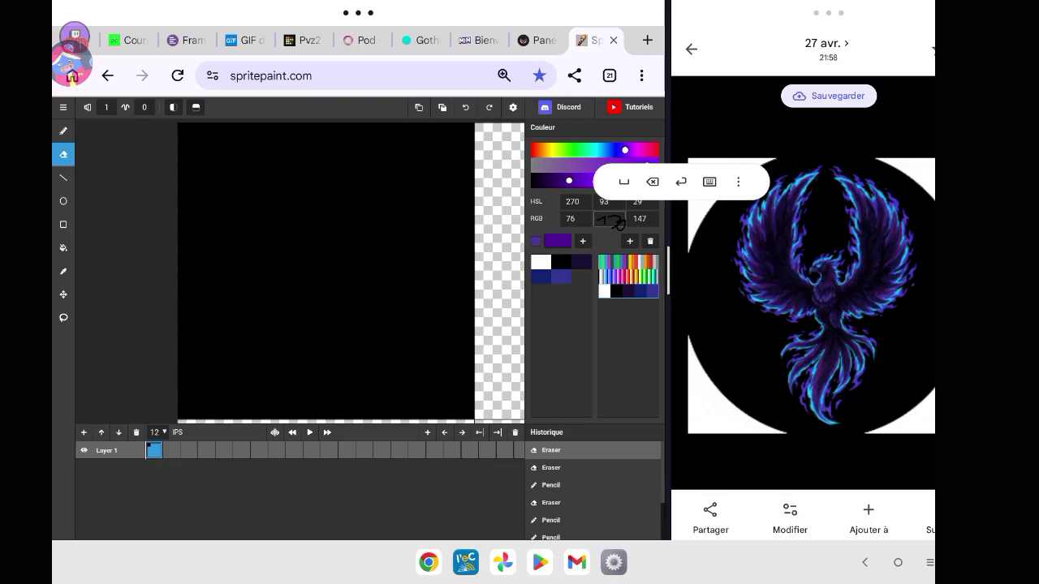
{"action": "left_click", "coordinate": [640, 219]}
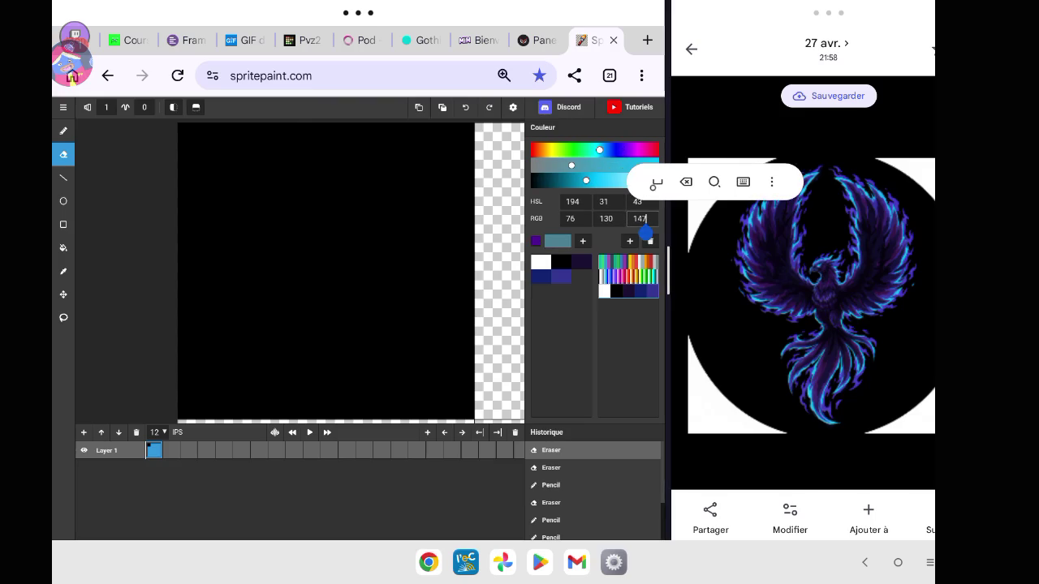
{"action": "left_click_drag", "start_coordinate": [630, 219], "coordinate": [659, 226]}
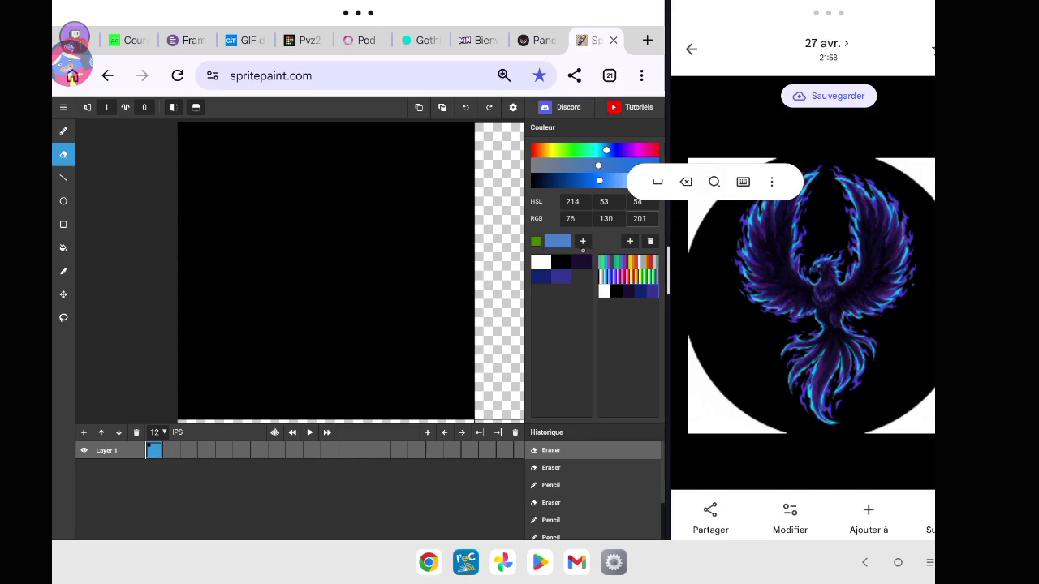
{"action": "left_click", "coordinate": [582, 241]}
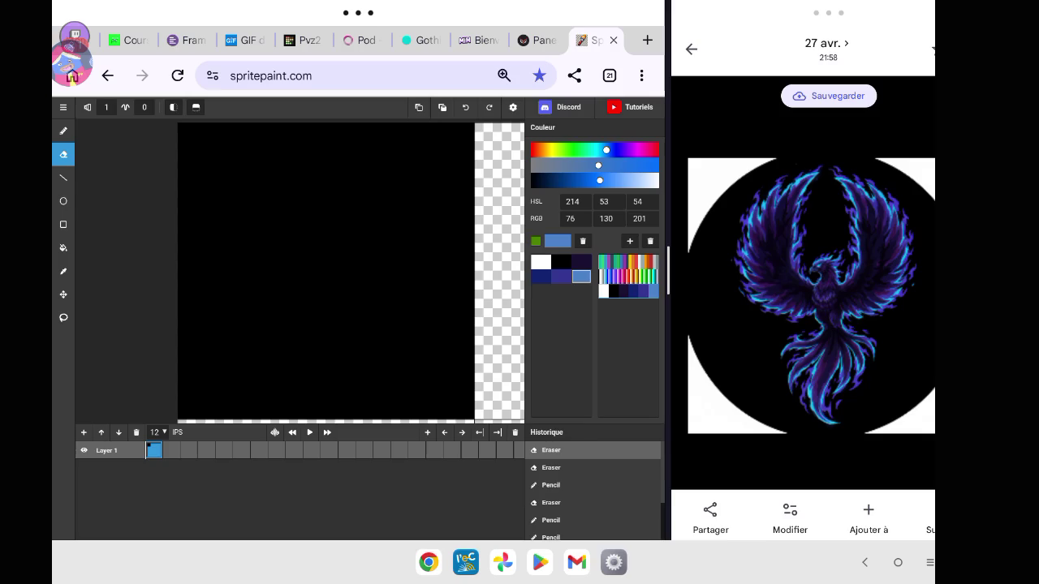
{"action": "left_click", "coordinate": [578, 219]}
- Set red to 49 and green to 181 for a sky blue
{"action": "left_click", "coordinate": [618, 182]}
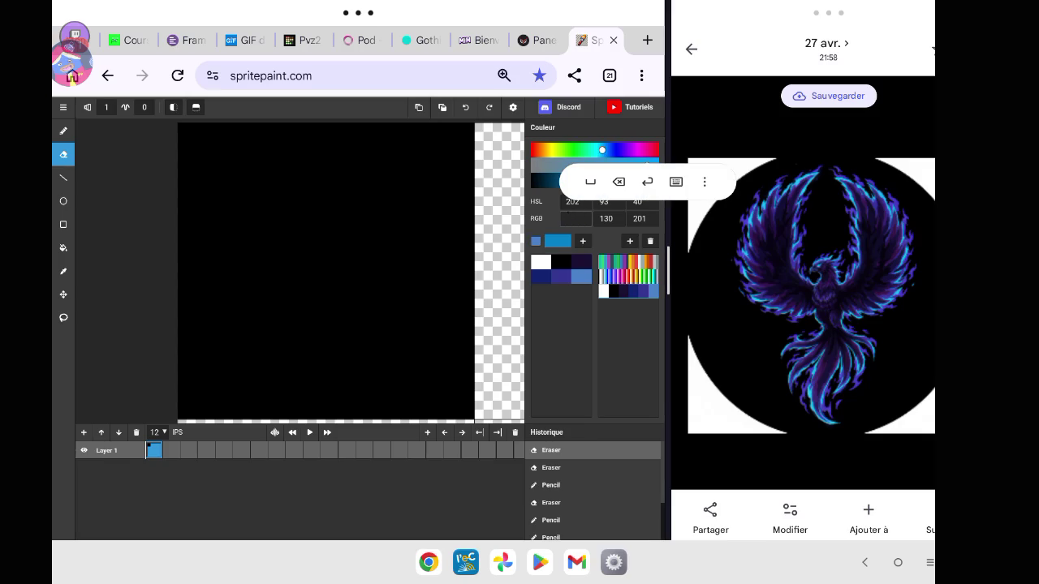
{"action": "key", "text": "BackSpace"}
{"action": "type", "text": "49"}
{"action": "left_click", "coordinate": [606, 219]}
{"action": "key", "text": "BackSpace"}
{"action": "key", "text": "BackSpace"}
{"action": "key", "text": "BackSpace"}
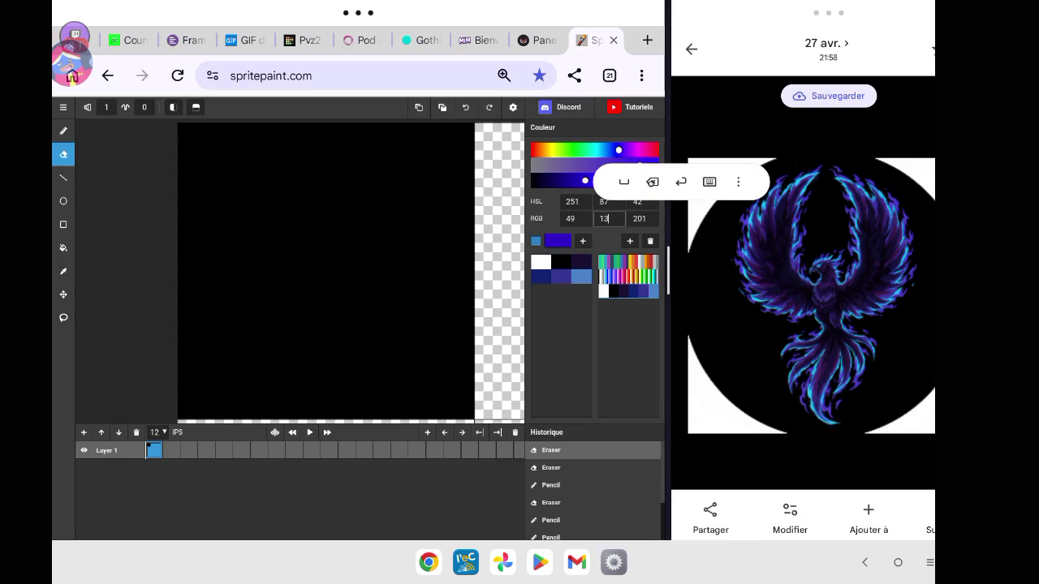
{"action": "mouse_move", "coordinate": [601, 215]}
{"action": "left_mouse_down"}
{"action": "mouse_move", "coordinate": [608, 231]}
{"action": "mouse_move", "coordinate": [623, 230]}
{"action": "left_mouse_up"}
{"action": "left_click", "coordinate": [651, 180]}
{"action": "type", "text": "18"}
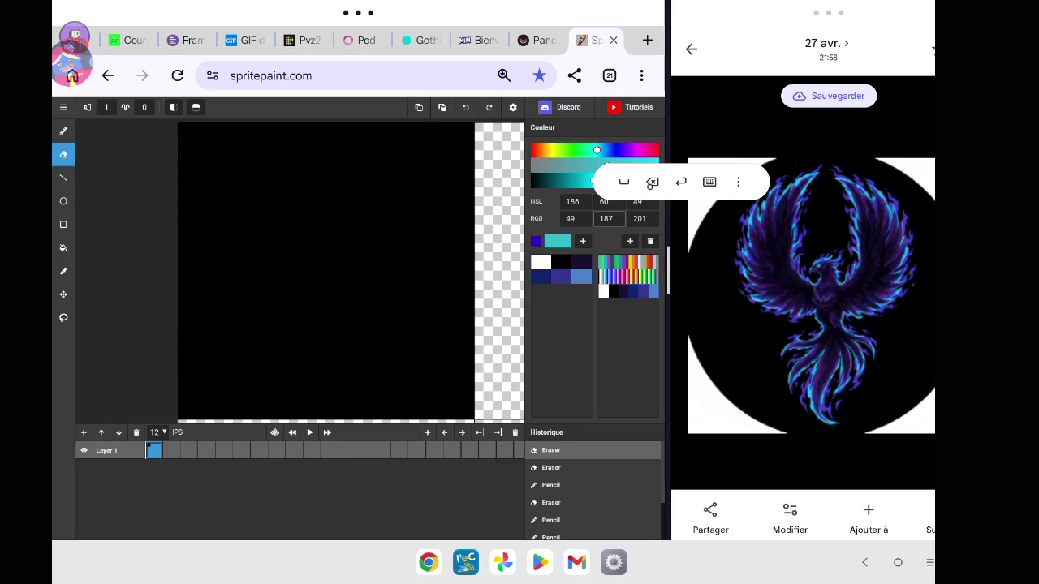
{"action": "type", "text": "1"}
- Set blue to 236, save the sky-blue swatch, and bring up the Twitch stream dashboard
{"action": "left_click", "coordinate": [641, 219]}
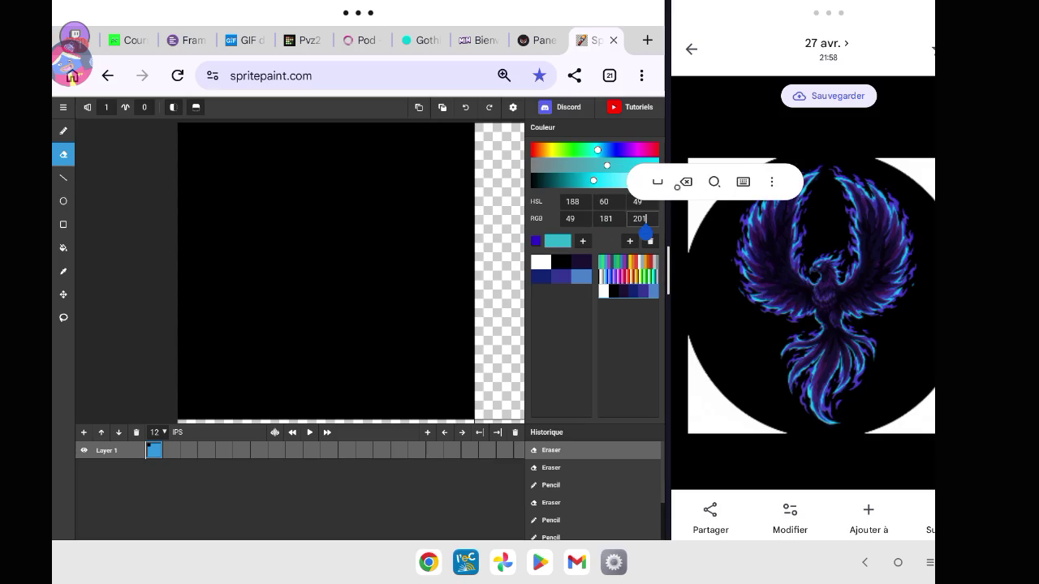
{"action": "key", "text": "BackSpace"}
{"action": "key", "text": "BackSpace"}
{"action": "key", "text": "BackSpace"}
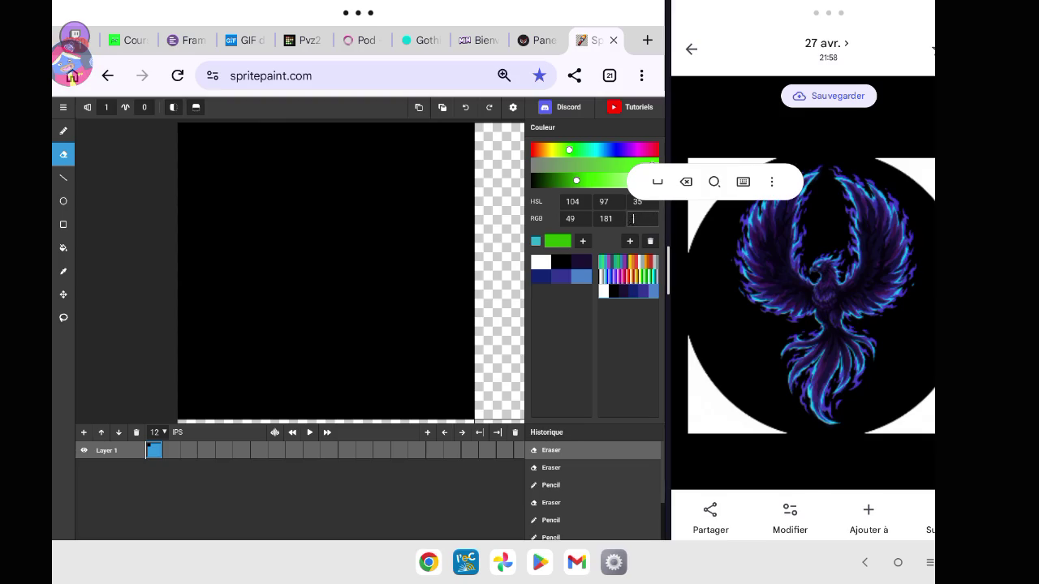
{"action": "type", "text": "23"}
{"action": "type", "text": "6"}
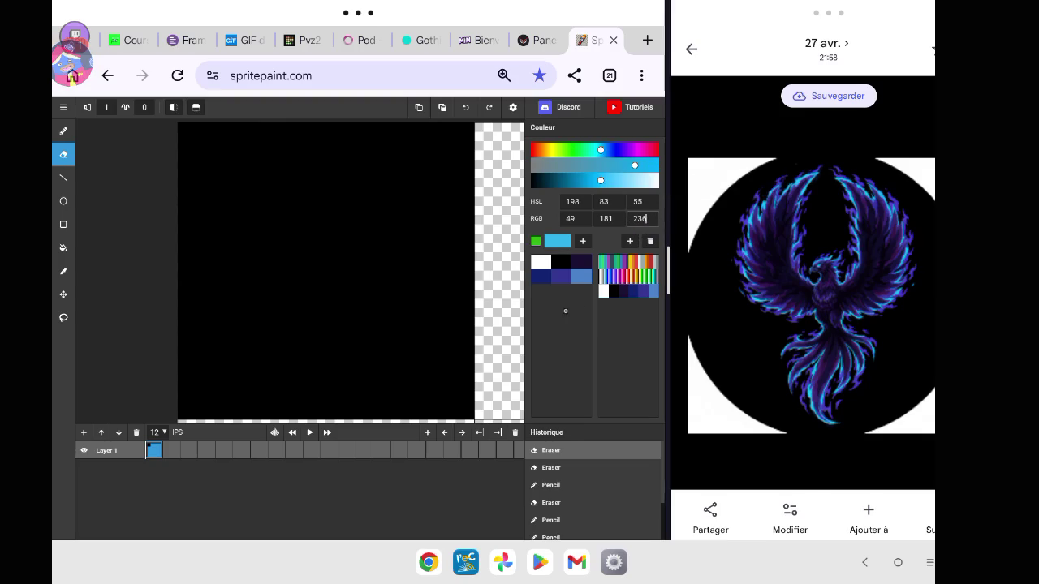
{"action": "left_click", "coordinate": [581, 241]}
{"action": "left_click", "coordinate": [90, 28]}
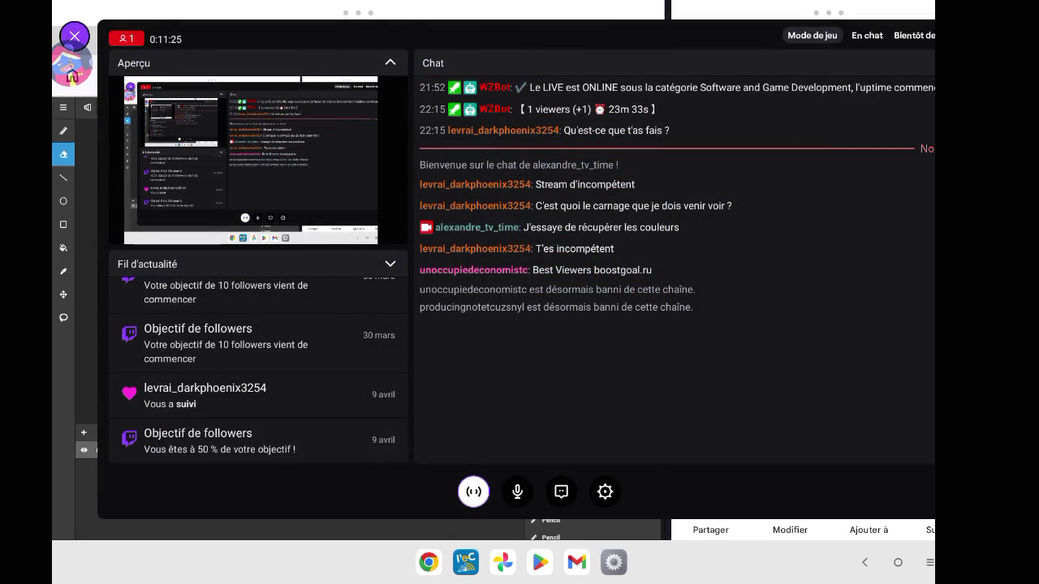
- Post the reply 'Oui et alors ?' in the stream chat
{"action": "left_click", "coordinate": [561, 491]}
{"action": "left_click", "coordinate": [325, 511]}
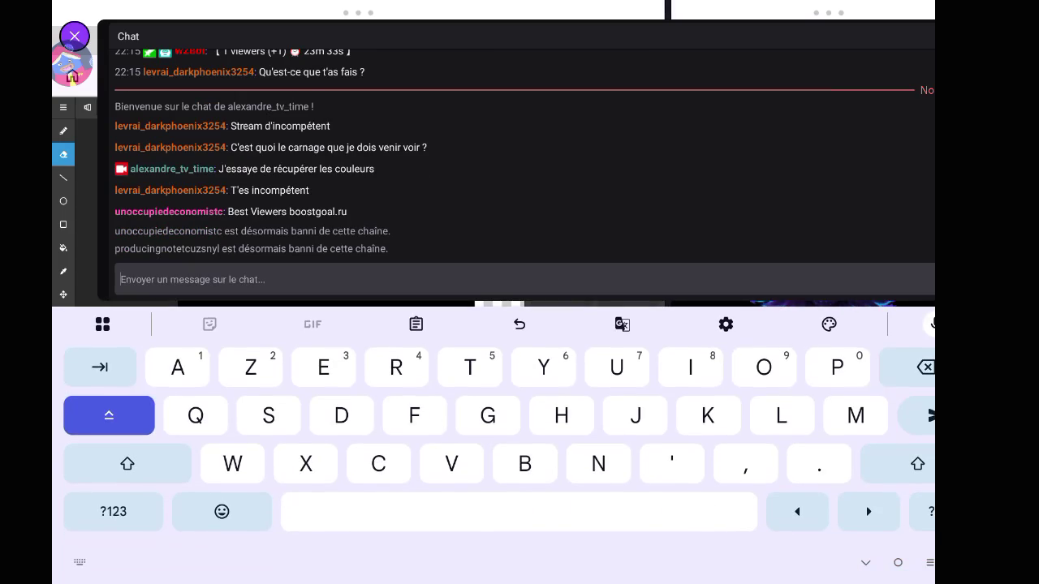
{"action": "type", "text": "o"}
{"action": "left_click", "coordinate": [426, 324]}
{"action": "type", "text": "et alor"}
{"action": "left_click", "coordinate": [426, 324]}
{"action": "type", "text": "?"}
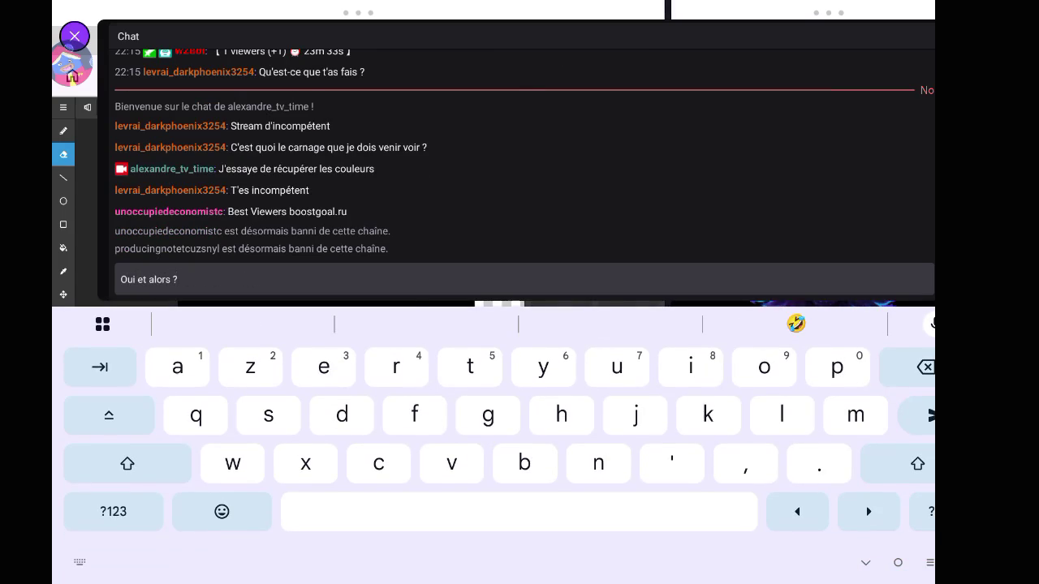
{"action": "key", "text": "Return"}
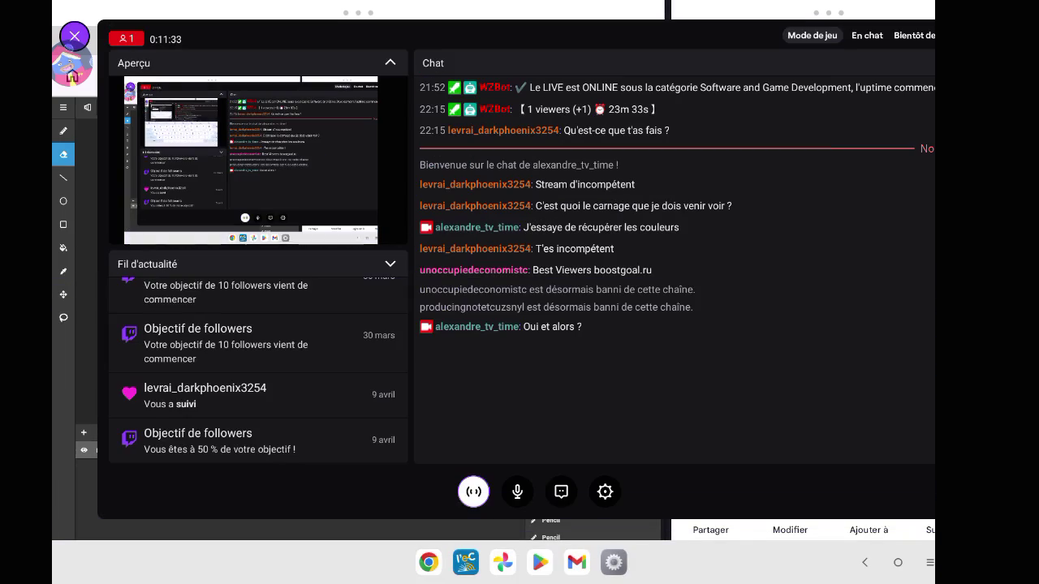
- Glance at the Discord voice overlay and viewer list, then close the stream dashboard
{"action": "scroll", "coordinate": [258, 369], "scroll_direction": "up", "scroll_amount": 1}
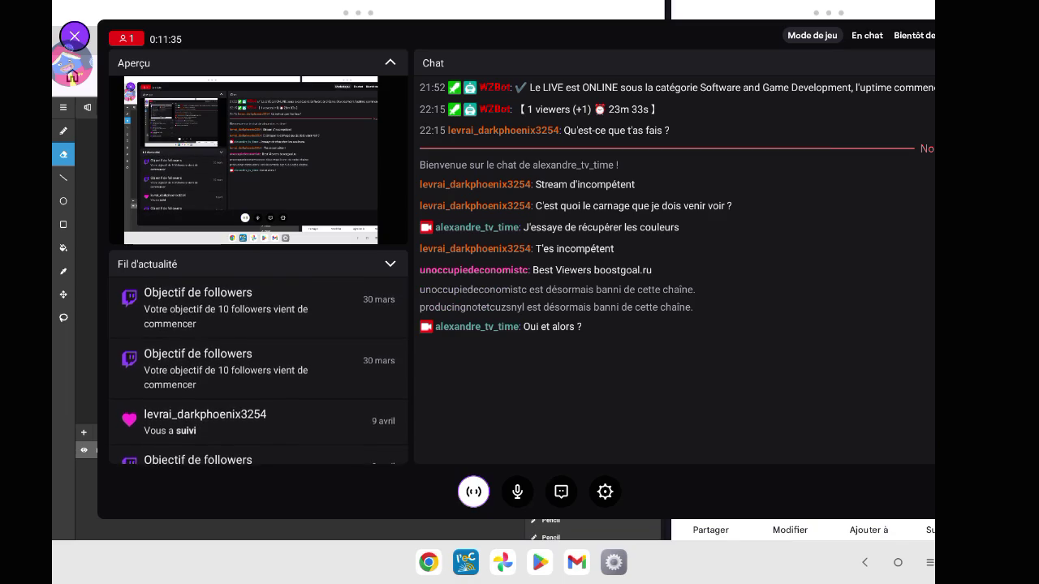
{"action": "left_click", "coordinate": [74, 36]}
{"action": "left_click", "coordinate": [72, 65]}
{"action": "left_click", "coordinate": [102, 17]}
{"action": "left_click", "coordinate": [73, 39]}
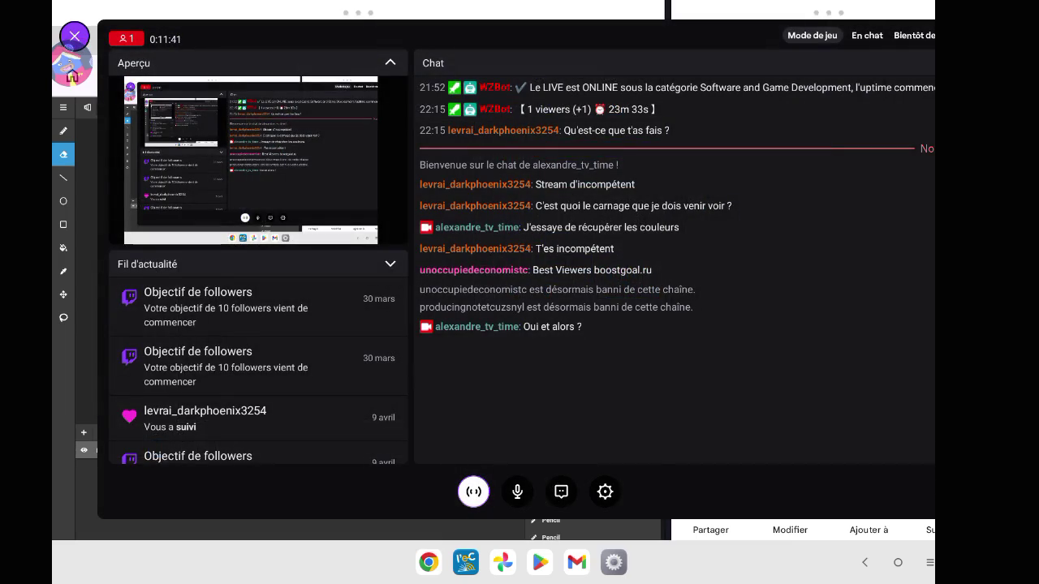
{"action": "left_click", "coordinate": [126, 38]}
{"action": "left_click", "coordinate": [112, 271]}
{"action": "left_click", "coordinate": [74, 36]}
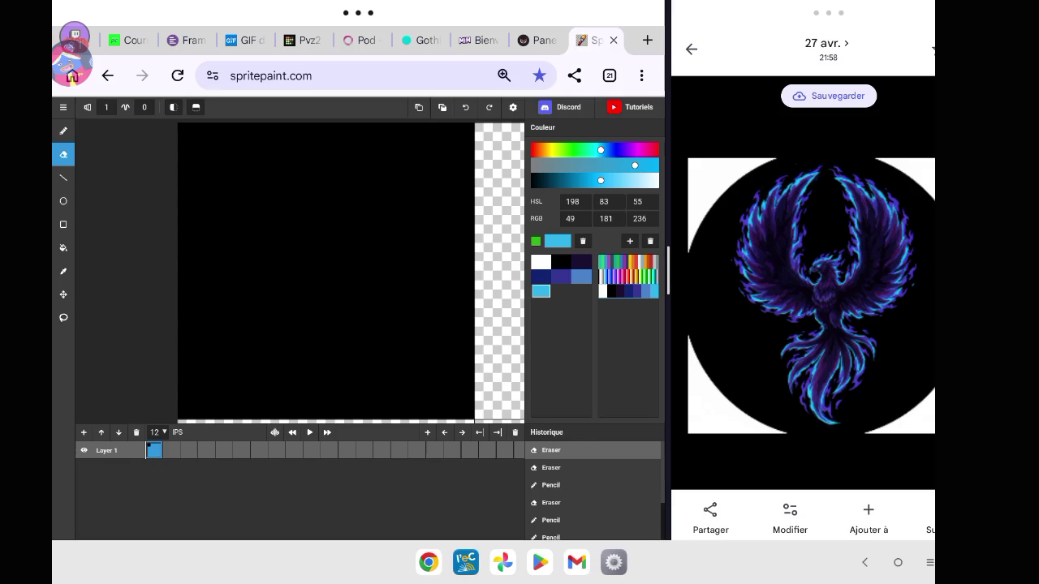
{"action": "scroll", "coordinate": [349, 272], "scroll_direction": "up", "scroll_amount": 1}
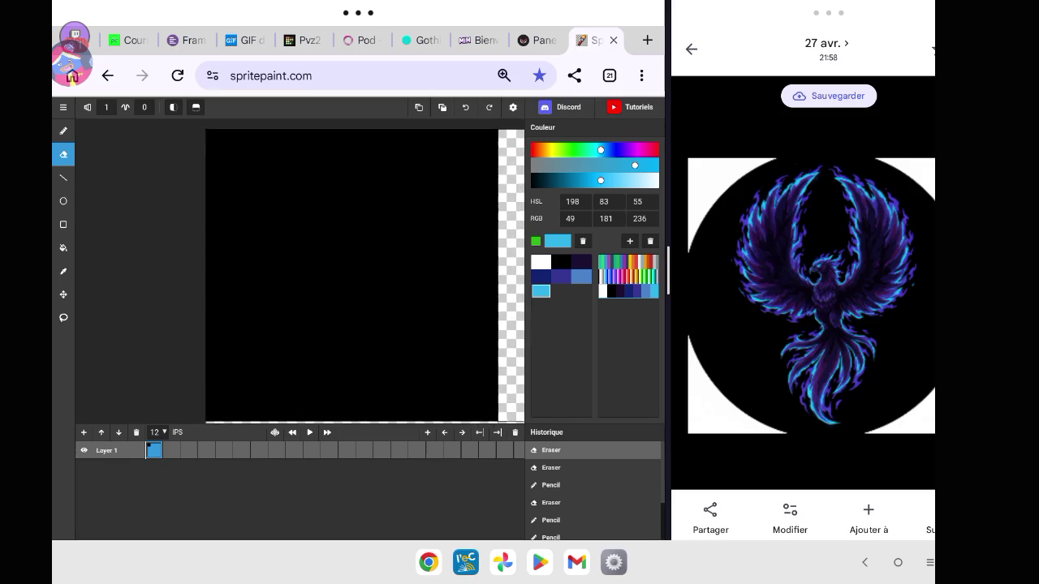
- Select white and erase a bird body with branching wing strokes below the canvas centre
{"action": "scroll", "coordinate": [357, 276], "scroll_direction": "down", "scroll_amount": 1}
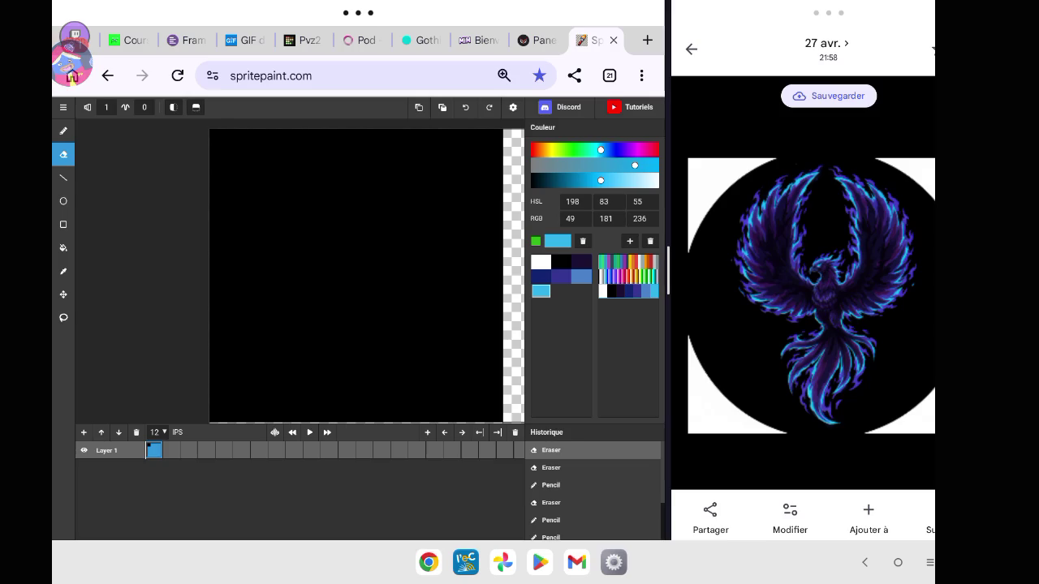
{"action": "left_click", "coordinate": [541, 262]}
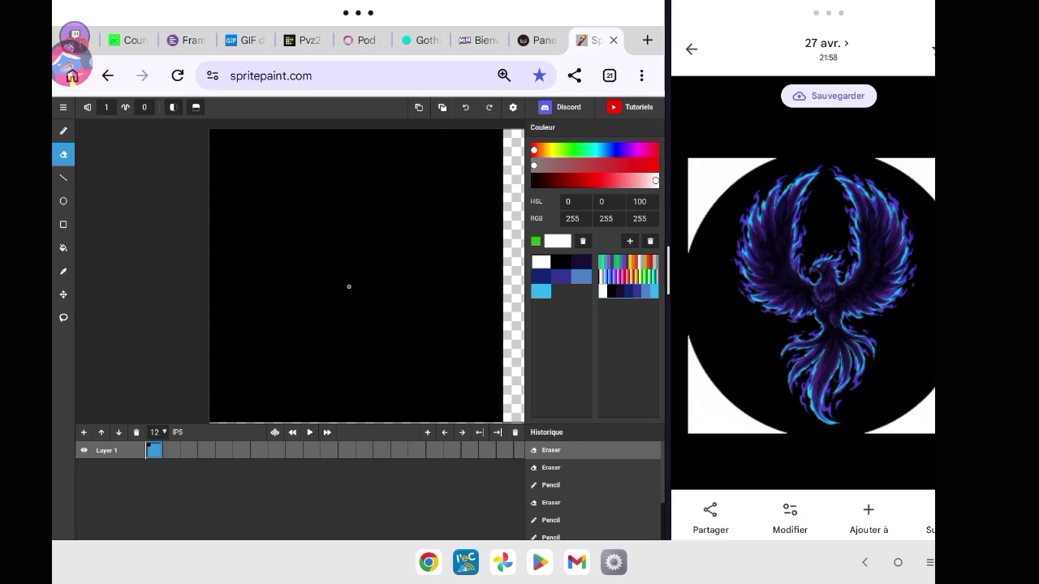
{"action": "mouse_move", "coordinate": [351, 288]}
{"action": "left_mouse_down"}
{"action": "mouse_move", "coordinate": [305, 326]}
{"action": "mouse_move", "coordinate": [313, 344]}
{"action": "left_mouse_up"}
{"action": "left_click", "coordinate": [637, 219]}
{"action": "left_click_drag", "start_coordinate": [343, 306], "coordinate": [318, 346]}
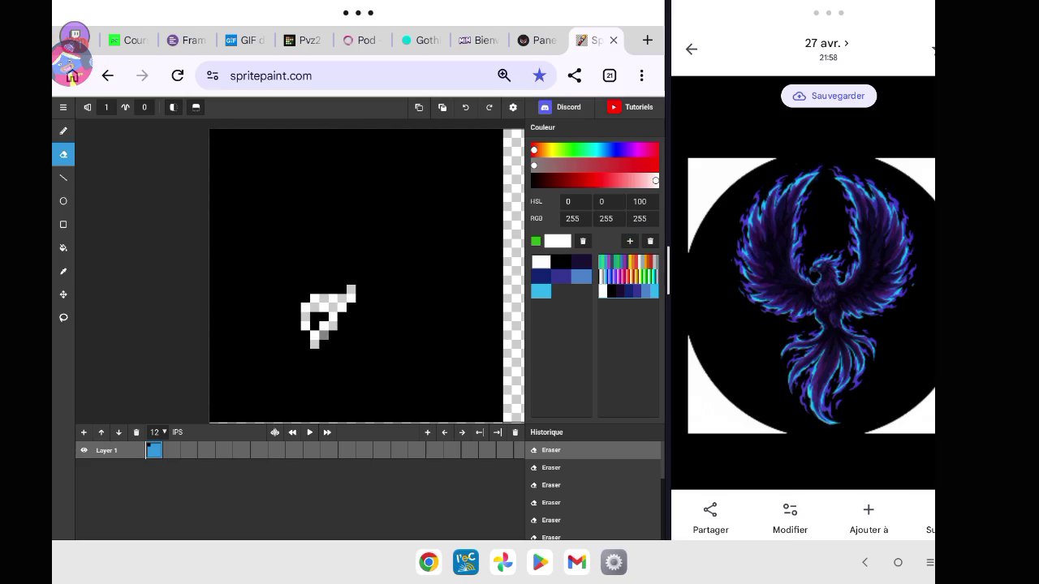
{"action": "left_click_drag", "start_coordinate": [341, 306], "coordinate": [342, 390]}
{"action": "left_click_drag", "start_coordinate": [343, 313], "coordinate": [351, 399]}
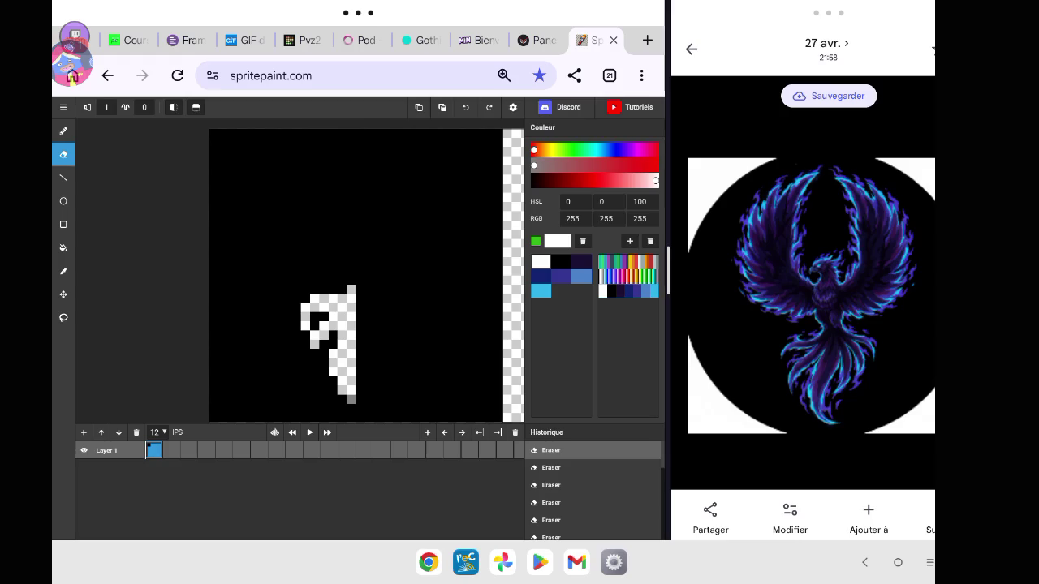
{"action": "mouse_move", "coordinate": [356, 289]}
{"action": "left_mouse_down"}
{"action": "mouse_move", "coordinate": [397, 347]}
{"action": "mouse_move", "coordinate": [381, 354]}
{"action": "mouse_move", "coordinate": [388, 365]}
{"action": "left_mouse_up"}
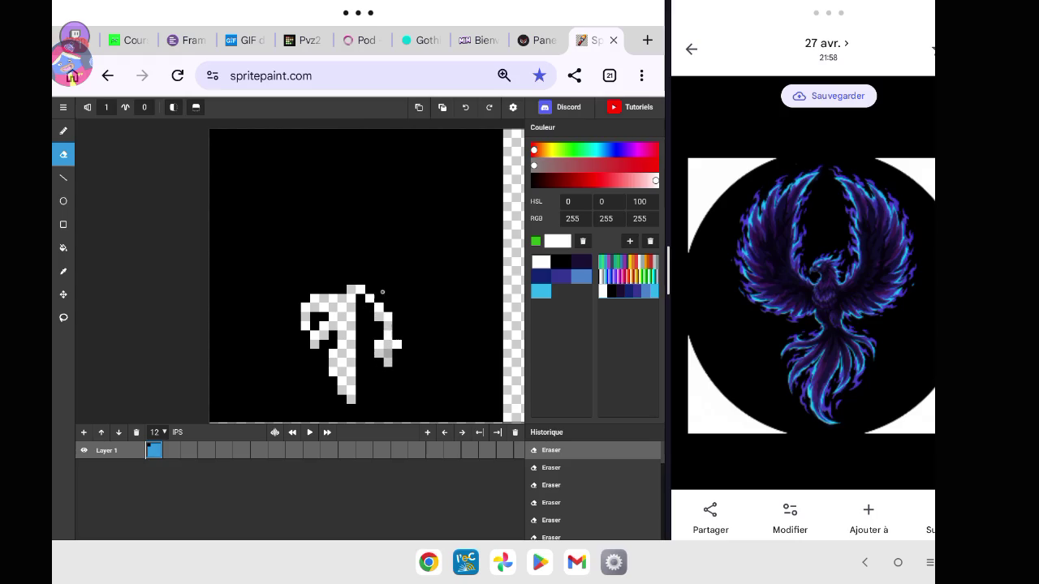
{"action": "left_click_drag", "start_coordinate": [376, 289], "coordinate": [425, 336]}
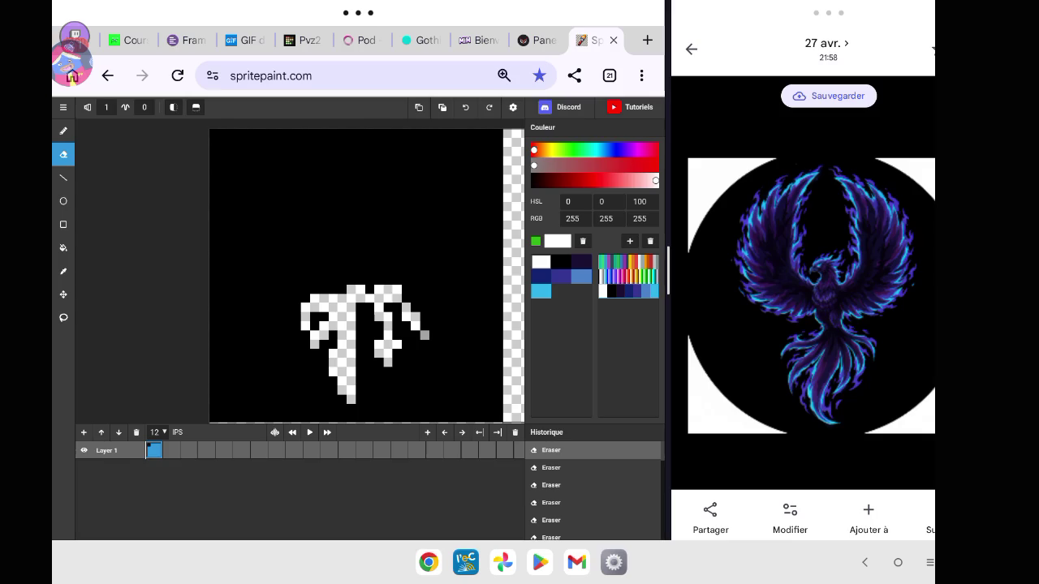
- Toggle onion skinning on and back off
{"action": "left_click", "coordinate": [274, 432]}
{"action": "left_click", "coordinate": [274, 432]}
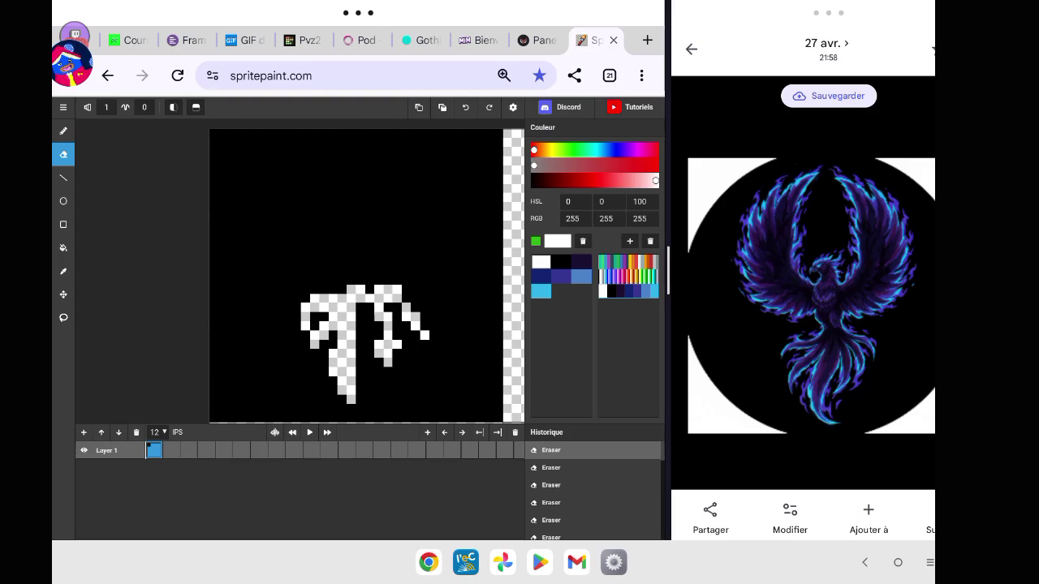
{"action": "left_click", "coordinate": [274, 432]}
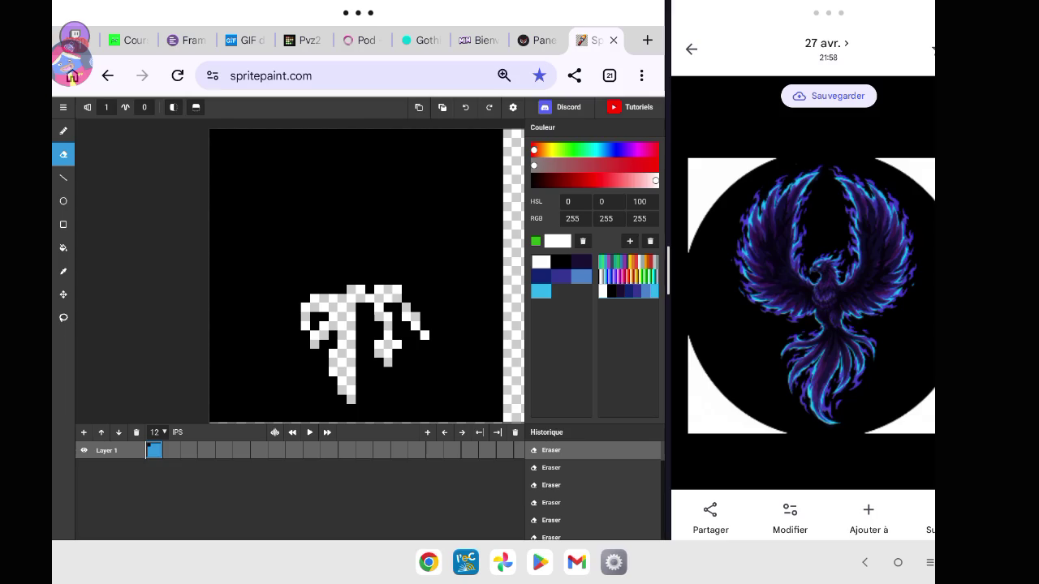
- Lasso the left half of the sprite and paste a copy of it
{"action": "left_click", "coordinate": [63, 318]}
{"action": "left_click_drag", "start_coordinate": [362, 289], "coordinate": [364, 300]}
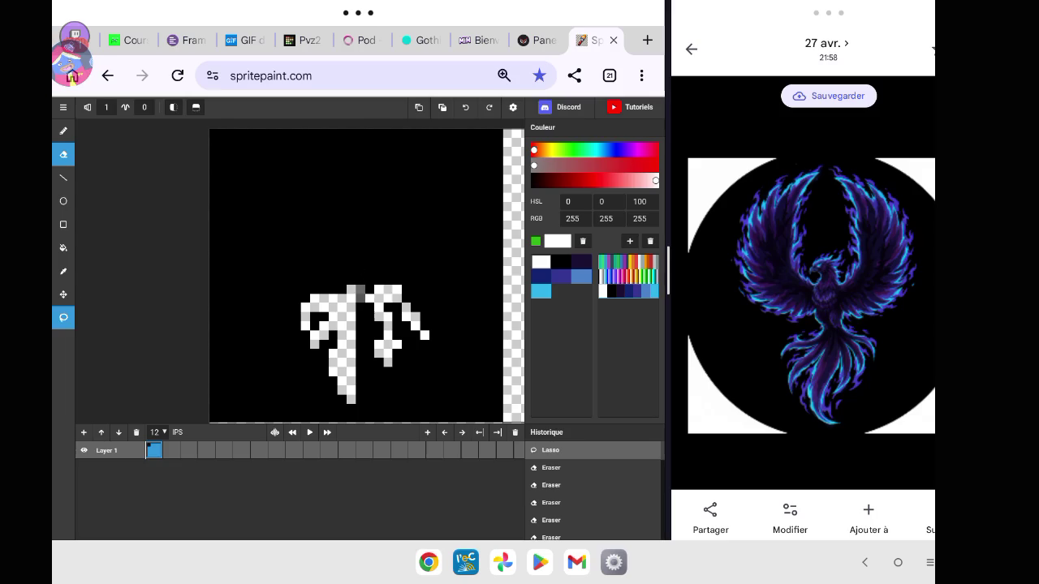
{"action": "left_click_drag", "start_coordinate": [354, 258], "coordinate": [369, 418]}
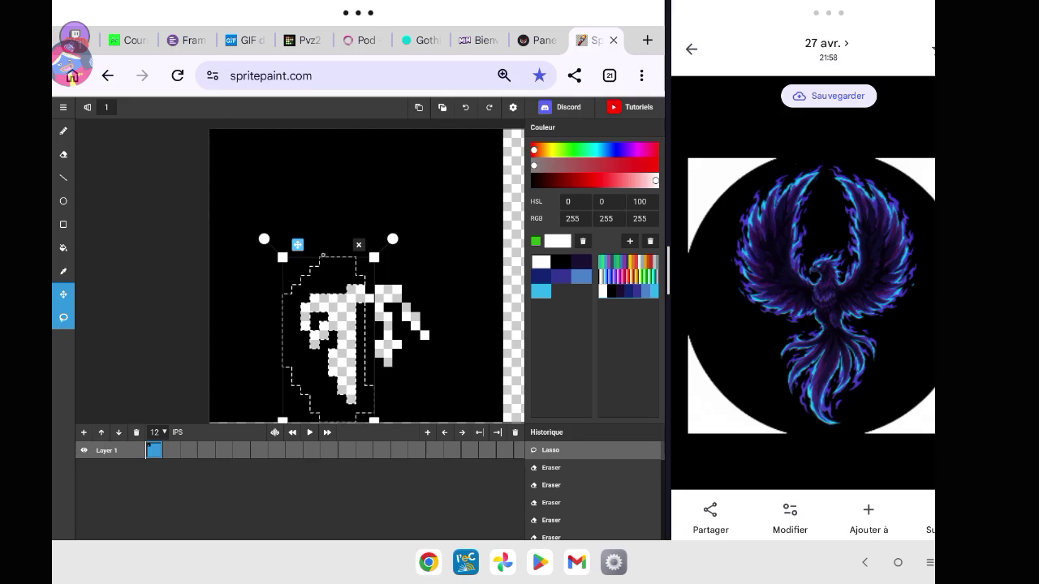
{"action": "left_click", "coordinate": [418, 107]}
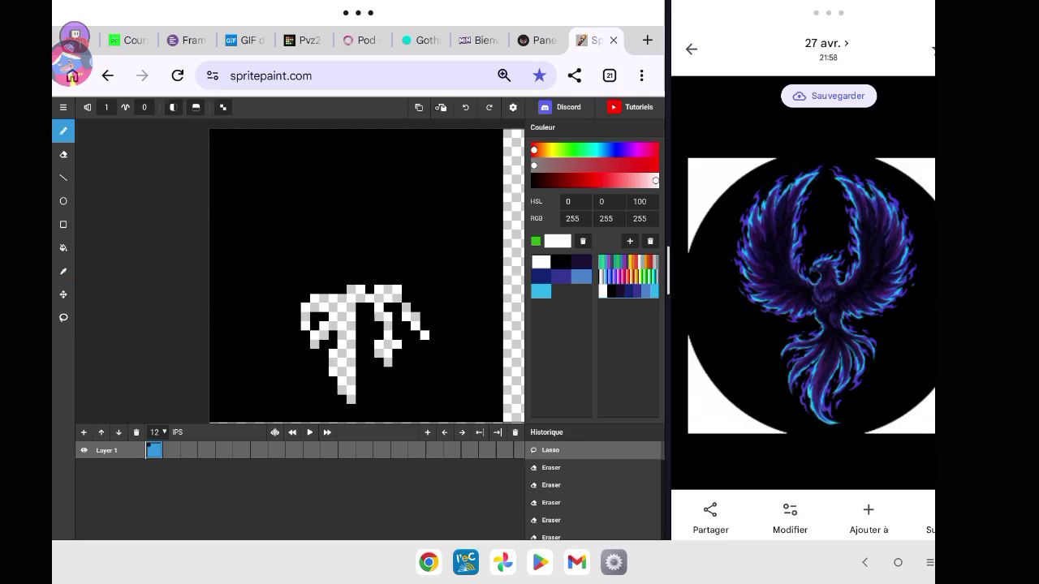
- Try resizing and rotating the pasted piece, undoing both changes
{"action": "mouse_move", "coordinate": [338, 329]}
{"action": "left_mouse_down"}
{"action": "mouse_move", "coordinate": [409, 318]}
{"action": "mouse_move", "coordinate": [469, 250]}
{"action": "mouse_move", "coordinate": [438, 262]}
{"action": "mouse_move", "coordinate": [438, 327]}
{"action": "mouse_move", "coordinate": [397, 334]}
{"action": "left_mouse_up"}
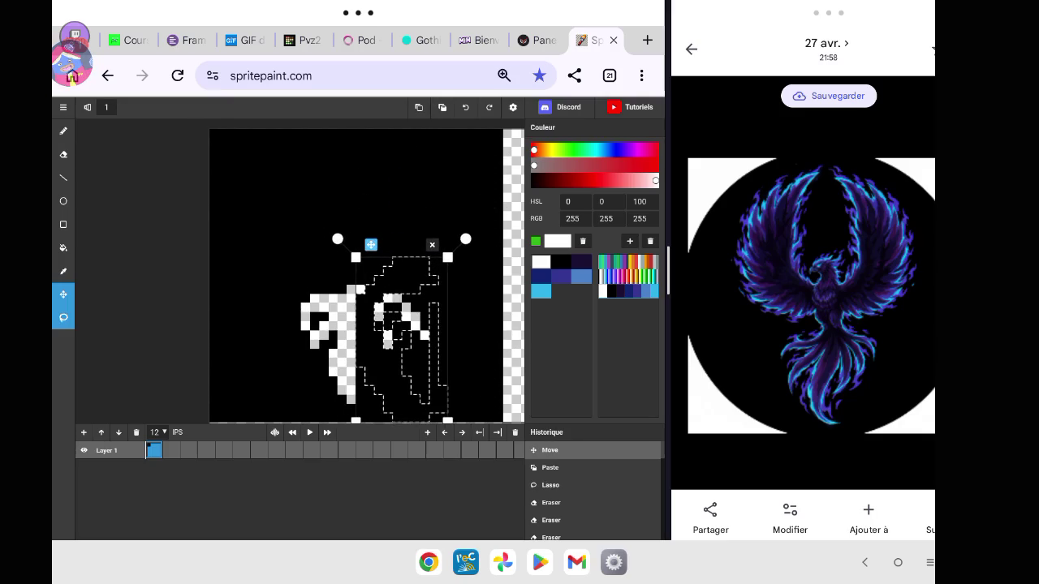
{"action": "mouse_move", "coordinate": [350, 425]}
{"action": "left_mouse_down"}
{"action": "mouse_move", "coordinate": [350, 398]}
{"action": "mouse_move", "coordinate": [428, 393]}
{"action": "mouse_move", "coordinate": [349, 401]}
{"action": "left_mouse_up"}
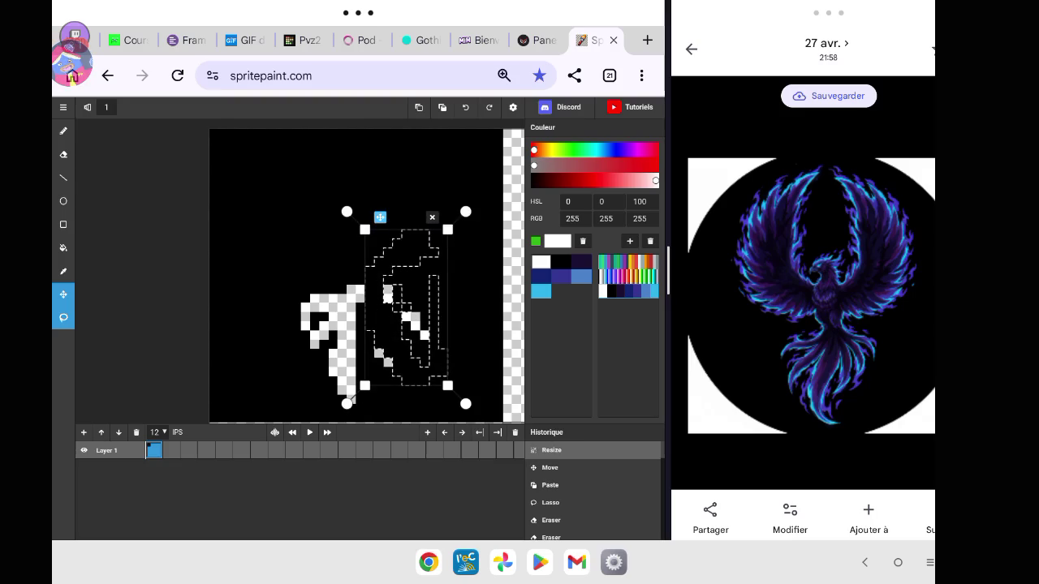
{"action": "left_click", "coordinate": [465, 107]}
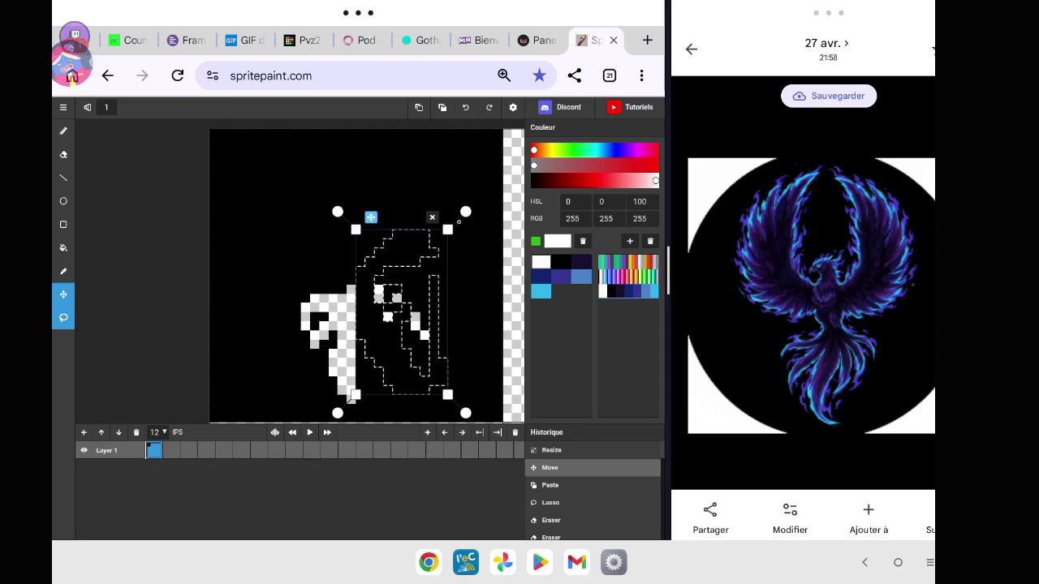
{"action": "mouse_move", "coordinate": [461, 213]}
{"action": "left_mouse_down"}
{"action": "mouse_move", "coordinate": [507, 280]}
{"action": "mouse_move", "coordinate": [351, 398]}
{"action": "left_mouse_up"}
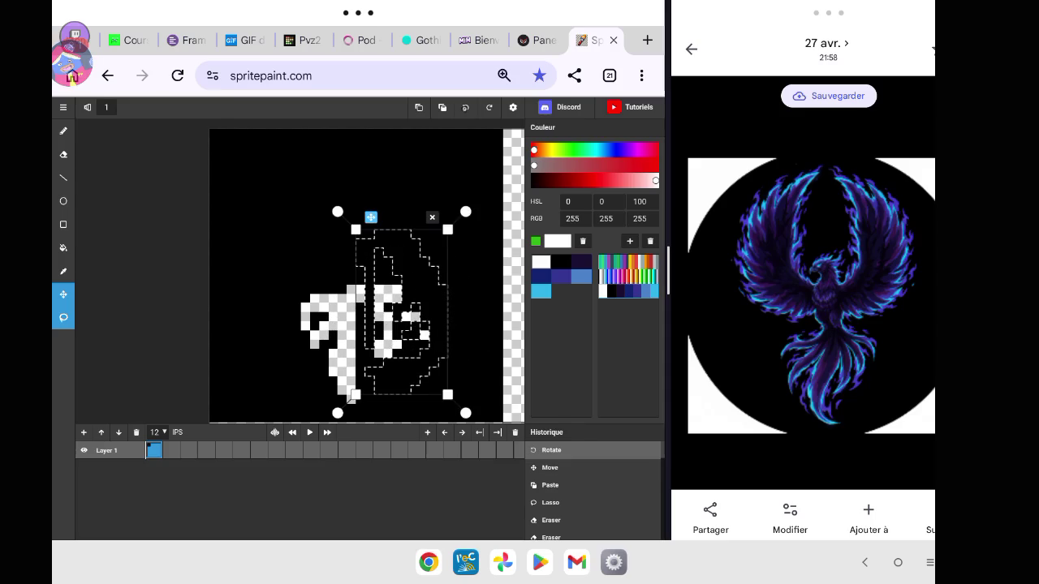
{"action": "key", "text": "ctrl+z"}
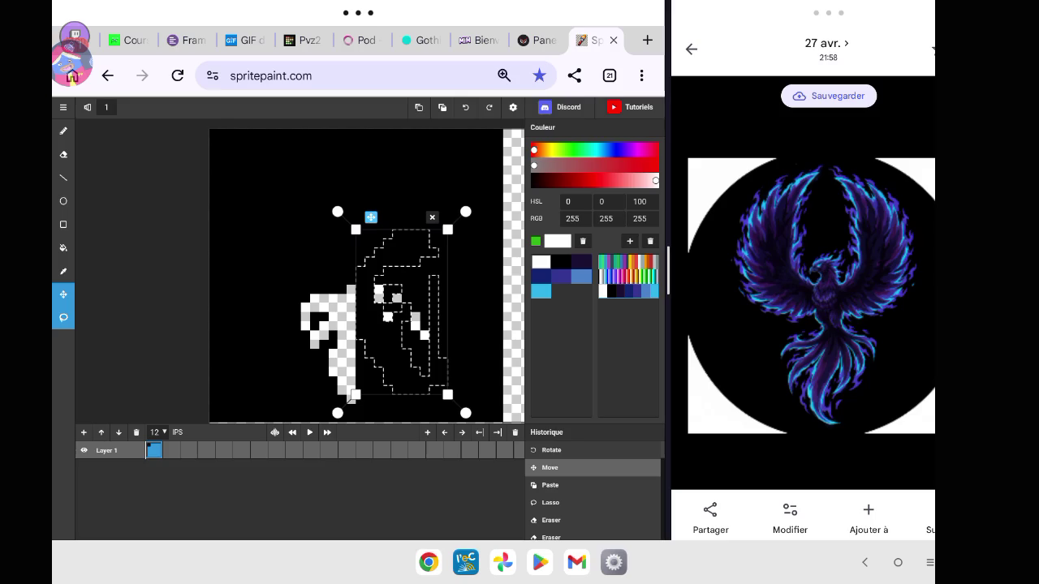
- Move the pasted piece onto the black area left of the figure and commit it
{"action": "left_click_drag", "start_coordinate": [380, 371], "coordinate": [334, 324]}
{"action": "left_click_drag", "start_coordinate": [355, 266], "coordinate": [283, 312]}
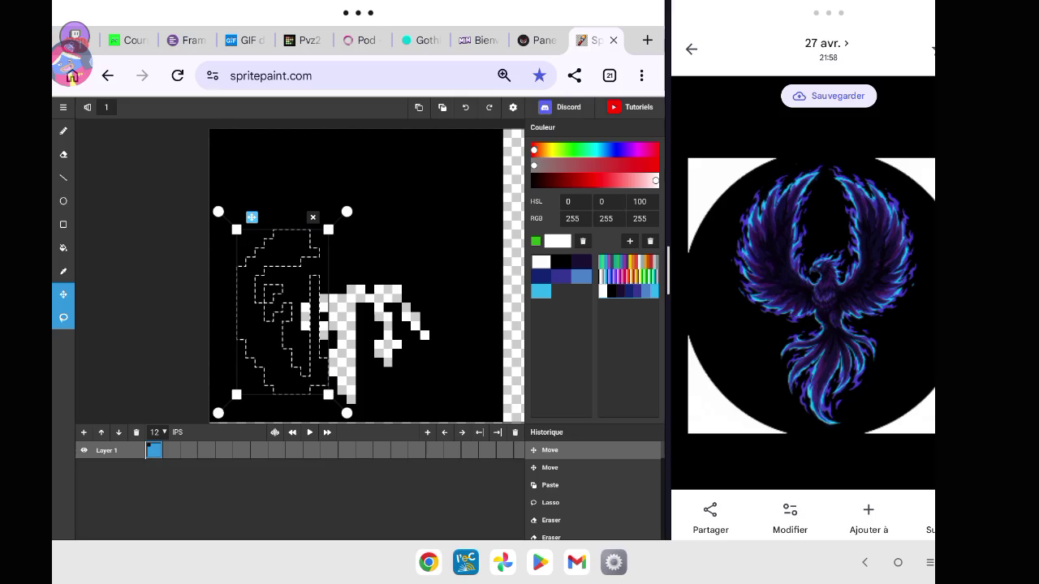
{"action": "left_click_drag", "start_coordinate": [371, 254], "coordinate": [352, 264]}
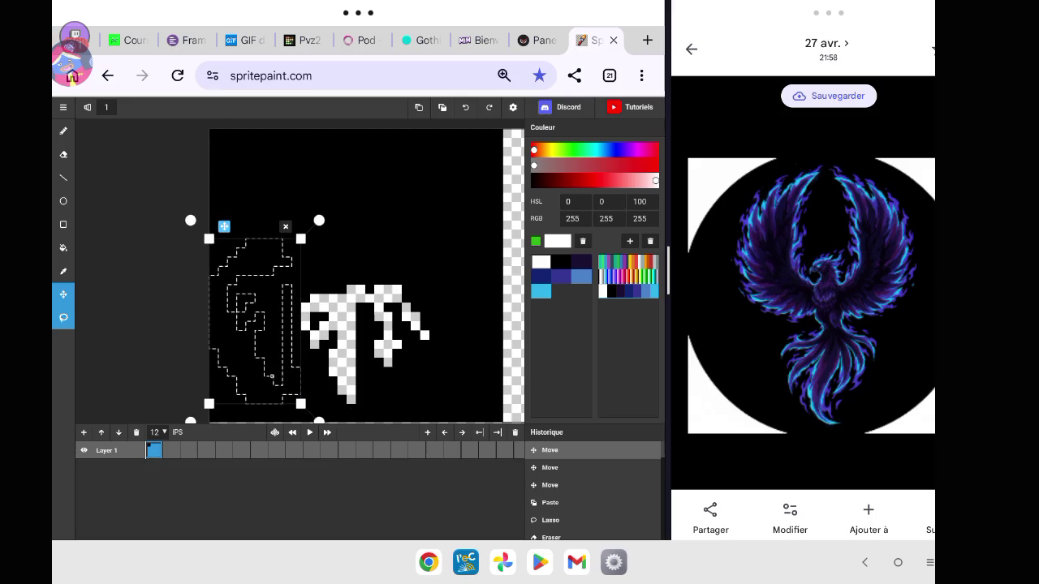
{"action": "left_click", "coordinate": [352, 264]}
{"action": "left_click", "coordinate": [63, 131]}
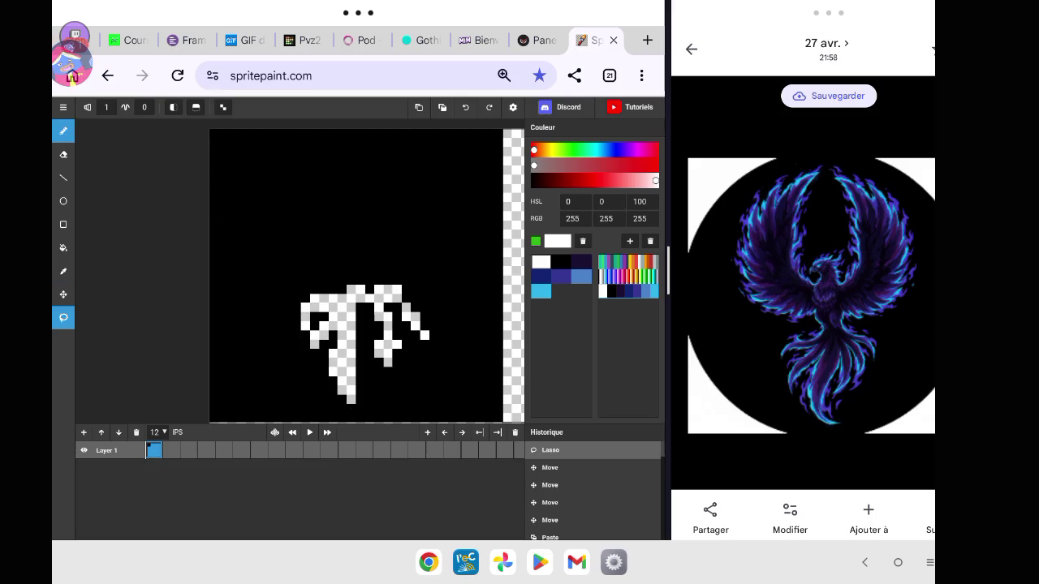
- Paint black over the sprite's top, splitting it and covering leftover diagonal pixels
{"action": "left_click", "coordinate": [64, 154]}
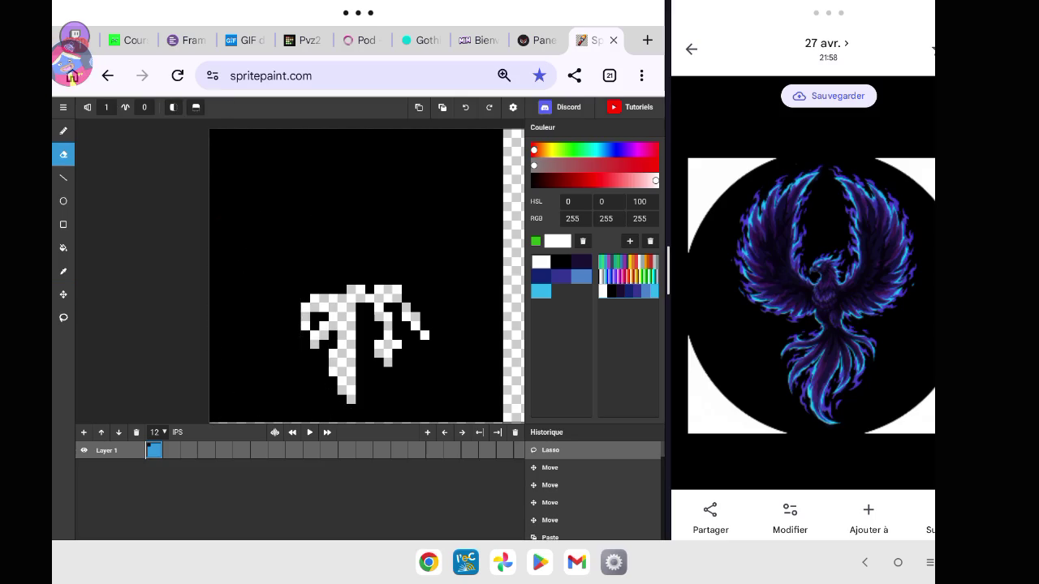
{"action": "left_click", "coordinate": [64, 130]}
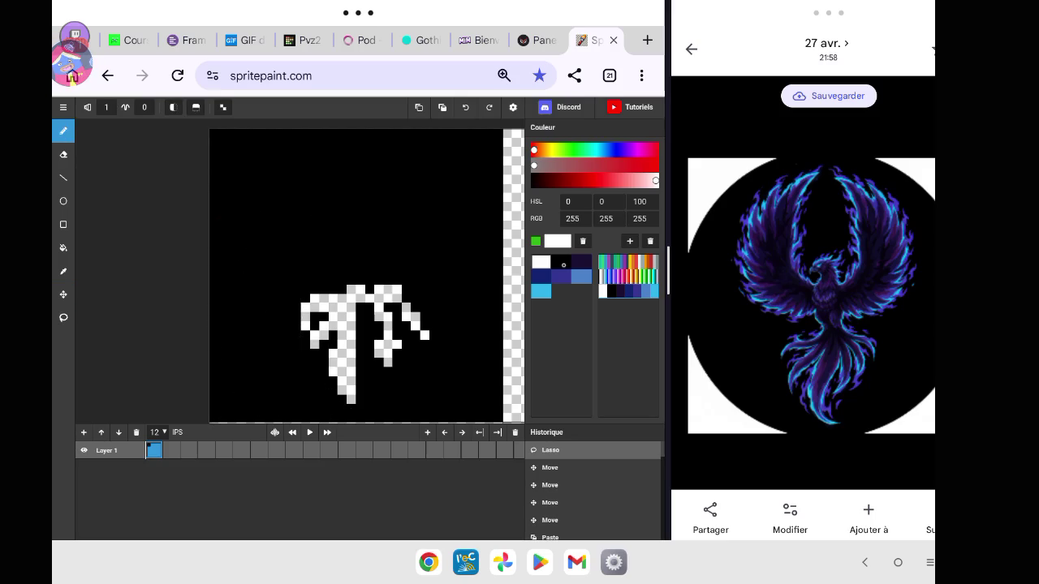
{"action": "left_click", "coordinate": [561, 262]}
{"action": "mouse_move", "coordinate": [376, 295]}
{"action": "left_mouse_down"}
{"action": "mouse_move", "coordinate": [360, 290]}
{"action": "mouse_move", "coordinate": [379, 305]}
{"action": "mouse_move", "coordinate": [379, 359]}
{"action": "mouse_move", "coordinate": [388, 360]}
{"action": "mouse_move", "coordinate": [405, 309]}
{"action": "mouse_move", "coordinate": [425, 335]}
{"action": "left_mouse_up"}
{"action": "left_click", "coordinate": [415, 316]}
- Erase a column on the sprite's right, then blacken the stray lower-right pixels
{"action": "left_click", "coordinate": [64, 154]}
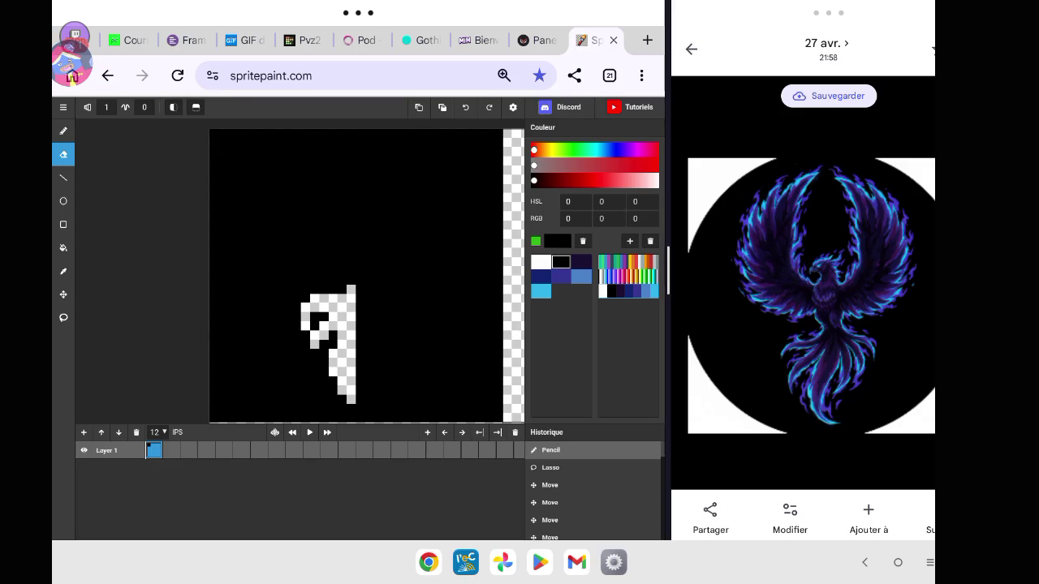
{"action": "left_click_drag", "start_coordinate": [360, 289], "coordinate": [369, 395]}
{"action": "mouse_move", "coordinate": [362, 352]}
{"action": "left_mouse_down"}
{"action": "mouse_move", "coordinate": [370, 399]}
{"action": "mouse_move", "coordinate": [379, 352]}
{"action": "left_mouse_up"}
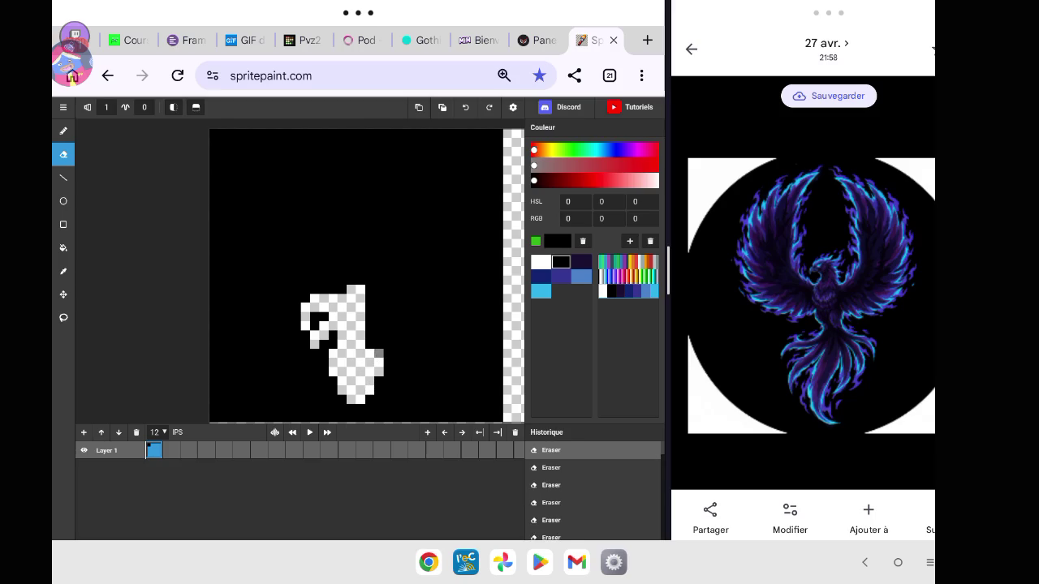
{"action": "left_click", "coordinate": [63, 131]}
{"action": "mouse_move", "coordinate": [379, 354]}
{"action": "left_mouse_down"}
{"action": "mouse_move", "coordinate": [360, 394]}
{"action": "mouse_move", "coordinate": [365, 373]}
{"action": "mouse_move", "coordinate": [351, 358]}
{"action": "left_mouse_up"}
{"action": "left_click_drag", "start_coordinate": [370, 353], "coordinate": [366, 361]}
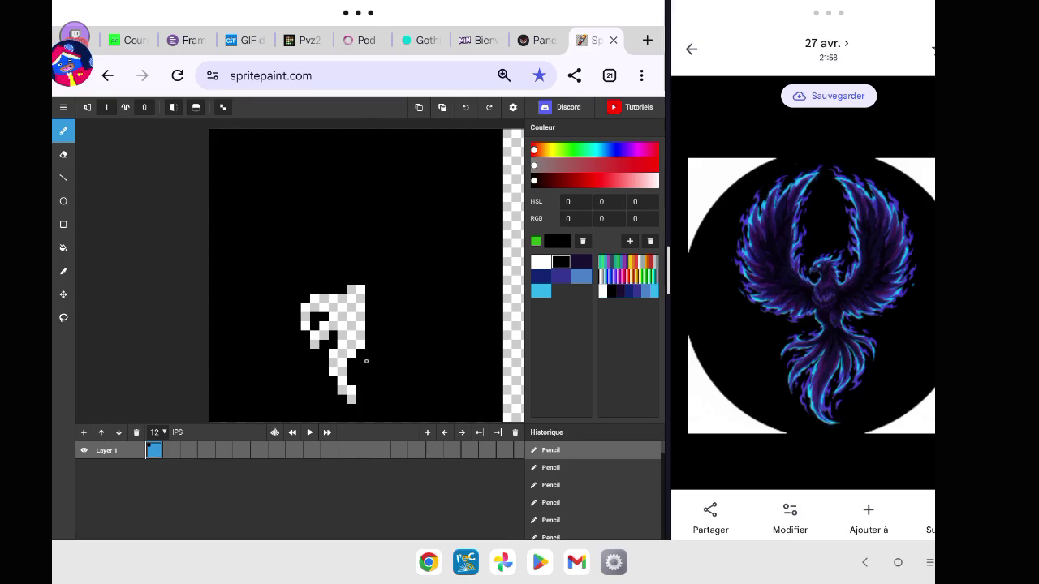
- Carve a right leg, arm strokes and a small head into the black
{"action": "left_click", "coordinate": [63, 154]}
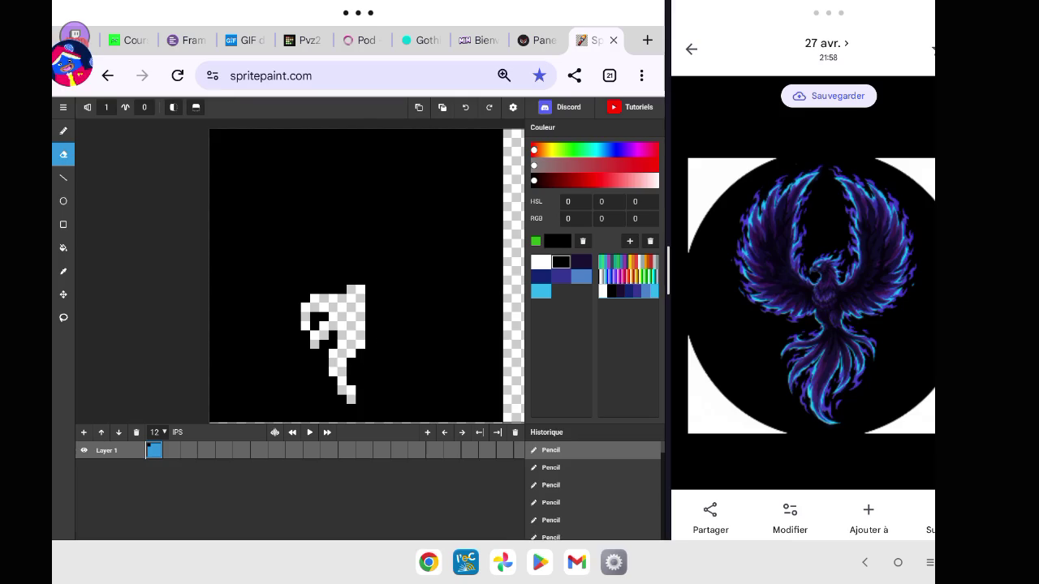
{"action": "left_click_drag", "start_coordinate": [375, 315], "coordinate": [384, 336]}
{"action": "left_click_drag", "start_coordinate": [388, 339], "coordinate": [388, 364]}
{"action": "left_click", "coordinate": [386, 359]}
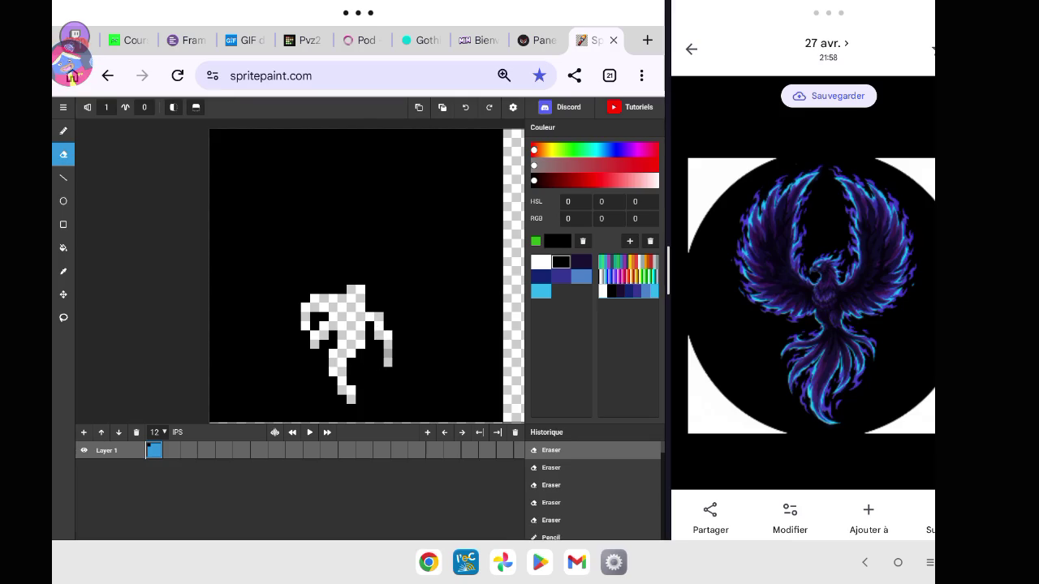
{"action": "left_click_drag", "start_coordinate": [370, 289], "coordinate": [408, 309]}
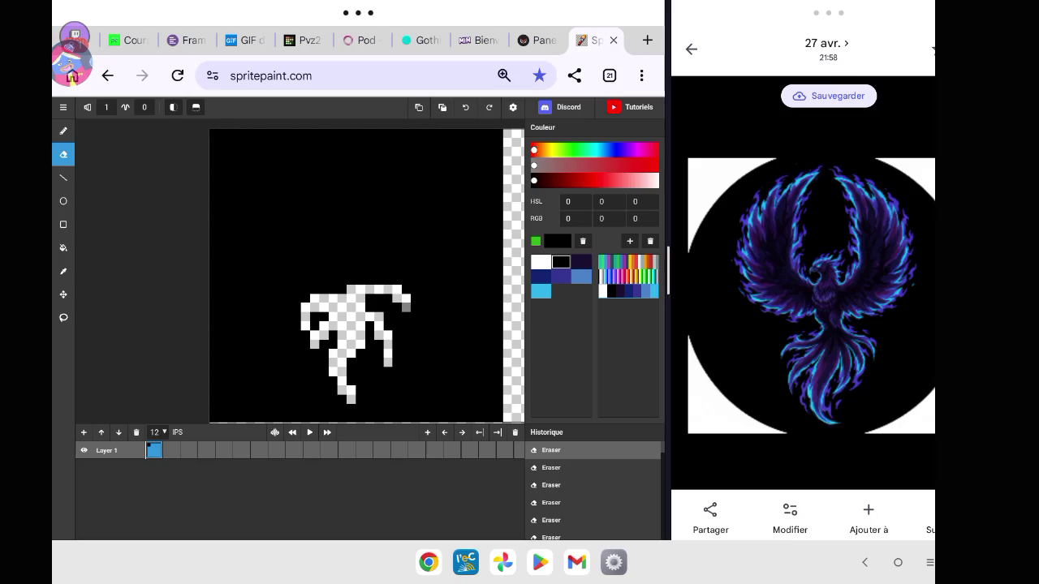
{"action": "left_click", "coordinate": [349, 278]}
{"action": "left_click_drag", "start_coordinate": [341, 269], "coordinate": [344, 284]}
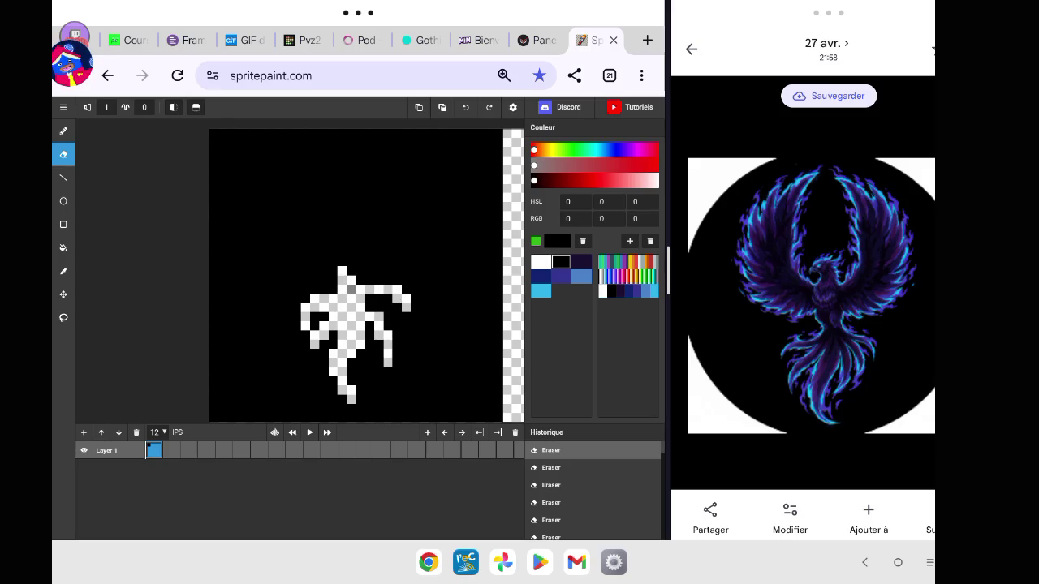
{"action": "left_click", "coordinate": [63, 295]}
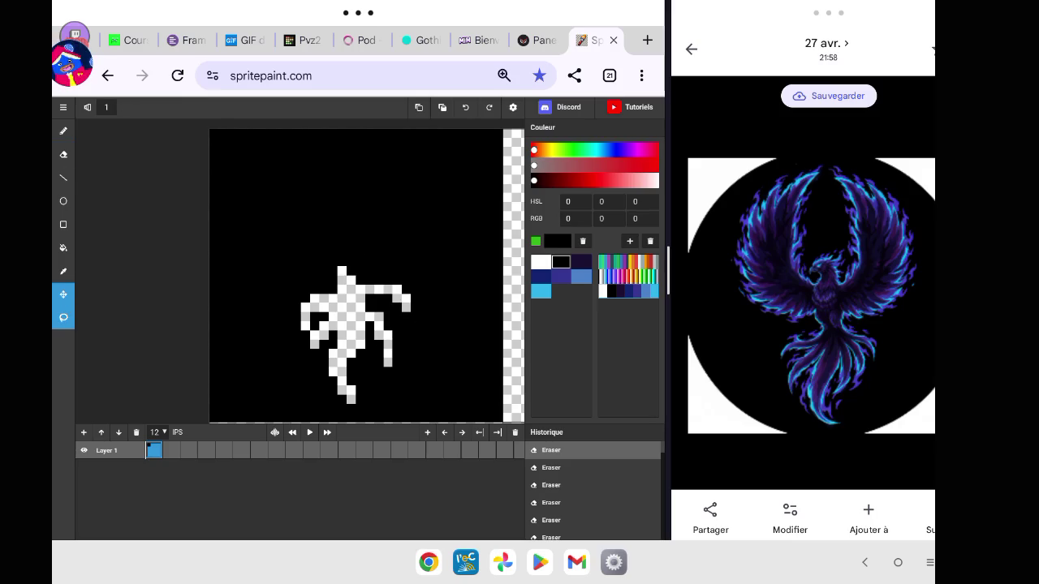
- Lasso the figure, try enlarging it, then undo the resize and deselect
{"action": "left_click", "coordinate": [293, 254]}
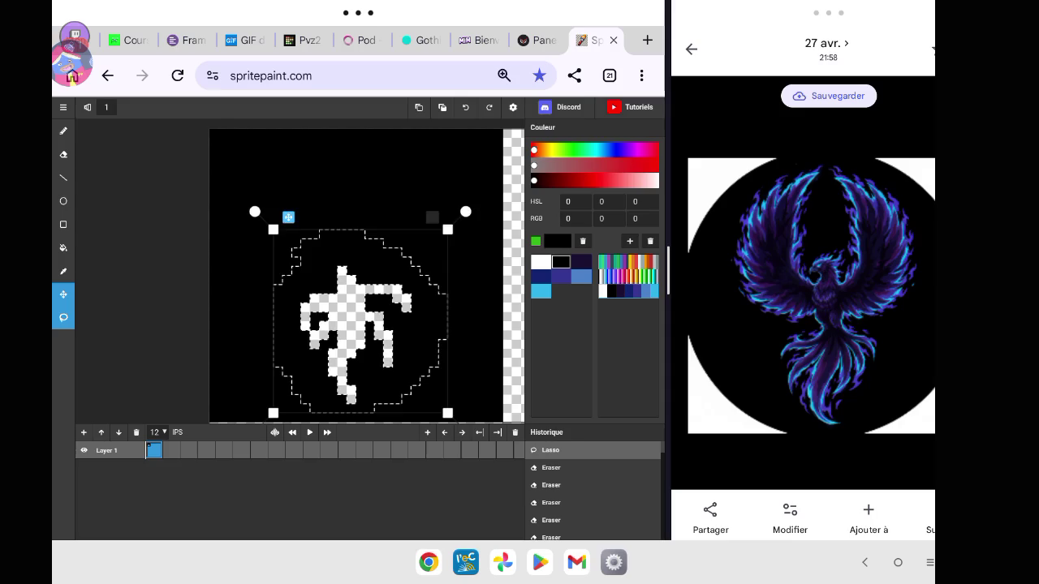
{"action": "left_click_drag", "start_coordinate": [273, 229], "coordinate": [308, 260]}
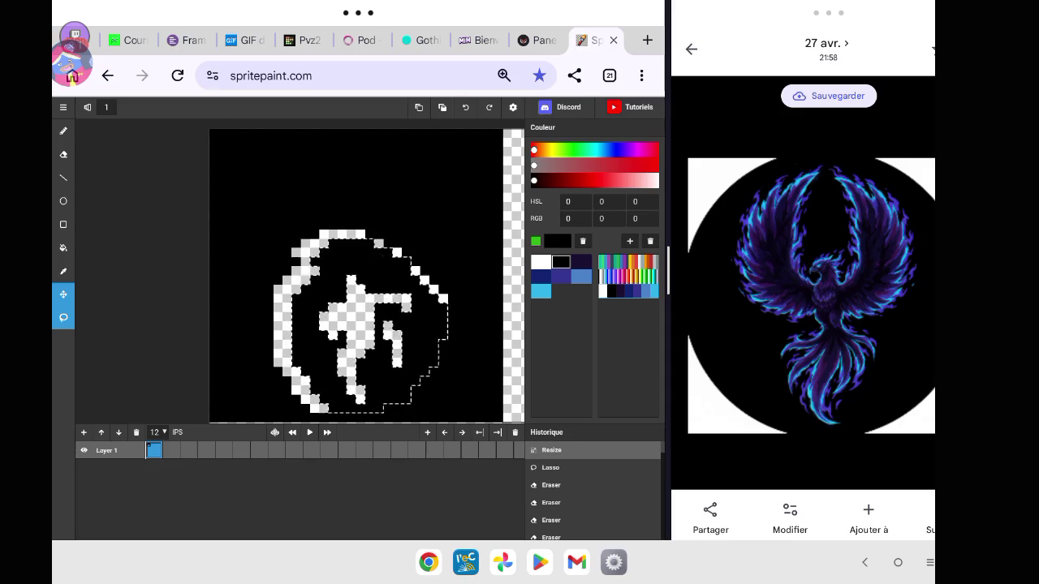
{"action": "left_click", "coordinate": [365, 324]}
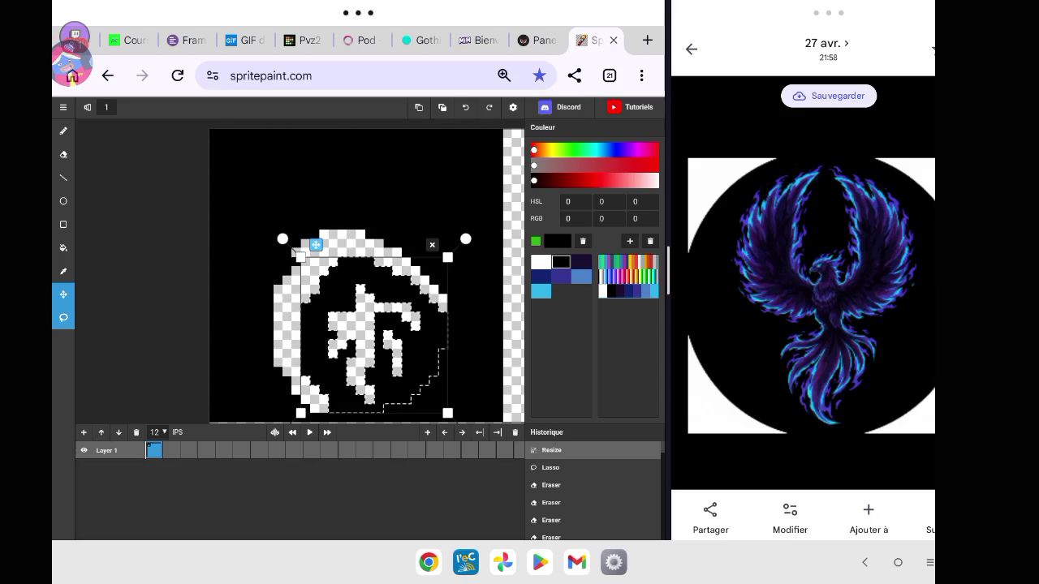
{"action": "left_click", "coordinate": [465, 107]}
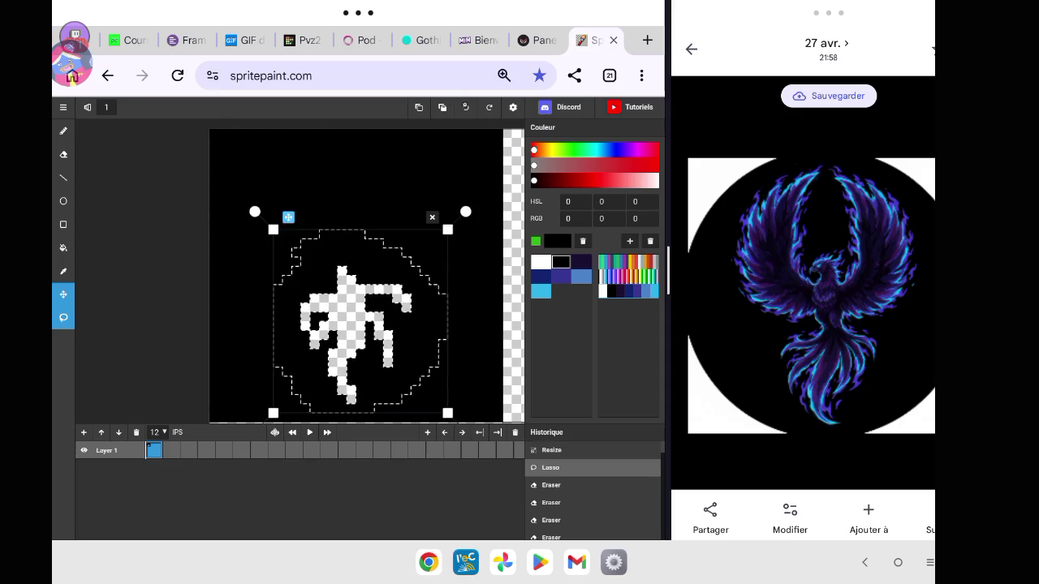
{"action": "left_click", "coordinate": [432, 216]}
- Post 'Chut' in the Twitch stream chat and close the stream overlay
{"action": "left_click", "coordinate": [74, 36]}
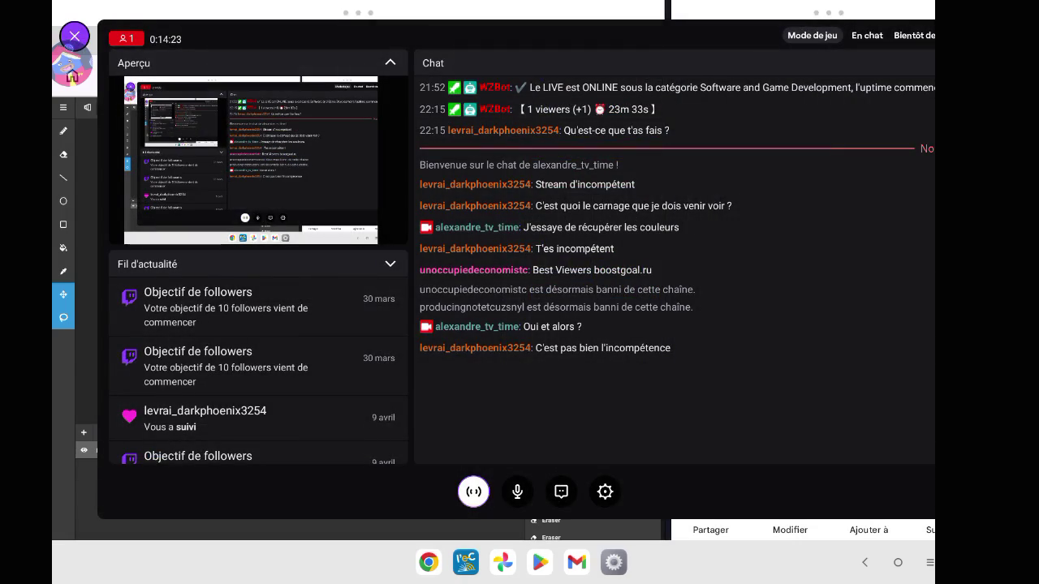
{"action": "left_click", "coordinate": [561, 491]}
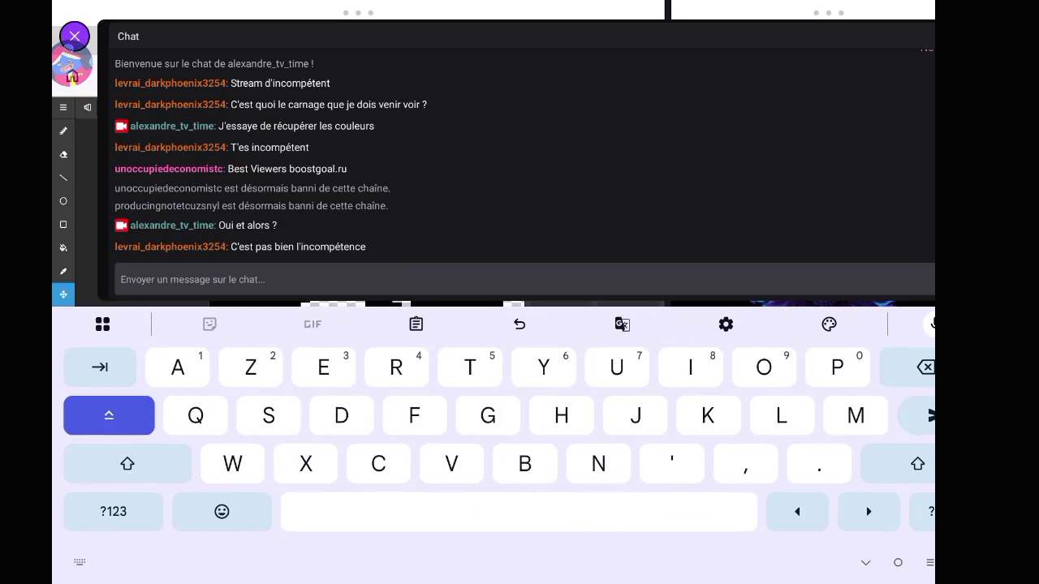
{"action": "type", "text": "Chut"}
{"action": "key", "text": "Return"}
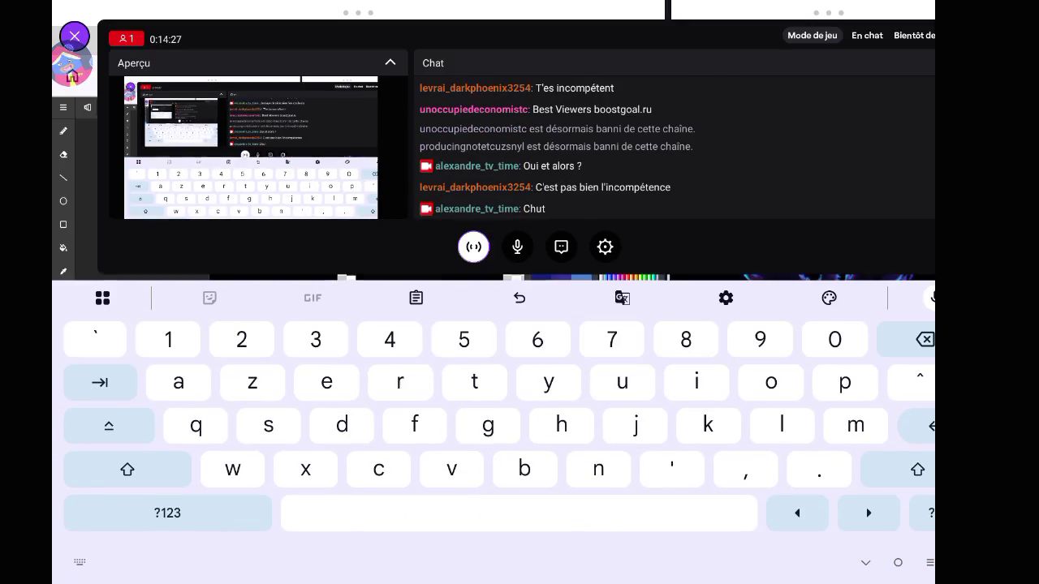
{"action": "left_click", "coordinate": [865, 562]}
{"action": "left_click", "coordinate": [74, 36]}
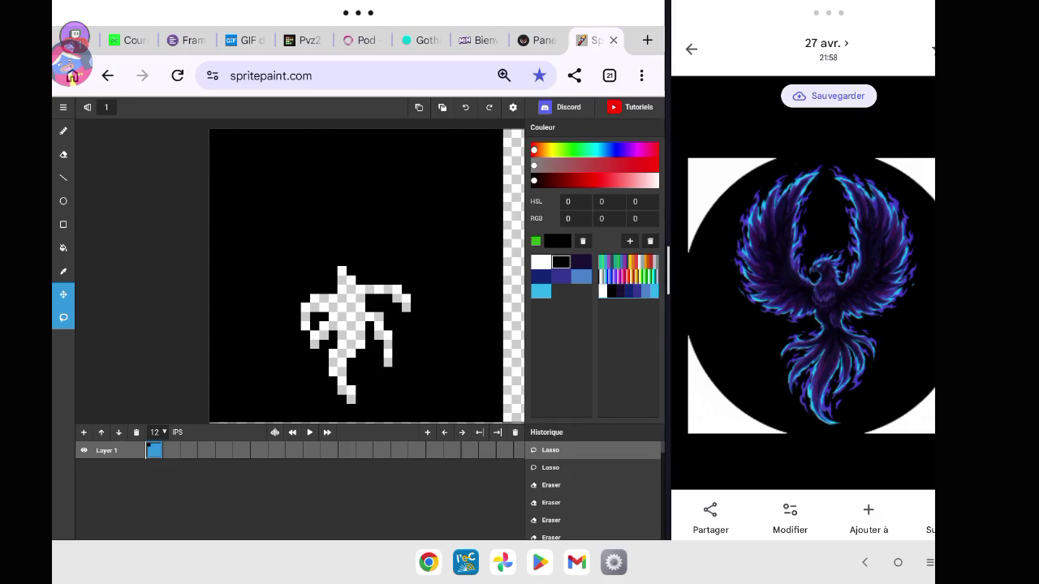
{"action": "left_click", "coordinate": [64, 131]}
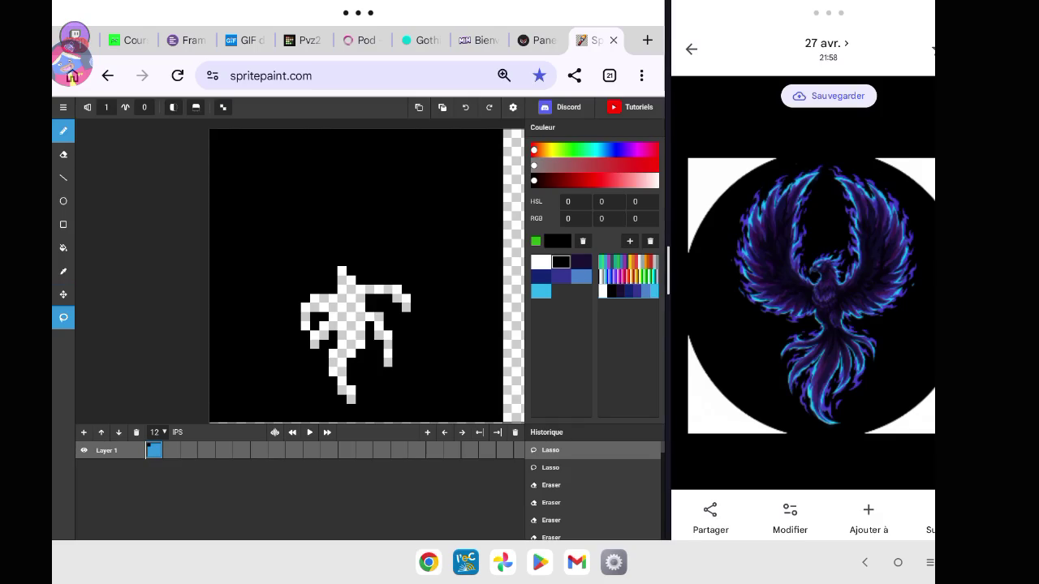
{"action": "left_click_drag", "start_coordinate": [345, 282], "coordinate": [339, 268]}
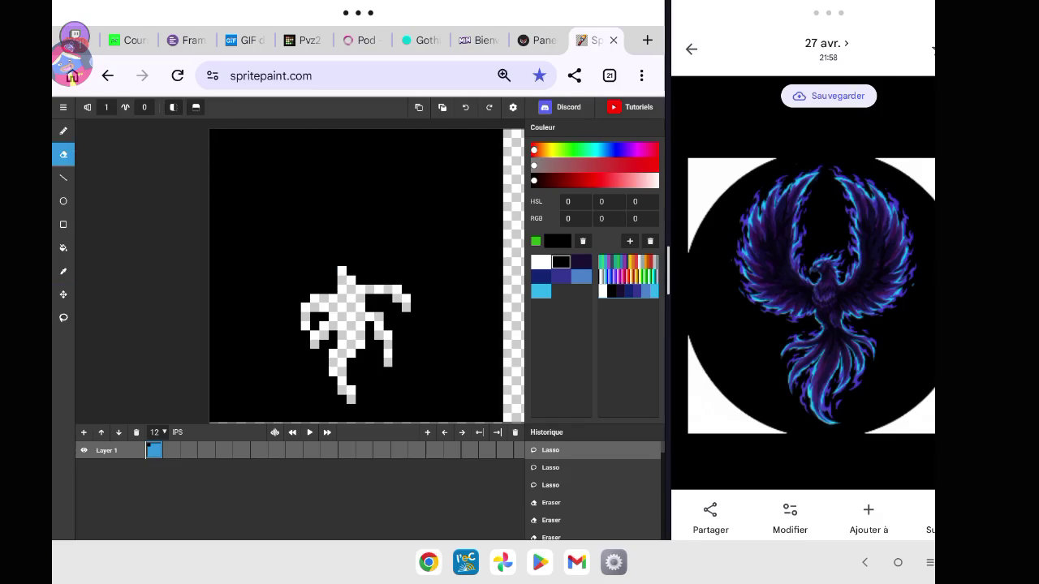
{"action": "left_click", "coordinate": [63, 131]}
{"action": "left_click", "coordinate": [350, 276]}
{"action": "mouse_move", "coordinate": [339, 280]}
{"action": "left_mouse_down"}
{"action": "mouse_move", "coordinate": [406, 311]}
{"action": "mouse_move", "coordinate": [378, 339]}
{"action": "mouse_move", "coordinate": [388, 349]}
{"action": "mouse_move", "coordinate": [370, 317]}
{"action": "mouse_move", "coordinate": [386, 358]}
{"action": "left_mouse_up"}
{"action": "left_click", "coordinate": [63, 154]}
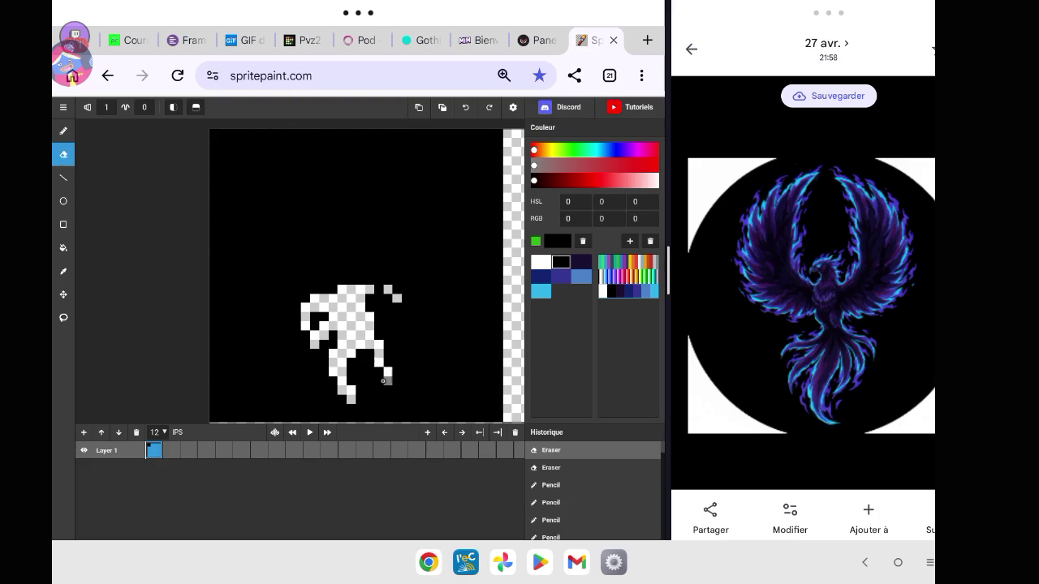
{"action": "left_click_drag", "start_coordinate": [375, 289], "coordinate": [414, 339]}
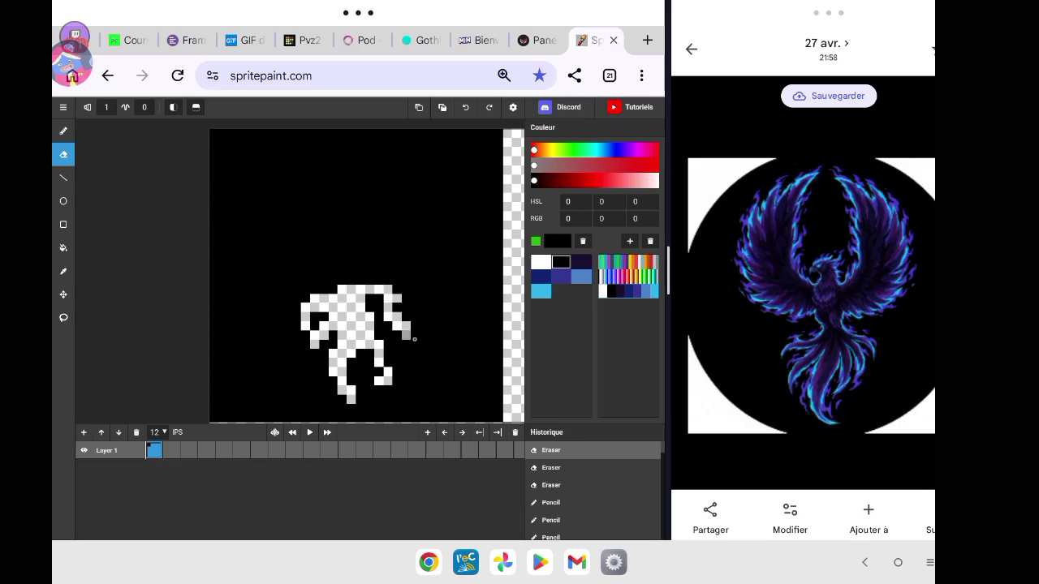
{"action": "left_click", "coordinate": [63, 130]}
{"action": "left_click", "coordinate": [388, 289]}
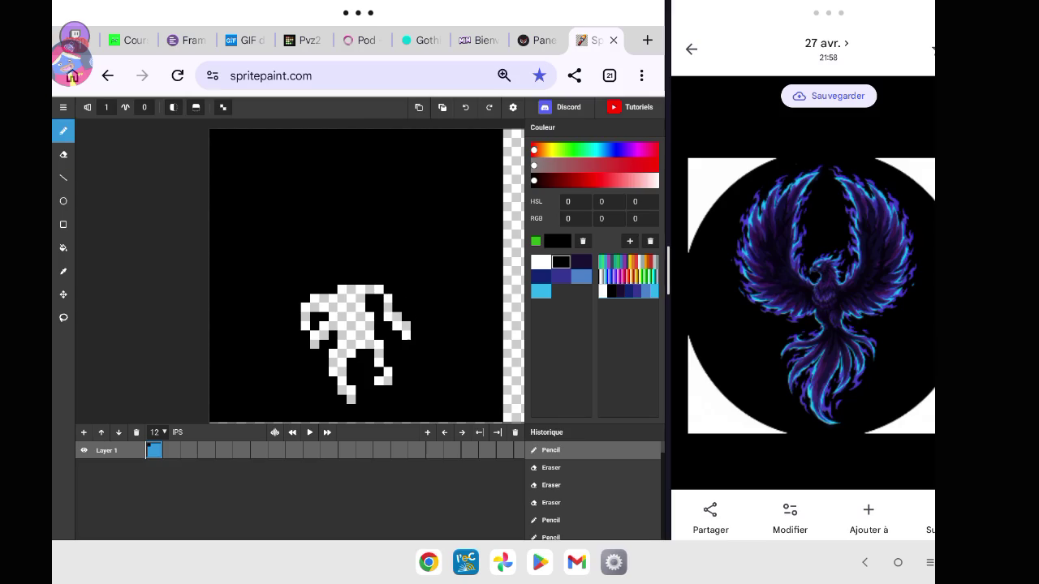
{"action": "left_click", "coordinate": [63, 154]}
{"action": "left_click", "coordinate": [378, 301]}
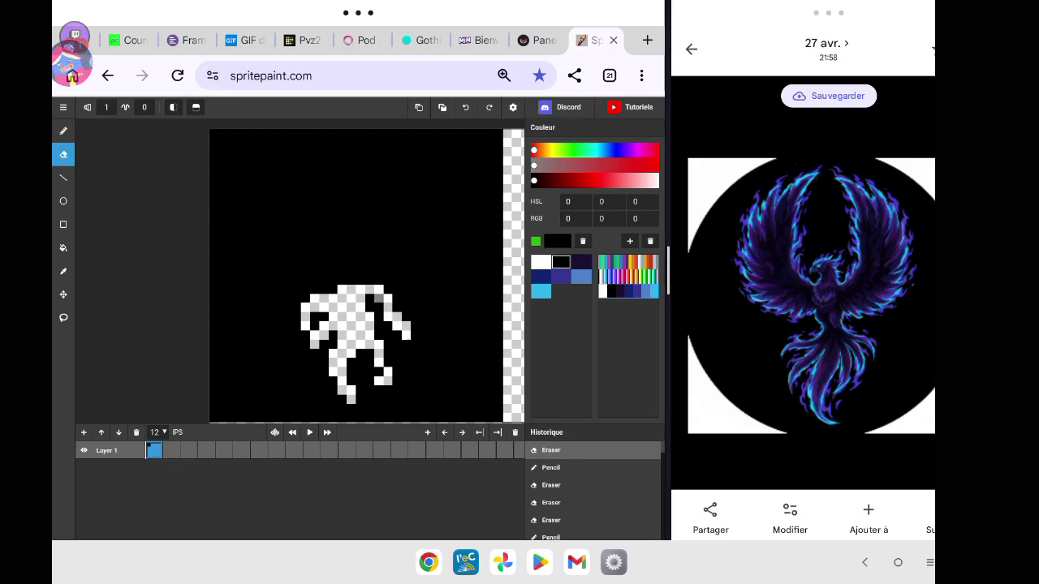
{"action": "left_click", "coordinate": [64, 130]}
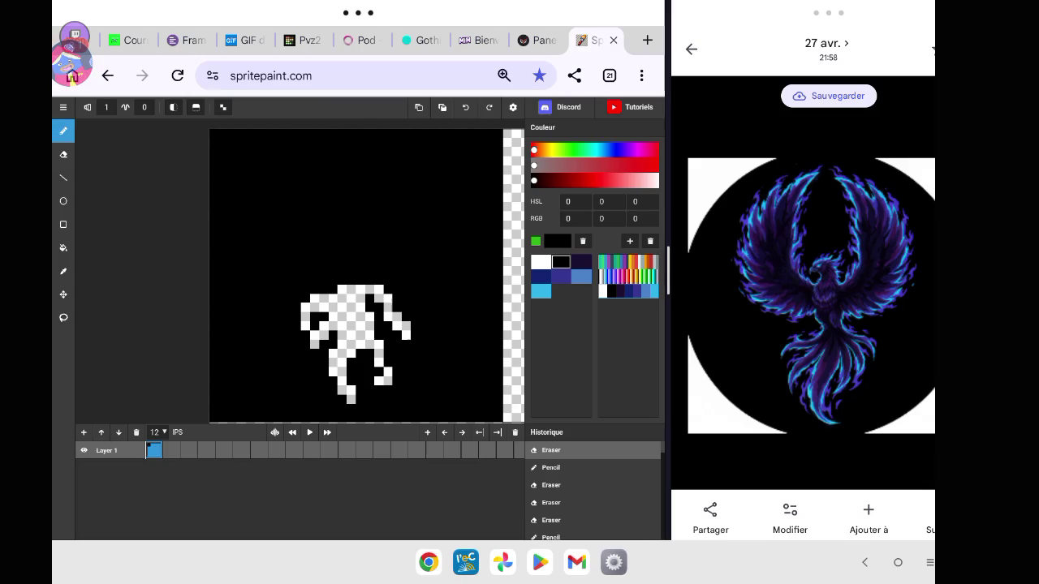
{"action": "left_click", "coordinate": [64, 154]}
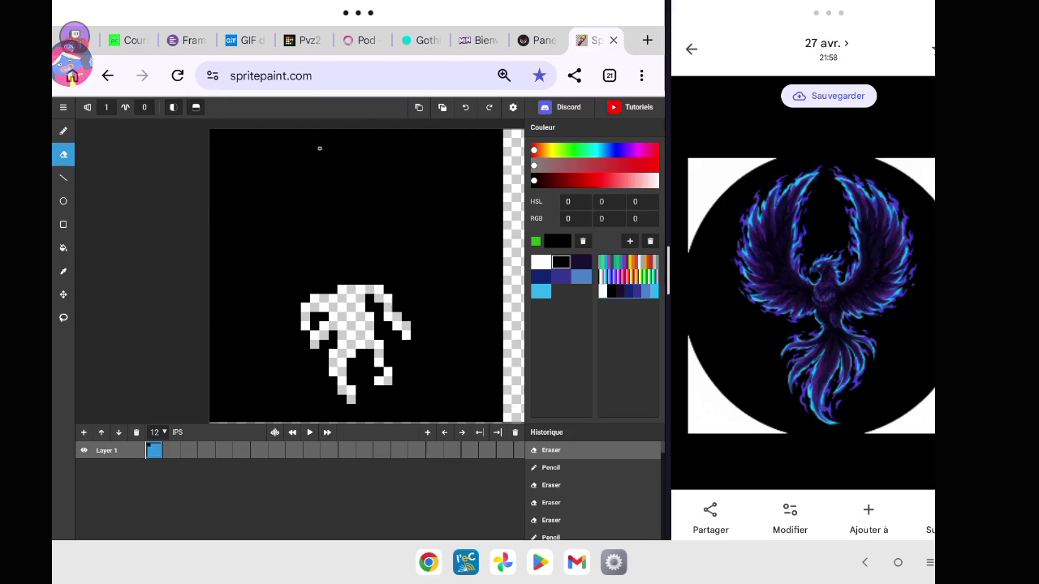
- Erase trial curved wing loops rising from both sides of the bird body
{"action": "mouse_move", "coordinate": [324, 151]}
{"action": "left_mouse_down"}
{"action": "mouse_move", "coordinate": [295, 225]}
{"action": "mouse_move", "coordinate": [332, 282]}
{"action": "left_mouse_up"}
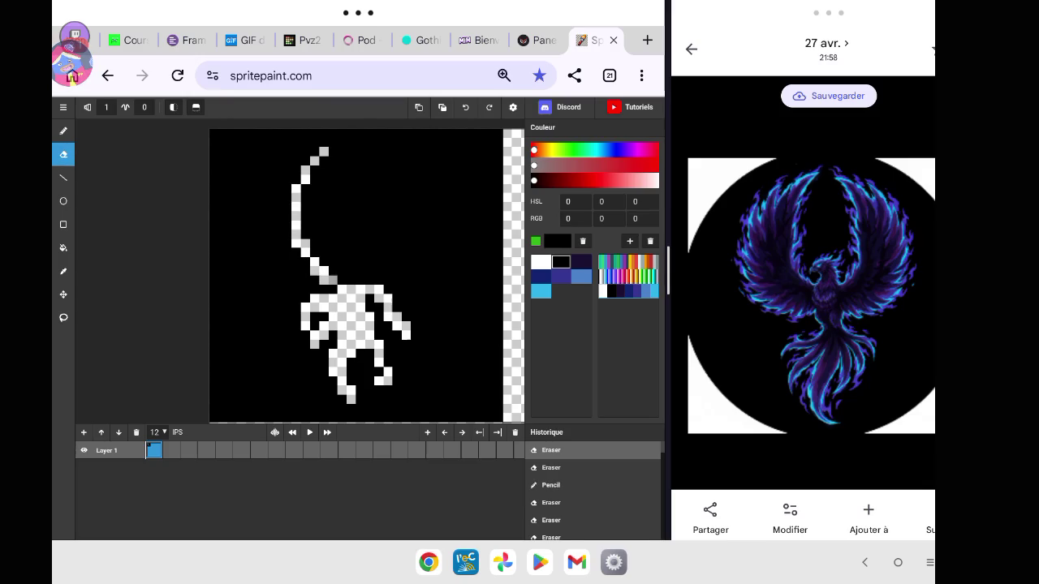
{"action": "mouse_move", "coordinate": [360, 160]}
{"action": "left_mouse_down"}
{"action": "mouse_move", "coordinate": [378, 199]}
{"action": "mouse_move", "coordinate": [388, 272]}
{"action": "mouse_move", "coordinate": [362, 156]}
{"action": "left_mouse_up"}
{"action": "left_click_drag", "start_coordinate": [385, 266], "coordinate": [370, 285]}
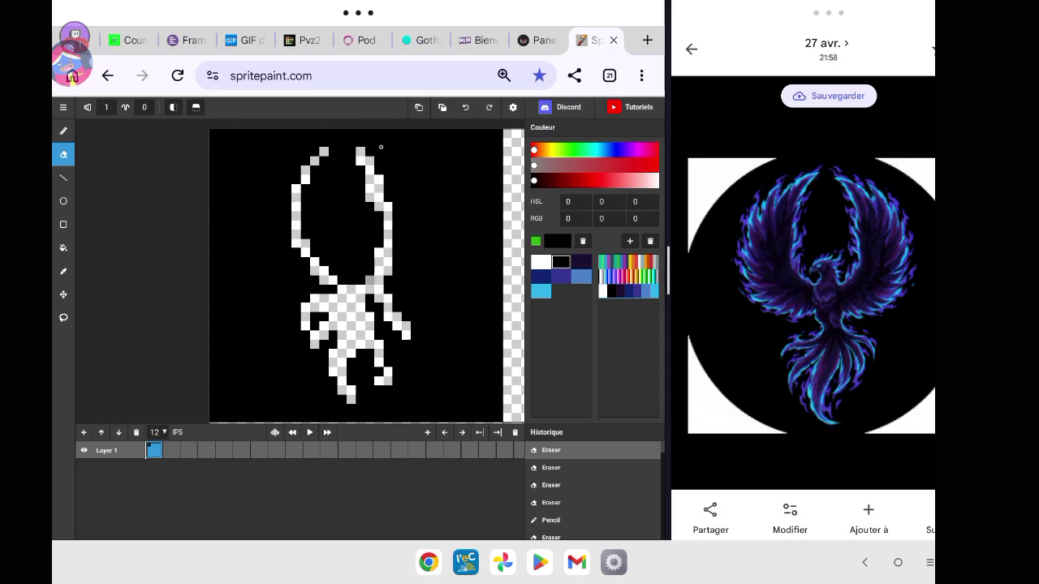
{"action": "mouse_move", "coordinate": [376, 149]}
{"action": "left_mouse_down"}
{"action": "mouse_move", "coordinate": [370, 166]}
{"action": "mouse_move", "coordinate": [414, 199]}
{"action": "mouse_move", "coordinate": [423, 252]}
{"action": "mouse_move", "coordinate": [398, 288]}
{"action": "left_mouse_up"}
{"action": "mouse_move", "coordinate": [318, 151]}
{"action": "left_mouse_down"}
{"action": "mouse_move", "coordinate": [277, 216]}
{"action": "mouse_move", "coordinate": [332, 289]}
{"action": "left_mouse_up"}
{"action": "mouse_move", "coordinate": [308, 174]}
{"action": "left_mouse_down"}
{"action": "mouse_move", "coordinate": [289, 237]}
{"action": "mouse_move", "coordinate": [310, 259]}
{"action": "left_mouse_up"}
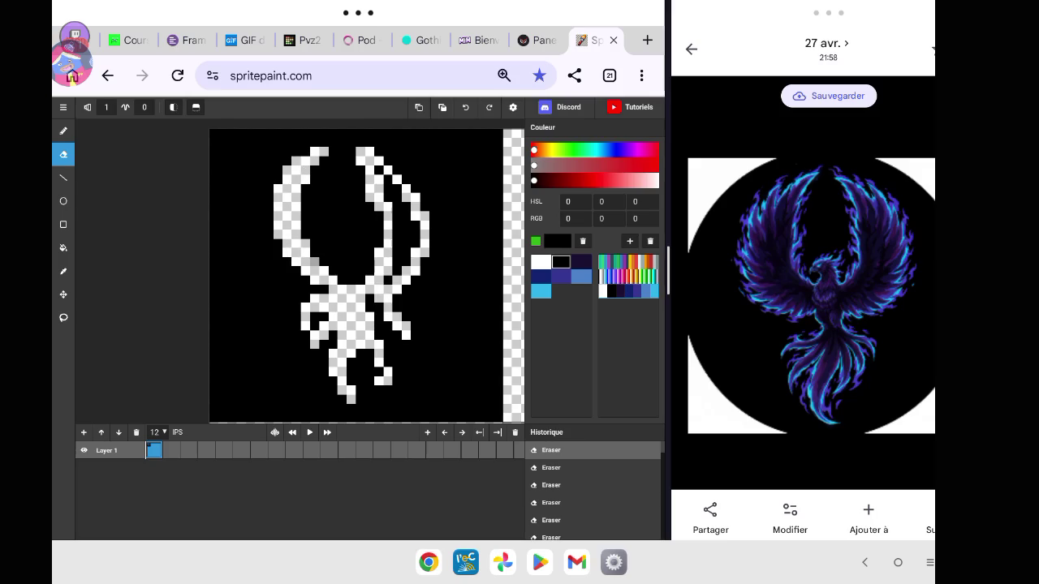
- Undo the erased loops and lasso-select the blank black area above the body
{"action": "key", "text": "ctrl+z"}
{"action": "key", "text": "ctrl+z"}
{"action": "key", "text": "ctrl+z"}
{"action": "key", "text": "ctrl+z"}
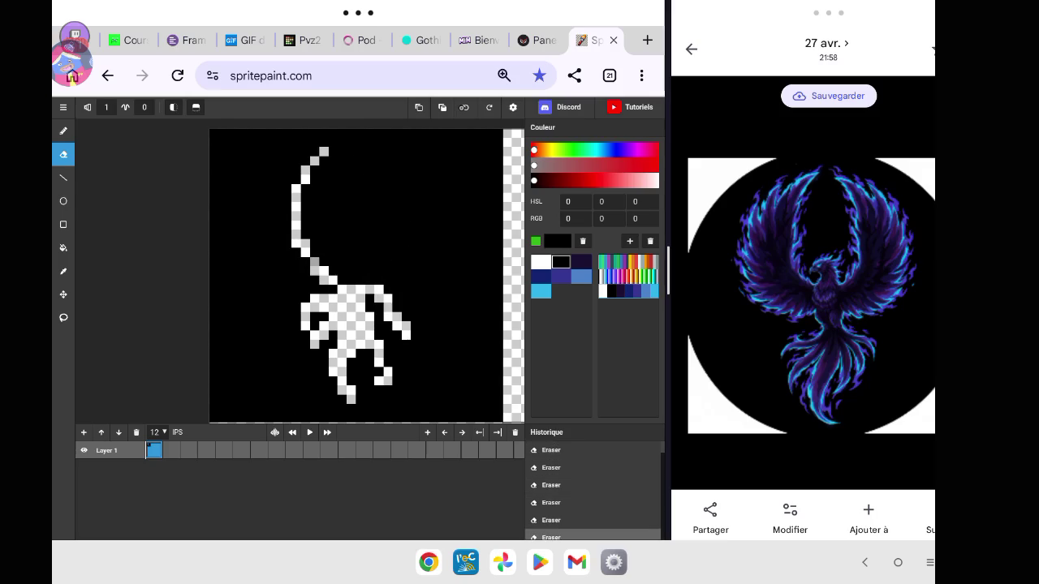
{"action": "key", "text": "ctrl+z"}
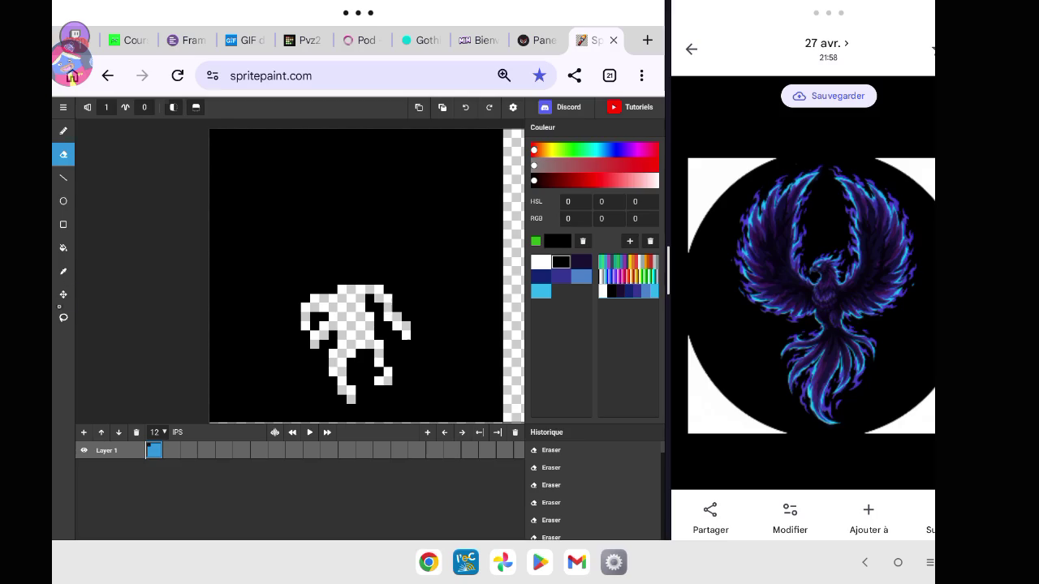
{"action": "left_click", "coordinate": [63, 296]}
{"action": "left_click", "coordinate": [285, 146]}
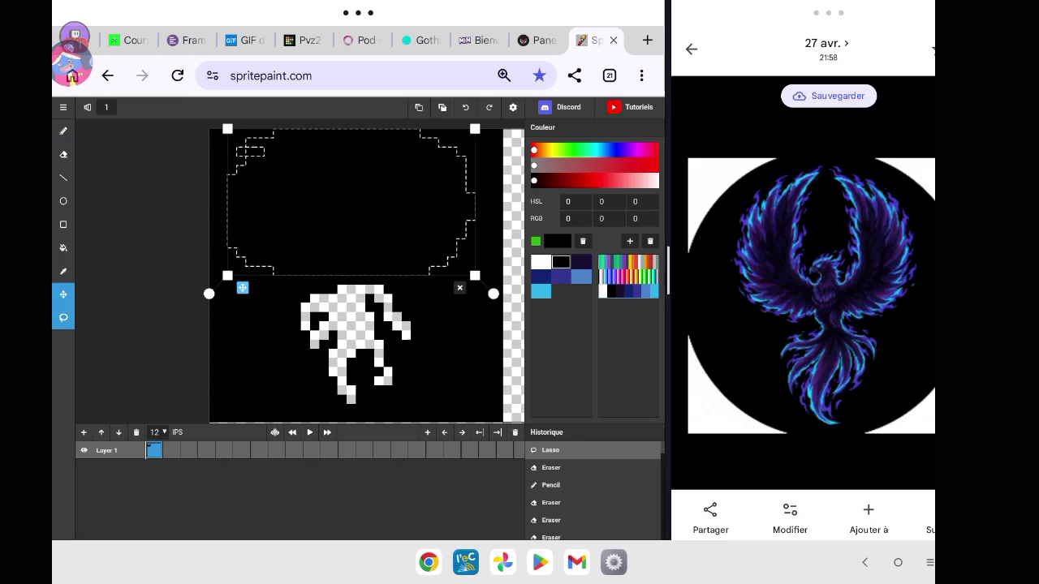
- Copy and paste the lassoed black region, zooming out to see the empty tiles
{"action": "key", "text": "ctrl+c"}
{"action": "key", "text": "ctrl+v"}
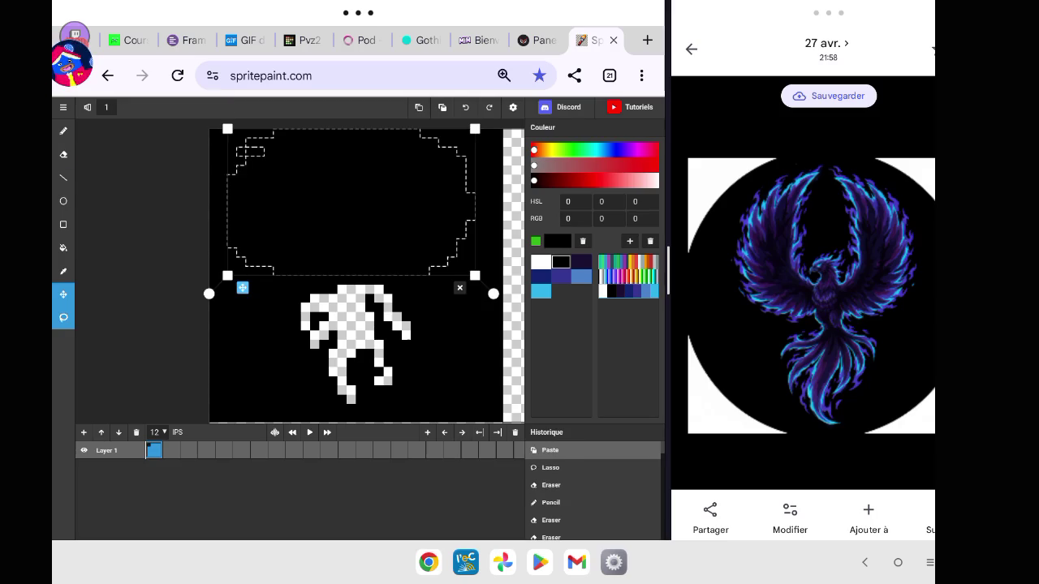
{"action": "scroll", "coordinate": [241, 215], "scroll_direction": "down", "scroll_amount": 2}
{"action": "scroll", "coordinate": [240, 215], "scroll_direction": "down", "scroll_amount": 2}
{"action": "scroll", "coordinate": [240, 215], "scroll_direction": "down", "scroll_amount": 2}
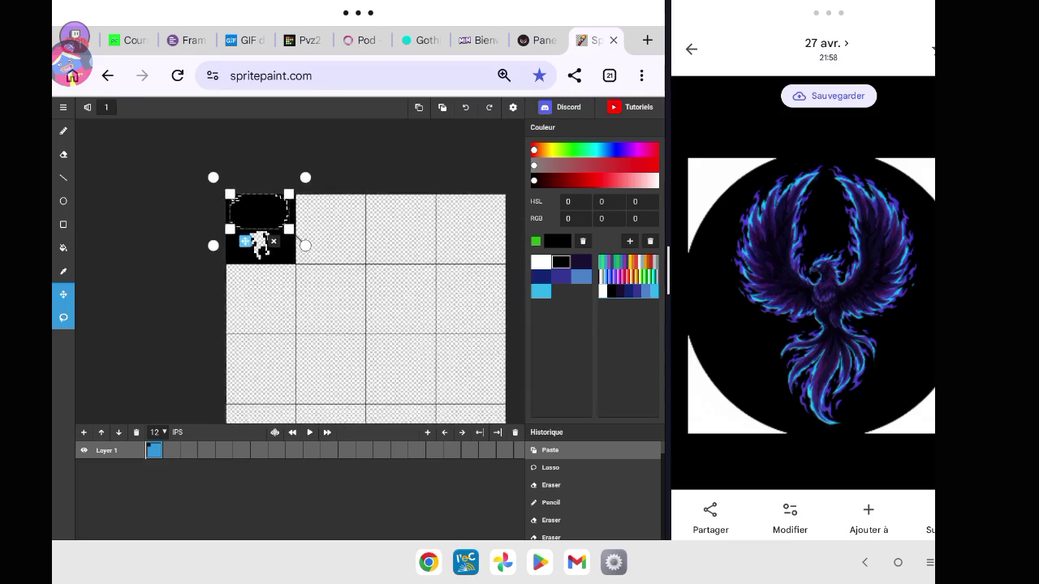
{"action": "scroll", "coordinate": [240, 215], "scroll_direction": "down", "scroll_amount": 2}
{"action": "scroll", "coordinate": [289, 295], "scroll_direction": "up", "scroll_amount": 1}
- Position the pasted black shape in the empty tile beside the bird
{"action": "mouse_move", "coordinate": [243, 226]}
{"action": "left_mouse_down"}
{"action": "mouse_move", "coordinate": [271, 232]}
{"action": "mouse_move", "coordinate": [508, 390]}
{"action": "left_mouse_up"}
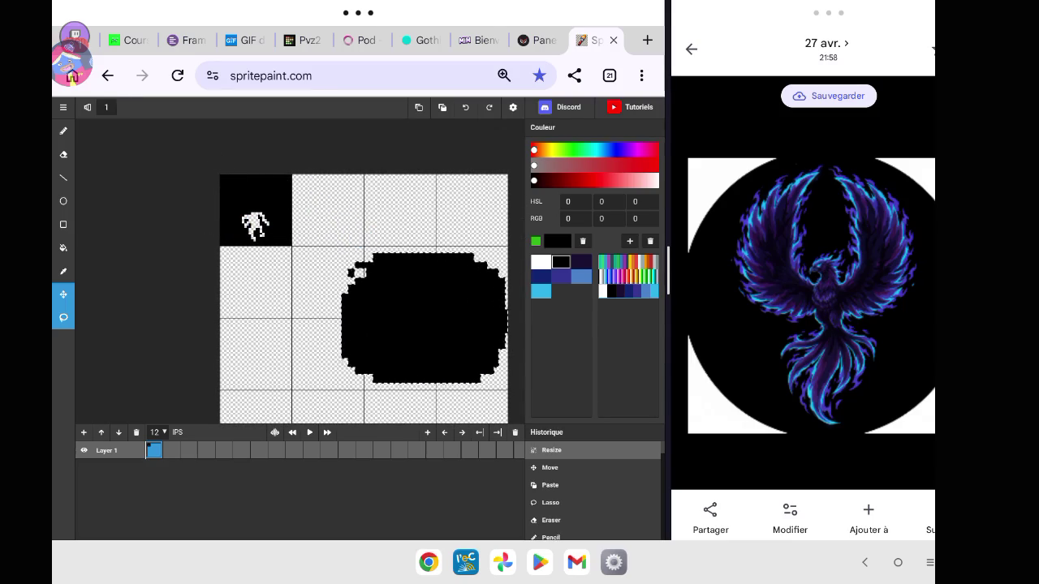
{"action": "mouse_move", "coordinate": [424, 321]}
{"action": "left_mouse_down"}
{"action": "mouse_move", "coordinate": [368, 274]}
{"action": "mouse_move", "coordinate": [362, 301]}
{"action": "left_mouse_up"}
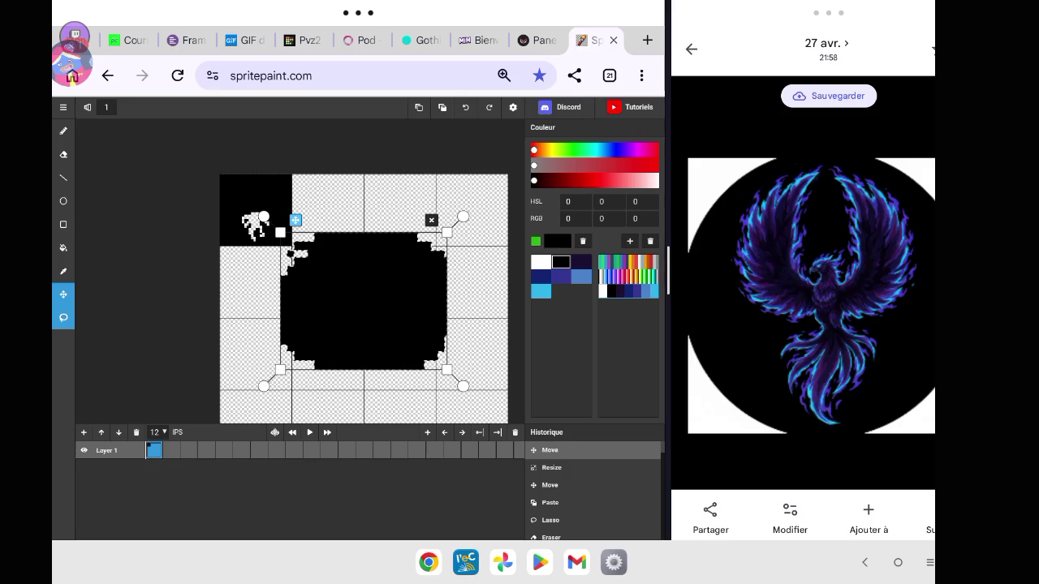
{"action": "scroll", "coordinate": [406, 341], "scroll_direction": "up", "scroll_amount": 1}
{"action": "scroll", "coordinate": [405, 341], "scroll_direction": "up", "scroll_amount": 1}
{"action": "scroll", "coordinate": [406, 341], "scroll_direction": "up", "scroll_amount": 1}
{"action": "scroll", "coordinate": [406, 341], "scroll_direction": "up", "scroll_amount": 1}
- Set the colour to RGB 10, 0, 0 and save it as a new palette swatch
{"action": "key", "text": "b"}
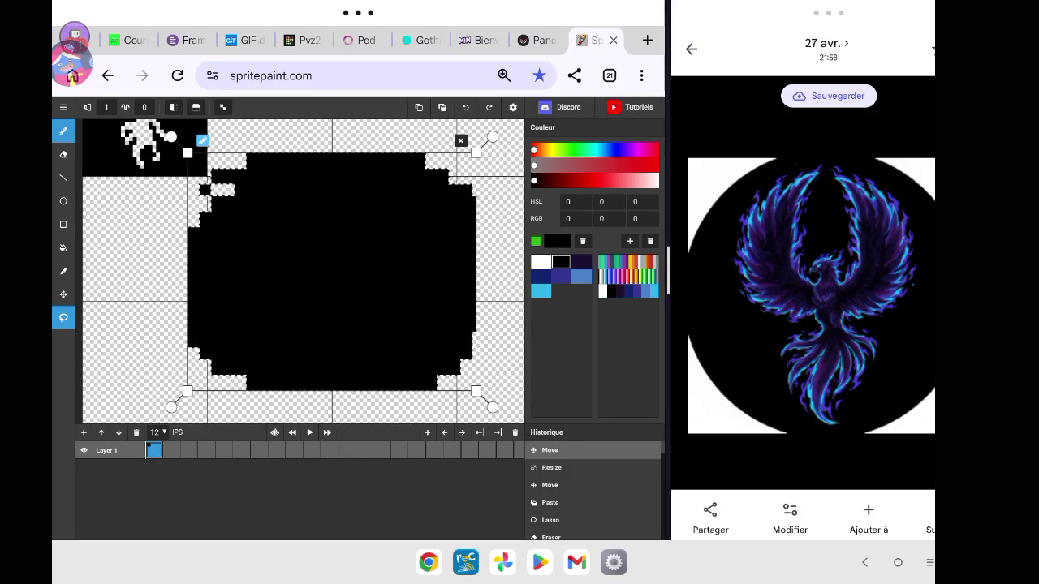
{"action": "left_click", "coordinate": [538, 264]}
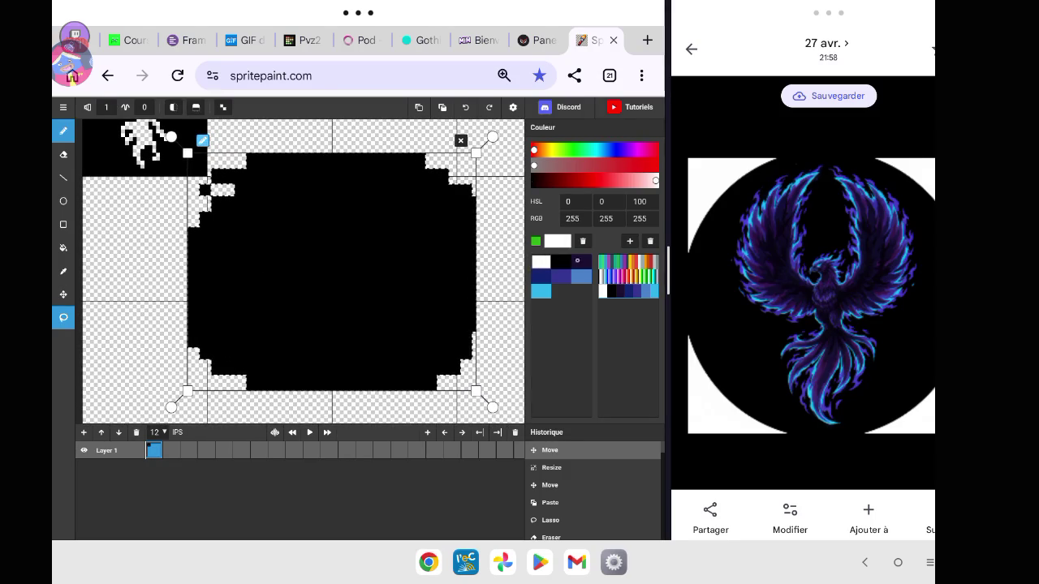
{"action": "left_click", "coordinate": [560, 261]}
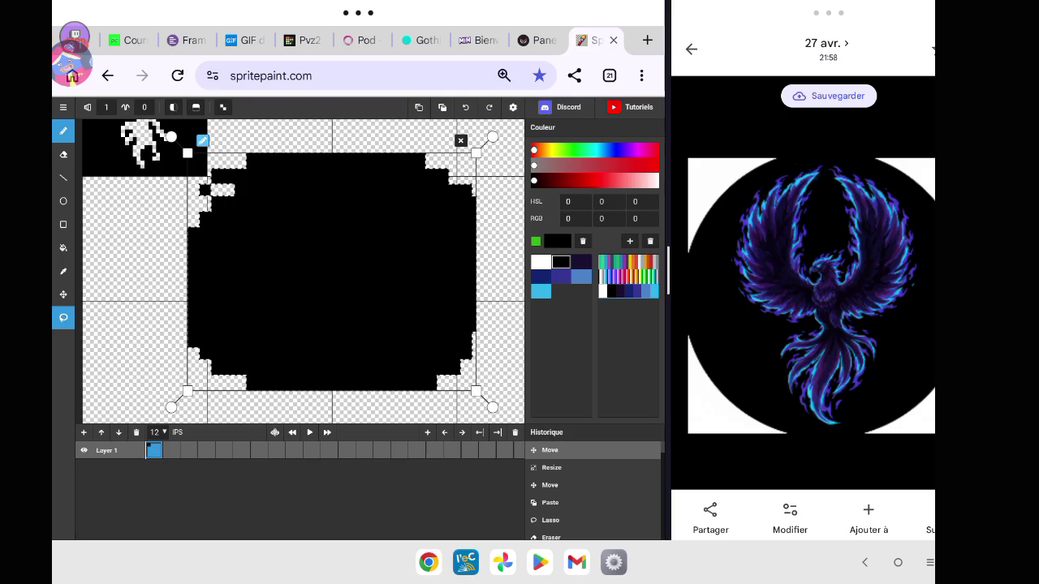
{"action": "left_click", "coordinate": [572, 218]}
{"action": "left_click", "coordinate": [568, 218]}
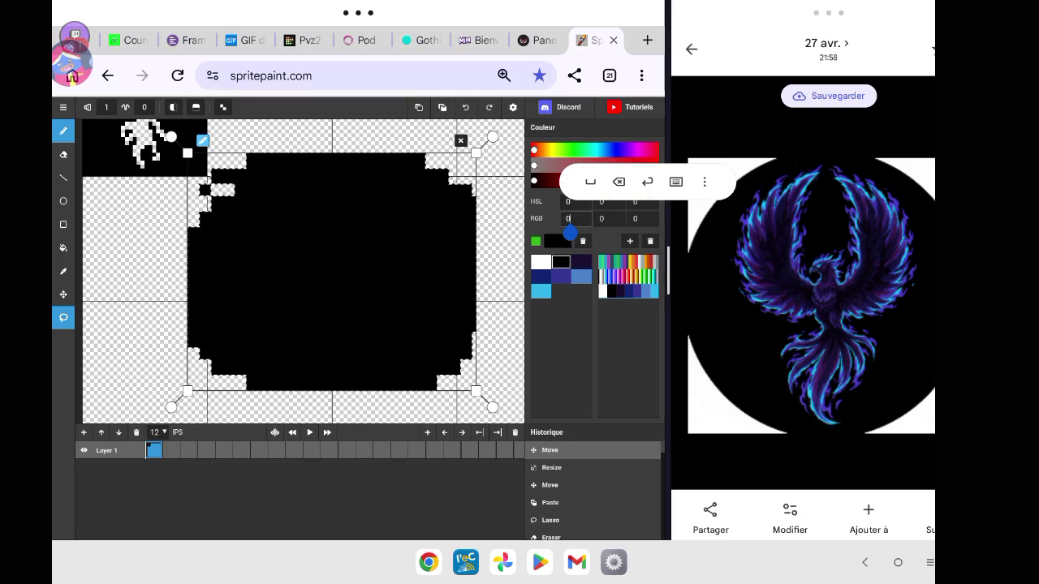
{"action": "left_click_drag", "start_coordinate": [569, 214], "coordinate": [571, 224]}
{"action": "left_click", "coordinate": [569, 219]}
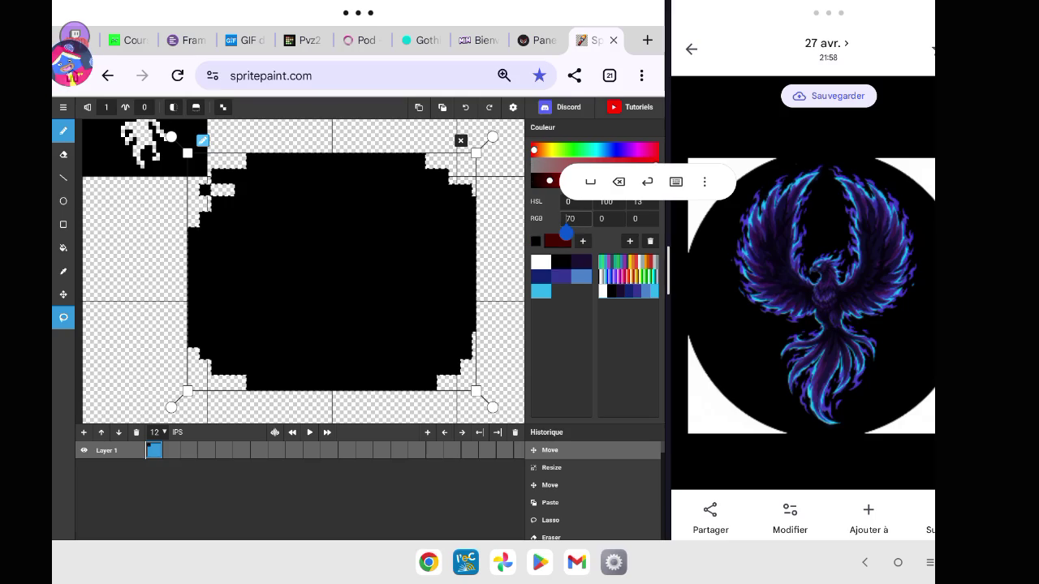
{"action": "left_click_drag", "start_coordinate": [570, 214], "coordinate": [569, 225]}
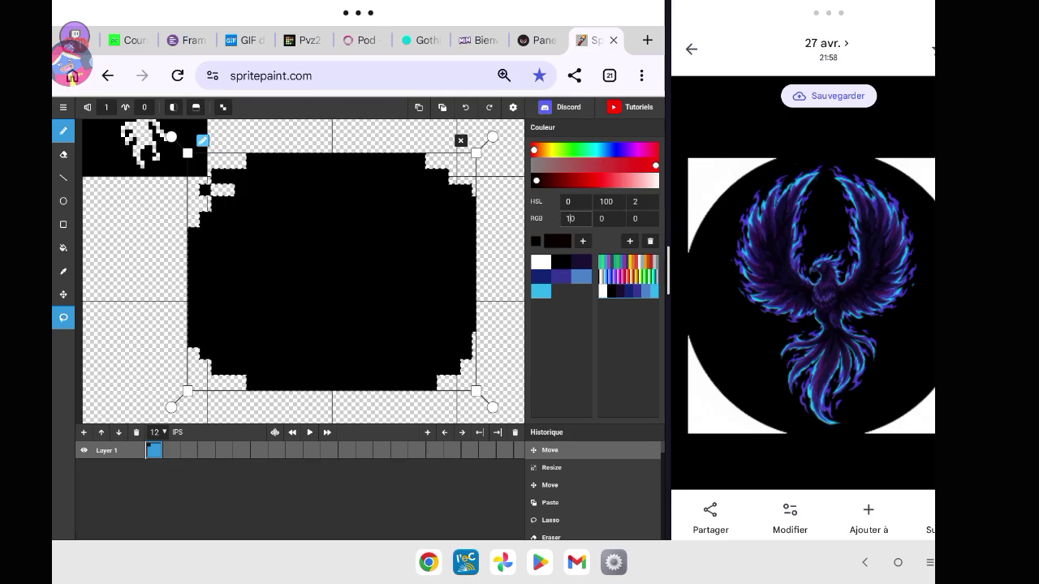
{"action": "left_click", "coordinate": [582, 241]}
- Change the red value to 80 for dark red RGB 80, 0, 0 and place a test pixel
{"action": "left_click", "coordinate": [328, 163]}
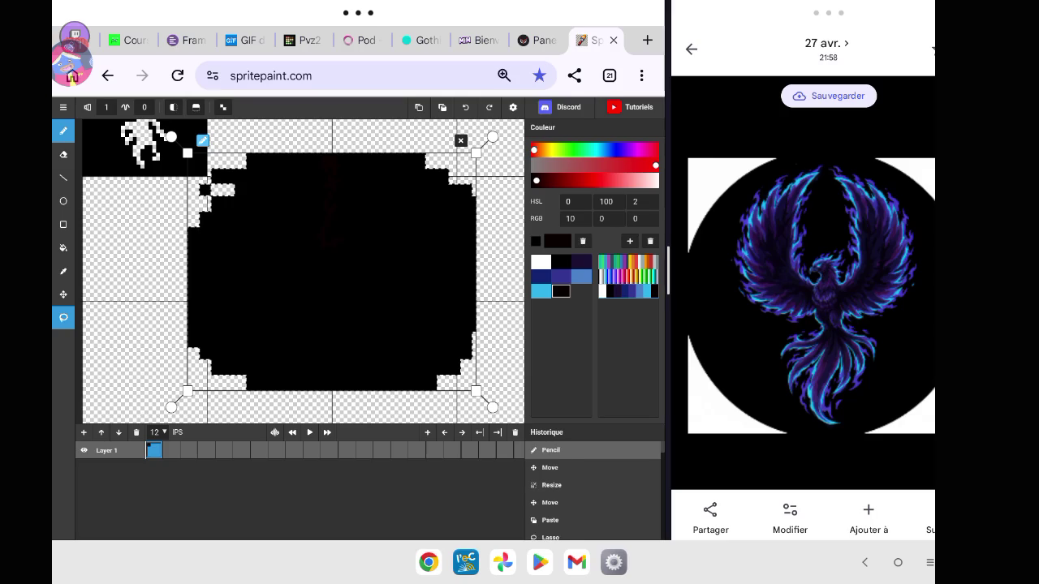
{"action": "left_click", "coordinate": [465, 107]}
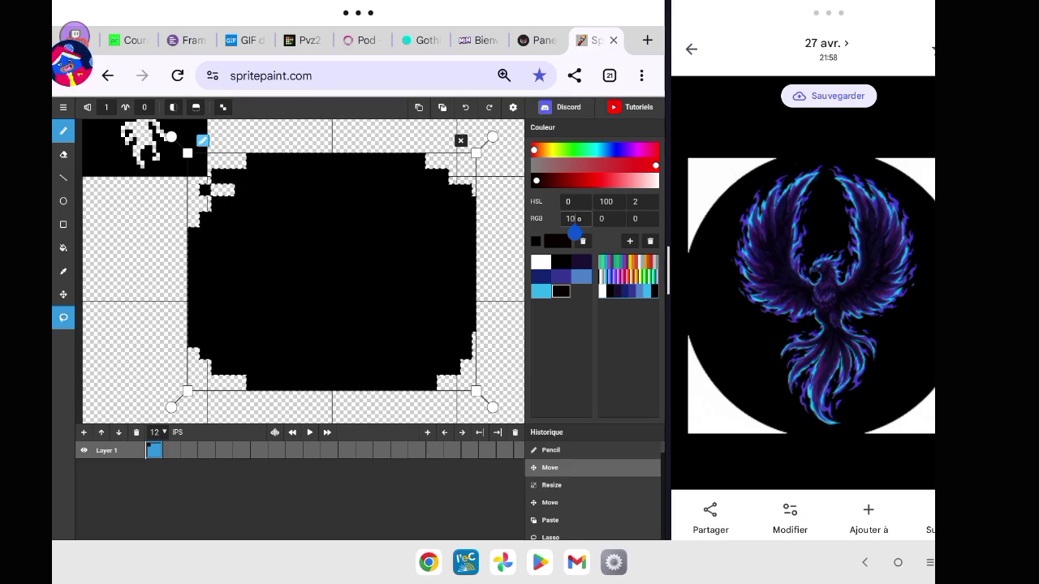
{"action": "left_click", "coordinate": [573, 219]}
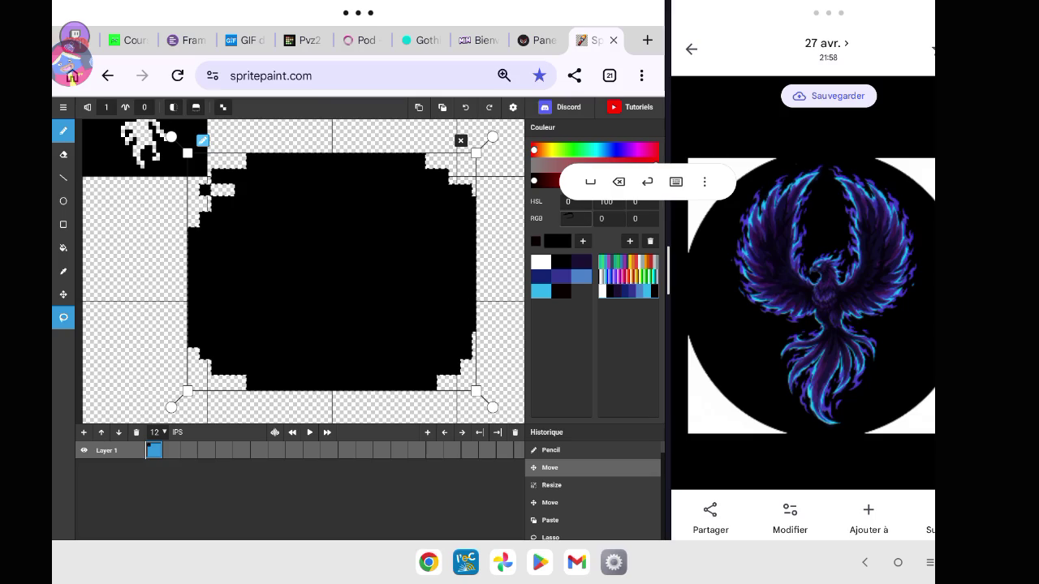
{"action": "type", "text": "30"}
{"action": "double_click", "coordinate": [617, 181]}
{"action": "left_click_drag", "start_coordinate": [576, 214], "coordinate": [566, 219]}
{"action": "type", "text": "40"}
{"action": "left_click", "coordinate": [619, 182]}
{"action": "left_click_drag", "start_coordinate": [568, 214], "coordinate": [567, 222]}
{"action": "type", "text": "80"}
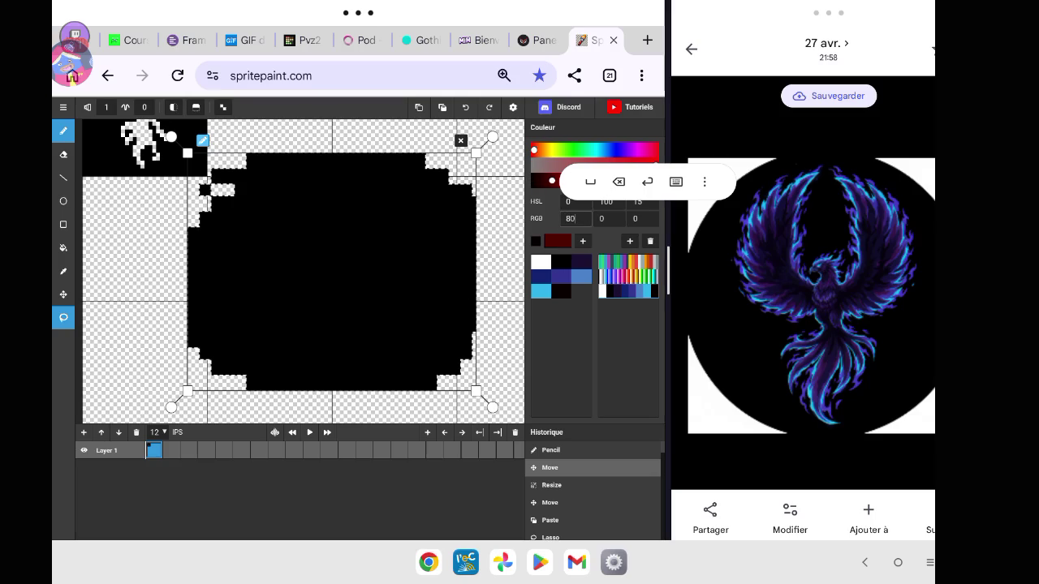
{"action": "left_click", "coordinate": [332, 162]}
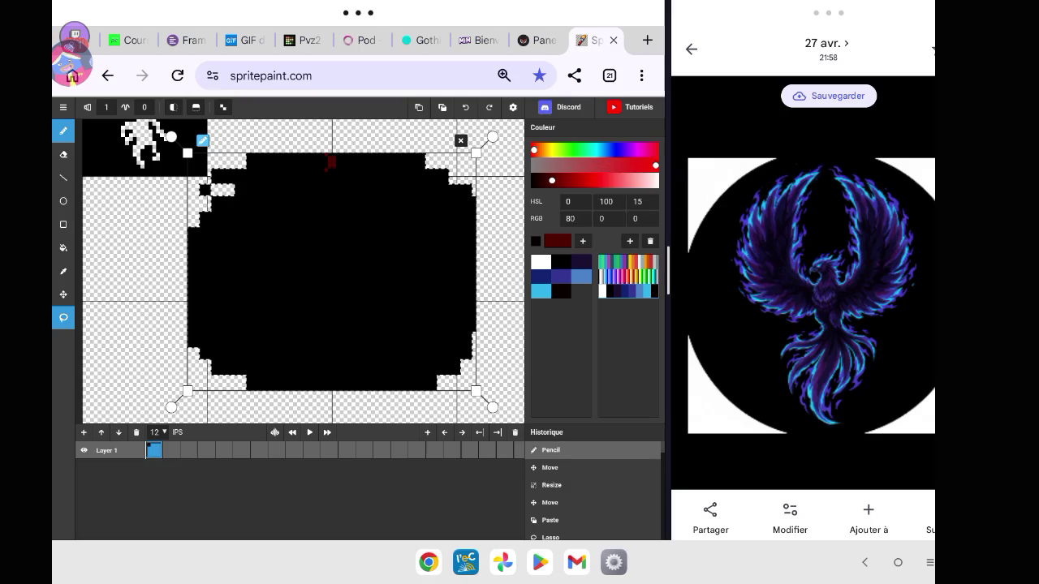
- Undo the test pixel and draw two dark-red vertical strokes down the black field
{"action": "scroll", "coordinate": [331, 162], "scroll_direction": "up", "scroll_amount": 5}
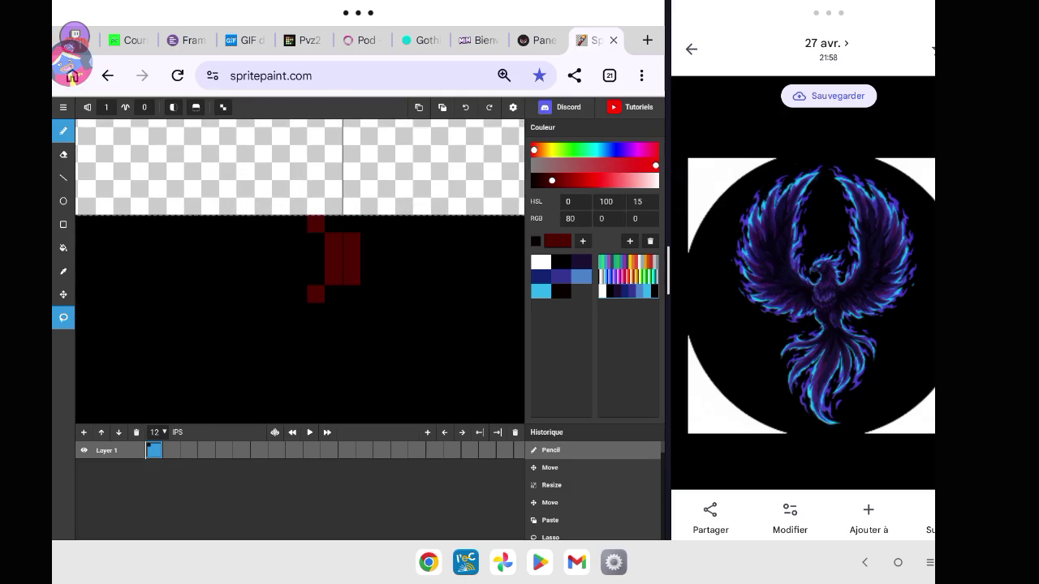
{"action": "key", "text": "ctrl+z"}
{"action": "mouse_move", "coordinate": [333, 219]}
{"action": "left_mouse_down"}
{"action": "mouse_move", "coordinate": [334, 259]}
{"action": "mouse_move", "coordinate": [351, 294]}
{"action": "mouse_move", "coordinate": [333, 332]}
{"action": "mouse_move", "coordinate": [334, 407]}
{"action": "left_mouse_up"}
{"action": "left_click_drag", "start_coordinate": [351, 305], "coordinate": [351, 422]}
{"action": "scroll", "coordinate": [341, 324], "scroll_direction": "down", "scroll_amount": 1}
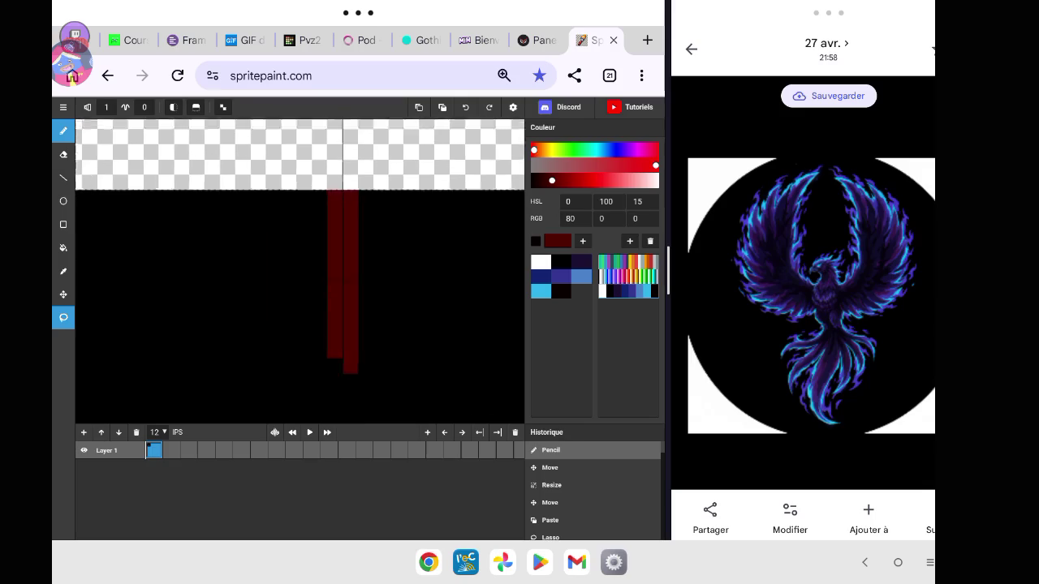
{"action": "scroll", "coordinate": [301, 272], "scroll_direction": "down", "scroll_amount": 1}
{"action": "scroll", "coordinate": [300, 272], "scroll_direction": "down", "scroll_amount": 2}
{"action": "scroll", "coordinate": [300, 272], "scroll_direction": "down", "scroll_amount": 2}
{"action": "scroll", "coordinate": [300, 272], "scroll_direction": "down", "scroll_amount": 2}
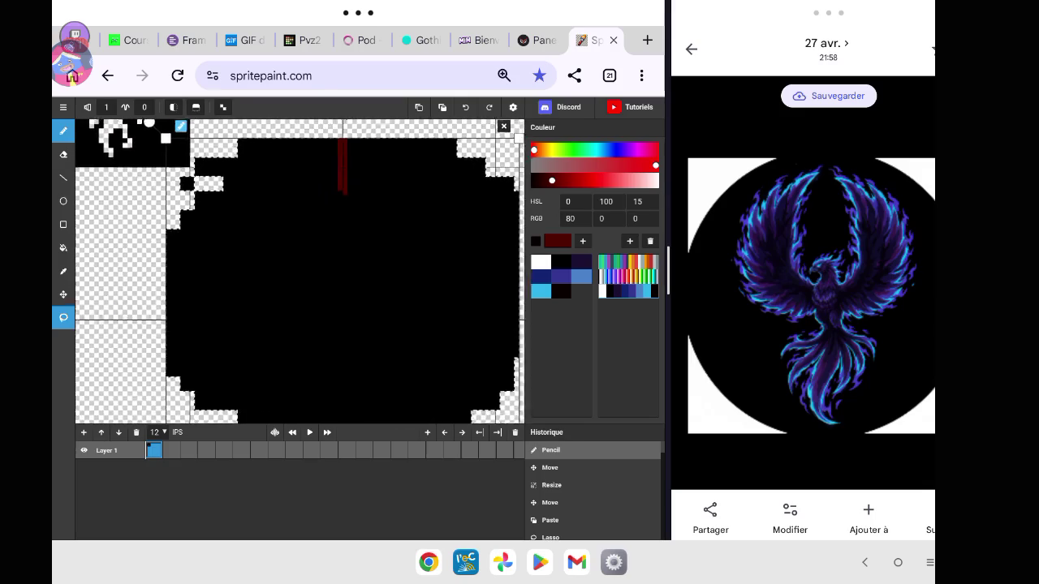
{"action": "scroll", "coordinate": [300, 271], "scroll_direction": "down", "scroll_amount": 2}
{"action": "scroll", "coordinate": [300, 272], "scroll_direction": "down", "scroll_amount": 1}
- Extend the dark-red guide line down the full circle with straight lines and the Pencil
{"action": "key", "text": "l"}
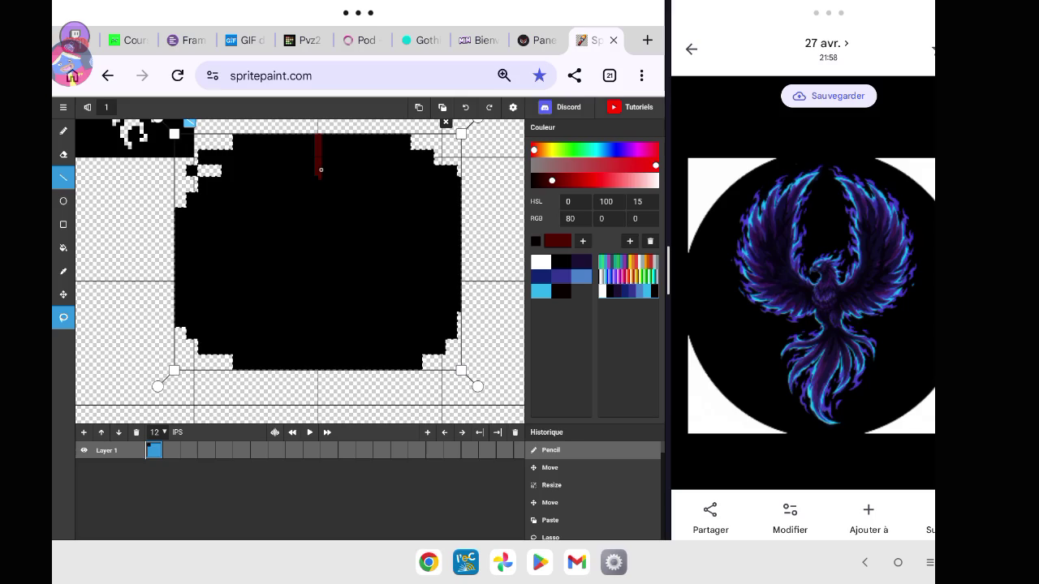
{"action": "left_click_drag", "start_coordinate": [317, 176], "coordinate": [316, 248]}
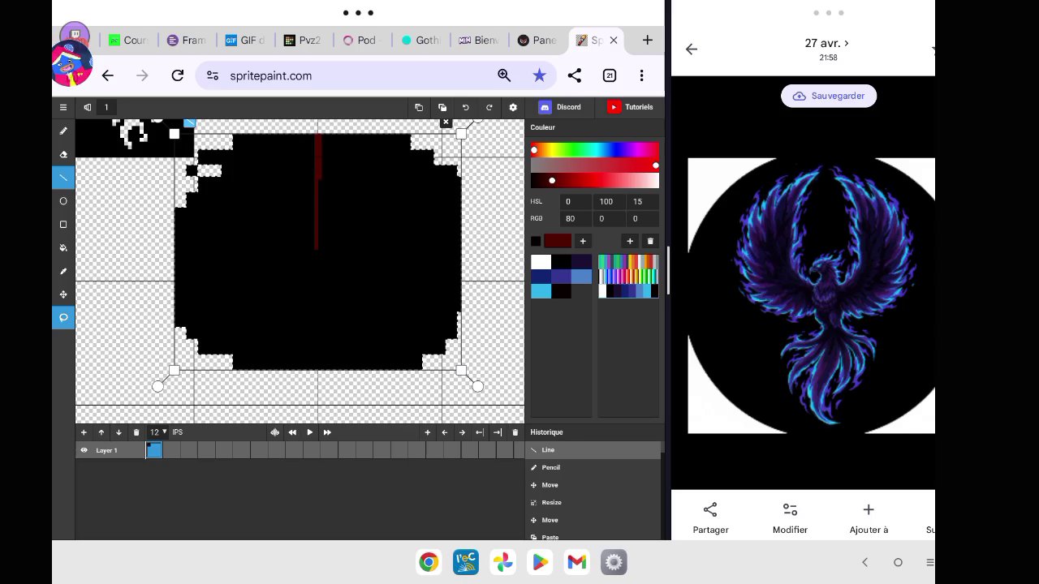
{"action": "left_click_drag", "start_coordinate": [310, 175], "coordinate": [305, 341]}
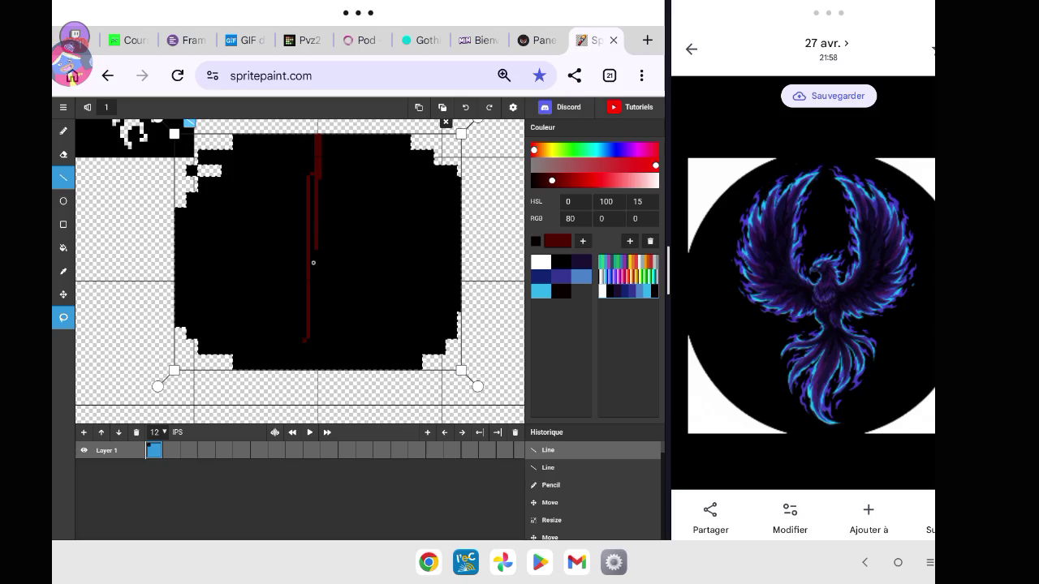
{"action": "key", "text": "ctrl+z"}
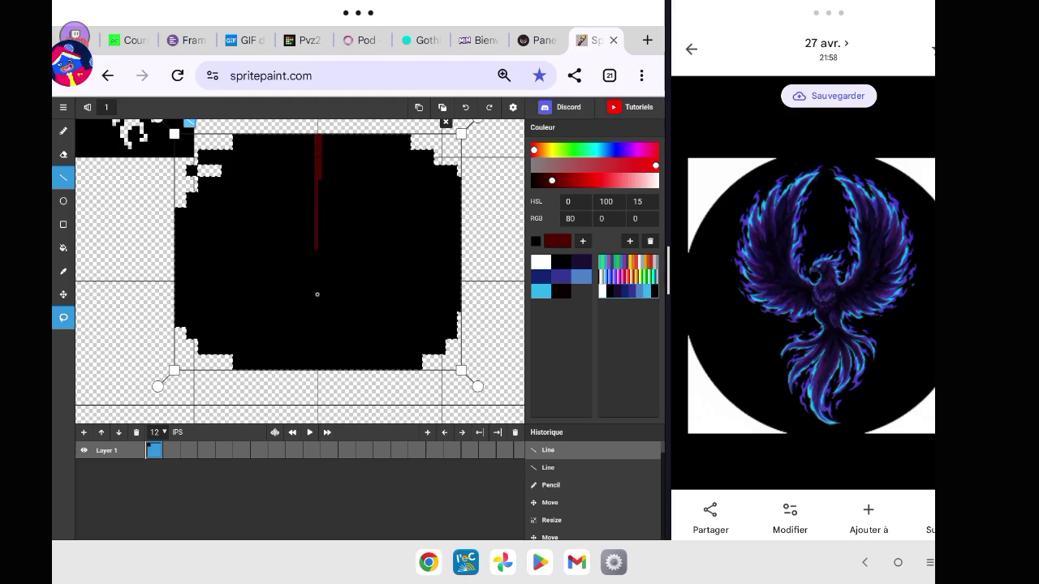
{"action": "left_click_drag", "start_coordinate": [316, 250], "coordinate": [317, 294]}
{"action": "left_click_drag", "start_coordinate": [317, 177], "coordinate": [316, 135]}
{"action": "left_click_drag", "start_coordinate": [317, 294], "coordinate": [311, 295]}
{"action": "key", "text": "ctrl+z"}
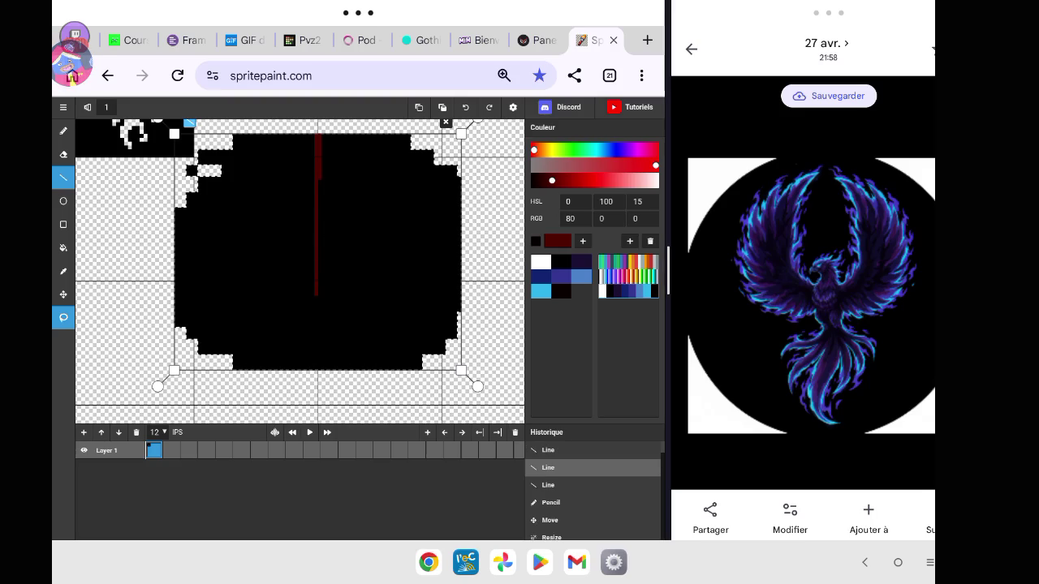
{"action": "left_click", "coordinate": [63, 130]}
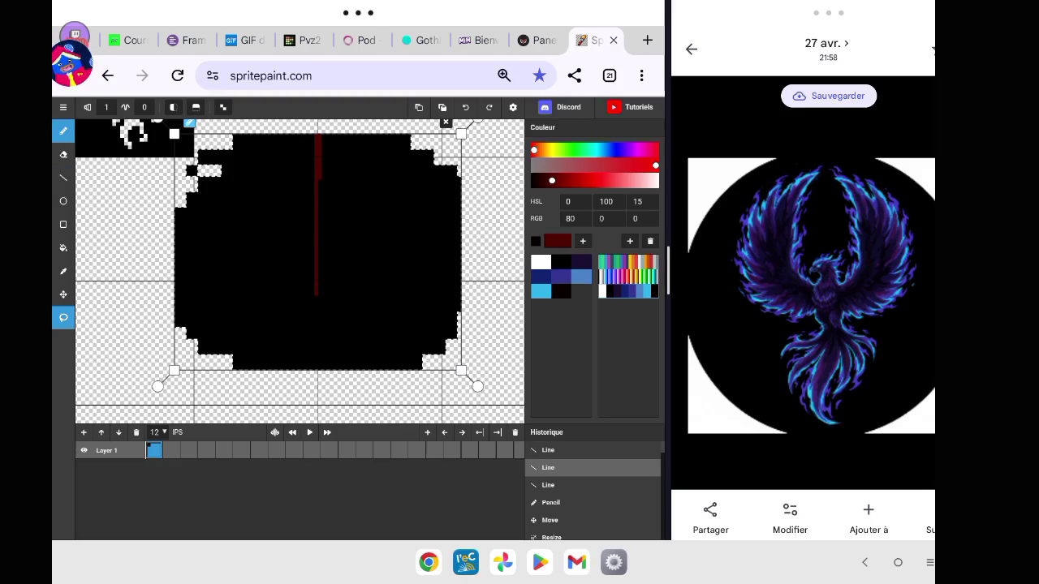
{"action": "left_click", "coordinate": [318, 184]}
{"action": "left_click_drag", "start_coordinate": [320, 195], "coordinate": [320, 357]}
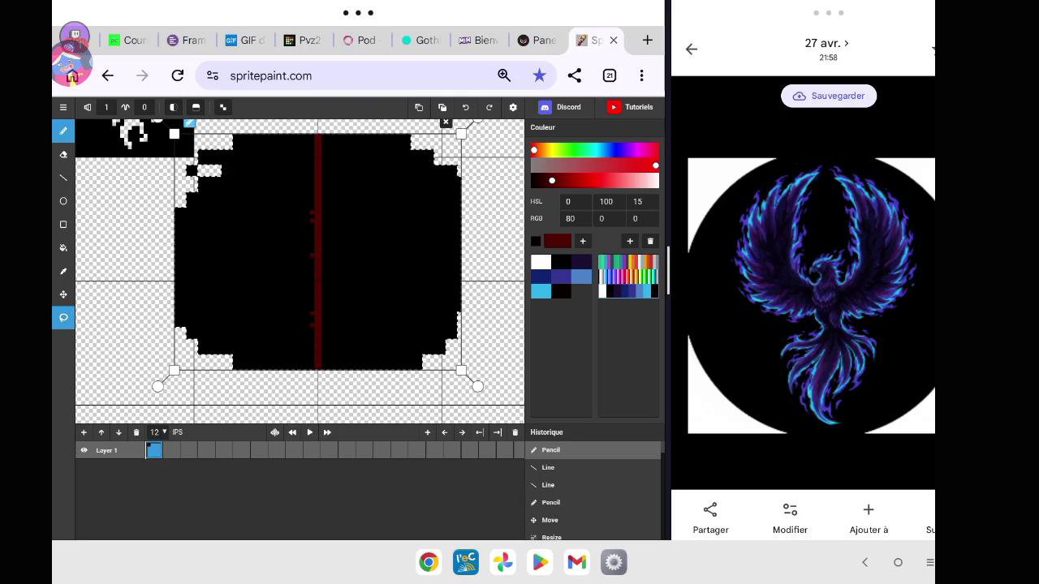
- Pick the near-black RGB 10, 0, 0 swatch and delete it from the palette
{"action": "left_click", "coordinate": [561, 262]}
{"action": "left_click", "coordinate": [566, 290]}
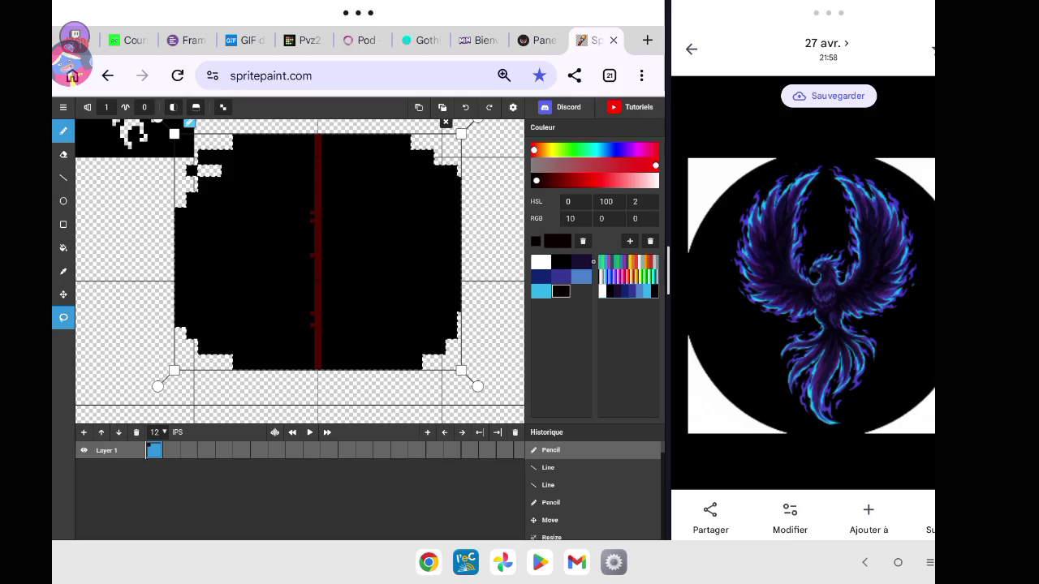
{"action": "left_click", "coordinate": [582, 241]}
{"action": "left_click", "coordinate": [310, 212]}
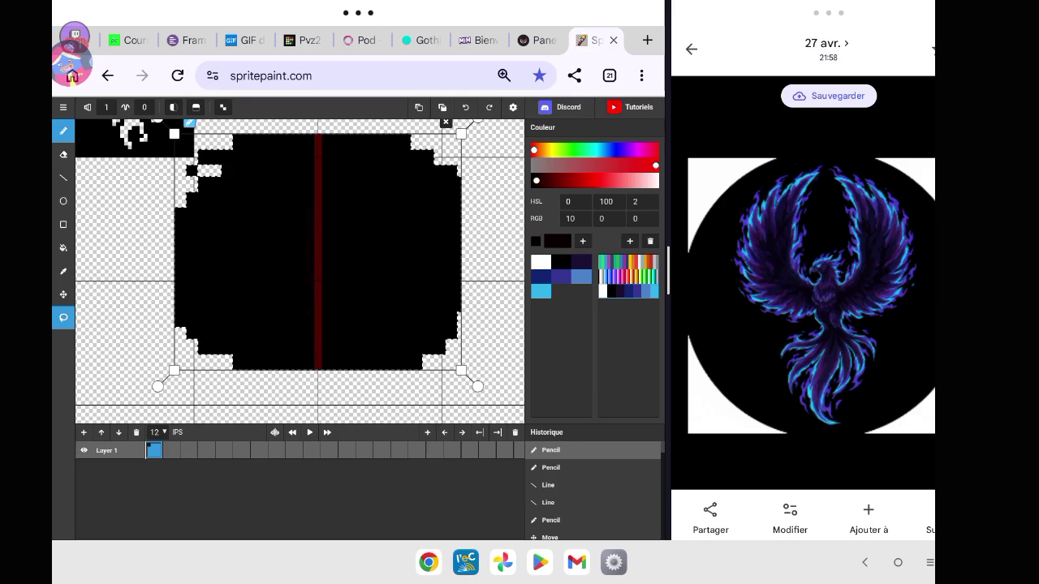
{"action": "left_click", "coordinate": [63, 154]}
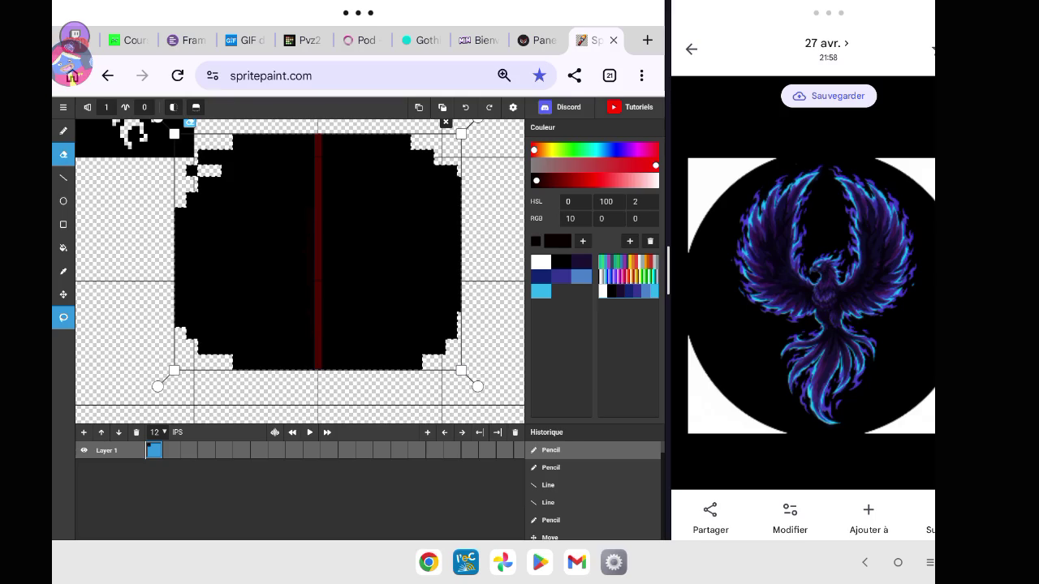
- Zoom in and erase a curved white wing arc left of the red line
{"action": "scroll", "coordinate": [299, 130], "scroll_direction": "up", "scroll_amount": 1}
{"action": "scroll", "coordinate": [299, 130], "scroll_direction": "up", "scroll_amount": 1}
{"action": "scroll", "coordinate": [299, 129], "scroll_direction": "up", "scroll_amount": 1}
{"action": "scroll", "coordinate": [299, 130], "scroll_direction": "up", "scroll_amount": 1}
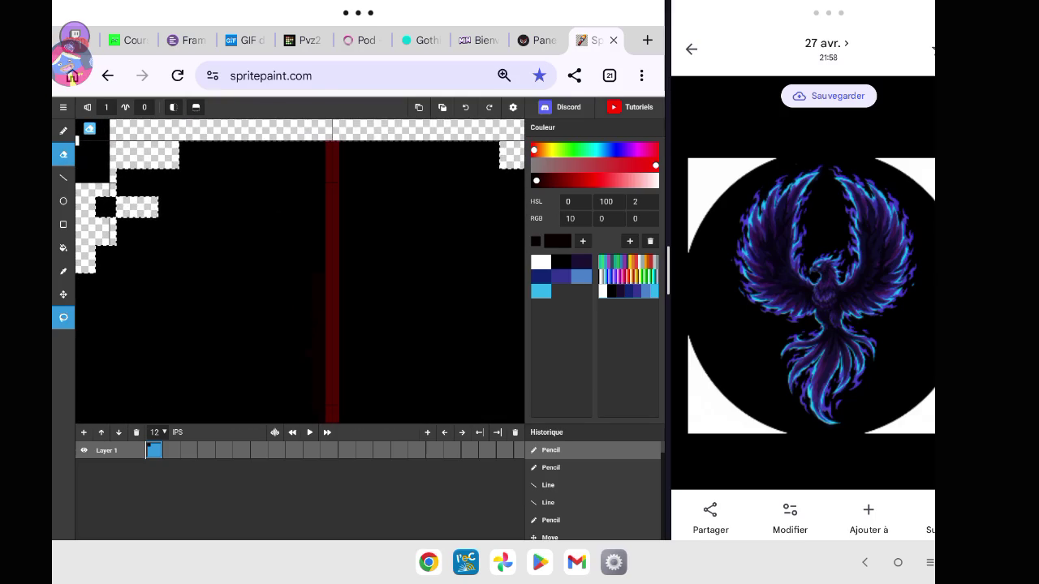
{"action": "left_click_drag", "start_coordinate": [315, 193], "coordinate": [289, 221]}
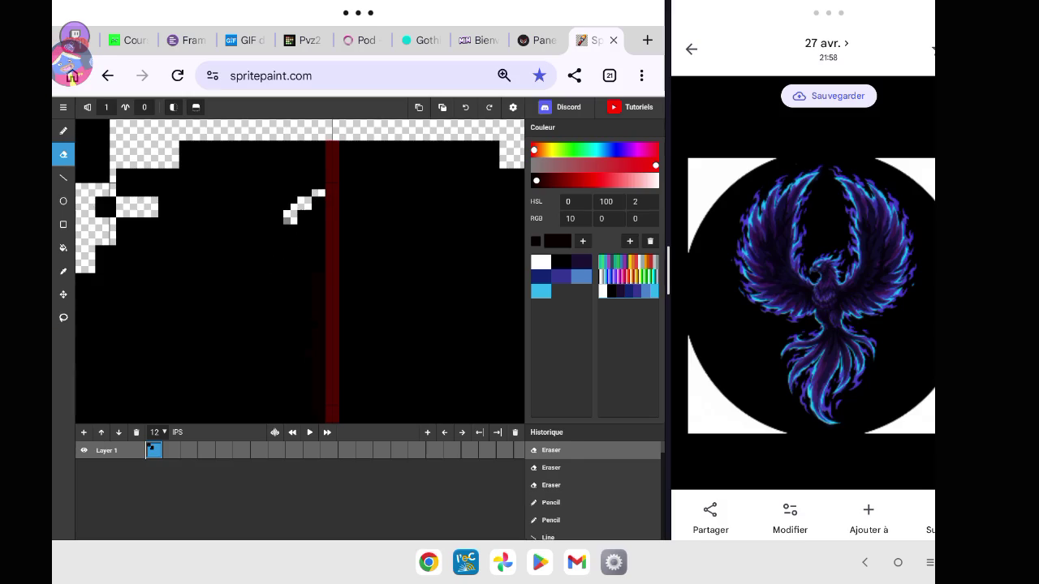
{"action": "mouse_move", "coordinate": [315, 198]}
{"action": "left_mouse_down"}
{"action": "mouse_move", "coordinate": [294, 216]}
{"action": "mouse_move", "coordinate": [302, 220]}
{"action": "mouse_move", "coordinate": [284, 289]}
{"action": "mouse_move", "coordinate": [297, 348]}
{"action": "mouse_move", "coordinate": [325, 380]}
{"action": "left_mouse_up"}
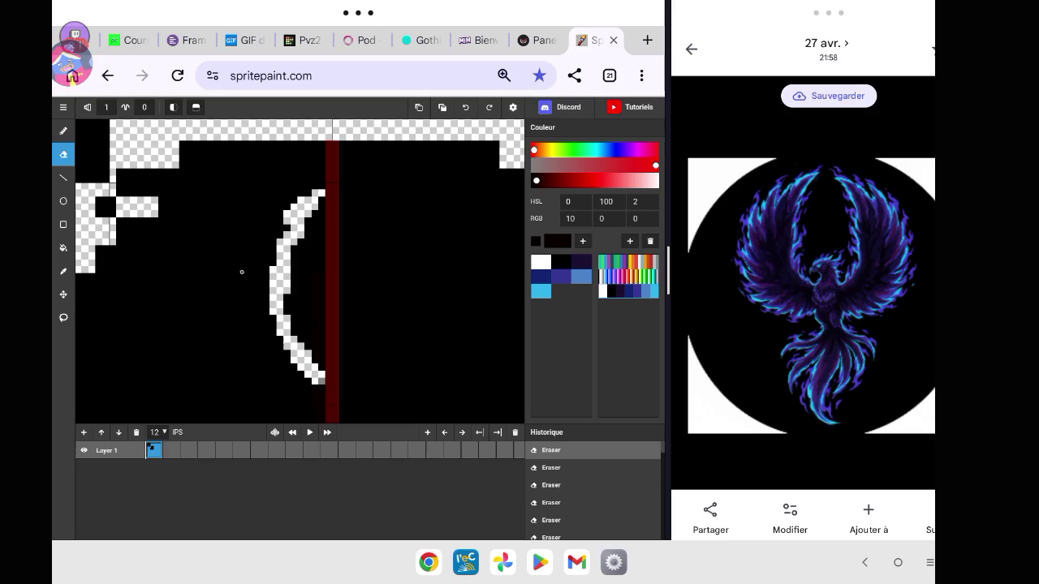
{"action": "mouse_move", "coordinate": [271, 200]}
{"action": "left_mouse_down"}
{"action": "mouse_move", "coordinate": [262, 236]}
{"action": "mouse_move", "coordinate": [279, 226]}
{"action": "left_mouse_up"}
- Undo and redo the eraser strokes, then erase more at the curve's lower end
{"action": "key", "text": "ctrl+z"}
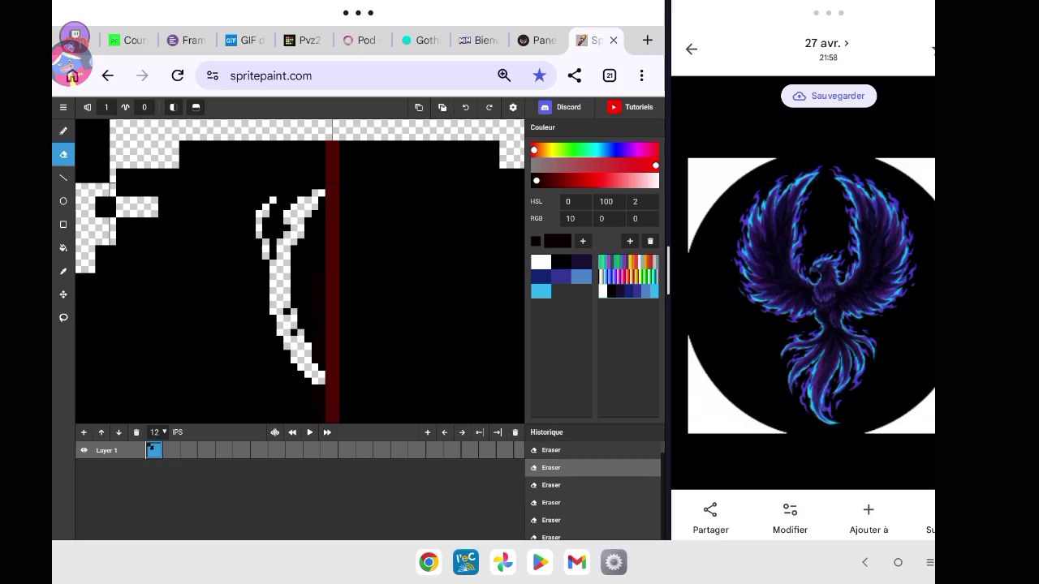
{"action": "left_click", "coordinate": [462, 110]}
{"action": "left_click", "coordinate": [462, 110]}
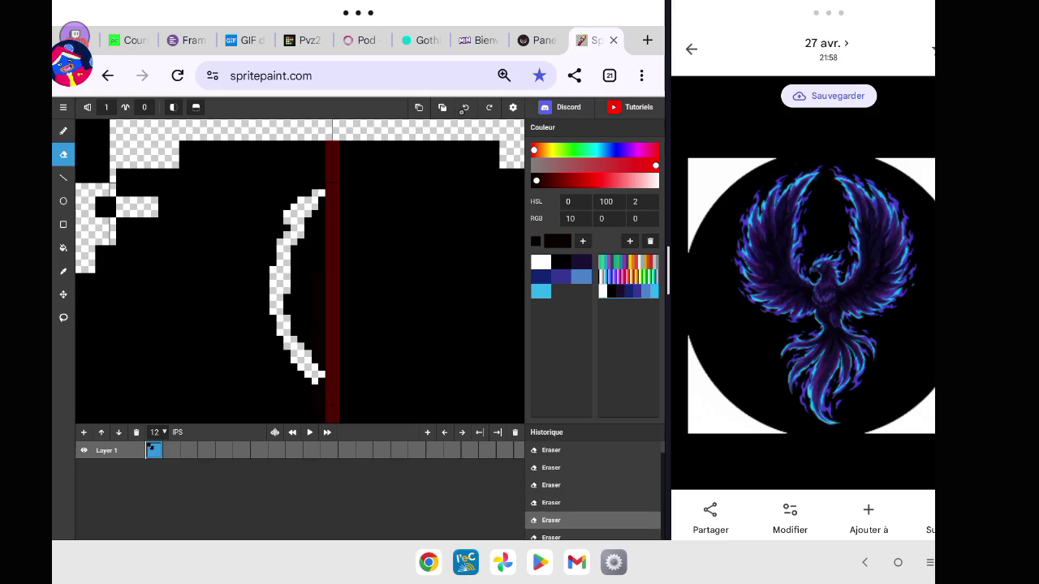
{"action": "key", "text": "ctrl+y"}
{"action": "key", "text": "ctrl+y"}
{"action": "key", "text": "ctrl+y"}
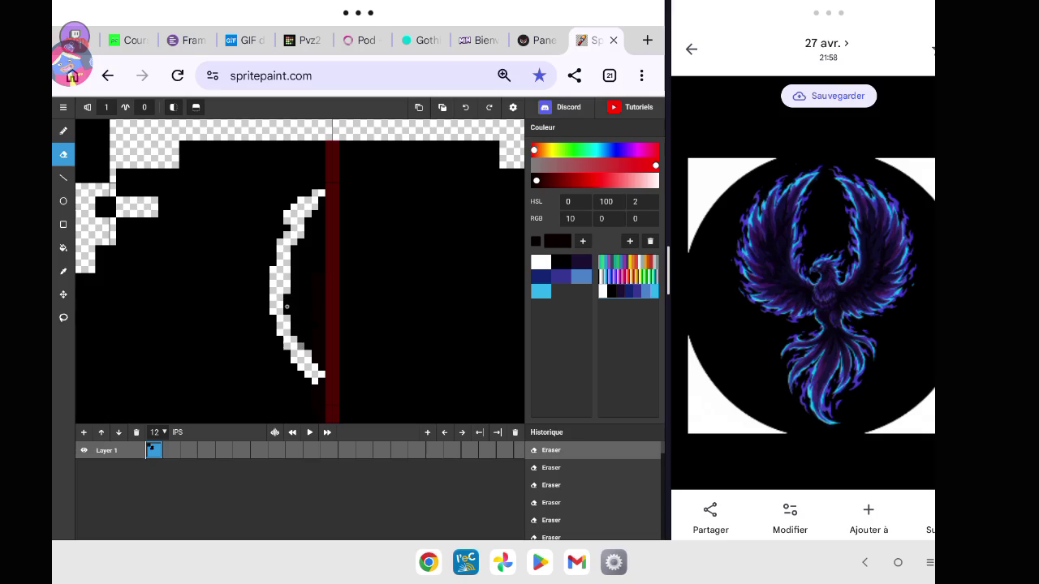
{"action": "left_click_drag", "start_coordinate": [287, 304], "coordinate": [284, 327]}
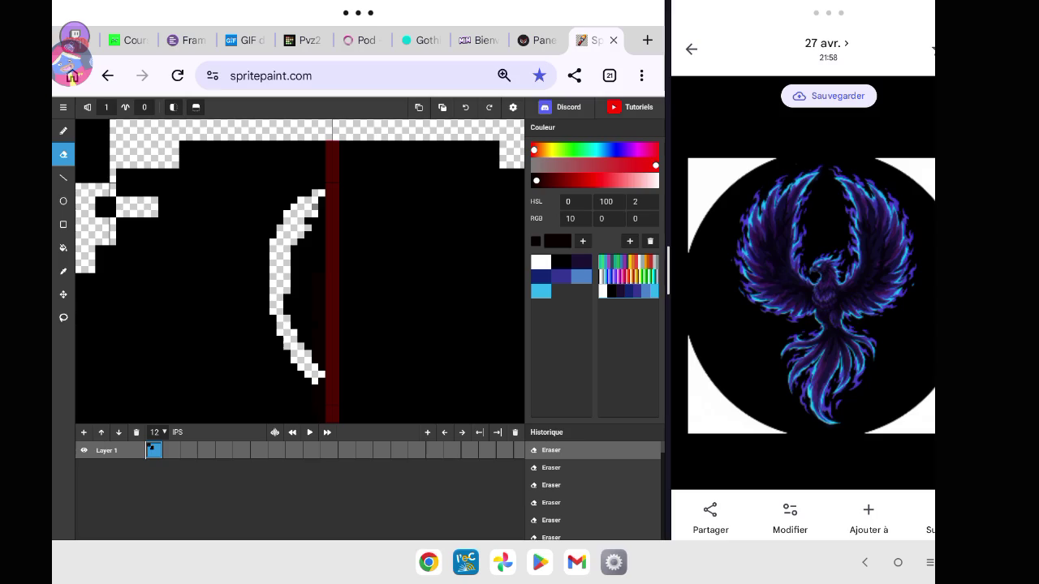
- Undo most eraser strokes, leaving only a short diagonal stub near the top
{"action": "left_click", "coordinate": [465, 107]}
{"action": "left_click", "coordinate": [465, 107]}
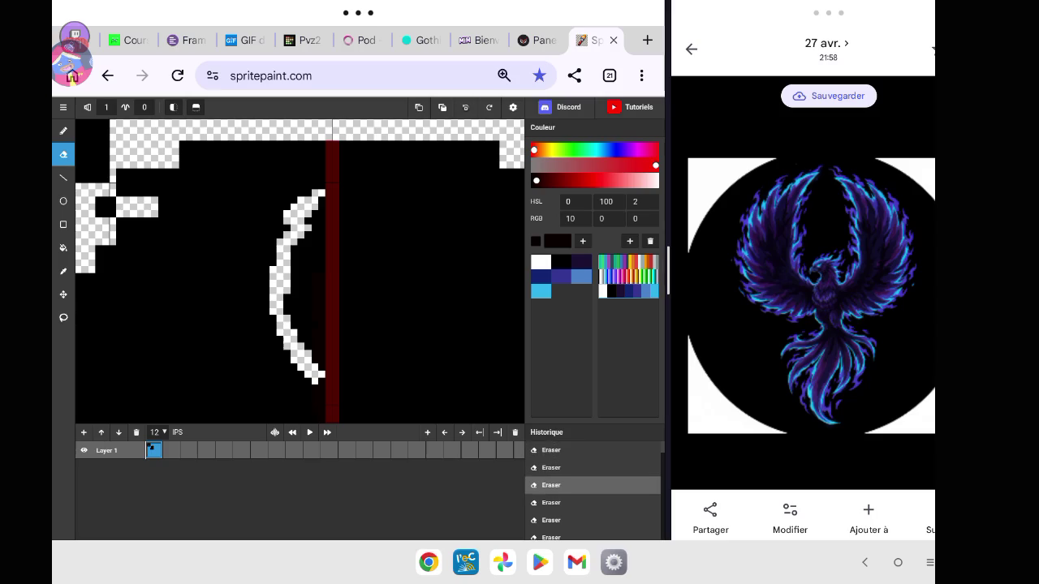
{"action": "left_click", "coordinate": [465, 107]}
{"action": "left_click", "coordinate": [465, 107]}
{"action": "left_click", "coordinate": [465, 107]}
{"action": "left_click", "coordinate": [465, 107]}
{"action": "left_click", "coordinate": [465, 107]}
{"action": "left_click", "coordinate": [465, 107]}
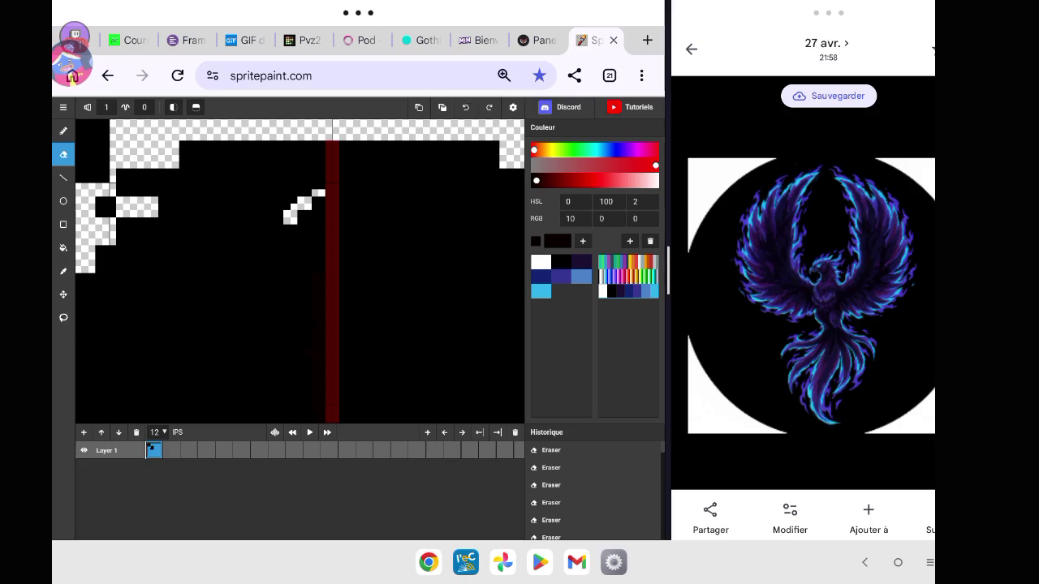
{"action": "left_click", "coordinate": [63, 317]}
{"action": "left_click", "coordinate": [465, 107]}
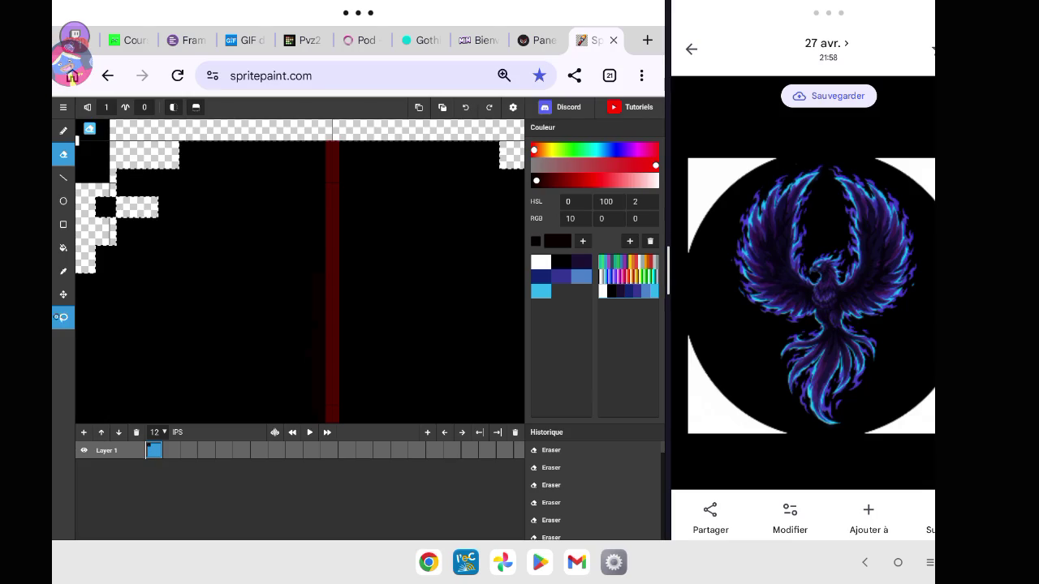
- Turn on mirrored strokes and erase a short diagonal near the red line
{"action": "left_click", "coordinate": [56, 317]}
{"action": "left_click", "coordinate": [173, 107]}
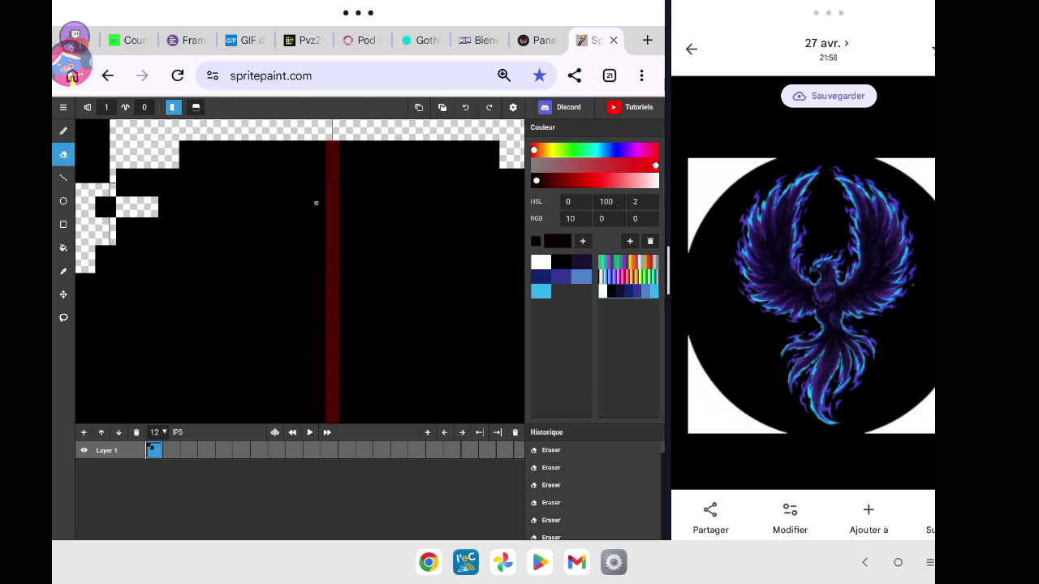
{"action": "left_click", "coordinate": [309, 205]}
{"action": "left_click_drag", "start_coordinate": [309, 204], "coordinate": [321, 193]}
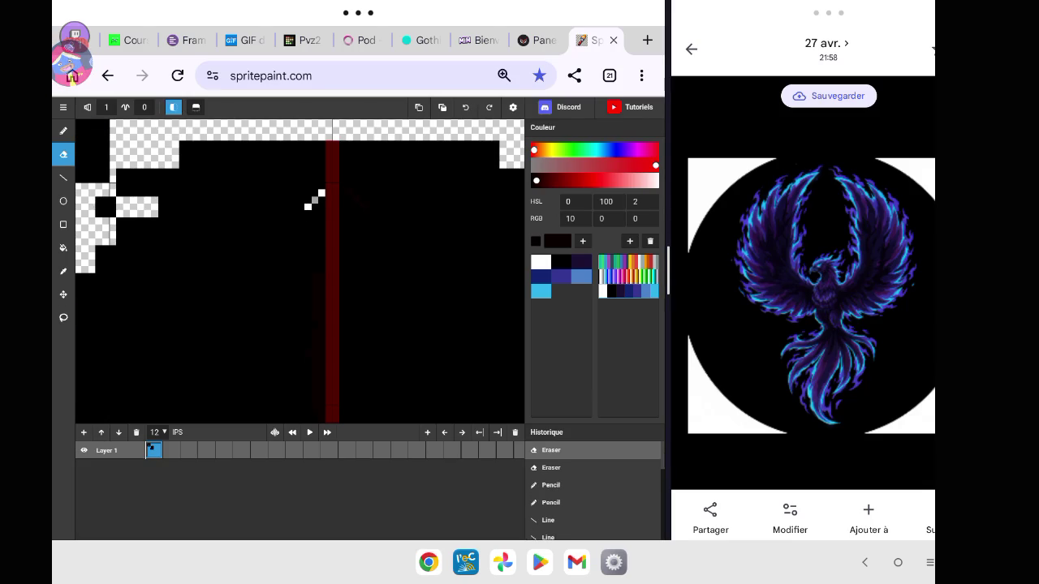
- Erase a scribble, a vertical stroke and an arc inside the circle, then undo them
{"action": "scroll", "coordinate": [323, 225], "scroll_direction": "down", "scroll_amount": 3}
{"action": "scroll", "coordinate": [333, 231], "scroll_direction": "down", "scroll_amount": 2}
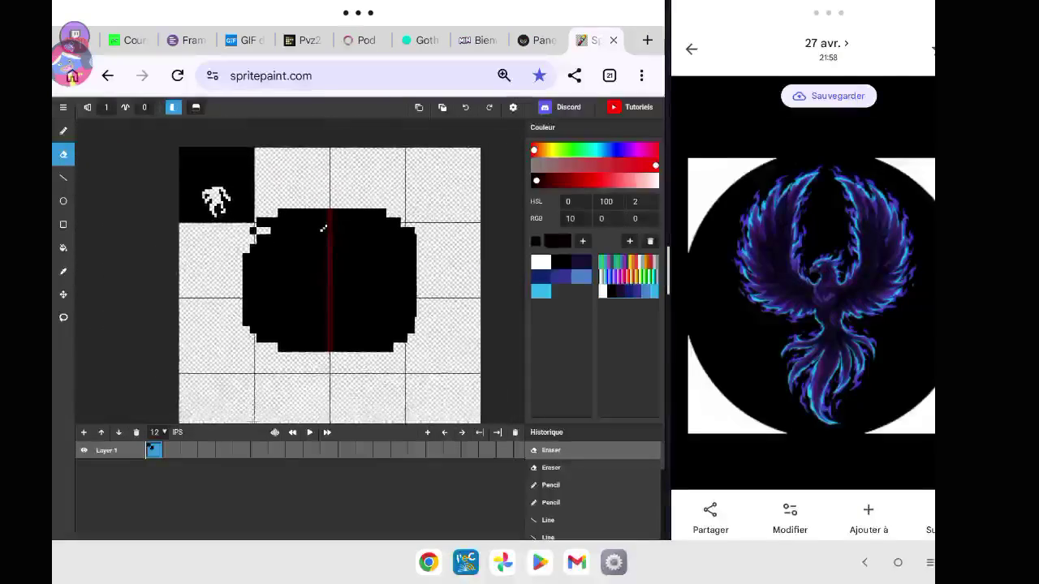
{"action": "left_click_drag", "start_coordinate": [372, 248], "coordinate": [381, 273]}
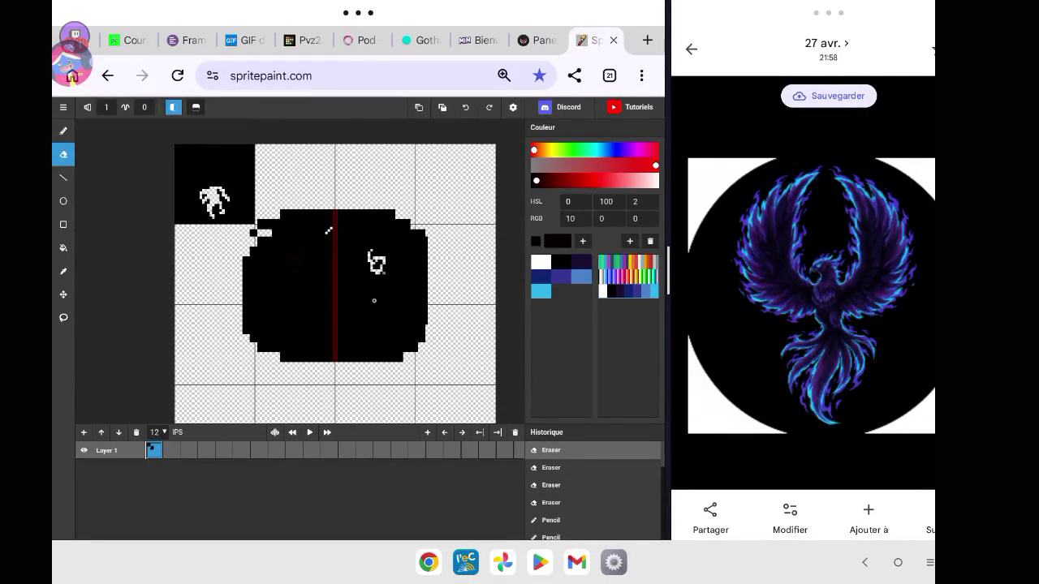
{"action": "left_click_drag", "start_coordinate": [332, 230], "coordinate": [340, 316]}
{"action": "left_click_drag", "start_coordinate": [292, 244], "coordinate": [273, 271]}
{"action": "left_click", "coordinate": [465, 107]}
{"action": "left_click", "coordinate": [465, 107]}
{"action": "left_click", "coordinate": [465, 107]}
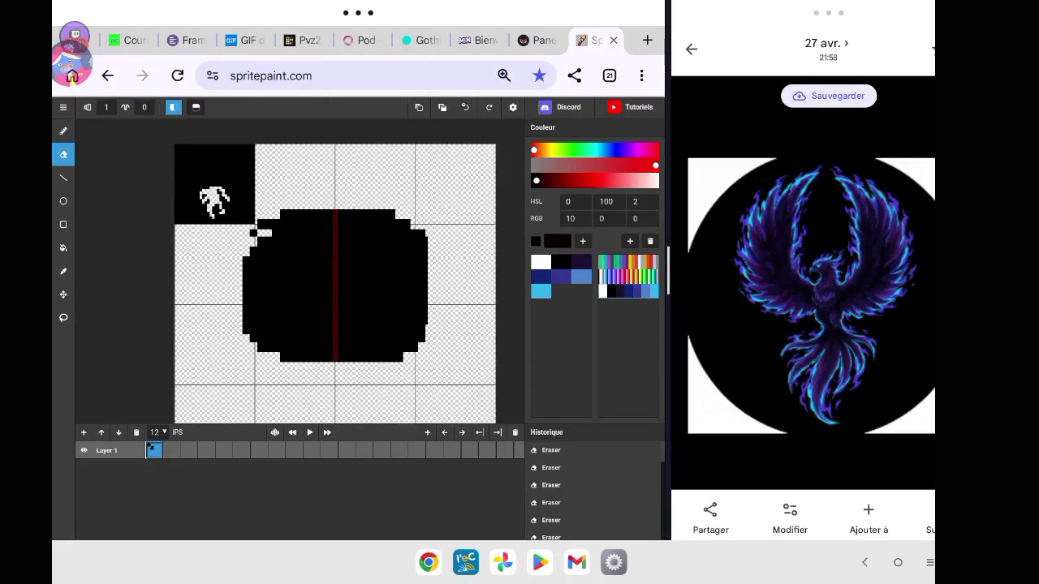
- Try another symmetry option with an eraser stroke, then undo the recent strokes
{"action": "left_click", "coordinate": [196, 107]}
{"action": "mouse_move", "coordinate": [304, 278]}
{"action": "left_mouse_down"}
{"action": "mouse_move", "coordinate": [314, 261]}
{"action": "mouse_move", "coordinate": [361, 272]}
{"action": "mouse_move", "coordinate": [307, 271]}
{"action": "left_mouse_up"}
{"action": "left_click", "coordinate": [63, 131]}
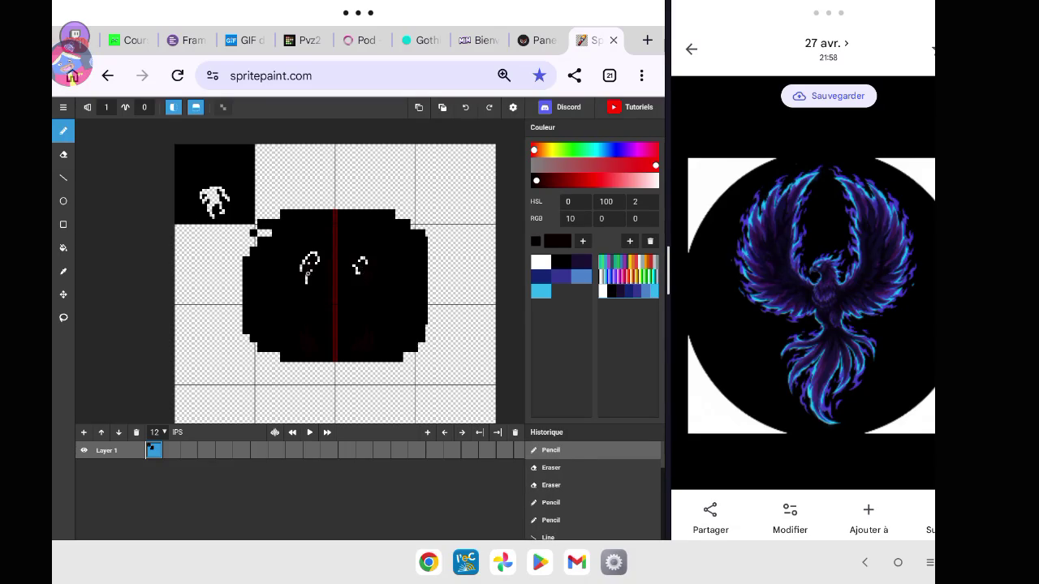
{"action": "key", "text": "ctrl+z"}
{"action": "key", "text": "ctrl+z"}
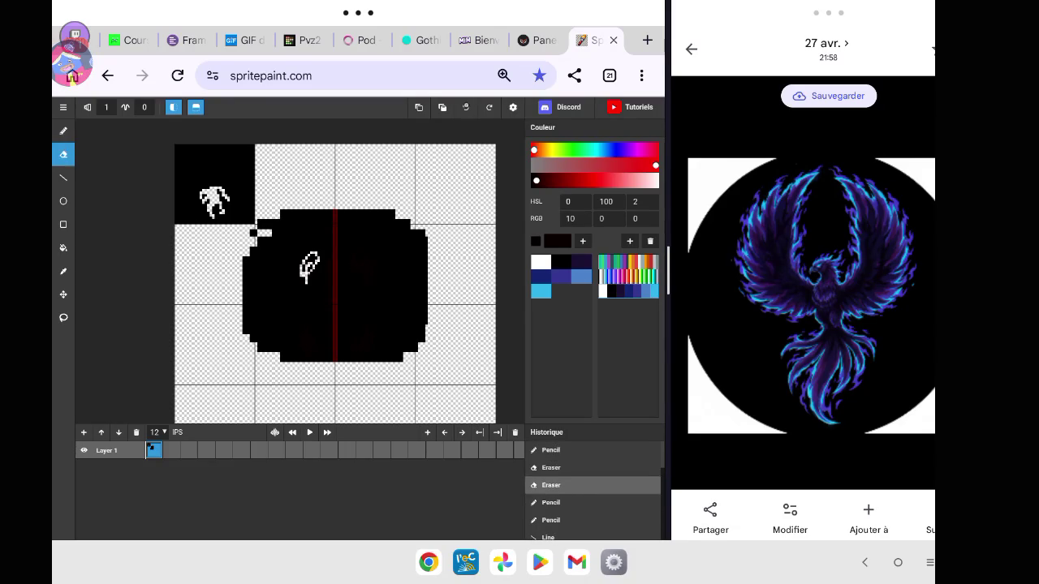
{"action": "key", "text": "ctrl+z"}
{"action": "key", "text": "ctrl+z"}
{"action": "key", "text": "ctrl+a"}
{"action": "key", "text": "ctrl+z"}
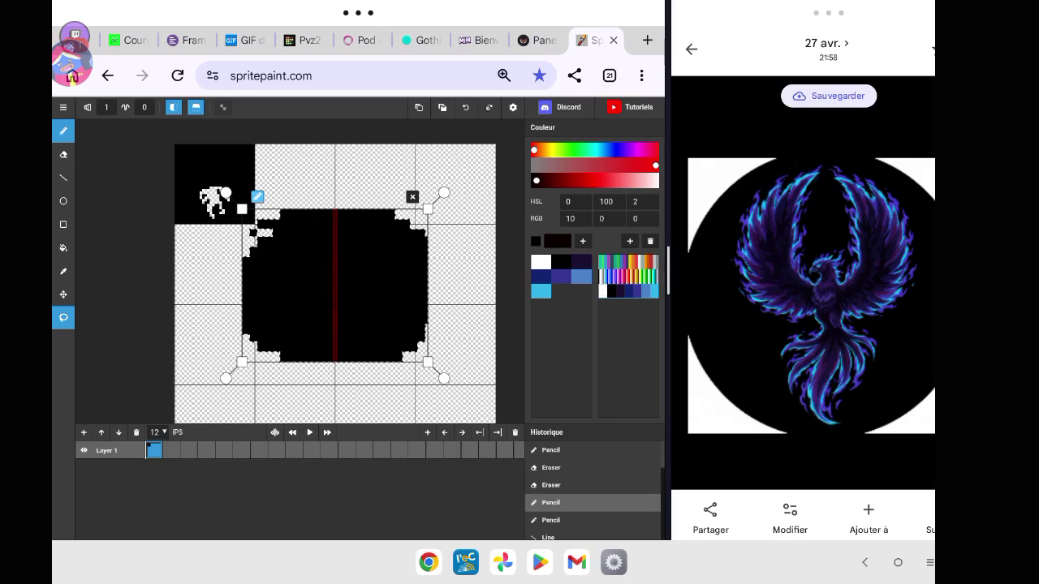
{"action": "key", "text": "ctrl+z"}
{"action": "key", "text": "e"}
- Undo the remaining sketch marks and set the Pencil colour to white
{"action": "left_click", "coordinate": [63, 130]}
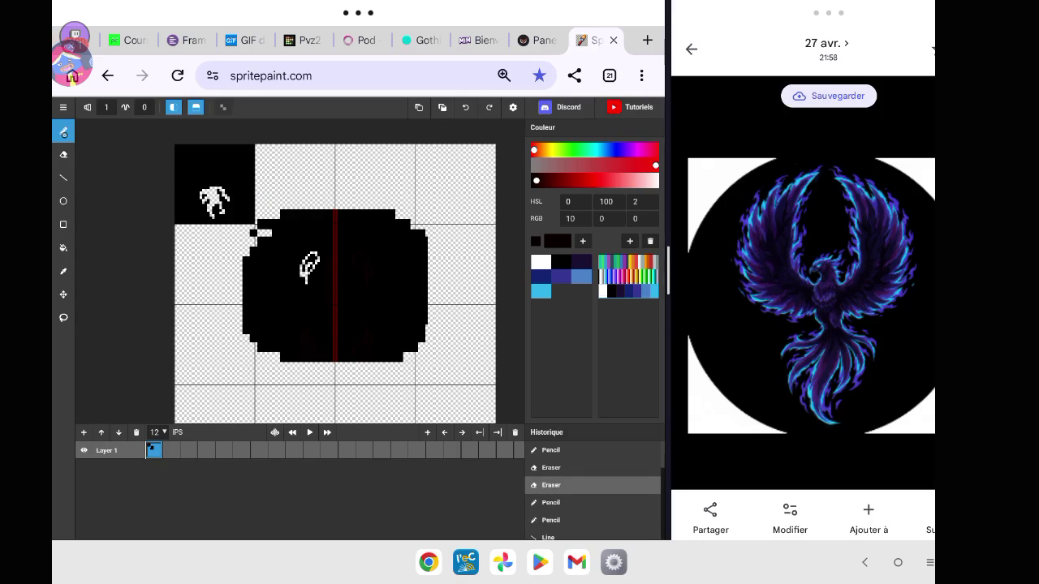
{"action": "key", "text": "ctrl+z"}
{"action": "left_click", "coordinate": [64, 131]}
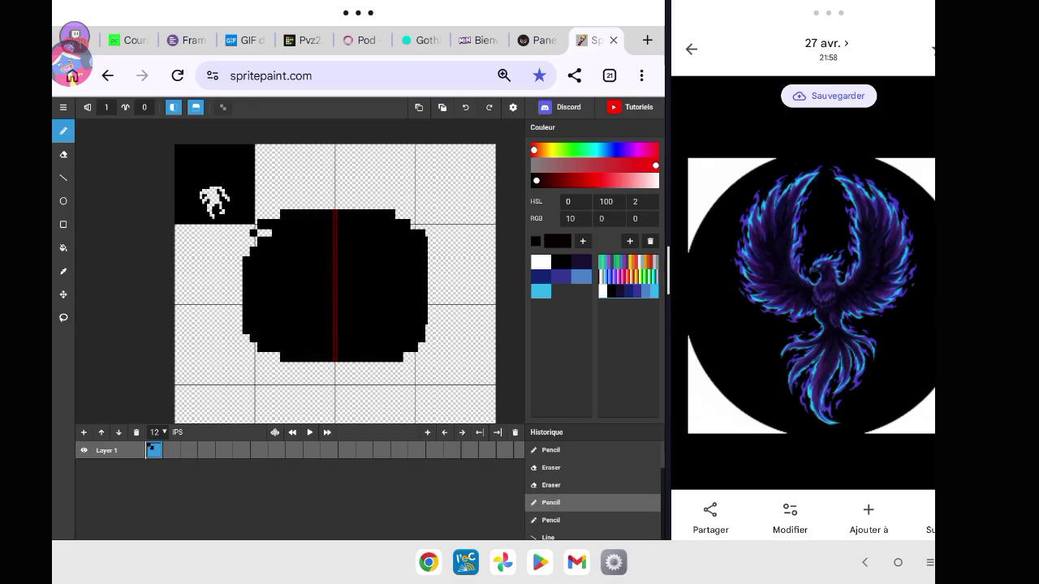
{"action": "left_click", "coordinate": [540, 261]}
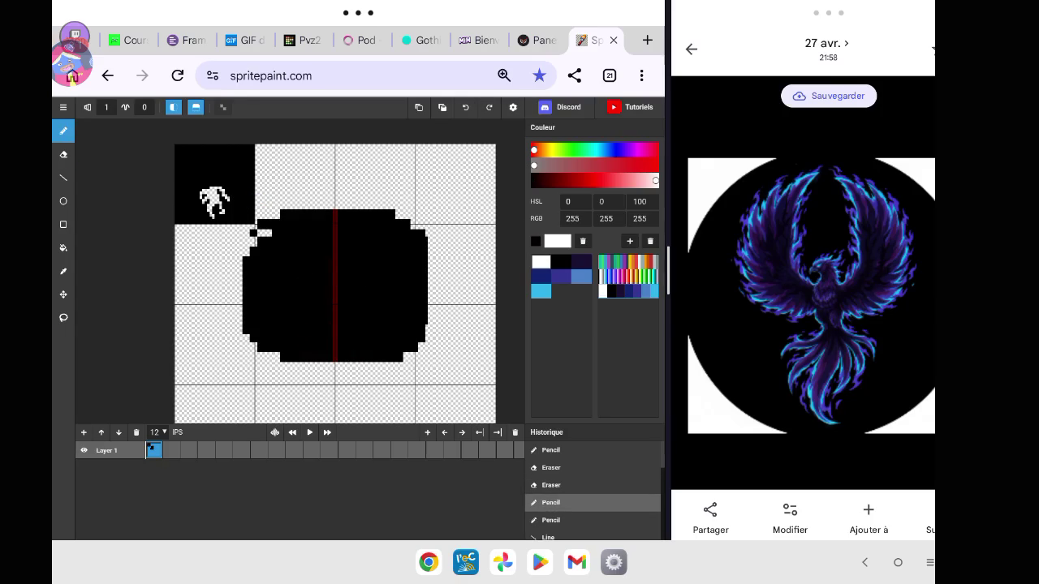
{"action": "scroll", "coordinate": [308, 267], "scroll_direction": "up", "scroll_amount": 2}
{"action": "scroll", "coordinate": [309, 268], "scroll_direction": "down", "scroll_amount": 2}
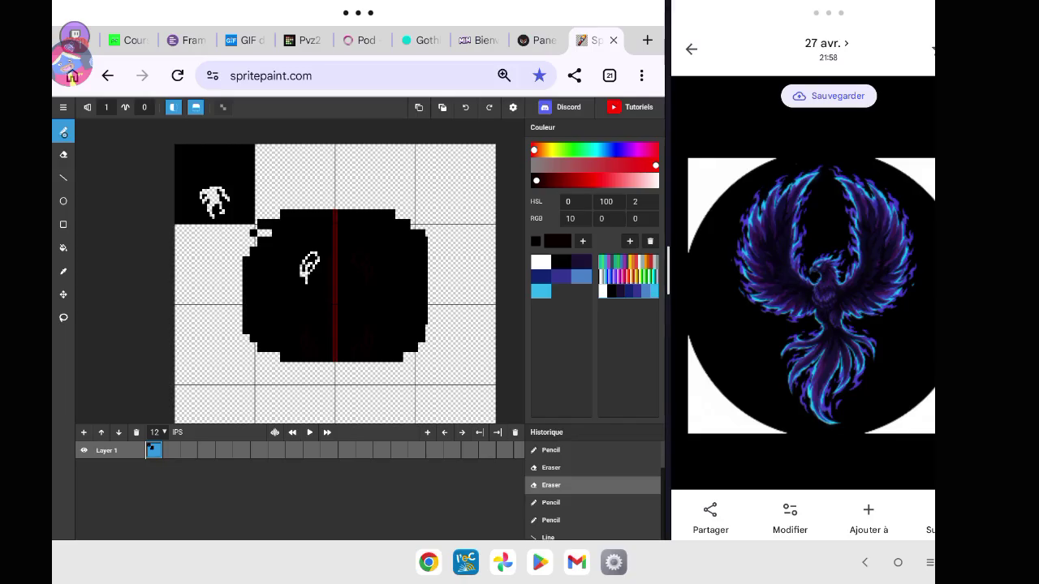
{"action": "left_click", "coordinate": [465, 107]}
{"action": "left_click", "coordinate": [63, 130]}
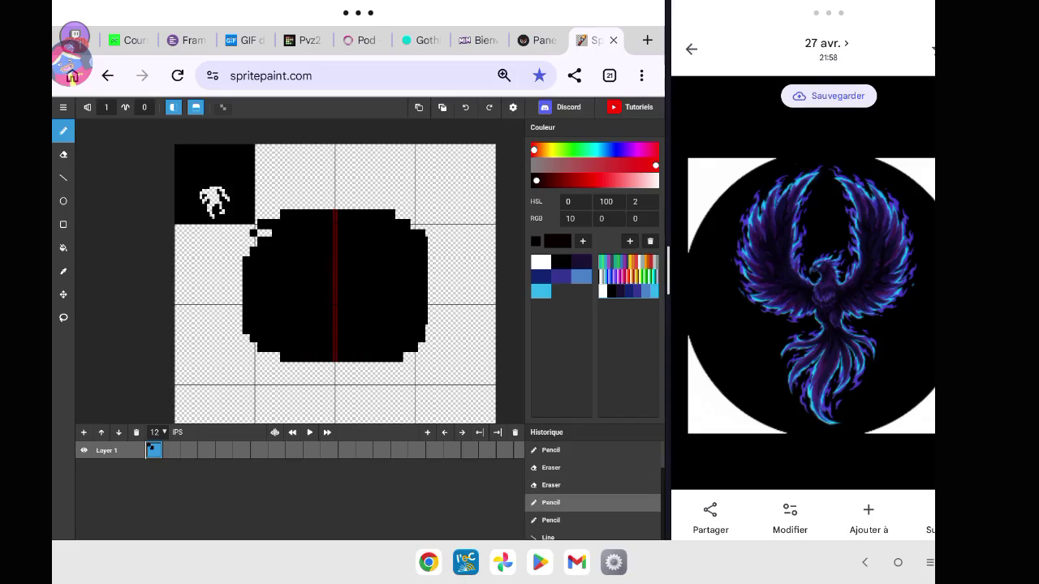
{"action": "left_click", "coordinate": [541, 262]}
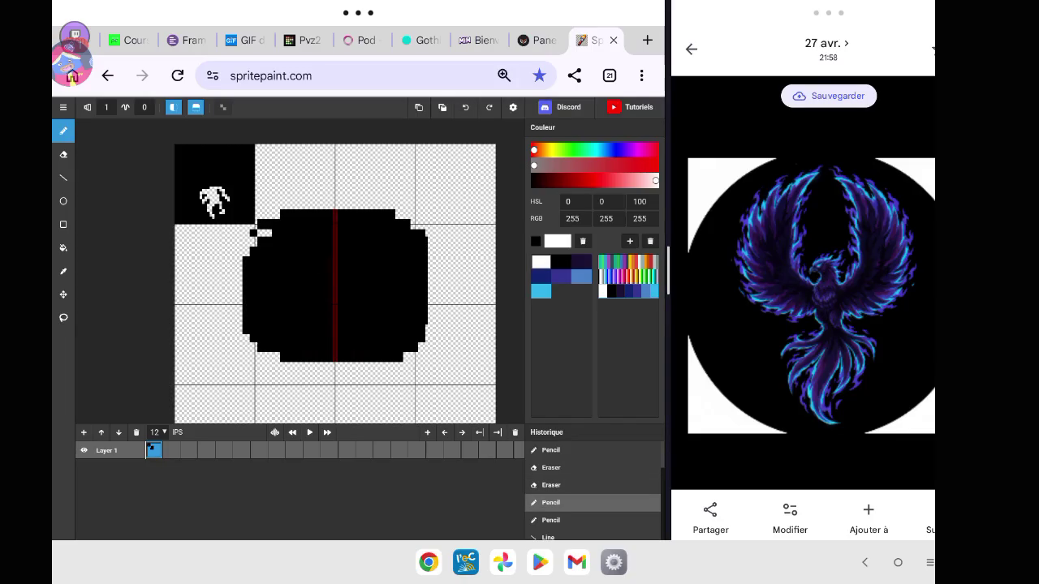
{"action": "scroll", "coordinate": [326, 218], "scroll_direction": "up", "scroll_amount": 1}
{"action": "scroll", "coordinate": [325, 218], "scroll_direction": "up", "scroll_amount": 3}
{"action": "scroll", "coordinate": [325, 218], "scroll_direction": "up", "scroll_amount": 1}
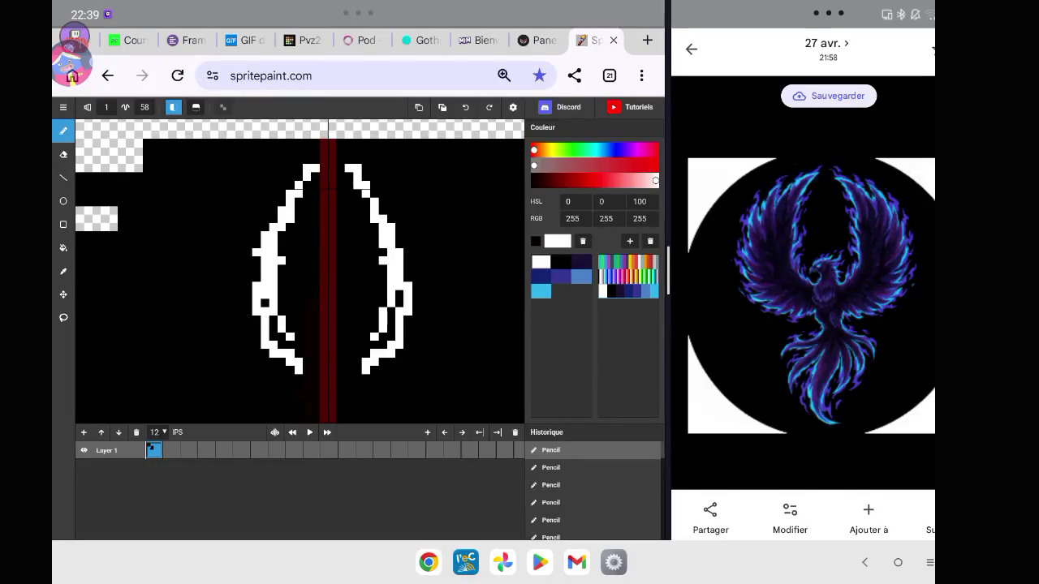
- Pull down Android's quick settings and open the connected Wi-Fi network's details
{"action": "left_click_drag", "start_coordinate": [487, 4], "coordinate": [487, 324]}
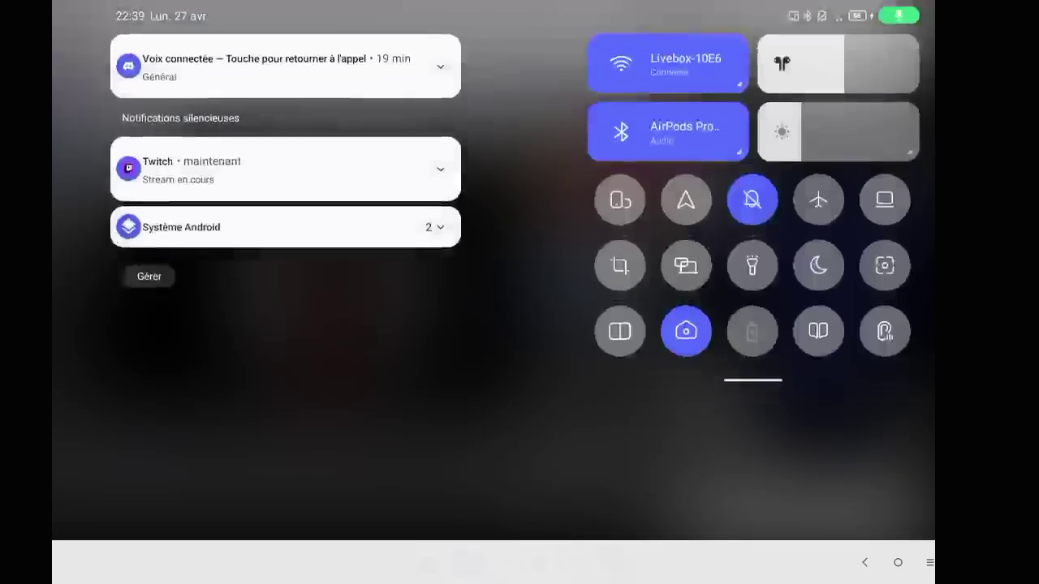
{"action": "left_click", "coordinate": [685, 60]}
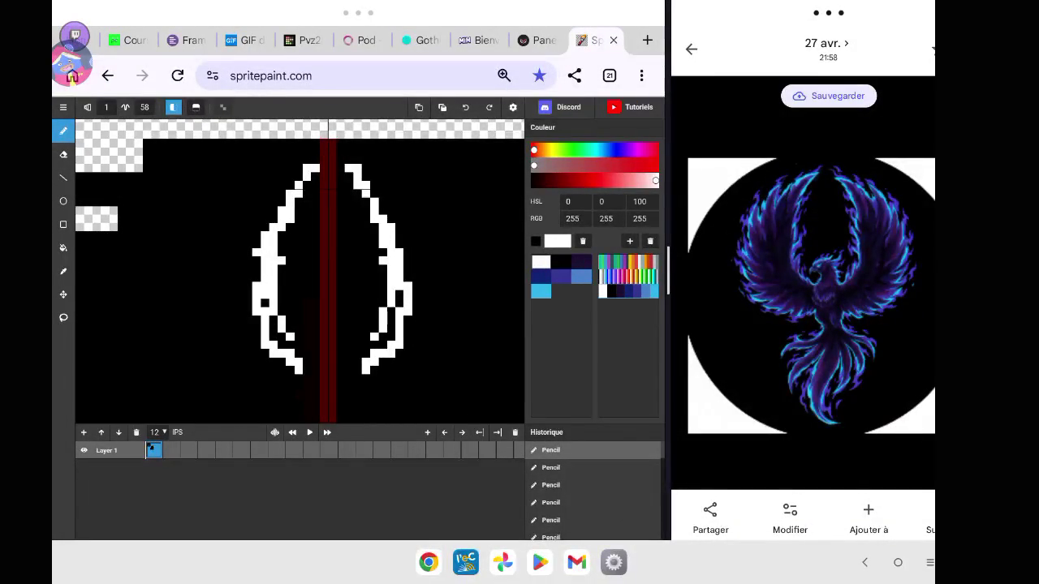
- Add white pixels to the curves and change the pencil's 58 setting to 0
{"action": "left_click_drag", "start_coordinate": [397, 303], "coordinate": [390, 328]}
{"action": "left_click", "coordinate": [272, 328]}
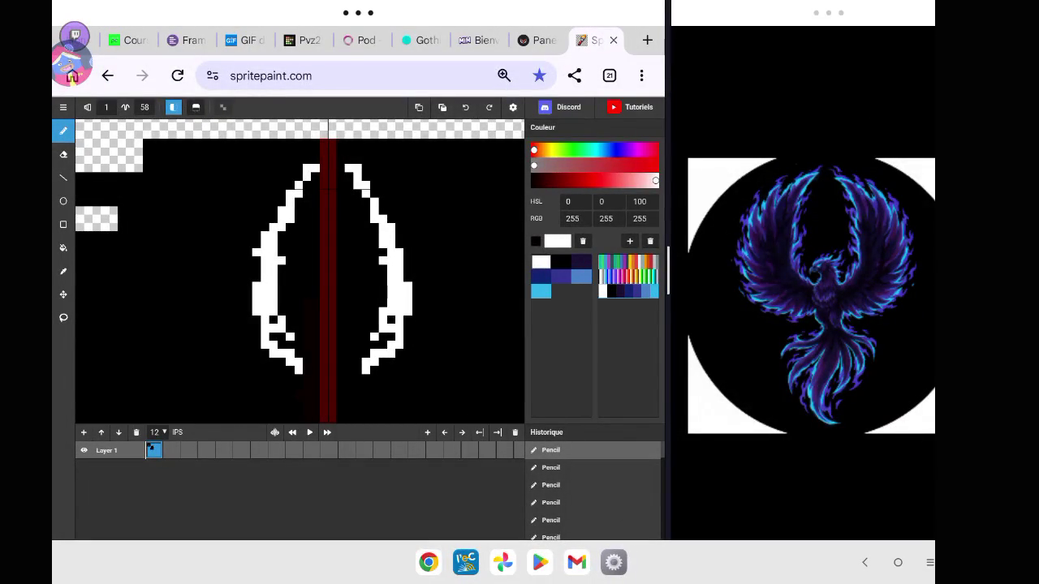
{"action": "left_click", "coordinate": [144, 108]}
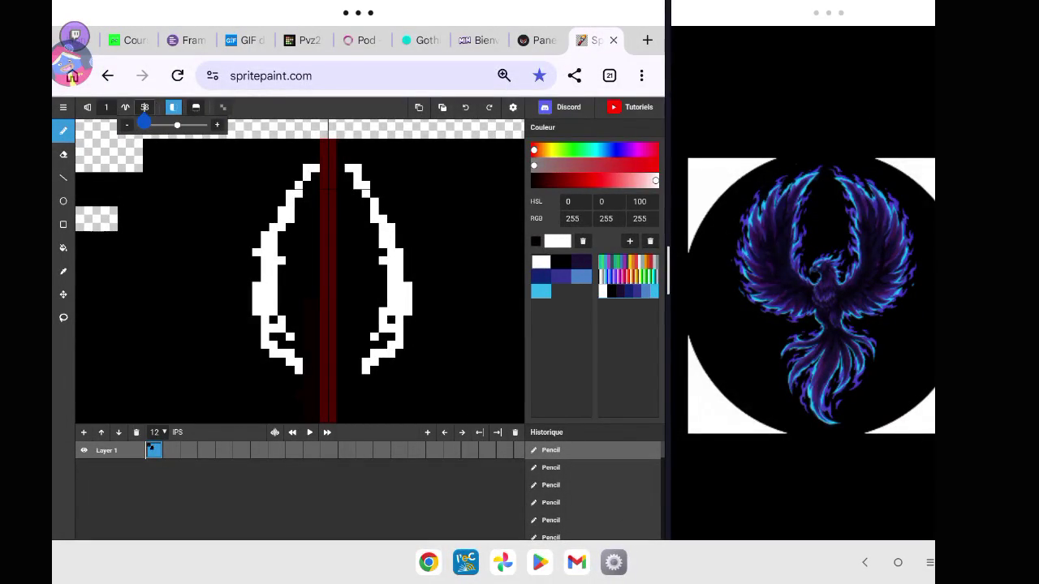
{"action": "type", "text": "0"}
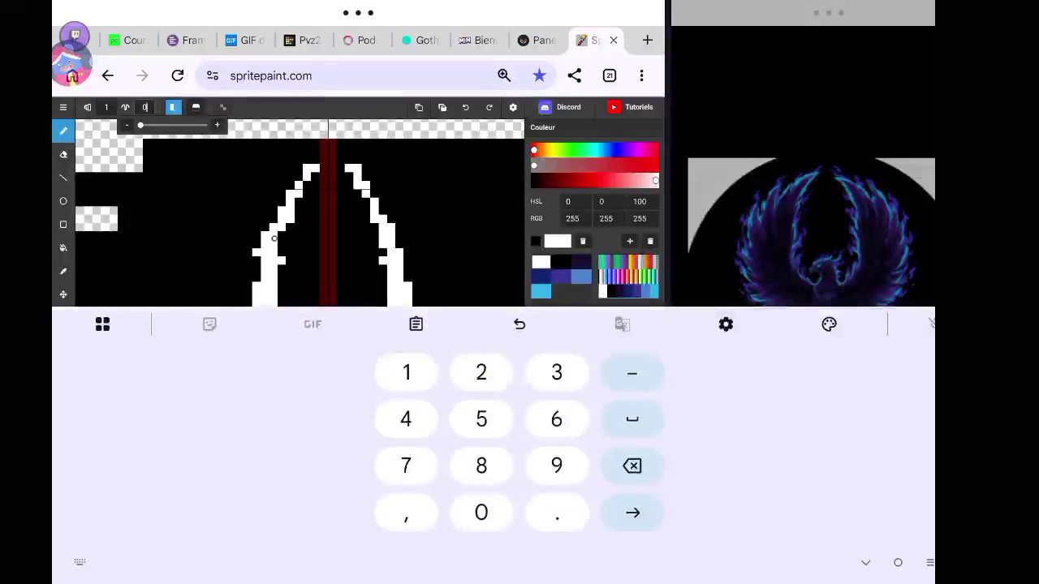
{"action": "key", "text": "Return"}
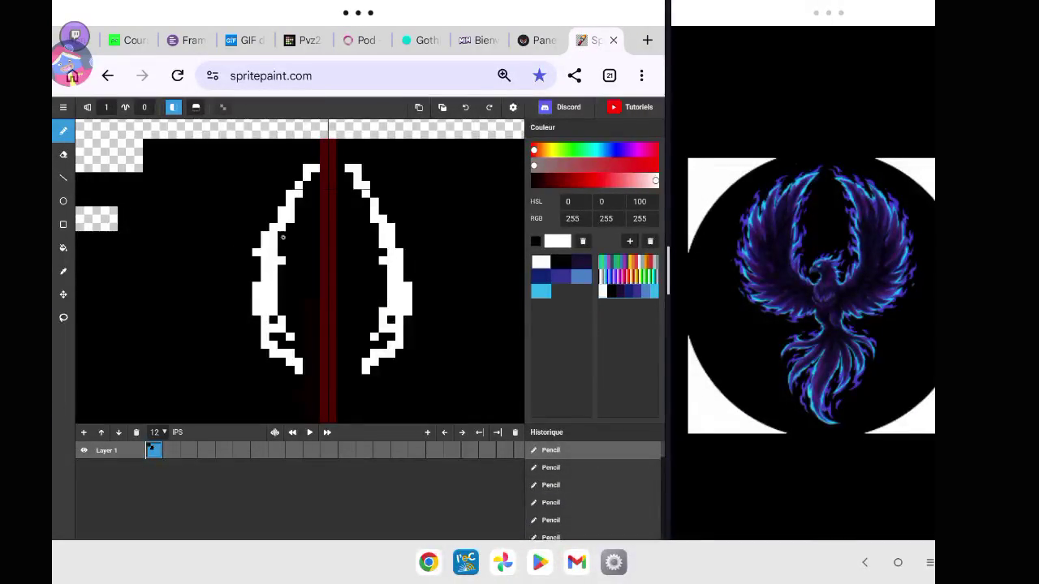
- Fill the gaps at the tops of both curves and thicken their lower parts in white
{"action": "left_click", "coordinate": [308, 173]}
{"action": "left_click", "coordinate": [339, 170]}
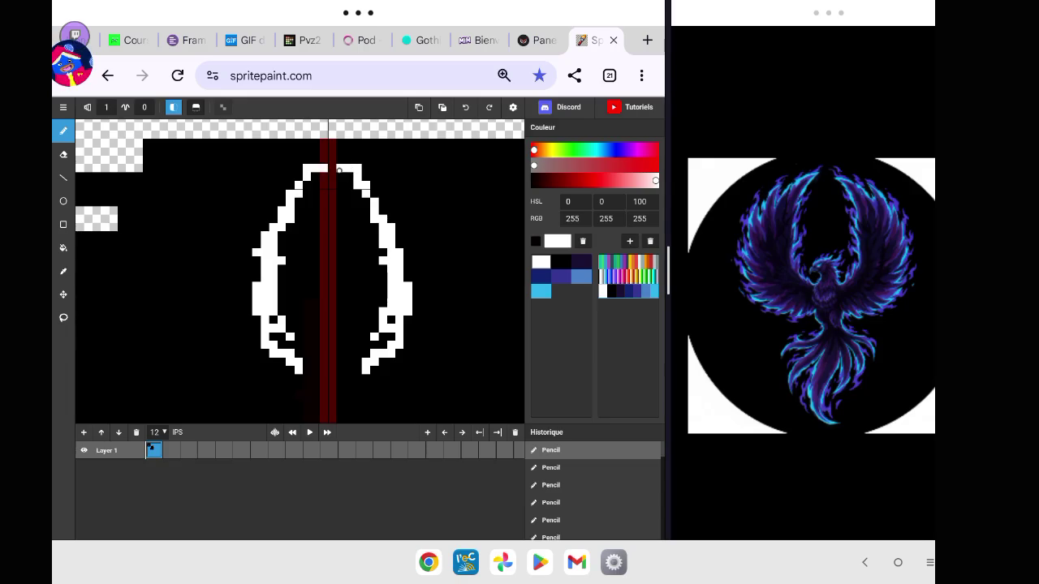
{"action": "mouse_move", "coordinate": [349, 176]}
{"action": "left_mouse_down"}
{"action": "mouse_move", "coordinate": [379, 248]}
{"action": "mouse_move", "coordinate": [391, 345]}
{"action": "left_mouse_up"}
{"action": "left_click_drag", "start_coordinate": [383, 302], "coordinate": [384, 345]}
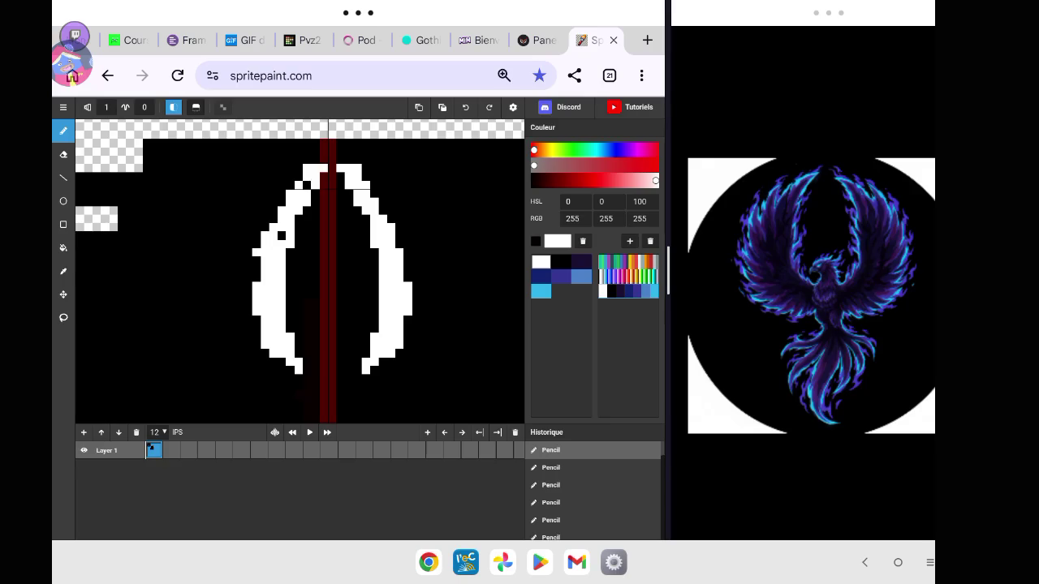
{"action": "left_click", "coordinate": [256, 262]}
{"action": "left_click", "coordinate": [276, 271]}
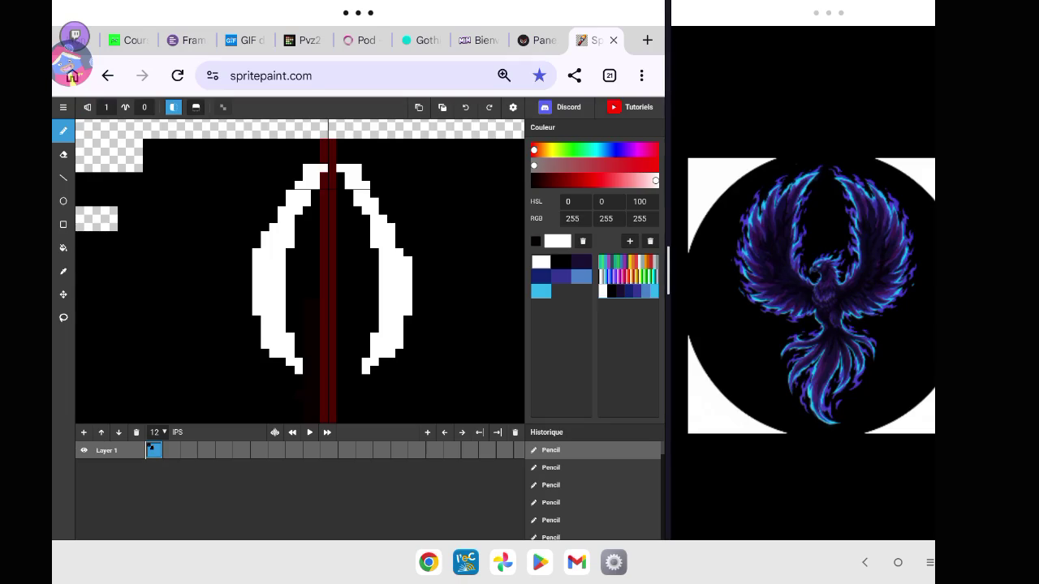
- Widen the upper hooked tips of both curves, trimming stray tip pixels in black before returning to white
{"action": "mouse_move", "coordinate": [383, 168]}
{"action": "left_mouse_down"}
{"action": "mouse_move", "coordinate": [399, 211]}
{"action": "mouse_move", "coordinate": [391, 169]}
{"action": "left_mouse_up"}
{"action": "left_click", "coordinate": [391, 203]}
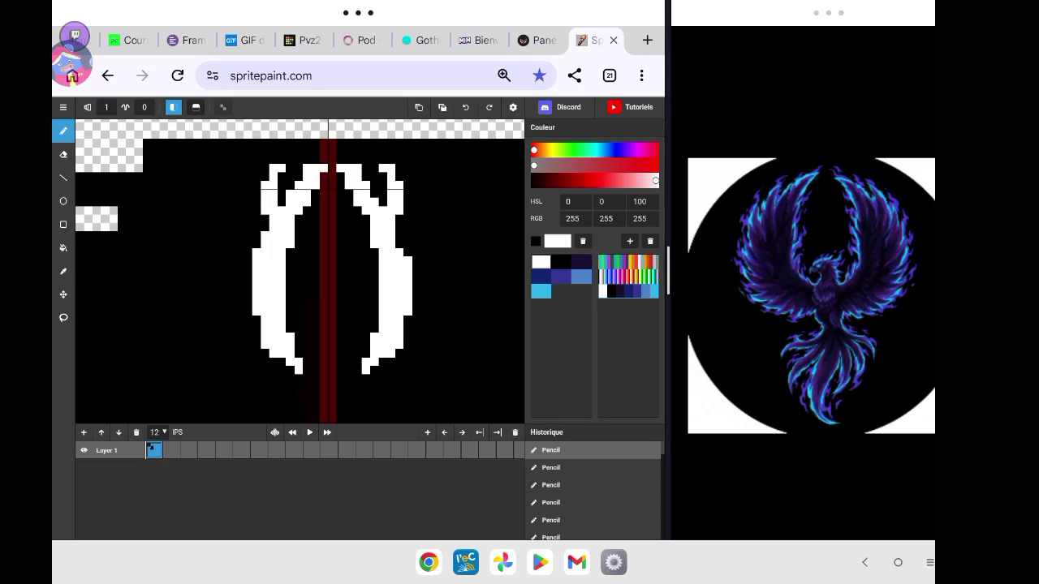
{"action": "left_click_drag", "start_coordinate": [399, 216], "coordinate": [399, 238]}
{"action": "mouse_move", "coordinate": [399, 167]}
{"action": "left_mouse_down"}
{"action": "mouse_move", "coordinate": [407, 203]}
{"action": "mouse_move", "coordinate": [398, 237]}
{"action": "left_mouse_up"}
{"action": "left_click", "coordinate": [561, 261]}
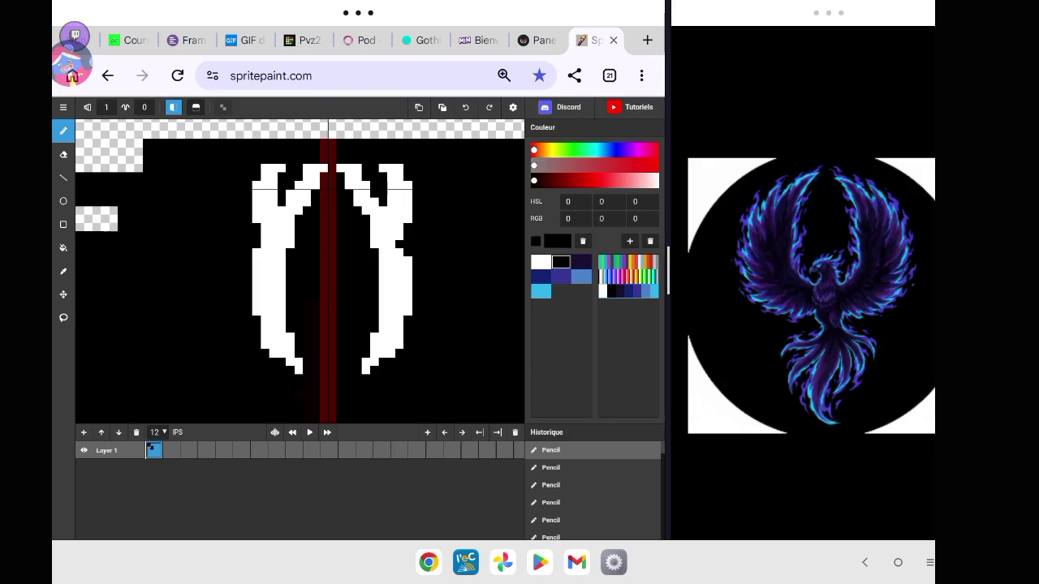
{"action": "left_click", "coordinate": [399, 168]}
{"action": "left_click", "coordinate": [541, 262]}
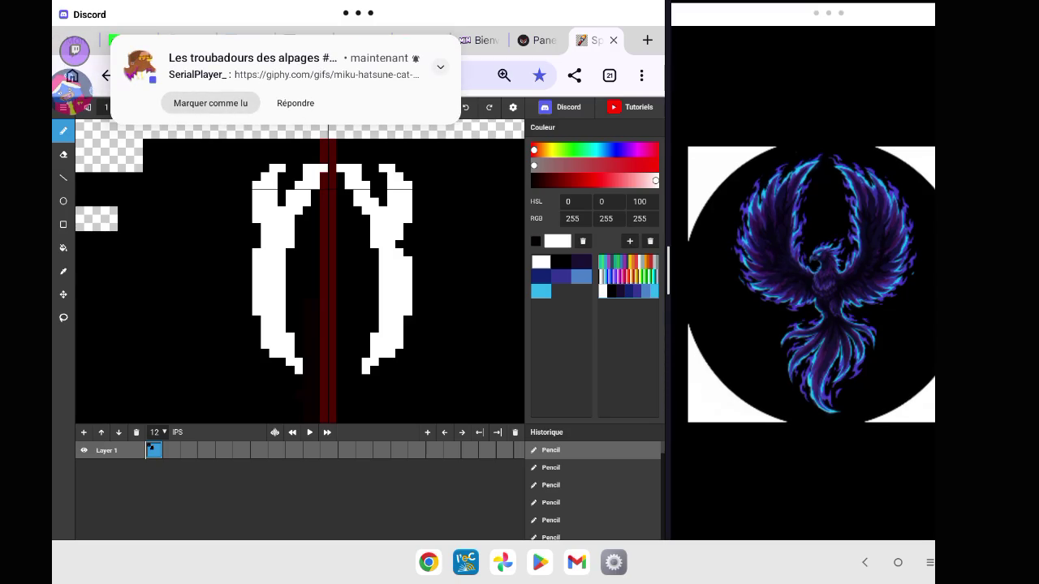
{"action": "scroll", "coordinate": [339, 168], "scroll_direction": "down", "scroll_amount": 2}
{"action": "scroll", "coordinate": [339, 167], "scroll_direction": "down", "scroll_amount": 2}
{"action": "scroll", "coordinate": [339, 167], "scroll_direction": "down", "scroll_amount": 2}
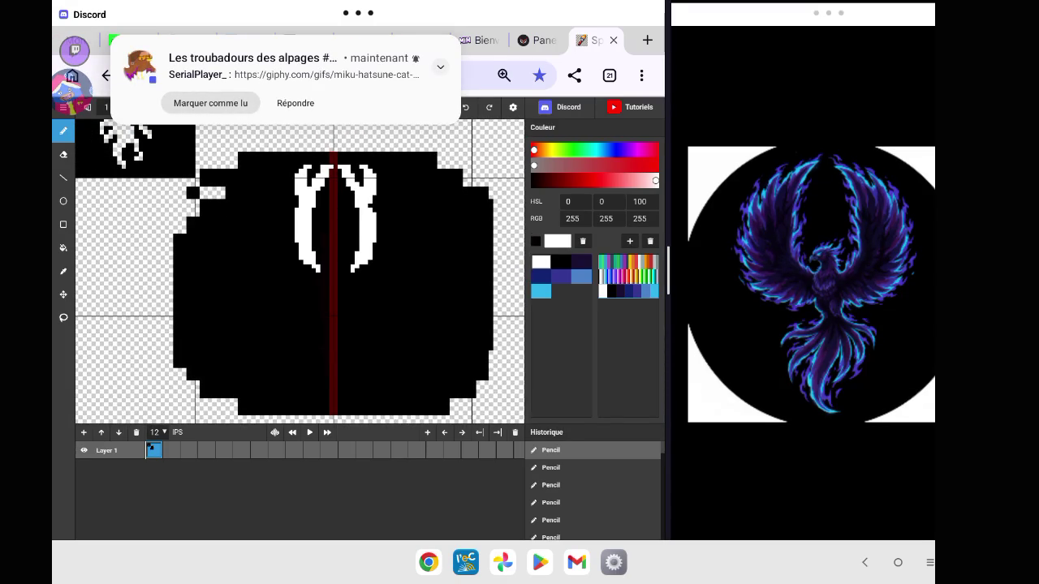
{"action": "mouse_move", "coordinate": [355, 382]}
{"action": "left_mouse_down"}
{"action": "mouse_move", "coordinate": [395, 369]}
{"action": "mouse_move", "coordinate": [422, 336]}
{"action": "mouse_move", "coordinate": [448, 264]}
{"action": "mouse_move", "coordinate": [444, 231]}
{"action": "mouse_move", "coordinate": [374, 171]}
{"action": "left_mouse_up"}
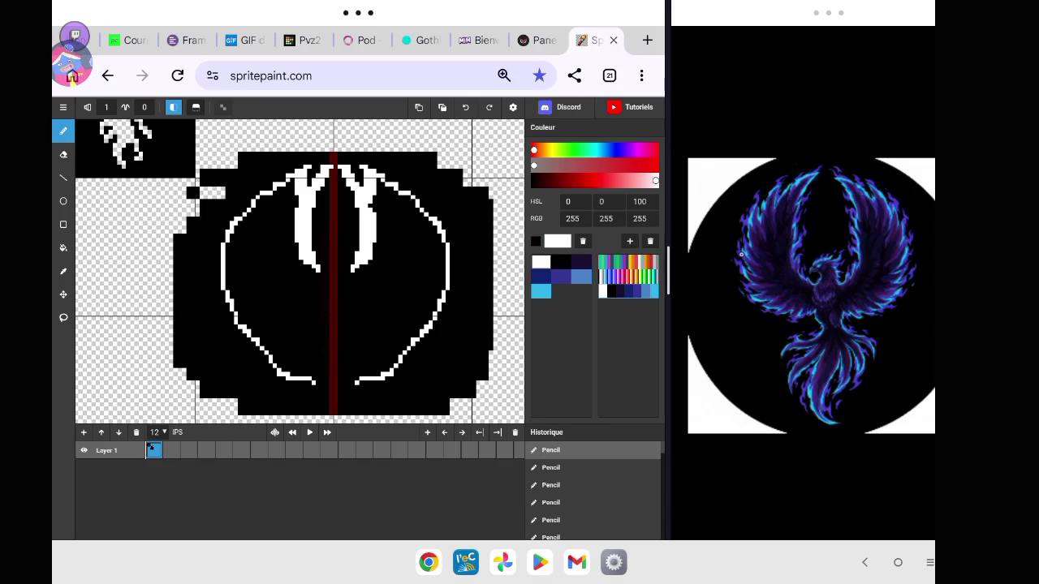
{"action": "left_click", "coordinate": [758, 299]}
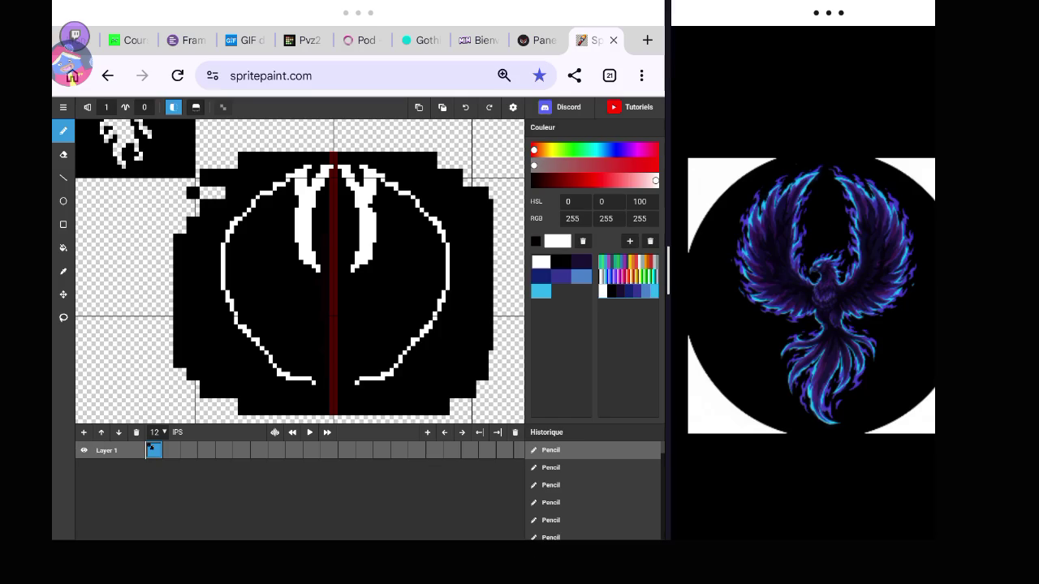
{"action": "left_click", "coordinate": [550, 468]}
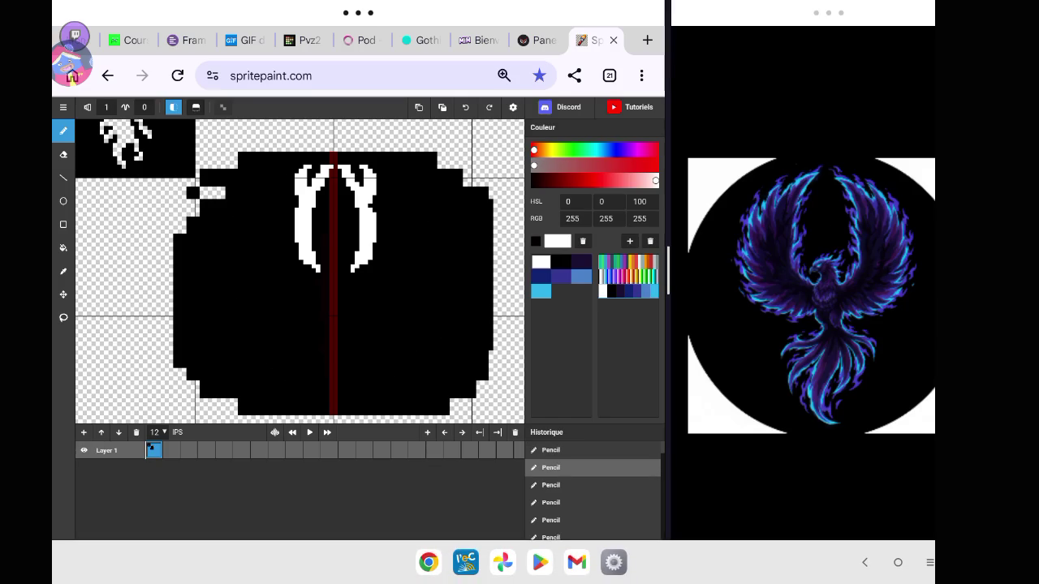
{"action": "left_click", "coordinate": [63, 200]}
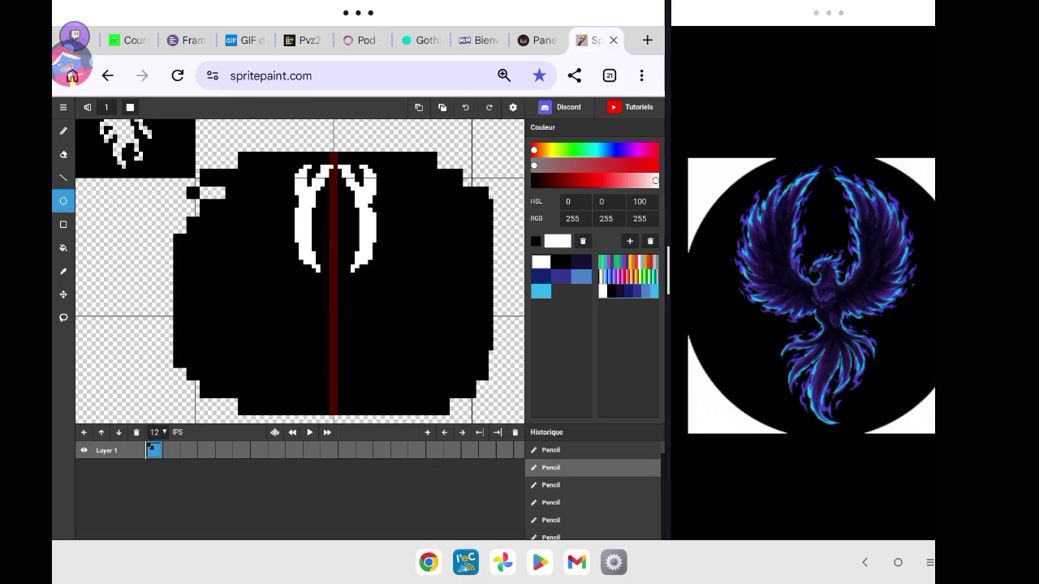
- Draw a white circle centred around the wing arcs, redrawing it slightly smaller and higher
{"action": "left_click_drag", "start_coordinate": [262, 194], "coordinate": [219, 163]}
{"action": "left_click", "coordinate": [551, 467]}
{"action": "left_click_drag", "start_coordinate": [331, 293], "coordinate": [421, 385]}
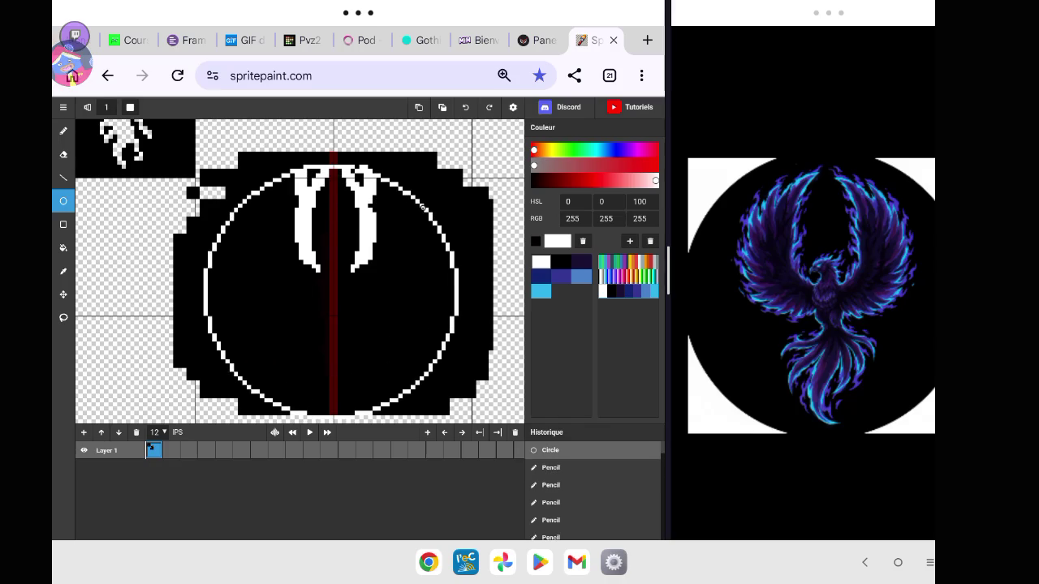
{"action": "left_click", "coordinate": [551, 467]}
{"action": "left_click_drag", "start_coordinate": [334, 284], "coordinate": [415, 368]}
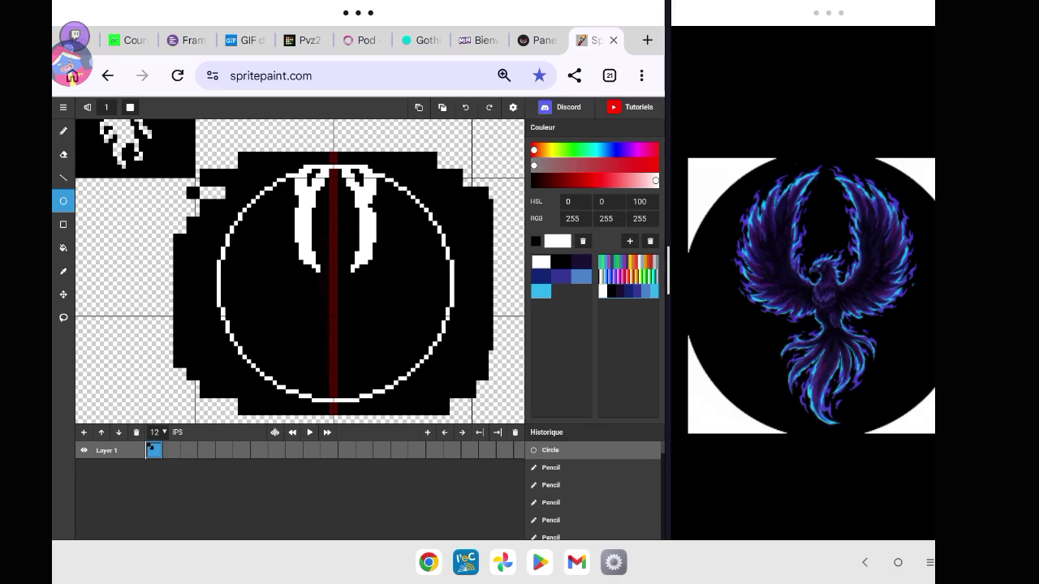
{"action": "left_click_drag", "start_coordinate": [416, 368], "coordinate": [411, 363]}
- Try the Fill tool and its fill-mode choices, then go back to the Pencil
{"action": "left_click", "coordinate": [63, 247]}
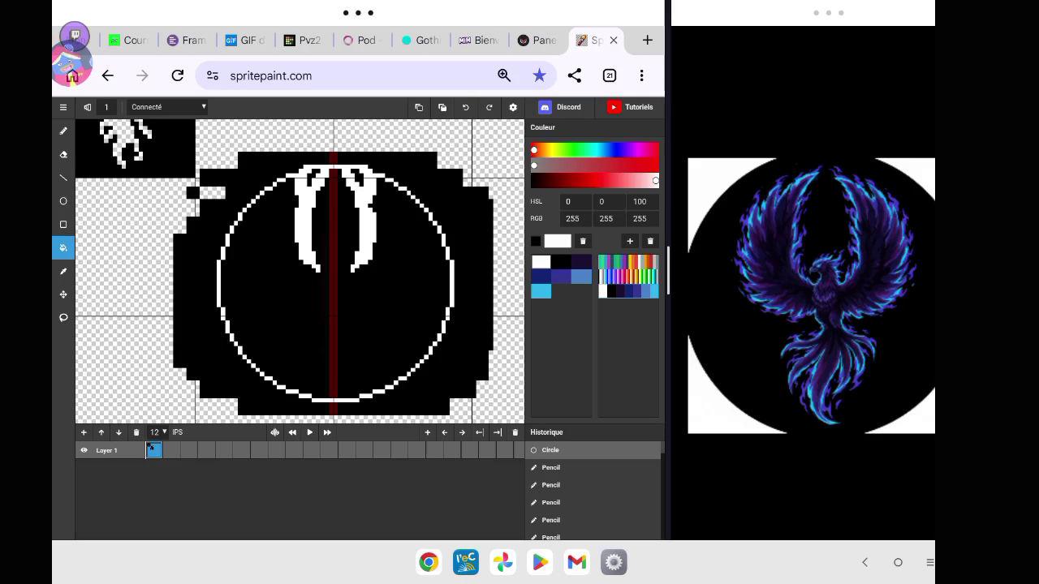
{"action": "left_click", "coordinate": [64, 130]}
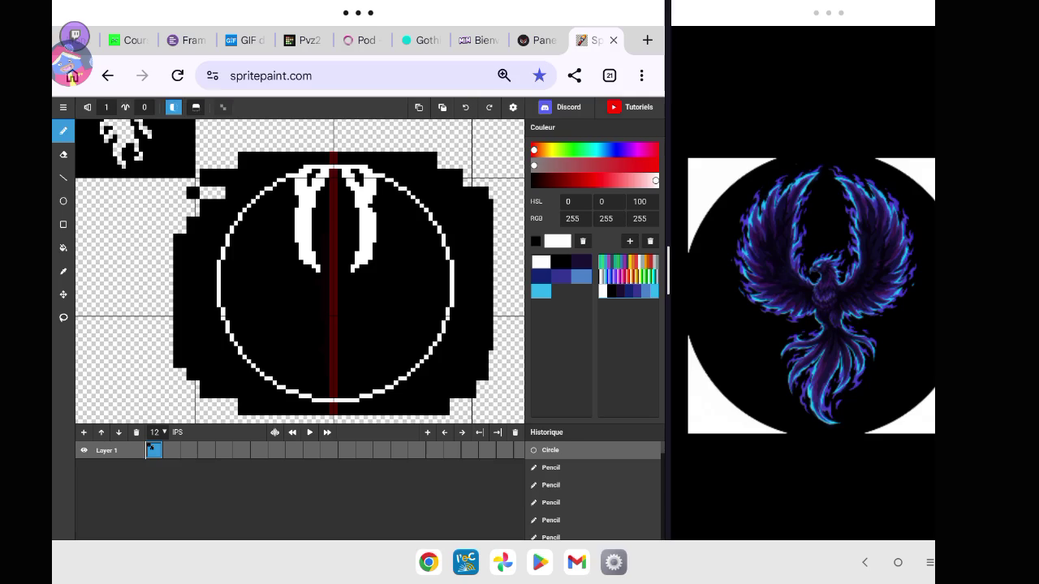
{"action": "left_click", "coordinate": [63, 247]}
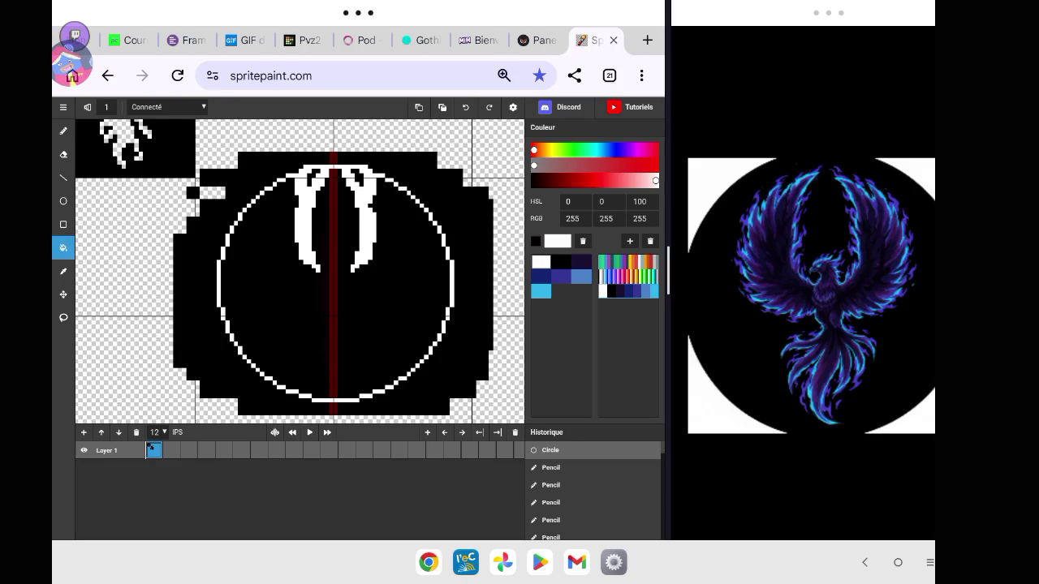
{"action": "left_click", "coordinate": [166, 106]}
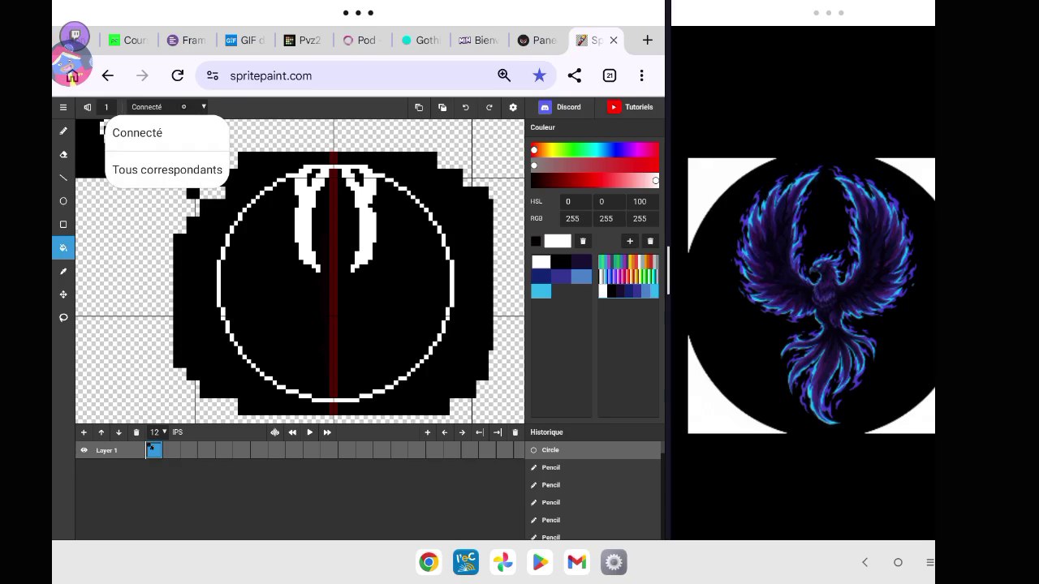
{"action": "left_click", "coordinate": [63, 130]}
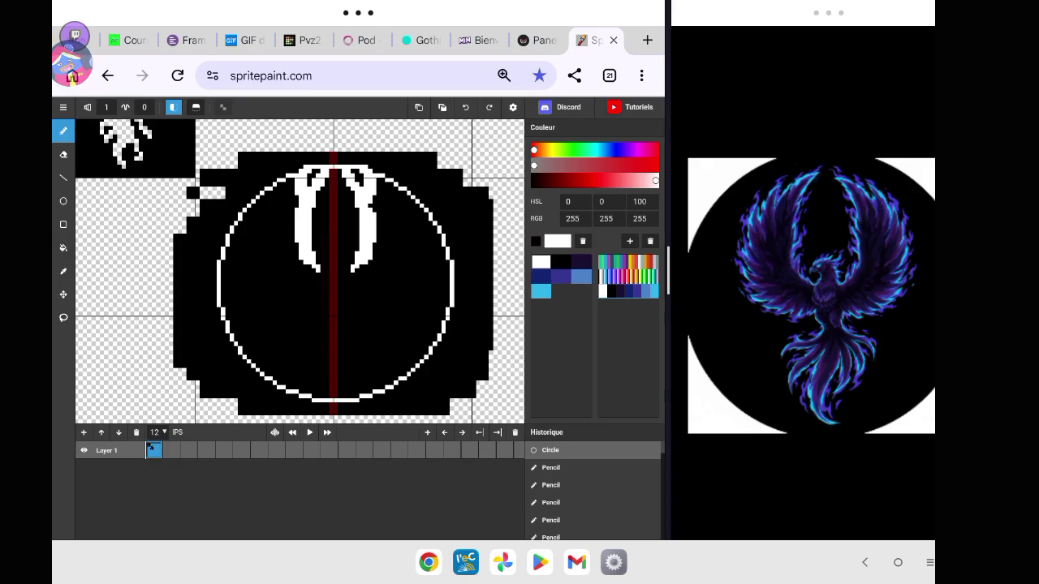
- Open and close the stream chat overlay, then begin the tail shape at the circle's bottom
{"action": "left_click", "coordinate": [73, 35]}
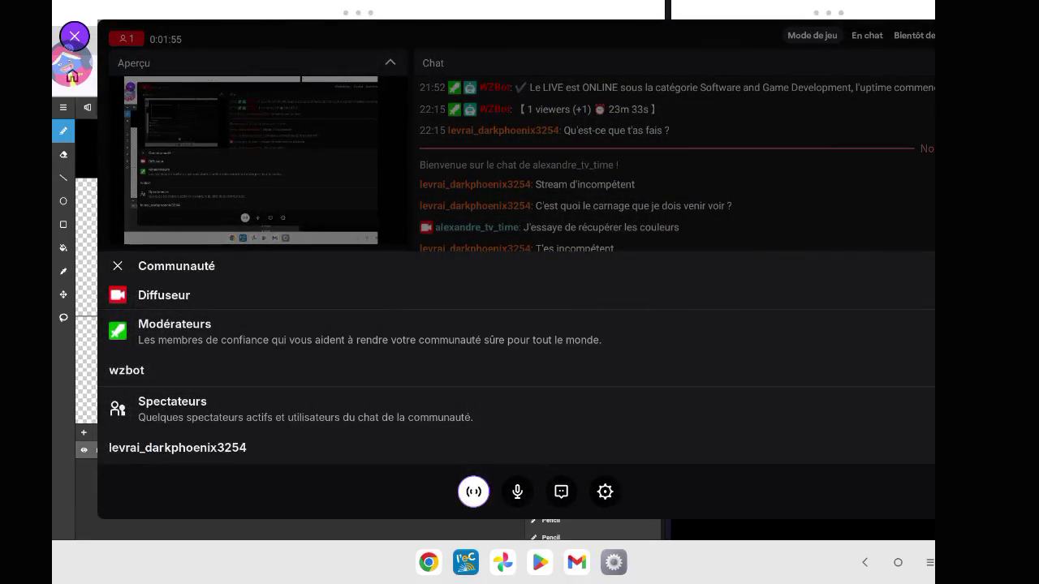
{"action": "left_click", "coordinate": [118, 265]}
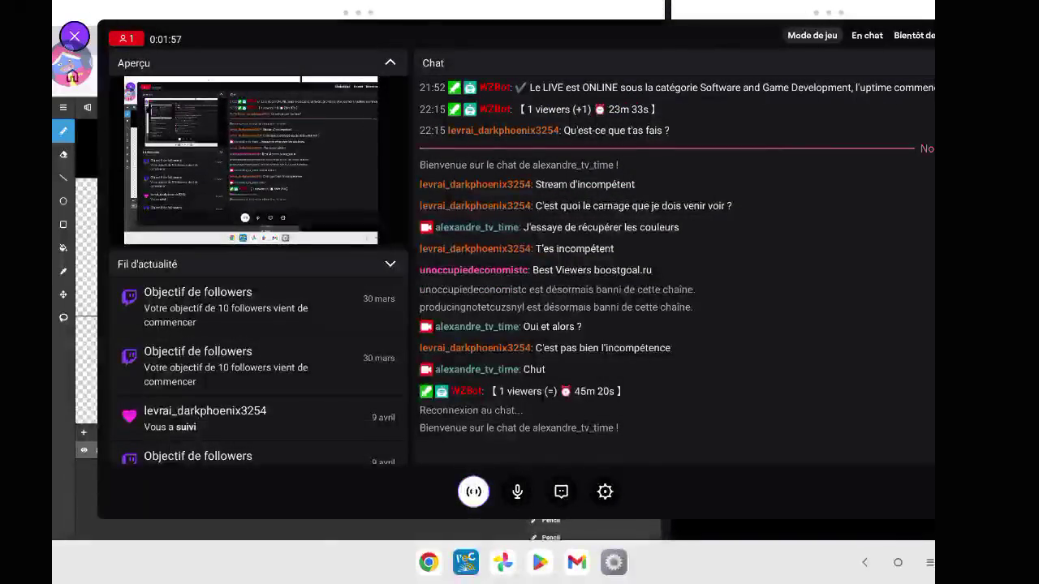
{"action": "left_click", "coordinate": [74, 35]}
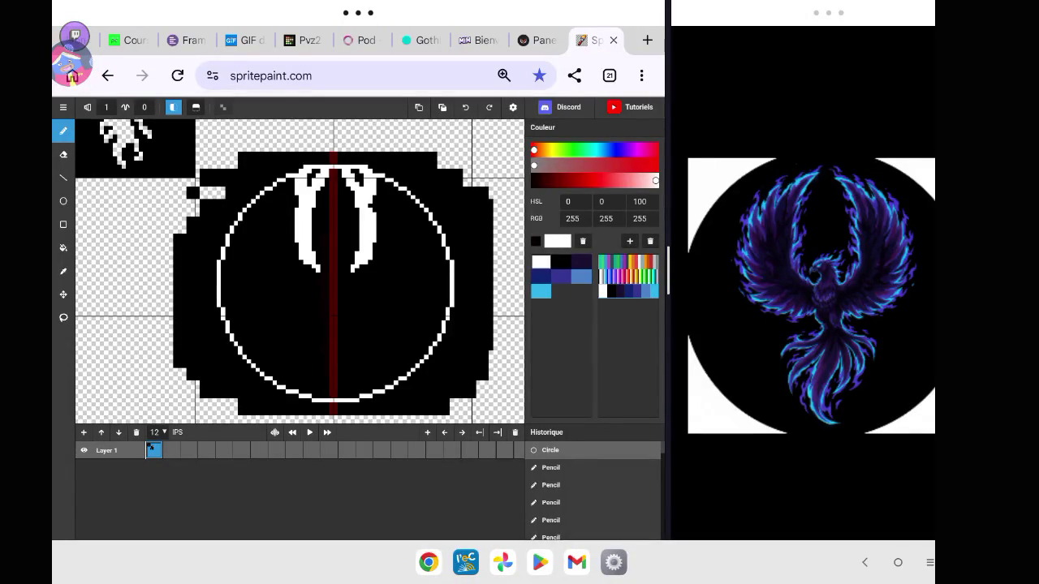
{"action": "scroll", "coordinate": [382, 159], "scroll_direction": "up", "scroll_amount": 1}
{"action": "scroll", "coordinate": [381, 159], "scroll_direction": "up", "scroll_amount": 2}
{"action": "scroll", "coordinate": [370, 259], "scroll_direction": "up", "scroll_amount": 2}
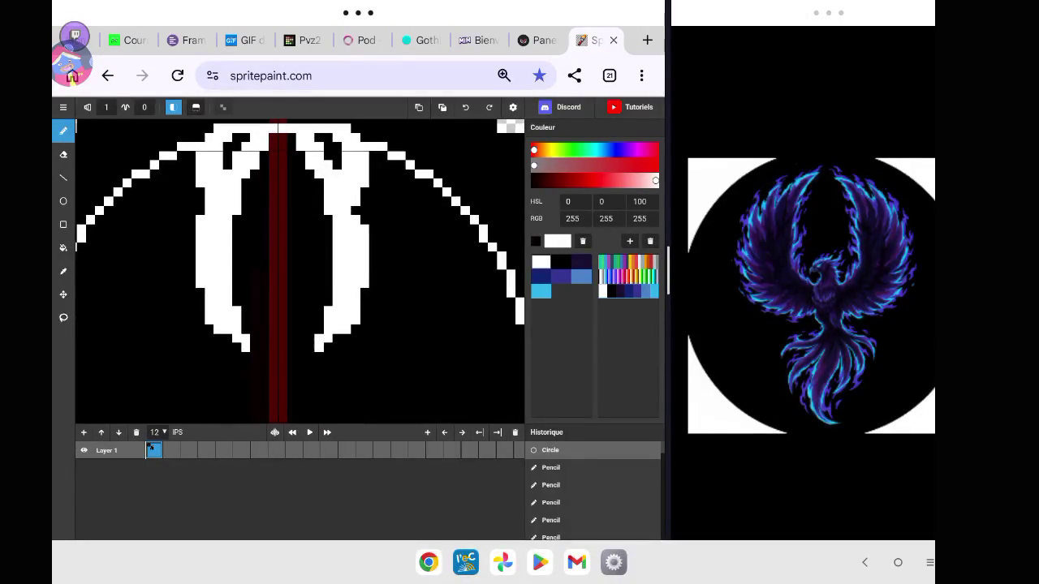
{"action": "scroll", "coordinate": [301, 272], "scroll_direction": "down", "scroll_amount": 2}
{"action": "scroll", "coordinate": [300, 272], "scroll_direction": "down", "scroll_amount": 1}
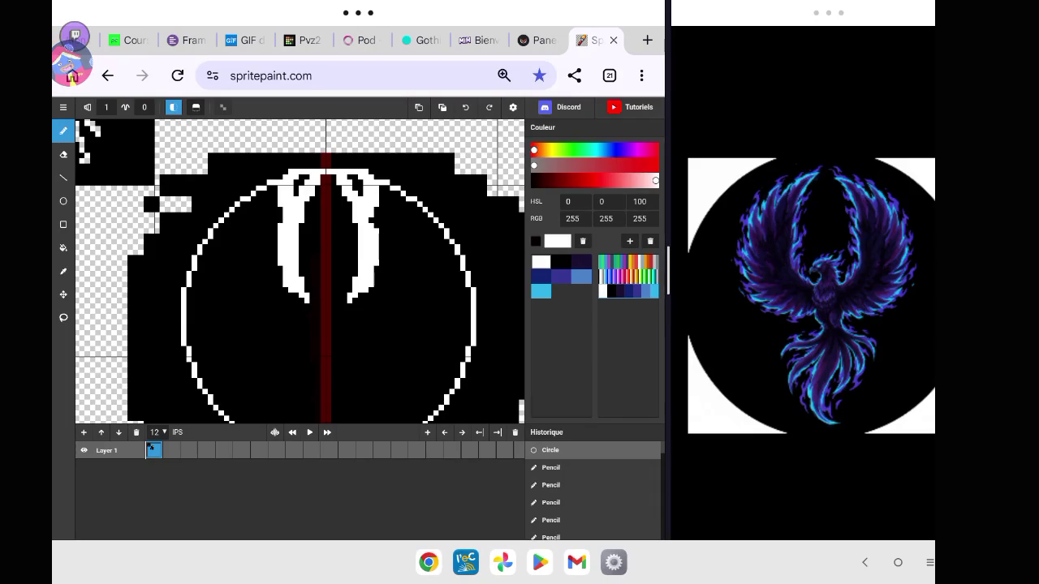
{"action": "scroll", "coordinate": [300, 272], "scroll_direction": "down", "scroll_amount": 1}
{"action": "scroll", "coordinate": [300, 272], "scroll_direction": "down", "scroll_amount": 1}
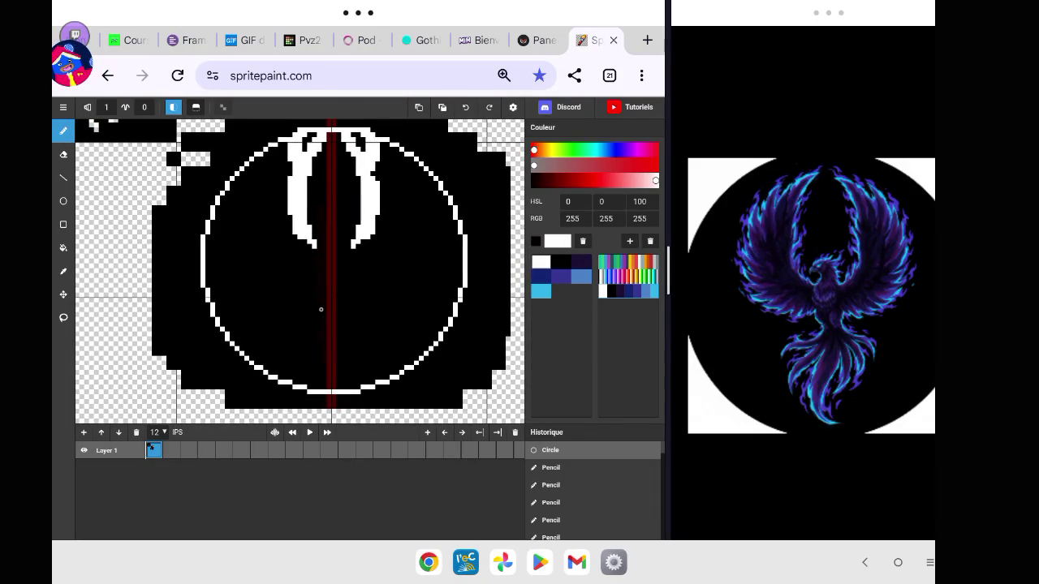
{"action": "left_click_drag", "start_coordinate": [317, 313], "coordinate": [305, 357]}
- Draw the white tail at the circle's bottom and widen it on both sides
{"action": "left_click_drag", "start_coordinate": [355, 313], "coordinate": [361, 358]}
{"action": "mouse_move", "coordinate": [321, 315]}
{"action": "left_mouse_down"}
{"action": "mouse_move", "coordinate": [344, 336]}
{"action": "mouse_move", "coordinate": [320, 333]}
{"action": "mouse_move", "coordinate": [315, 362]}
{"action": "mouse_move", "coordinate": [340, 310]}
{"action": "mouse_move", "coordinate": [342, 356]}
{"action": "mouse_move", "coordinate": [362, 375]}
{"action": "mouse_move", "coordinate": [315, 371]}
{"action": "left_mouse_up"}
{"action": "left_click_drag", "start_coordinate": [308, 335], "coordinate": [293, 364]}
{"action": "left_click_drag", "start_coordinate": [367, 337], "coordinate": [375, 373]}
- Fill the black notches at the tail's base and bottom centre with white
{"action": "left_click_drag", "start_coordinate": [299, 376], "coordinate": [307, 383]}
{"action": "left_click_drag", "start_coordinate": [371, 376], "coordinate": [362, 383]}
{"action": "left_click_drag", "start_coordinate": [298, 383], "coordinate": [311, 378]}
{"action": "left_click_drag", "start_coordinate": [370, 383], "coordinate": [335, 382]}
{"action": "mouse_move", "coordinate": [325, 365]}
{"action": "left_mouse_down"}
{"action": "mouse_move", "coordinate": [346, 381]}
{"action": "mouse_move", "coordinate": [324, 377]}
{"action": "left_mouse_up"}
{"action": "mouse_move", "coordinate": [339, 358]}
{"action": "left_mouse_down"}
{"action": "mouse_move", "coordinate": [346, 387]}
{"action": "mouse_move", "coordinate": [308, 387]}
{"action": "left_mouse_up"}
{"action": "left_click", "coordinate": [330, 386]}
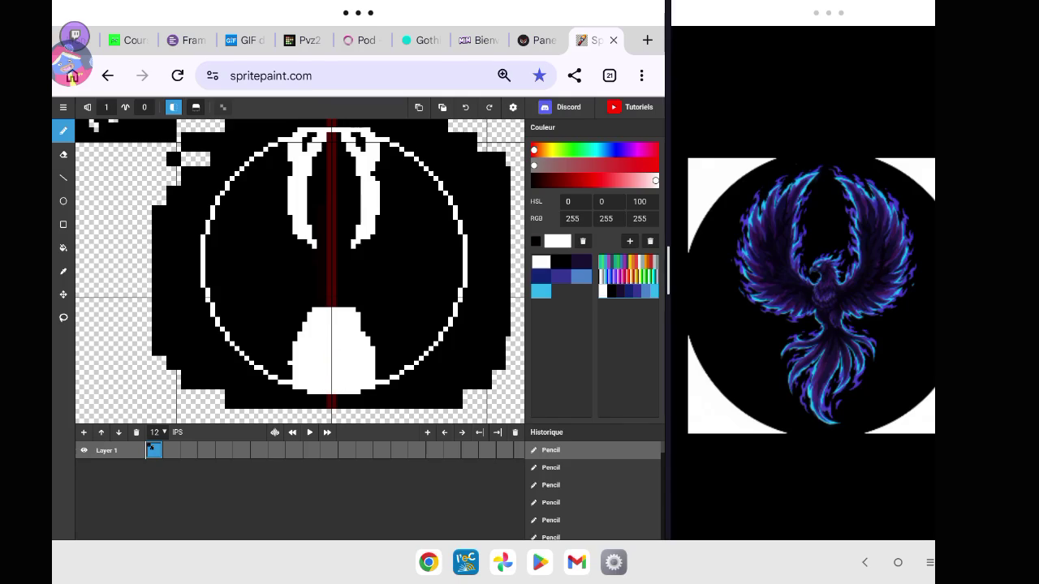
- Trim the tail with black into a narrower column with rounded corners, then return to white
{"action": "left_click", "coordinate": [561, 261]}
{"action": "mouse_move", "coordinate": [309, 312]}
{"action": "left_mouse_down"}
{"action": "mouse_move", "coordinate": [300, 350]}
{"action": "mouse_move", "coordinate": [312, 386]}
{"action": "left_mouse_up"}
{"action": "mouse_move", "coordinate": [350, 308]}
{"action": "left_mouse_down"}
{"action": "mouse_move", "coordinate": [354, 315]}
{"action": "mouse_move", "coordinate": [308, 330]}
{"action": "mouse_move", "coordinate": [294, 364]}
{"action": "mouse_move", "coordinate": [300, 378]}
{"action": "left_mouse_up"}
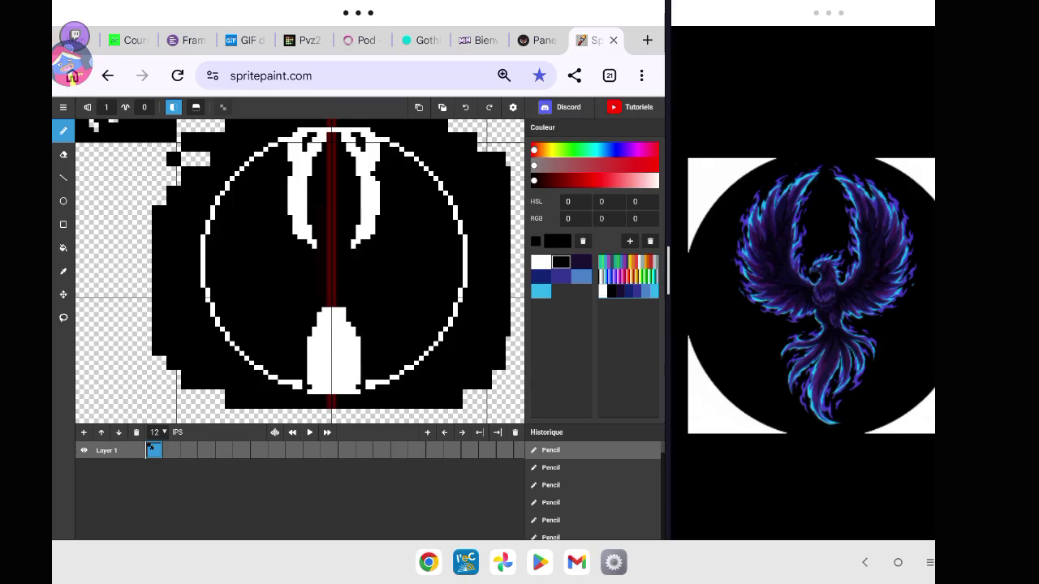
{"action": "left_click", "coordinate": [358, 381]}
{"action": "left_click", "coordinate": [540, 261]}
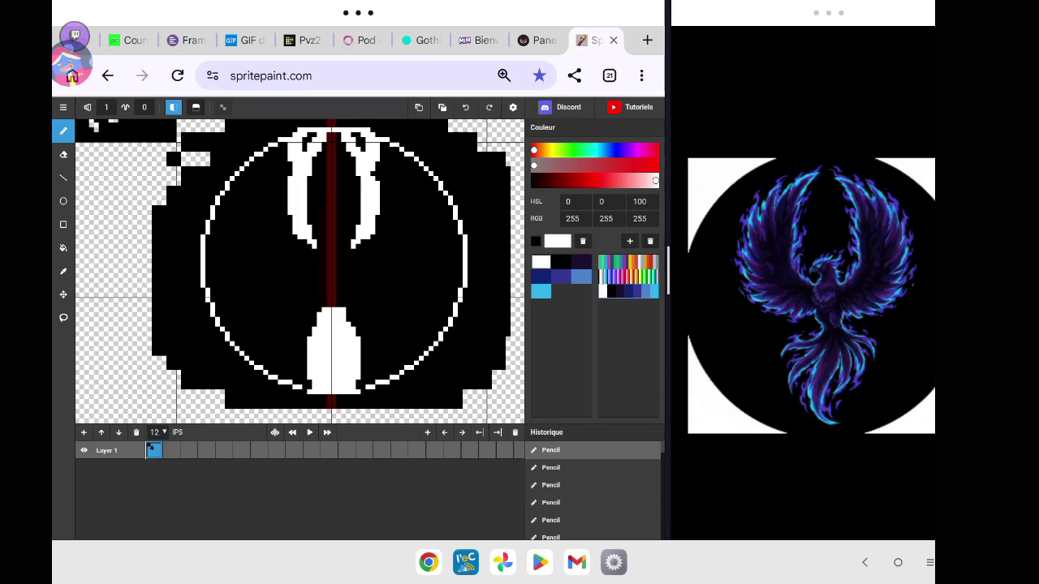
- Add flared strokes at the tail's base and a mirrored inner arc inside the circle
{"action": "mouse_move", "coordinate": [358, 380]}
{"action": "left_mouse_down"}
{"action": "mouse_move", "coordinate": [407, 344]}
{"action": "mouse_move", "coordinate": [443, 279]}
{"action": "left_mouse_up"}
{"action": "mouse_move", "coordinate": [392, 147]}
{"action": "left_mouse_down"}
{"action": "mouse_move", "coordinate": [419, 185]}
{"action": "mouse_move", "coordinate": [439, 286]}
{"action": "left_mouse_up"}
{"action": "left_click", "coordinate": [429, 214]}
{"action": "left_click", "coordinate": [426, 285]}
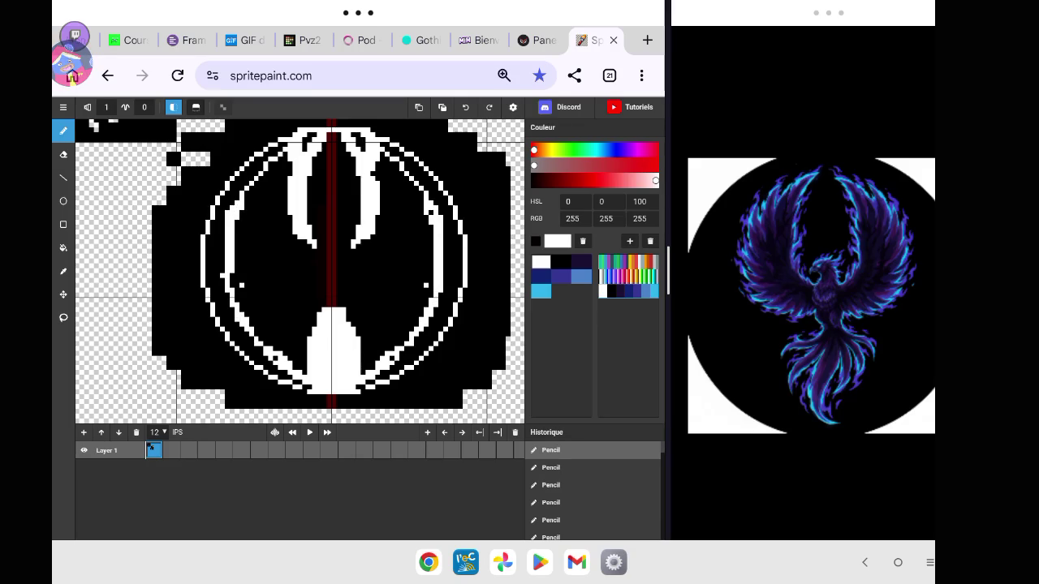
- Link the wings to the tail, thicken the inner curves, and blacken parts of the upper shapes
{"action": "mouse_move", "coordinate": [363, 233]}
{"action": "left_mouse_down"}
{"action": "mouse_move", "coordinate": [377, 307]}
{"action": "mouse_move", "coordinate": [351, 332]}
{"action": "mouse_move", "coordinate": [371, 298]}
{"action": "mouse_move", "coordinate": [368, 240]}
{"action": "left_mouse_up"}
{"action": "left_click_drag", "start_coordinate": [373, 297], "coordinate": [373, 308]}
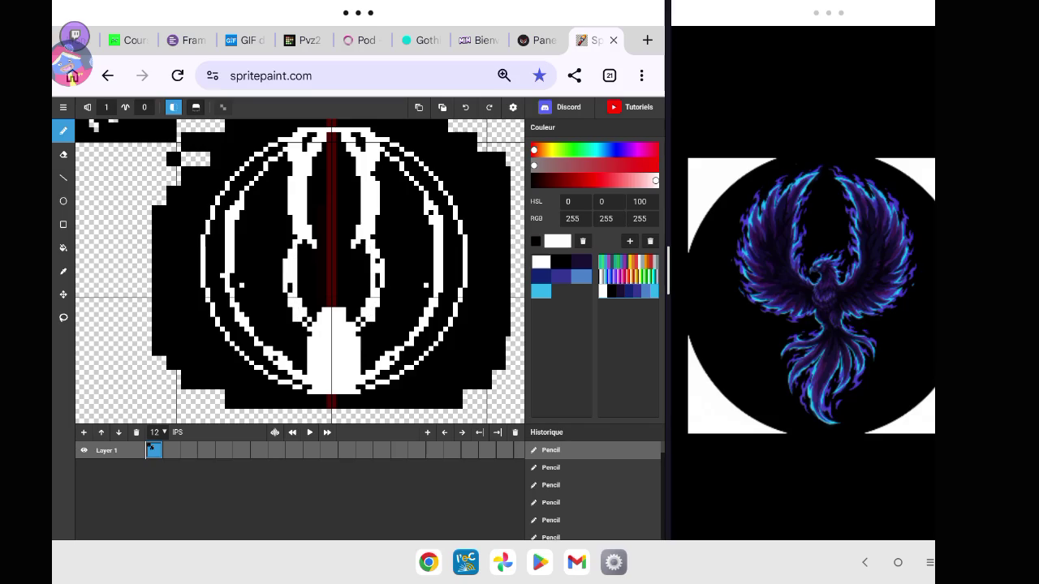
{"action": "left_click", "coordinate": [560, 261]}
{"action": "mouse_move", "coordinate": [353, 221]}
{"action": "left_mouse_down"}
{"action": "mouse_move", "coordinate": [354, 246]}
{"action": "mouse_move", "coordinate": [371, 225]}
{"action": "mouse_move", "coordinate": [373, 152]}
{"action": "mouse_move", "coordinate": [358, 173]}
{"action": "mouse_move", "coordinate": [365, 157]}
{"action": "left_mouse_up"}
{"action": "left_click", "coordinate": [373, 179]}
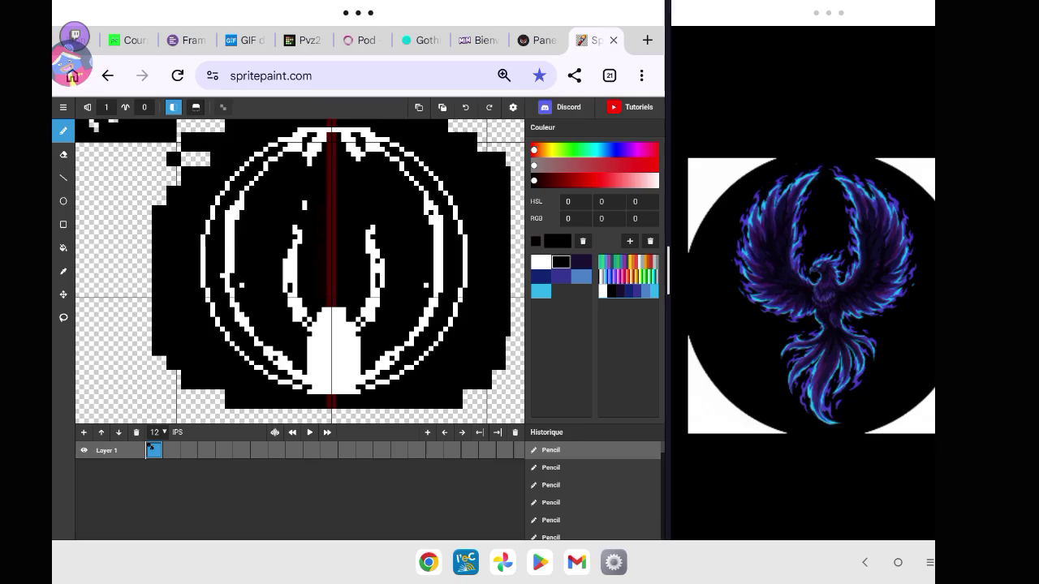
{"action": "left_click", "coordinate": [539, 258]}
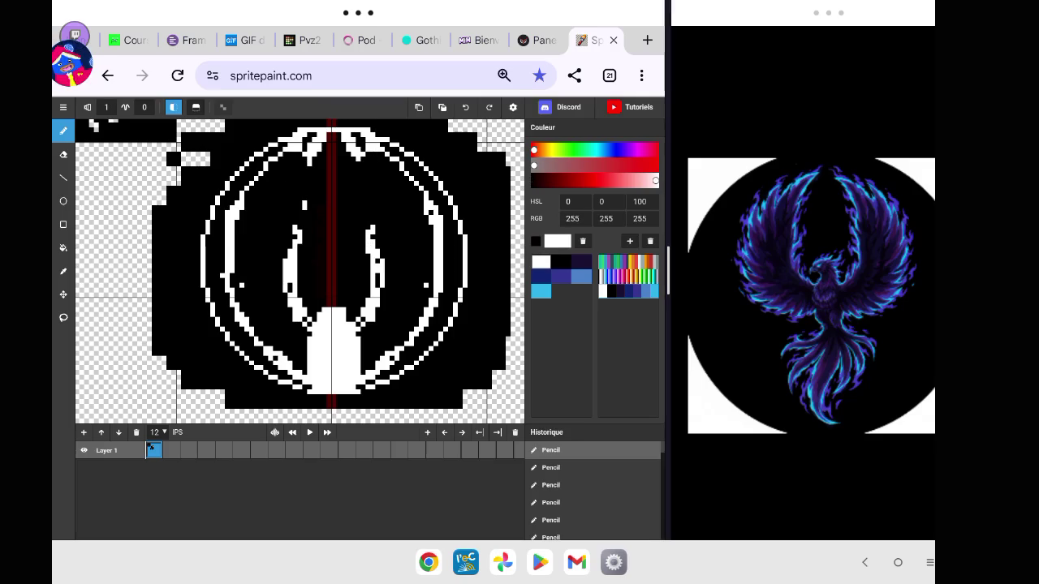
- Extend the upper inner white shapes and widen the lower central white shape
{"action": "mouse_move", "coordinate": [367, 244]}
{"action": "left_mouse_down"}
{"action": "mouse_move", "coordinate": [357, 200]}
{"action": "mouse_move", "coordinate": [373, 212]}
{"action": "mouse_move", "coordinate": [355, 163]}
{"action": "left_mouse_up"}
{"action": "mouse_move", "coordinate": [367, 206]}
{"action": "left_mouse_down"}
{"action": "mouse_move", "coordinate": [360, 169]}
{"action": "mouse_move", "coordinate": [368, 178]}
{"action": "left_mouse_up"}
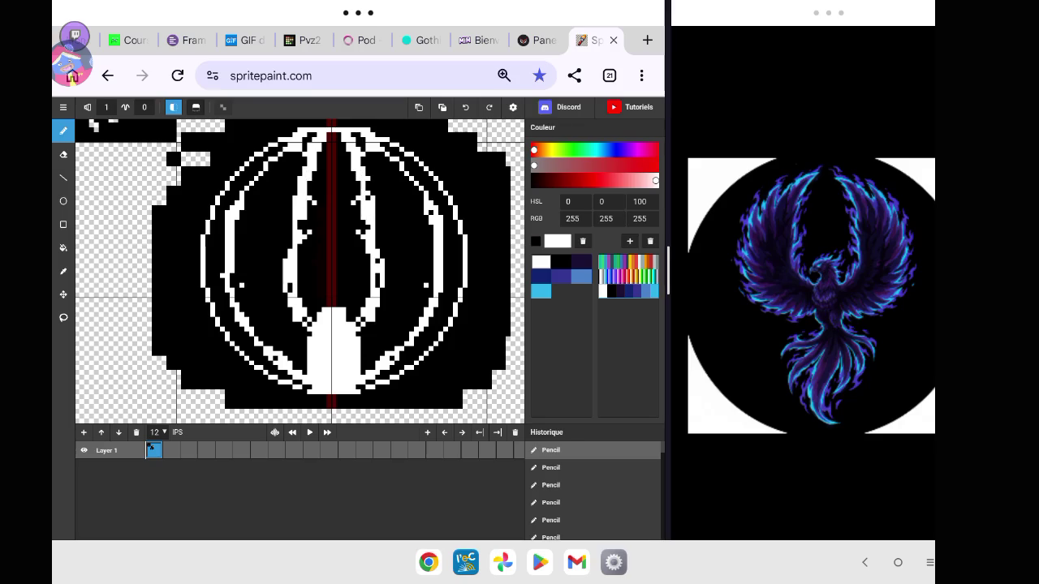
{"action": "mouse_move", "coordinate": [357, 319]}
{"action": "left_mouse_down"}
{"action": "mouse_move", "coordinate": [365, 357]}
{"action": "mouse_move", "coordinate": [384, 331]}
{"action": "left_mouse_up"}
{"action": "mouse_move", "coordinate": [365, 370]}
{"action": "left_mouse_down"}
{"action": "mouse_move", "coordinate": [397, 335]}
{"action": "mouse_move", "coordinate": [394, 356]}
{"action": "mouse_move", "coordinate": [418, 315]}
{"action": "mouse_move", "coordinate": [430, 269]}
{"action": "mouse_move", "coordinate": [420, 267]}
{"action": "left_mouse_up"}
- Fill the remaining side and inner areas of the circle white on both sides
{"action": "mouse_move", "coordinate": [406, 321]}
{"action": "left_mouse_down"}
{"action": "mouse_move", "coordinate": [416, 276]}
{"action": "mouse_move", "coordinate": [397, 293]}
{"action": "mouse_move", "coordinate": [396, 275]}
{"action": "mouse_move", "coordinate": [383, 269]}
{"action": "mouse_move", "coordinate": [378, 284]}
{"action": "left_mouse_up"}
{"action": "left_click_drag", "start_coordinate": [371, 324], "coordinate": [380, 219]}
{"action": "mouse_move", "coordinate": [386, 275]}
{"action": "left_mouse_down"}
{"action": "mouse_move", "coordinate": [389, 215]}
{"action": "mouse_move", "coordinate": [396, 258]}
{"action": "mouse_move", "coordinate": [411, 216]}
{"action": "mouse_move", "coordinate": [417, 273]}
{"action": "mouse_move", "coordinate": [426, 211]}
{"action": "left_mouse_up"}
{"action": "mouse_move", "coordinate": [426, 267]}
{"action": "left_mouse_down"}
{"action": "mouse_move", "coordinate": [431, 224]}
{"action": "mouse_move", "coordinate": [414, 180]}
{"action": "mouse_move", "coordinate": [405, 185]}
{"action": "mouse_move", "coordinate": [376, 153]}
{"action": "mouse_move", "coordinate": [370, 189]}
{"action": "mouse_move", "coordinate": [378, 182]}
{"action": "left_mouse_up"}
{"action": "left_click", "coordinate": [431, 266]}
{"action": "mouse_move", "coordinate": [382, 221]}
{"action": "left_mouse_down"}
{"action": "mouse_move", "coordinate": [386, 172]}
{"action": "mouse_move", "coordinate": [392, 211]}
{"action": "left_mouse_up"}
{"action": "left_click_drag", "start_coordinate": [403, 197], "coordinate": [410, 216]}
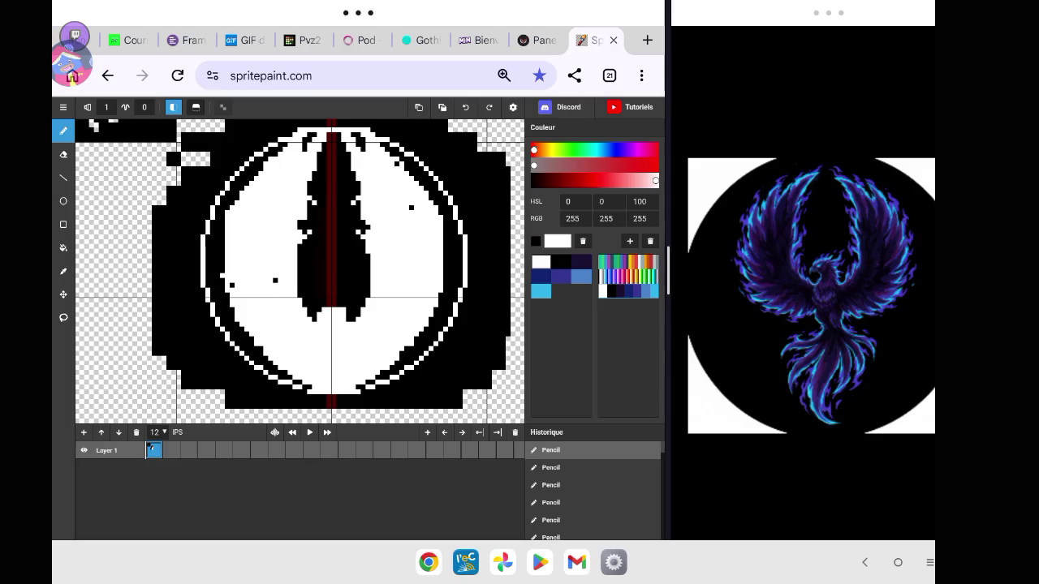
- Whiten the stray black specks in the field and pixels along the body's edges
{"action": "left_click", "coordinate": [276, 281]}
{"action": "left_click", "coordinate": [232, 285]}
{"action": "left_click_drag", "start_coordinate": [297, 220], "coordinate": [306, 219]}
{"action": "left_click", "coordinate": [365, 228]}
- Paint black from the top of the circle down along the centre line
{"action": "left_click", "coordinate": [561, 261]}
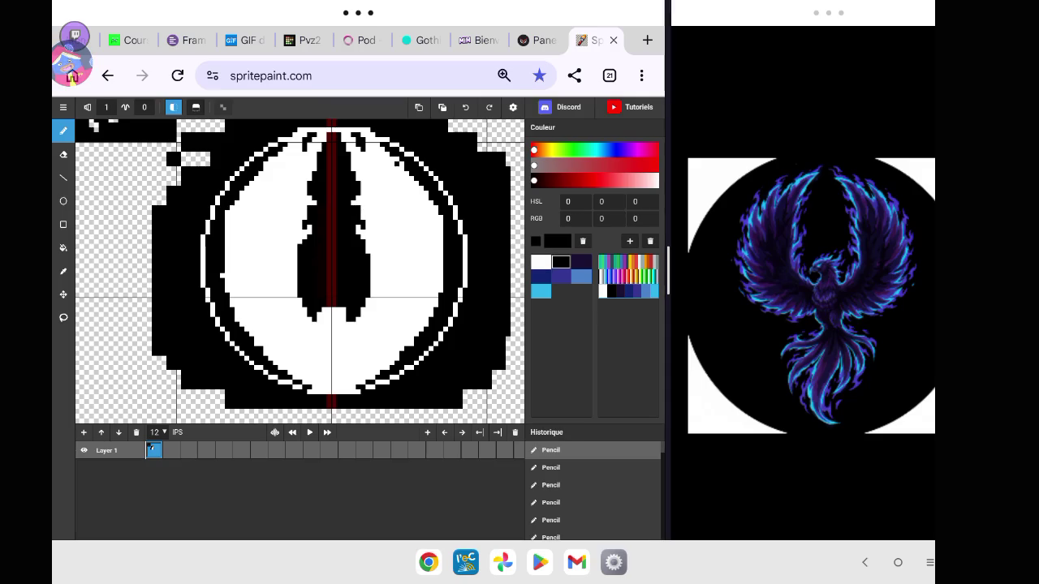
{"action": "left_click", "coordinate": [74, 35]}
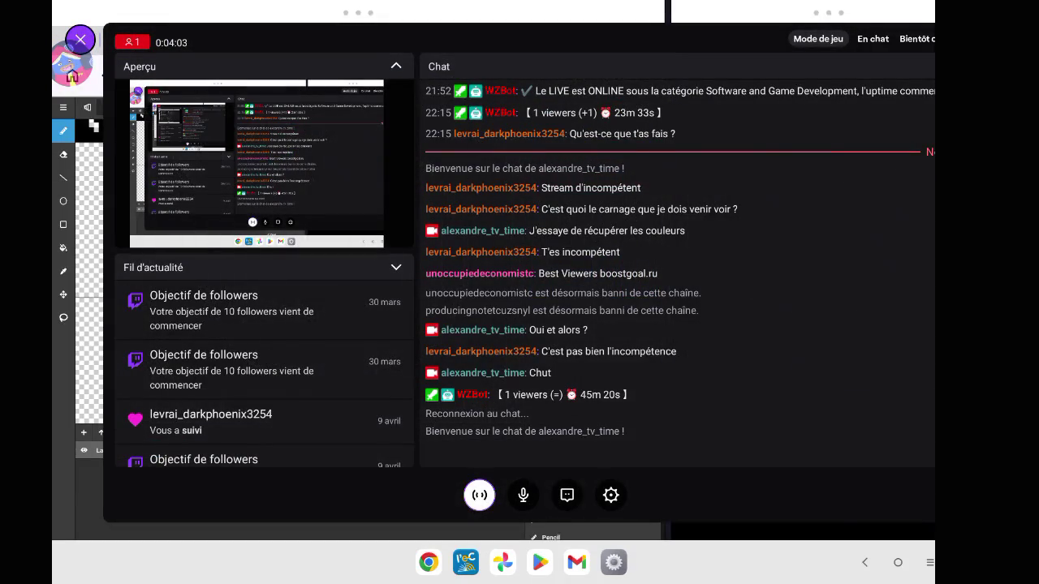
{"action": "left_click", "coordinate": [80, 39]}
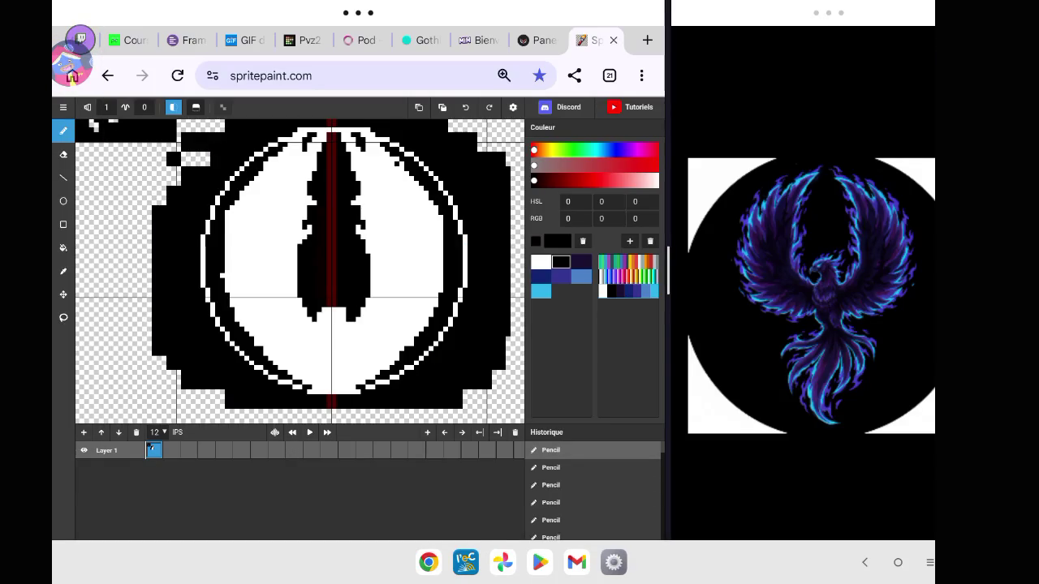
{"action": "left_click_drag", "start_coordinate": [347, 128], "coordinate": [373, 132]}
{"action": "left_click_drag", "start_coordinate": [280, 140], "coordinate": [276, 145]}
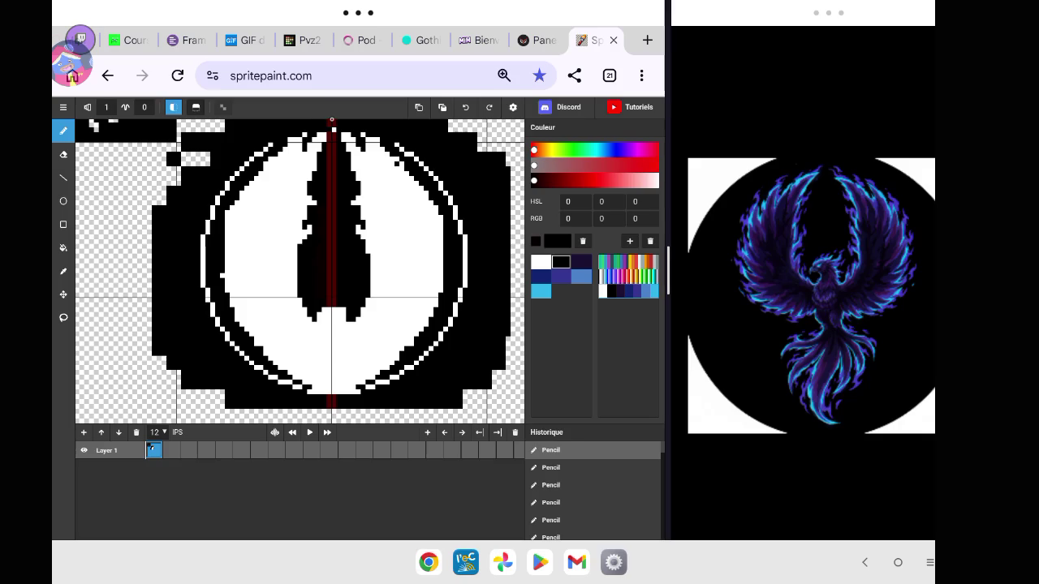
{"action": "left_click_drag", "start_coordinate": [325, 131], "coordinate": [328, 265]}
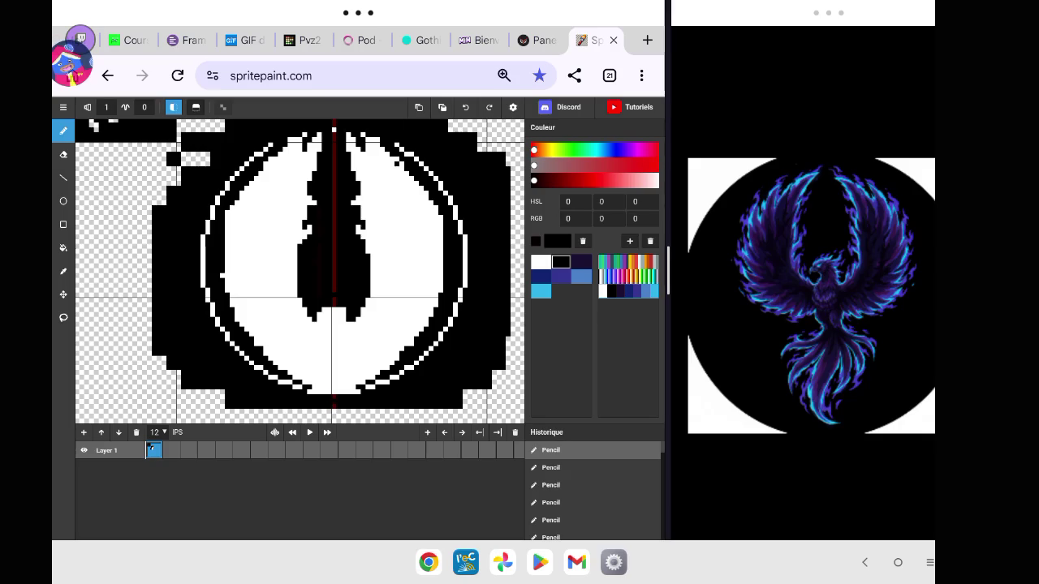
- Carve white into the body's base, turn mirrored drawing off, and paste copied pixels
{"action": "left_click", "coordinate": [540, 261]}
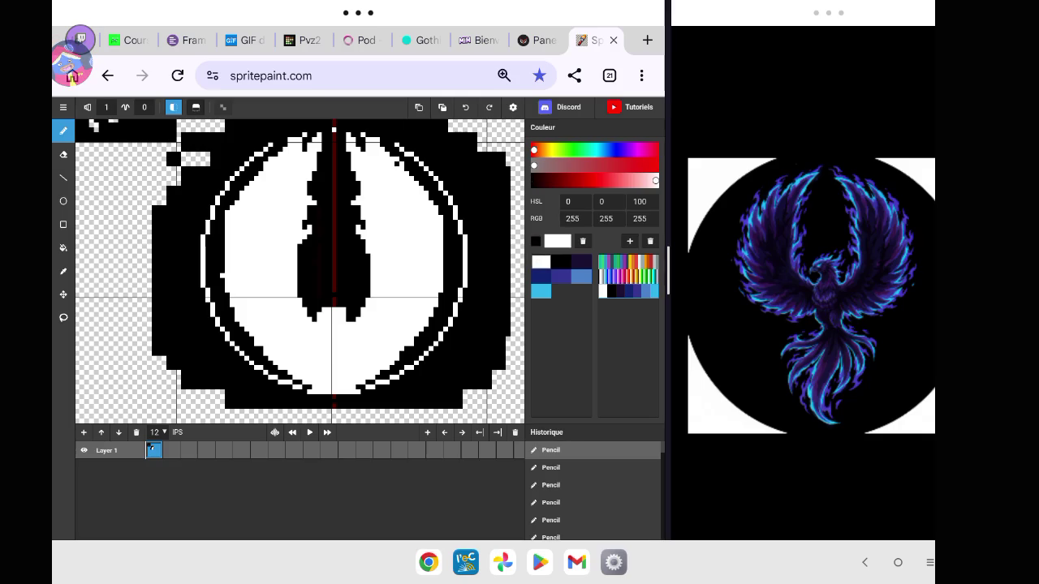
{"action": "left_click_drag", "start_coordinate": [327, 303], "coordinate": [348, 290]}
{"action": "left_click", "coordinate": [172, 107]}
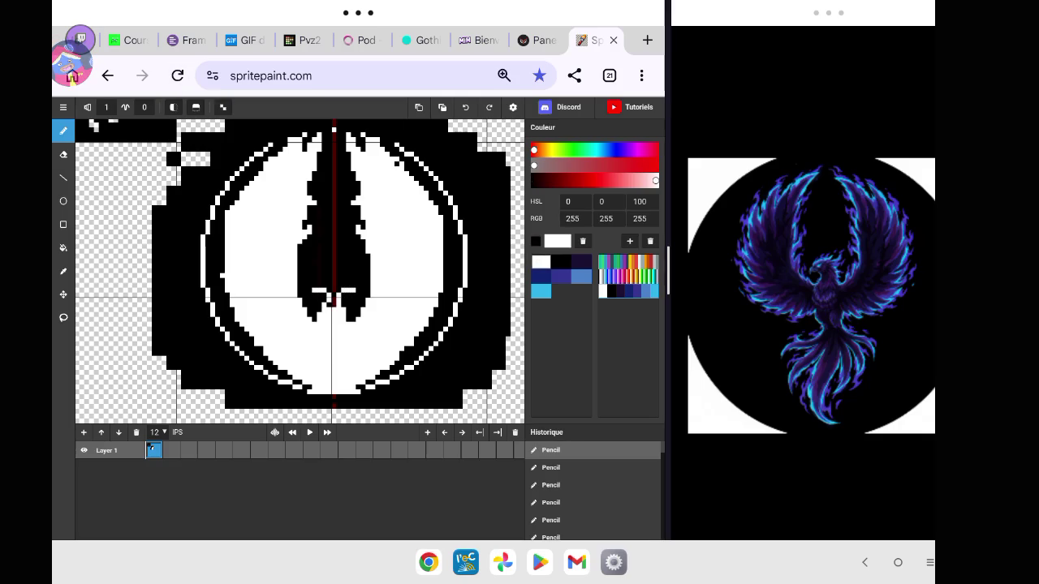
{"action": "key", "text": "ctrl+v"}
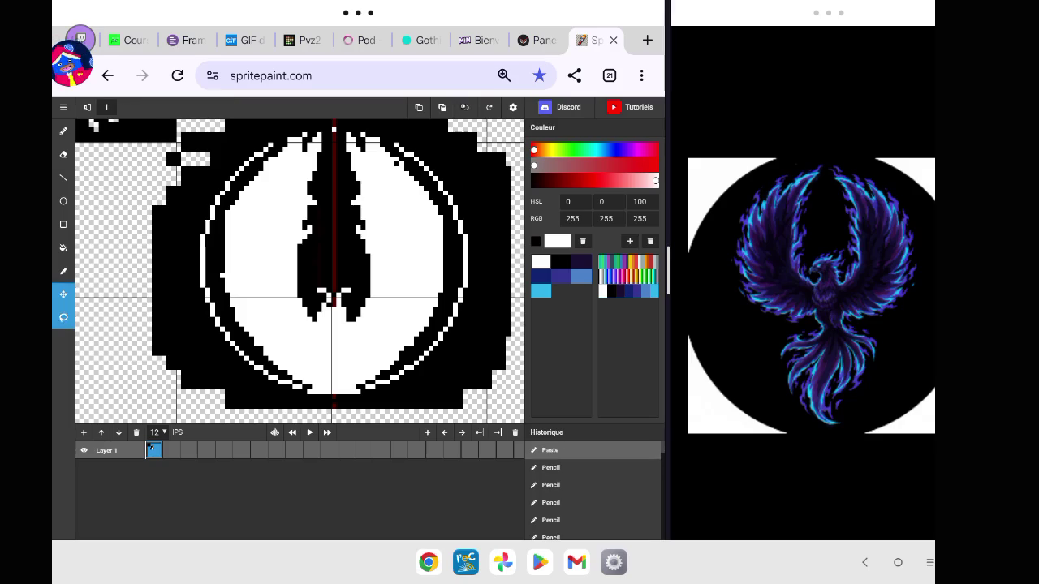
- Undo the accidental paste and the recent pencil strokes
{"action": "key", "text": "ctrl+z"}
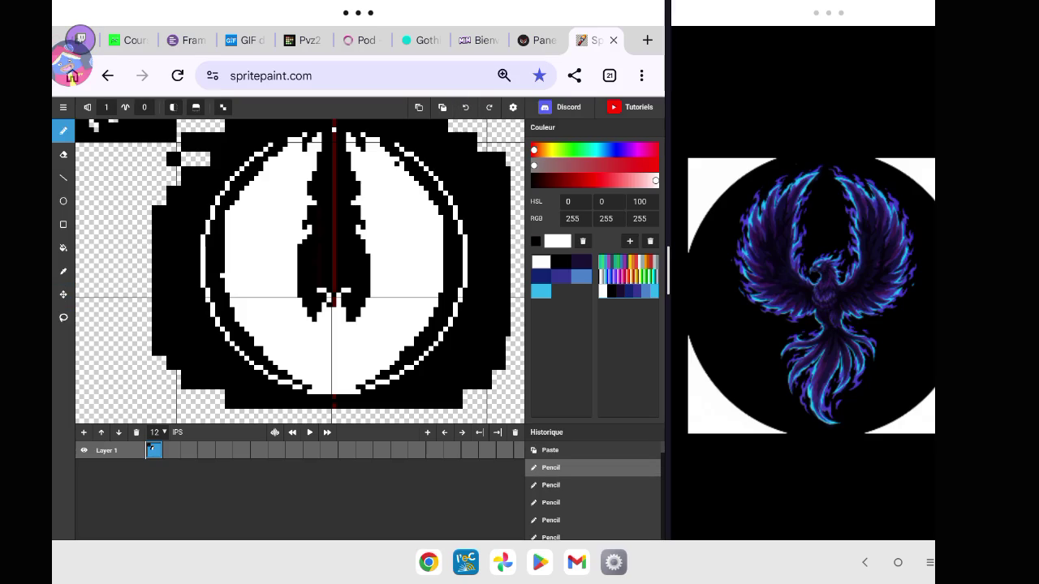
{"action": "key", "text": "ctrl+z"}
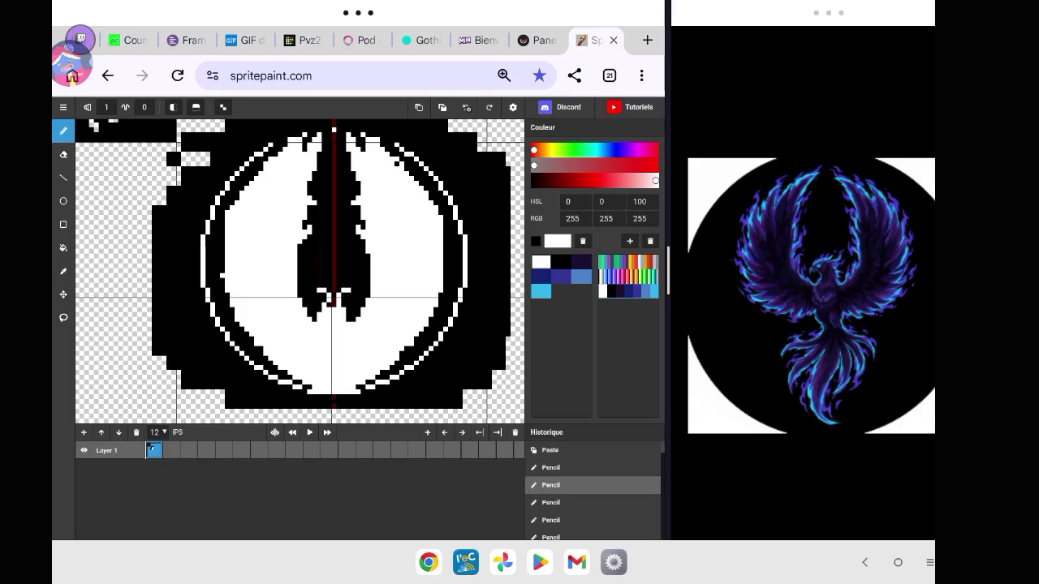
{"action": "key", "text": "ctrl+y"}
{"action": "key", "text": "ctrl+z"}
{"action": "key", "text": "ctrl+z"}
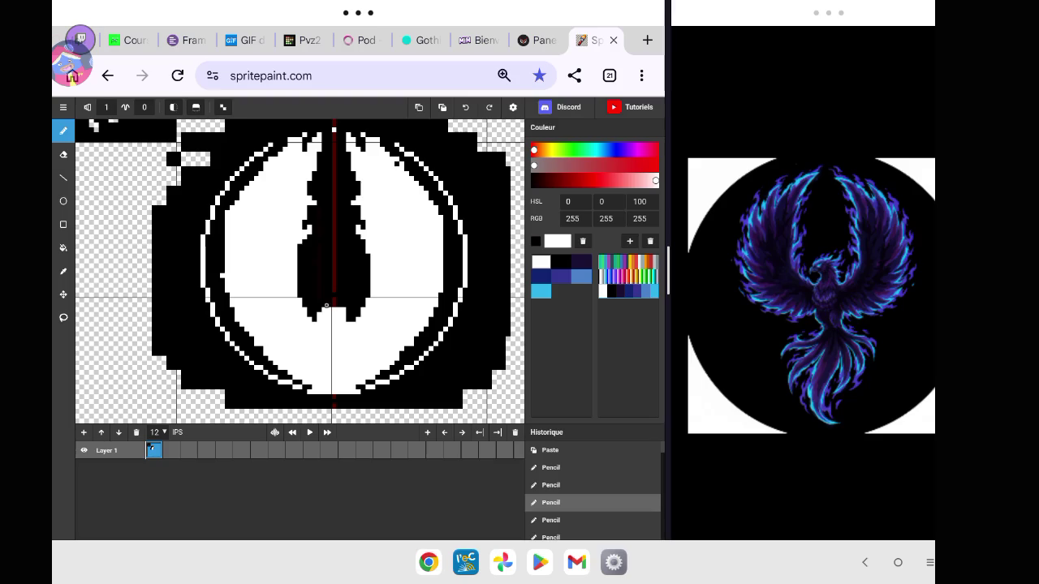
- Whiten pixels and a diagonal stroke into the lower right of the black body
{"action": "left_click", "coordinate": [328, 289]}
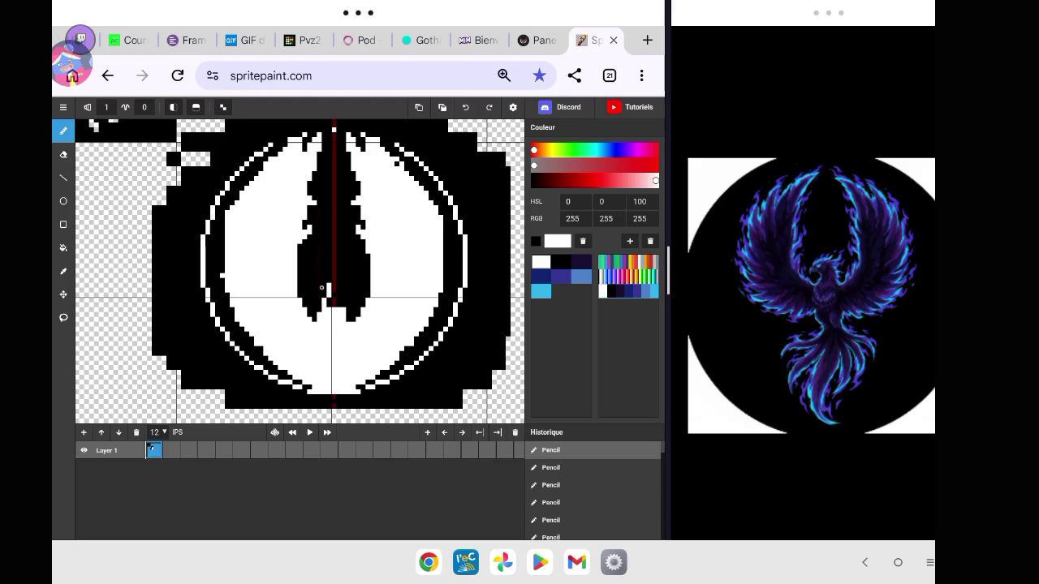
{"action": "left_click", "coordinate": [317, 288]}
{"action": "left_click", "coordinate": [321, 280]}
{"action": "left_click_drag", "start_coordinate": [335, 269], "coordinate": [358, 262]}
{"action": "left_click", "coordinate": [349, 285]}
{"action": "mouse_move", "coordinate": [344, 288]}
{"action": "left_mouse_down"}
{"action": "mouse_move", "coordinate": [347, 298]}
{"action": "mouse_move", "coordinate": [339, 302]}
{"action": "mouse_move", "coordinate": [344, 281]}
{"action": "mouse_move", "coordinate": [332, 305]}
{"action": "left_mouse_up"}
{"action": "left_click", "coordinate": [335, 279]}
{"action": "left_click", "coordinate": [323, 293]}
{"action": "left_click", "coordinate": [339, 276]}
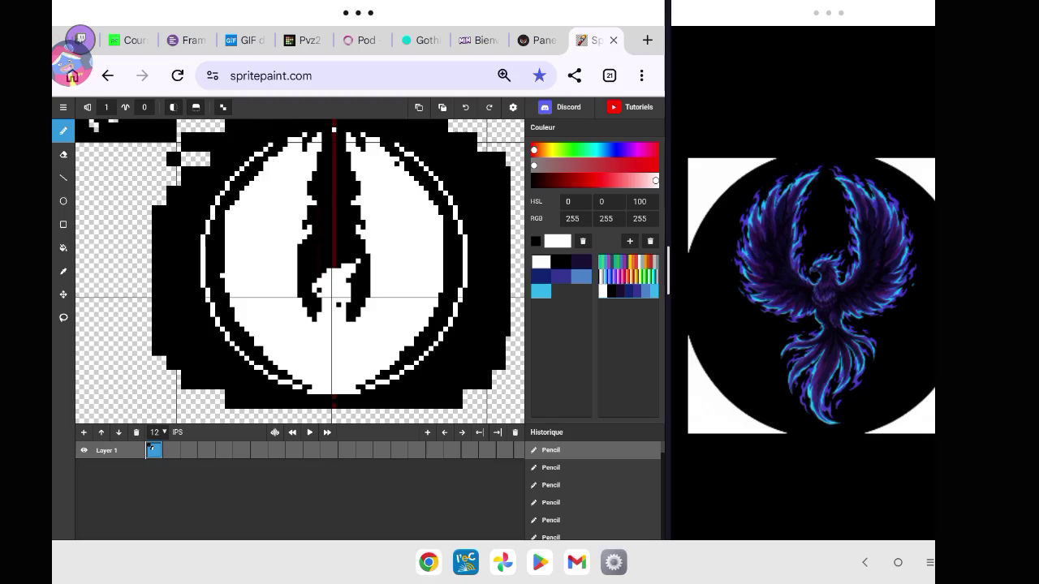
{"action": "left_click", "coordinate": [322, 290]}
{"action": "left_click", "coordinate": [63, 155]}
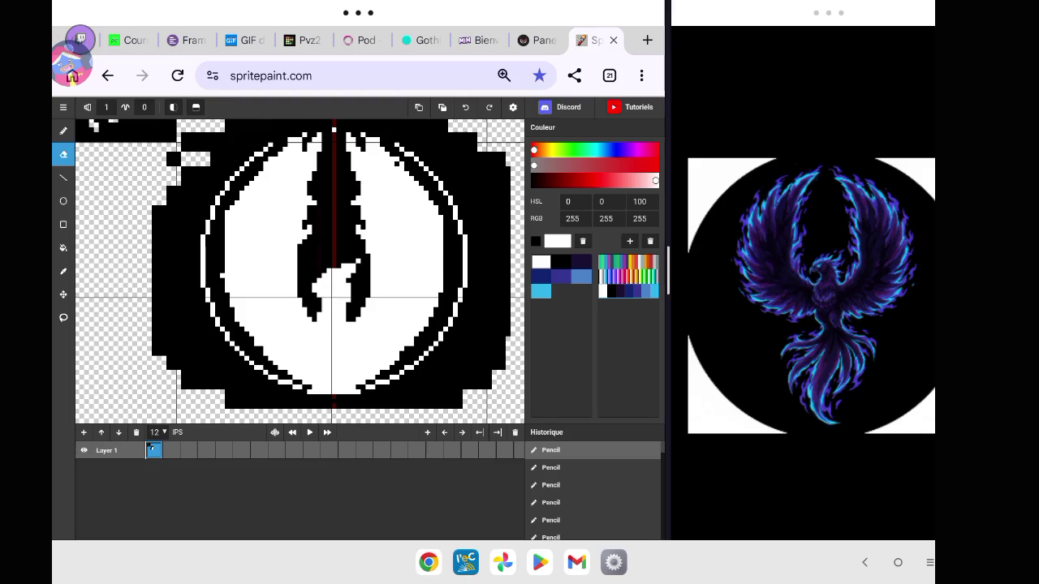
- Paint a black pixel at the body's base and whiten two pixels at its bottom tip
{"action": "left_click", "coordinate": [561, 261]}
{"action": "left_click", "coordinate": [64, 130]}
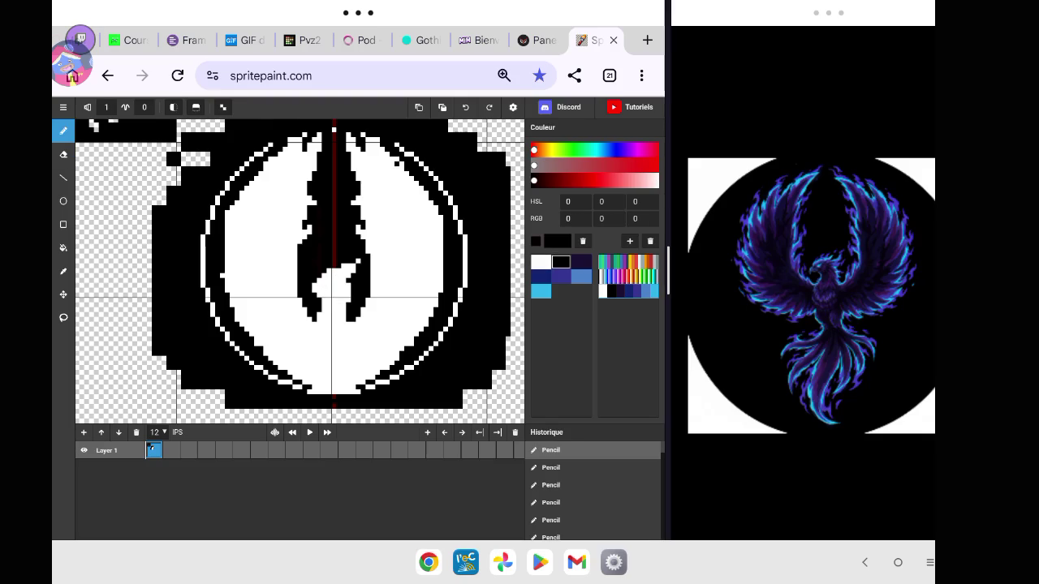
{"action": "left_click", "coordinate": [319, 295]}
{"action": "left_click", "coordinate": [541, 261]}
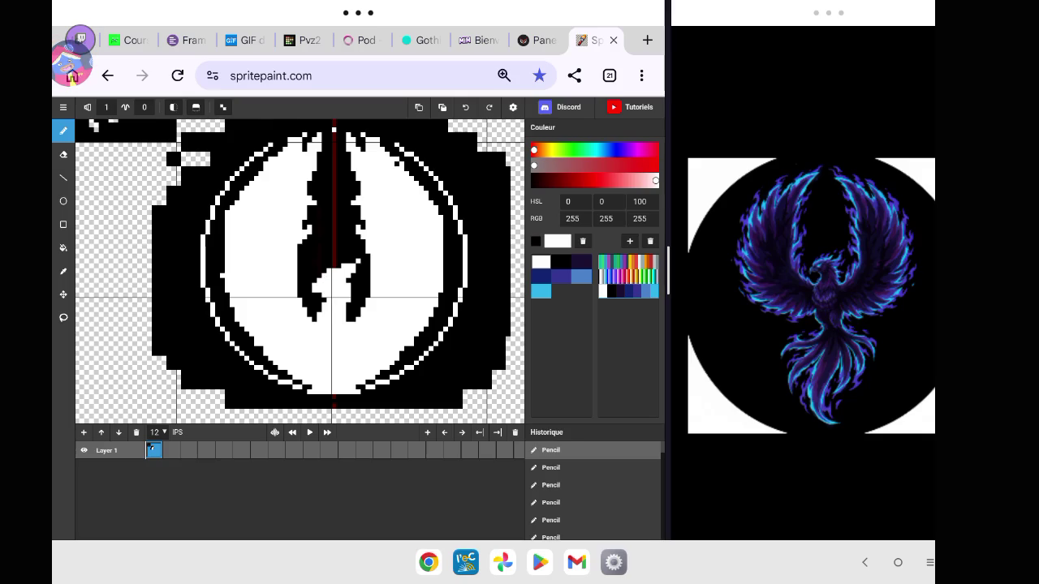
{"action": "left_click", "coordinate": [353, 315]}
{"action": "left_click", "coordinate": [354, 321]}
- Add a black pixel at the bottom tip, re-enable mirrored drawing, and blacken a ring pixel
{"action": "left_click", "coordinate": [559, 261]}
{"action": "left_click", "coordinate": [355, 314]}
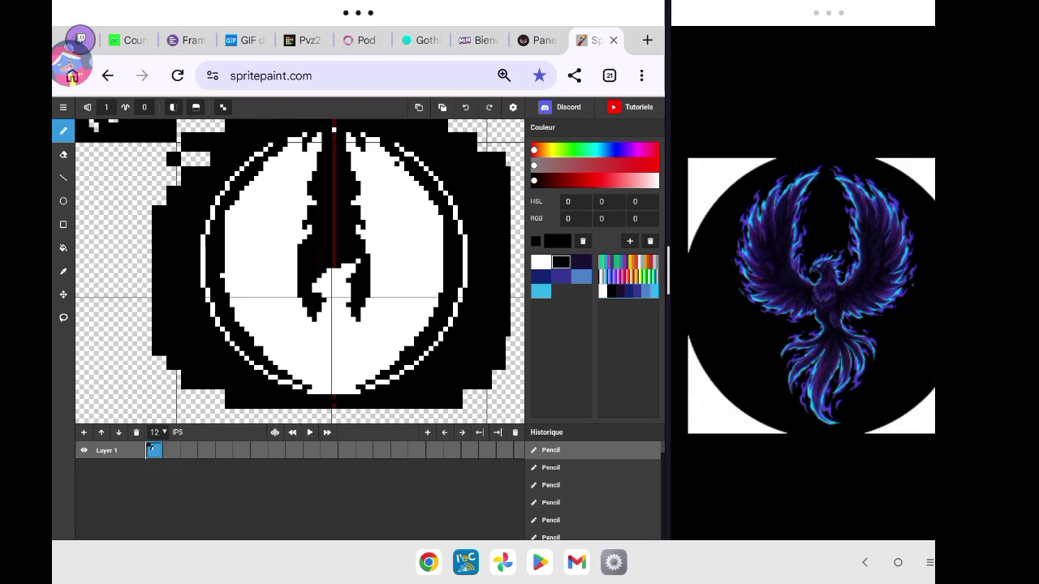
{"action": "left_click", "coordinate": [538, 261]}
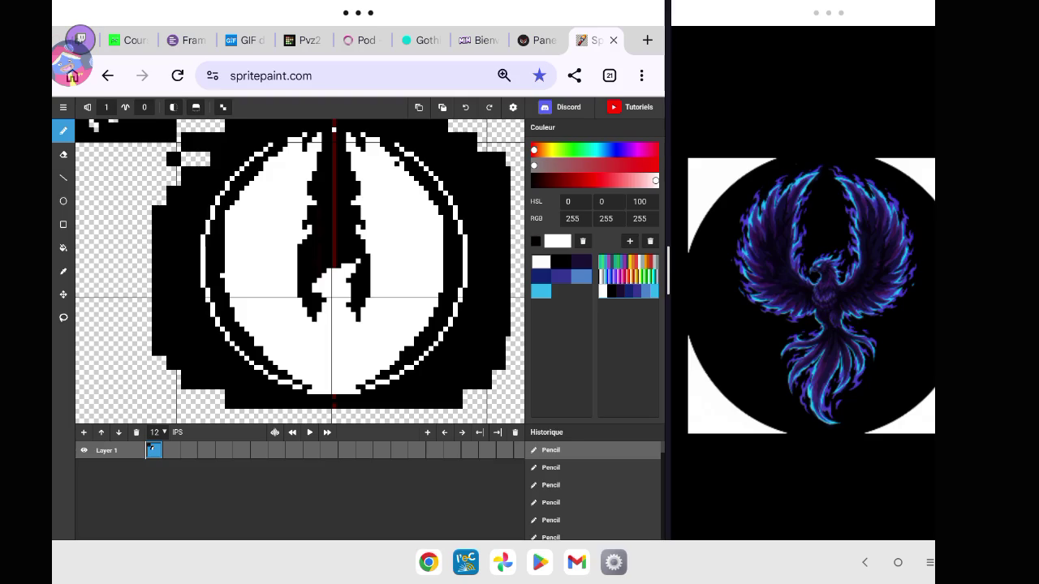
{"action": "left_click", "coordinate": [560, 261]}
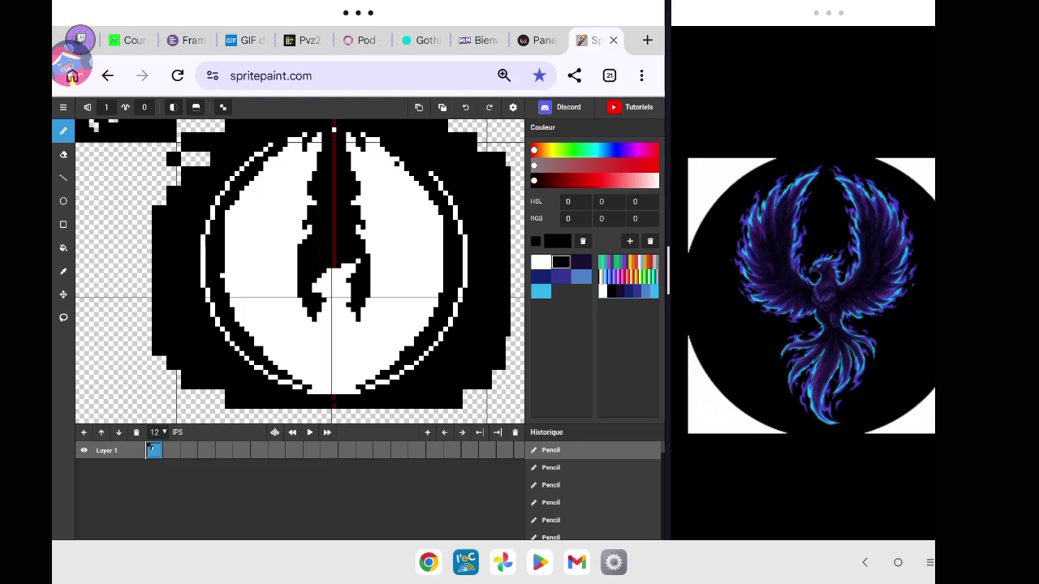
{"action": "left_click", "coordinate": [173, 106]}
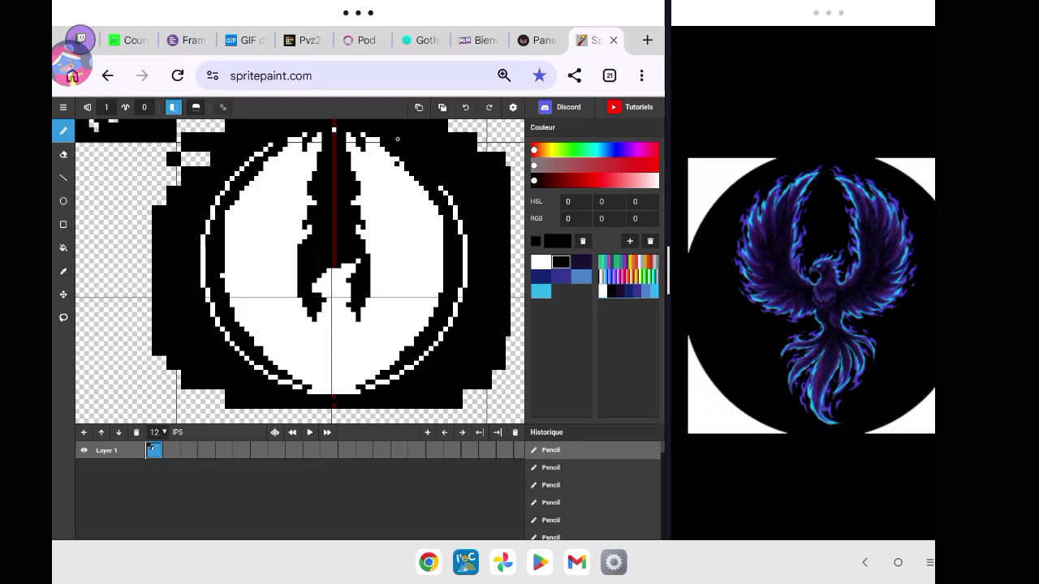
{"action": "left_click", "coordinate": [251, 162]}
- Paint over the white ring outlines on both sides in black, then go back to white
{"action": "mouse_move", "coordinate": [237, 173]}
{"action": "left_mouse_down"}
{"action": "mouse_move", "coordinate": [215, 205]}
{"action": "mouse_move", "coordinate": [203, 289]}
{"action": "mouse_move", "coordinate": [203, 248]}
{"action": "left_mouse_up"}
{"action": "mouse_move", "coordinate": [208, 287]}
{"action": "left_mouse_down"}
{"action": "mouse_move", "coordinate": [237, 350]}
{"action": "mouse_move", "coordinate": [295, 388]}
{"action": "left_mouse_up"}
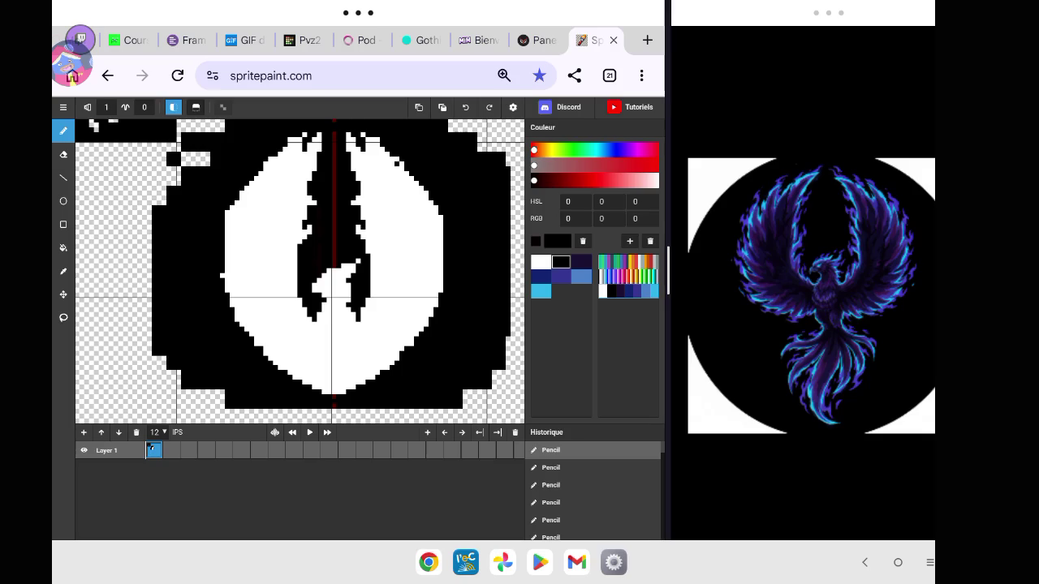
{"action": "left_click", "coordinate": [541, 261]}
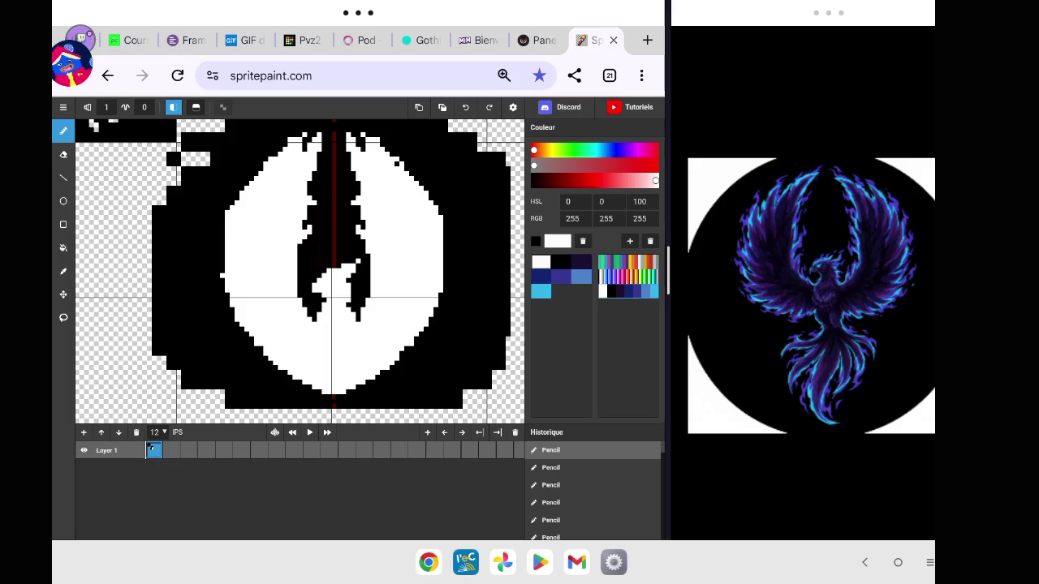
- Open and close the stream chat overlay
{"action": "left_click", "coordinate": [81, 39]}
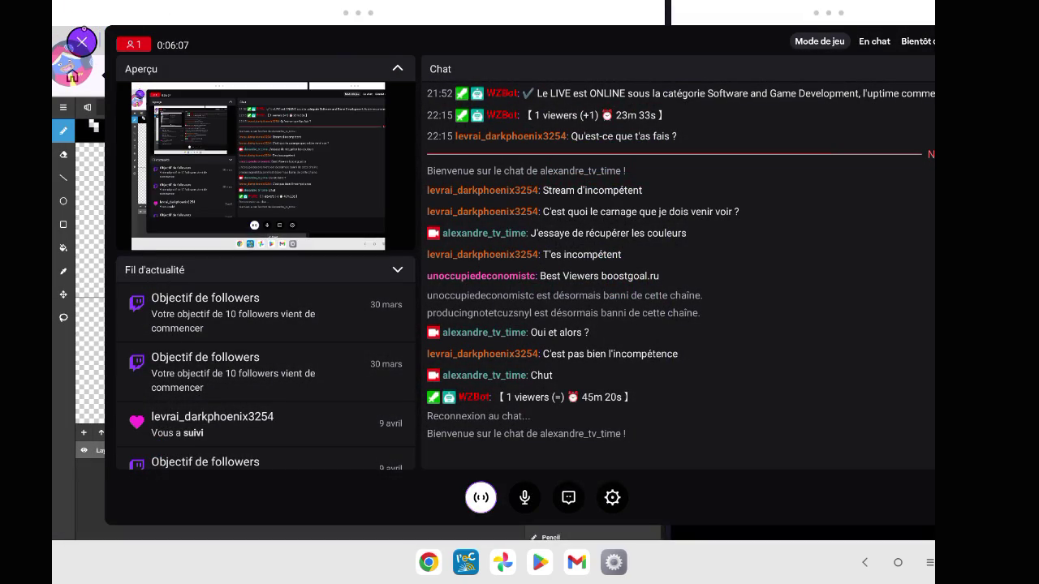
{"action": "left_click_drag", "start_coordinate": [73, 65], "coordinate": [73, 73]}
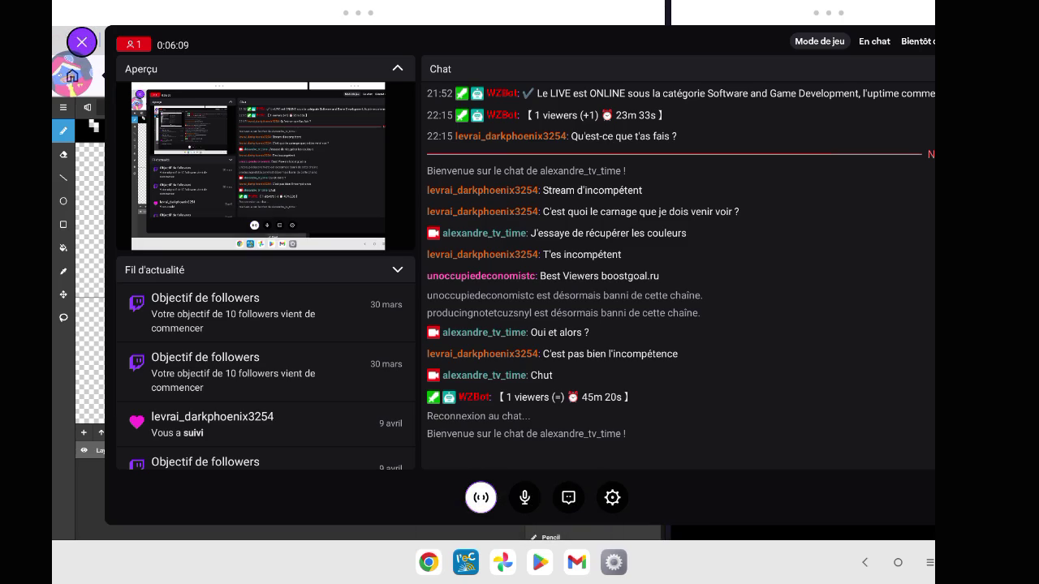
{"action": "left_click", "coordinate": [81, 42]}
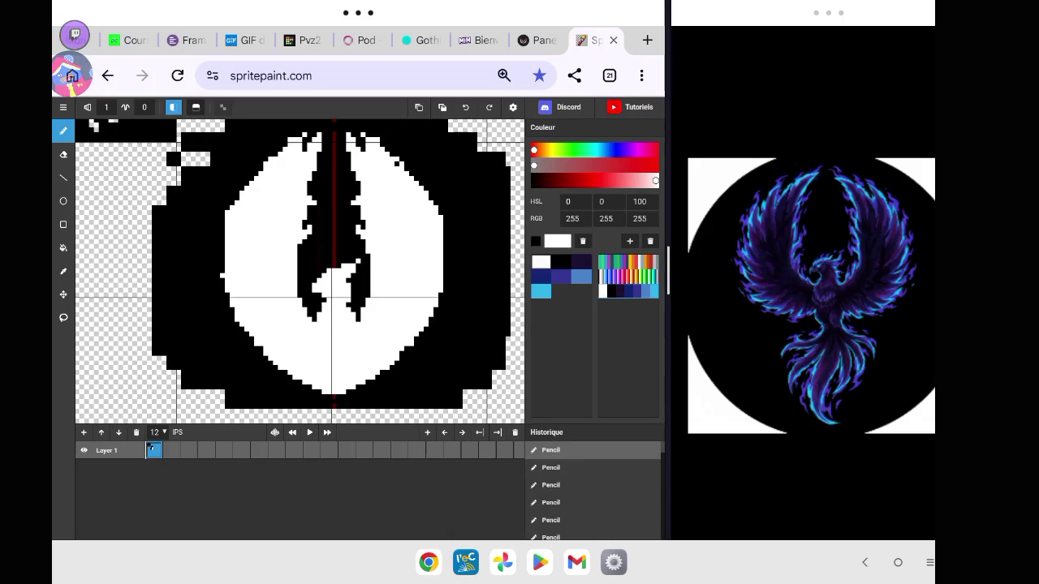
{"action": "left_click_drag", "start_coordinate": [73, 73], "coordinate": [71, 72]}
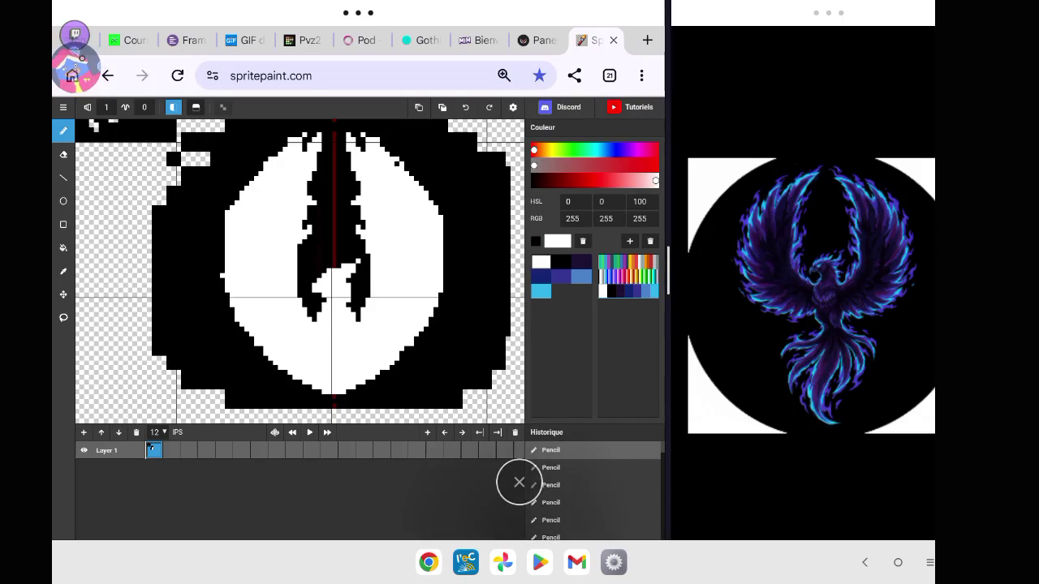
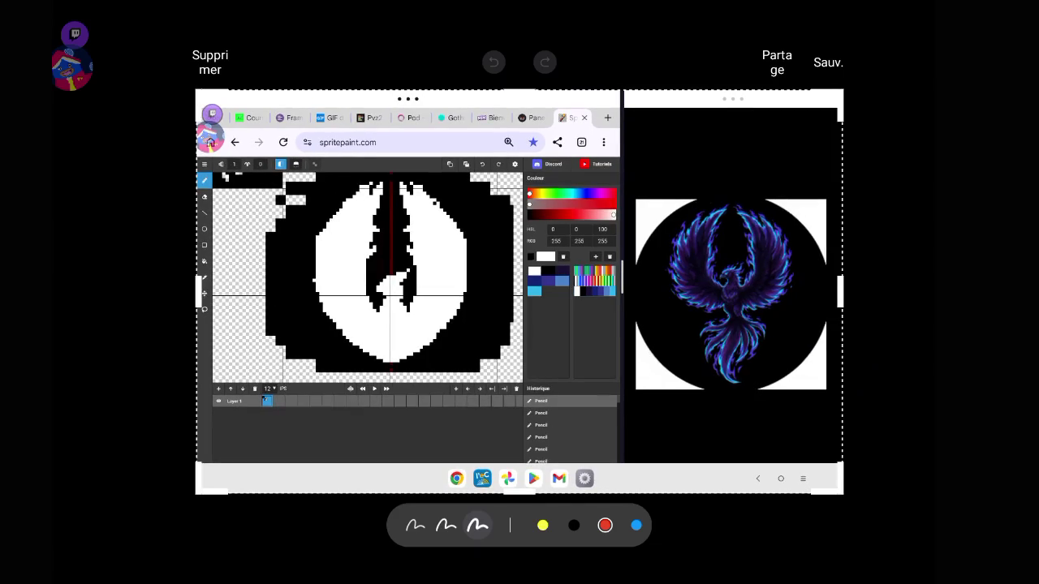
- Crop the phoenix screenshot tighter on the bottom-left, top and right, then switch to Discord
{"action": "mouse_move", "coordinate": [197, 493]}
{"action": "left_mouse_down"}
{"action": "mouse_move", "coordinate": [266, 374]}
{"action": "mouse_move", "coordinate": [293, 366]}
{"action": "left_mouse_up"}
{"action": "left_click_drag", "start_coordinate": [568, 90], "coordinate": [568, 175]}
{"action": "left_click_drag", "start_coordinate": [841, 270], "coordinate": [803, 270]}
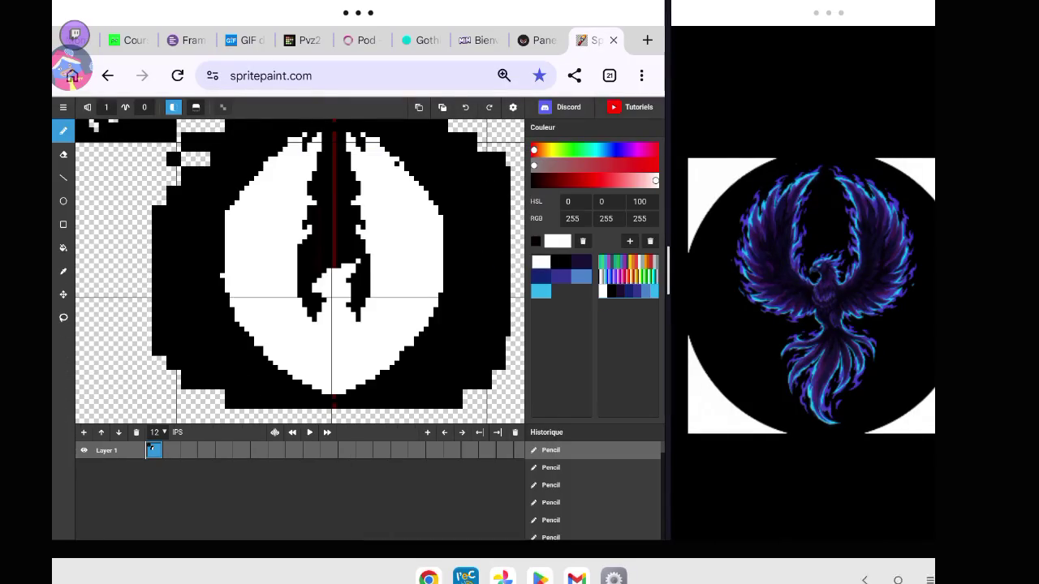
{"action": "left_click_drag", "start_coordinate": [520, 580], "coordinate": [520, 365]}
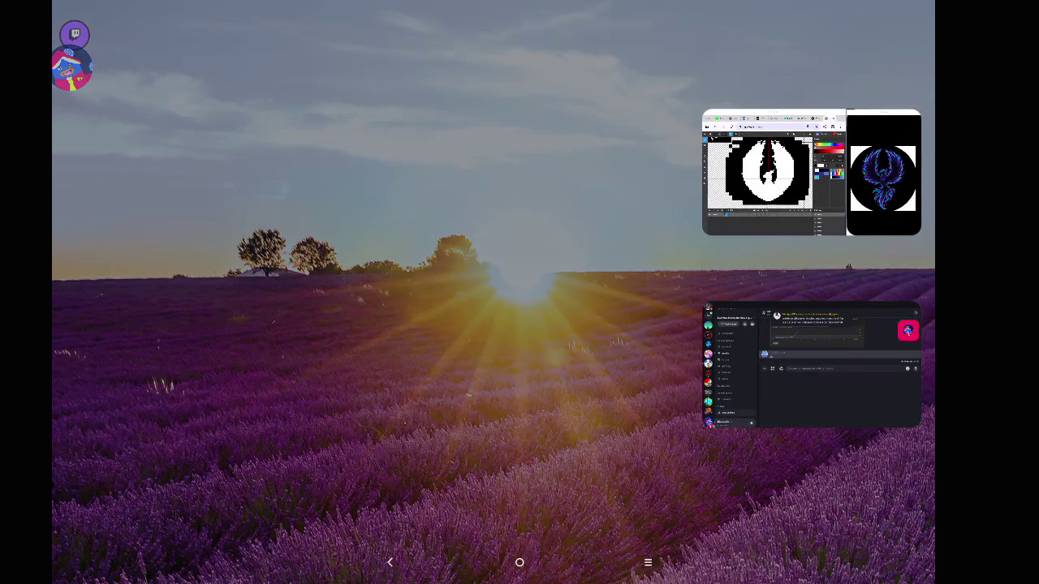
{"action": "left_click", "coordinate": [812, 366]}
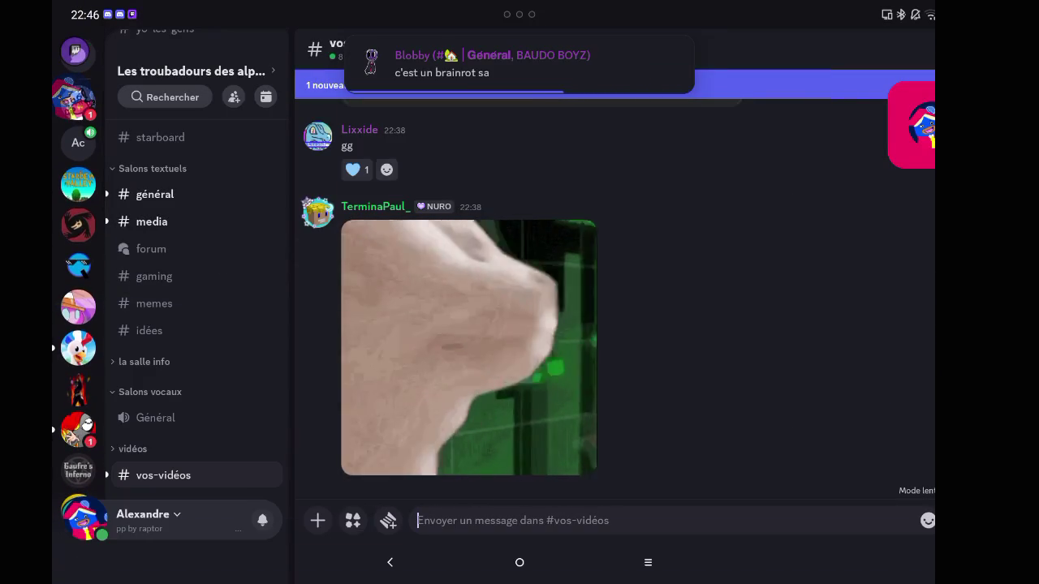
- Check the Alexandre crew server's options, then open the BAUDO BOYZ Général channel
{"action": "right_click", "coordinate": [78, 97]}
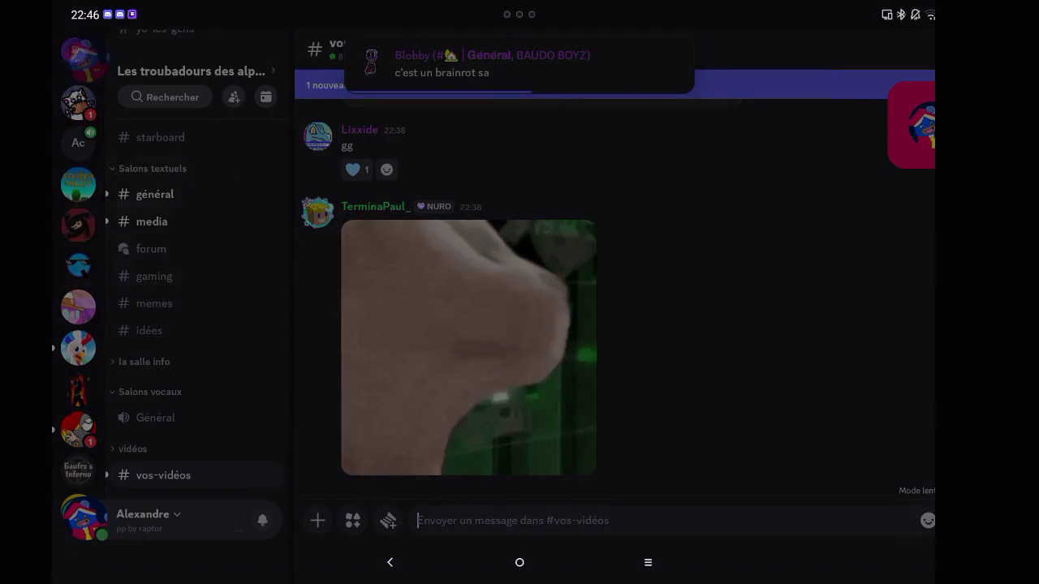
{"action": "key", "text": "Escape"}
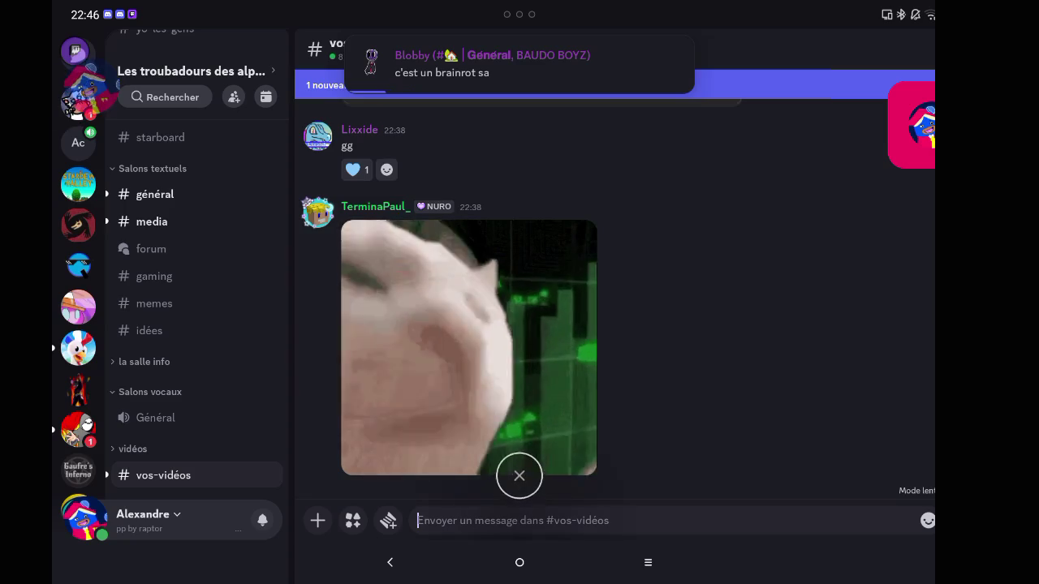
{"action": "left_click", "coordinate": [78, 97]}
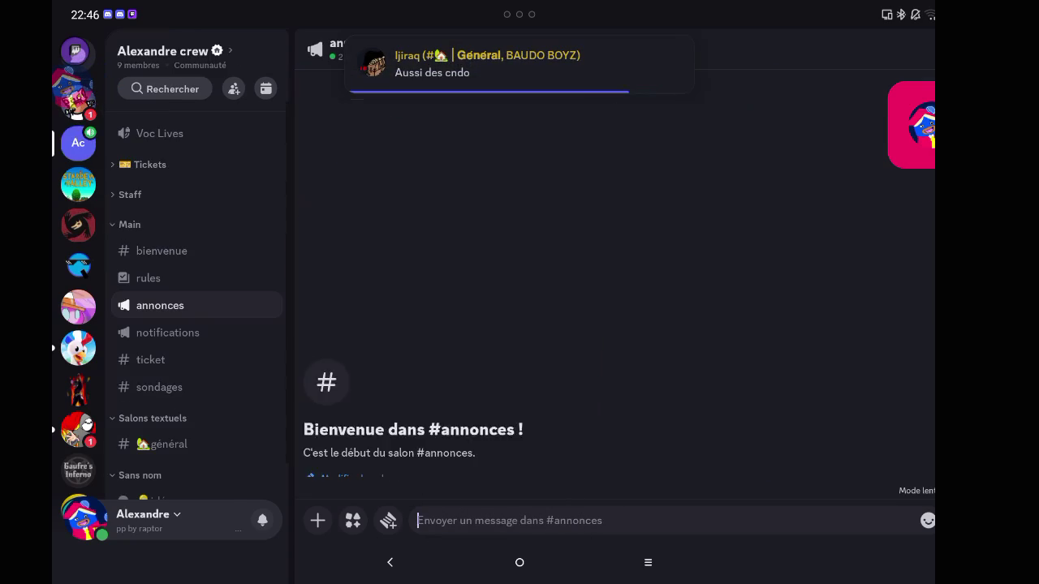
{"action": "right_click", "coordinate": [78, 97]}
{"action": "key", "text": "Escape"}
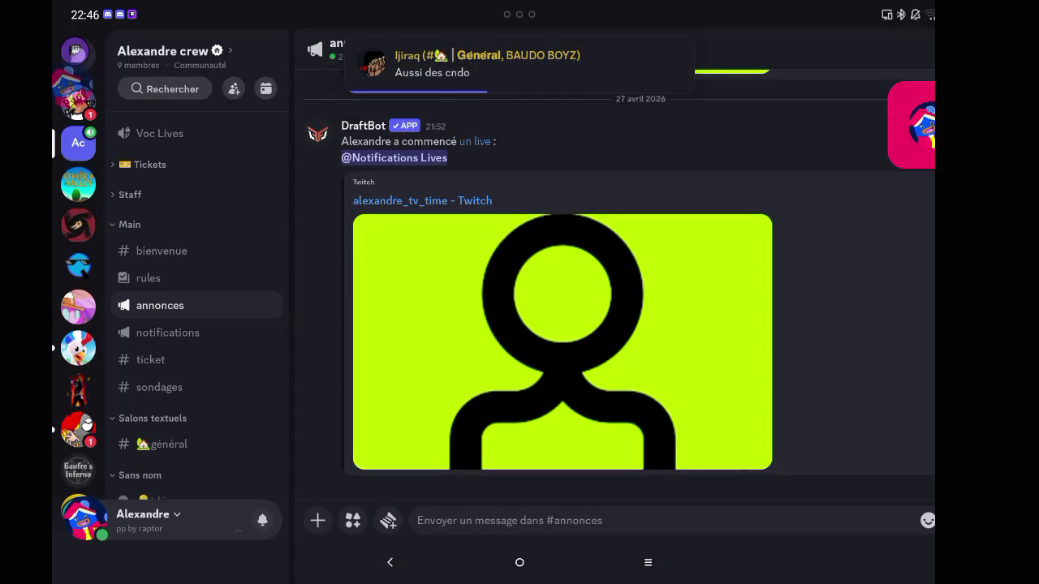
{"action": "left_click", "coordinate": [487, 64]}
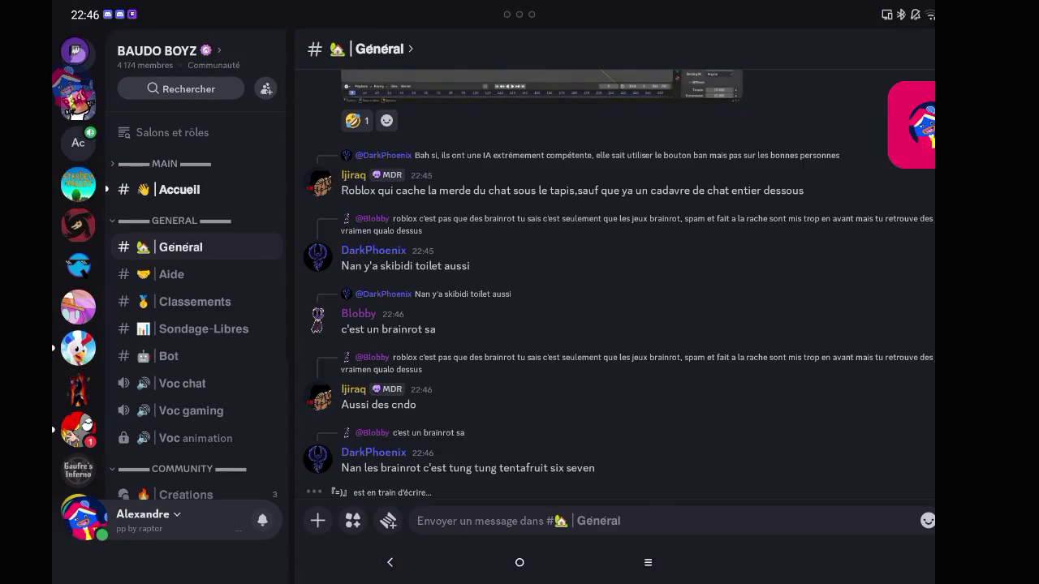
- Scroll back through Général's message history to catch up
{"action": "scroll", "coordinate": [617, 276], "scroll_direction": "up", "scroll_amount": 15}
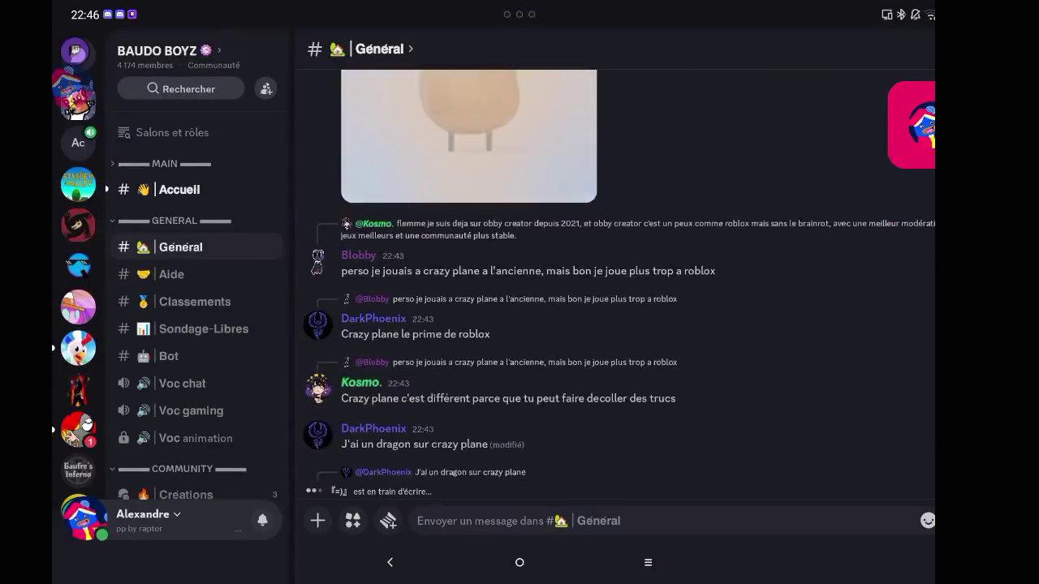
{"action": "scroll", "coordinate": [617, 276], "scroll_direction": "up", "scroll_amount": 2}
{"action": "scroll", "coordinate": [616, 276], "scroll_direction": "down", "scroll_amount": 6}
{"action": "scroll", "coordinate": [617, 276], "scroll_direction": "up", "scroll_amount": 3}
{"action": "scroll", "coordinate": [616, 275], "scroll_direction": "up", "scroll_amount": 5}
{"action": "scroll", "coordinate": [617, 276], "scroll_direction": "up", "scroll_amount": 5}
{"action": "scroll", "coordinate": [617, 276], "scroll_direction": "up", "scroll_amount": 5}
{"action": "scroll", "coordinate": [617, 275], "scroll_direction": "up", "scroll_amount": 5}
{"action": "scroll", "coordinate": [617, 276], "scroll_direction": "up", "scroll_amount": 5}
{"action": "scroll", "coordinate": [617, 276], "scroll_direction": "up", "scroll_amount": 5}
{"action": "scroll", "coordinate": [617, 276], "scroll_direction": "up", "scroll_amount": 5}
{"action": "scroll", "coordinate": [617, 276], "scroll_direction": "up", "scroll_amount": 2}
{"action": "scroll", "coordinate": [617, 276], "scroll_direction": "up", "scroll_amount": 5}
{"action": "scroll", "coordinate": [617, 276], "scroll_direction": "up", "scroll_amount": 2}
{"action": "scroll", "coordinate": [617, 276], "scroll_direction": "down", "scroll_amount": 8}
{"action": "scroll", "coordinate": [617, 276], "scroll_direction": "down", "scroll_amount": 3}
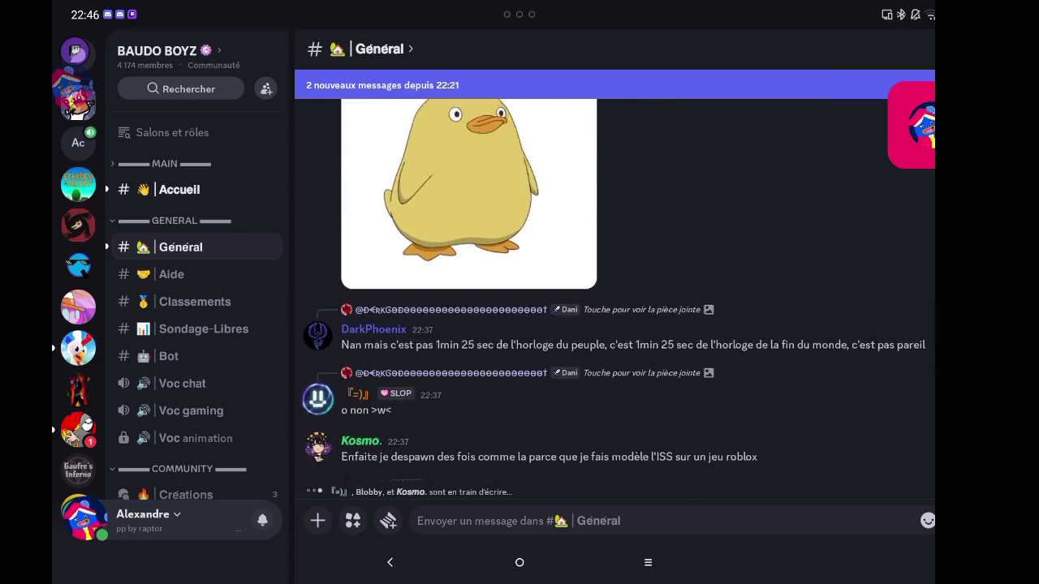
{"action": "scroll", "coordinate": [520, 292], "scroll_direction": "up", "scroll_amount": 3}
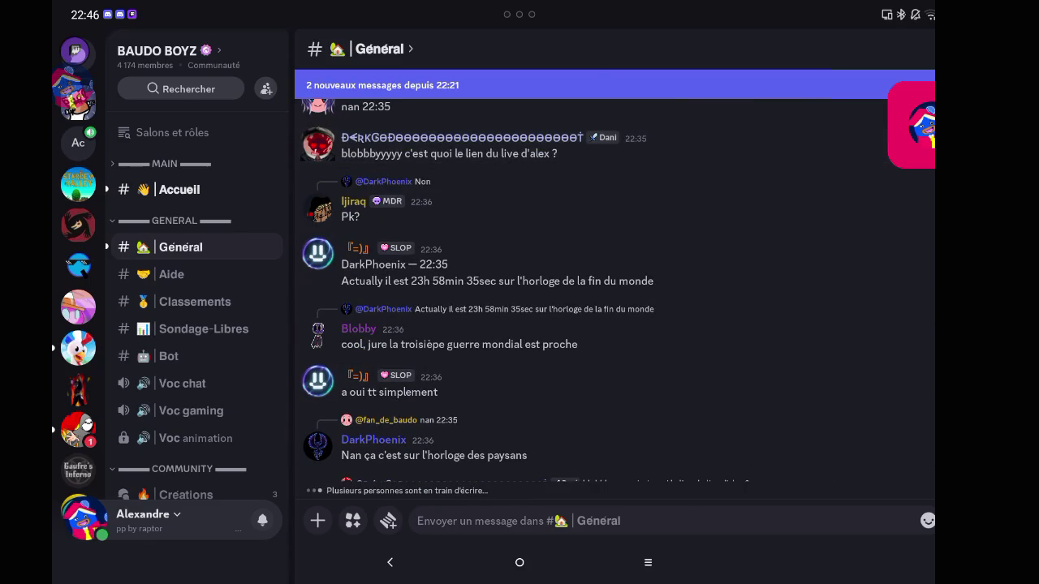
- View the live-stream overlay with Twitch chat, close it, and bring up Notifications
{"action": "left_click", "coordinate": [911, 126]}
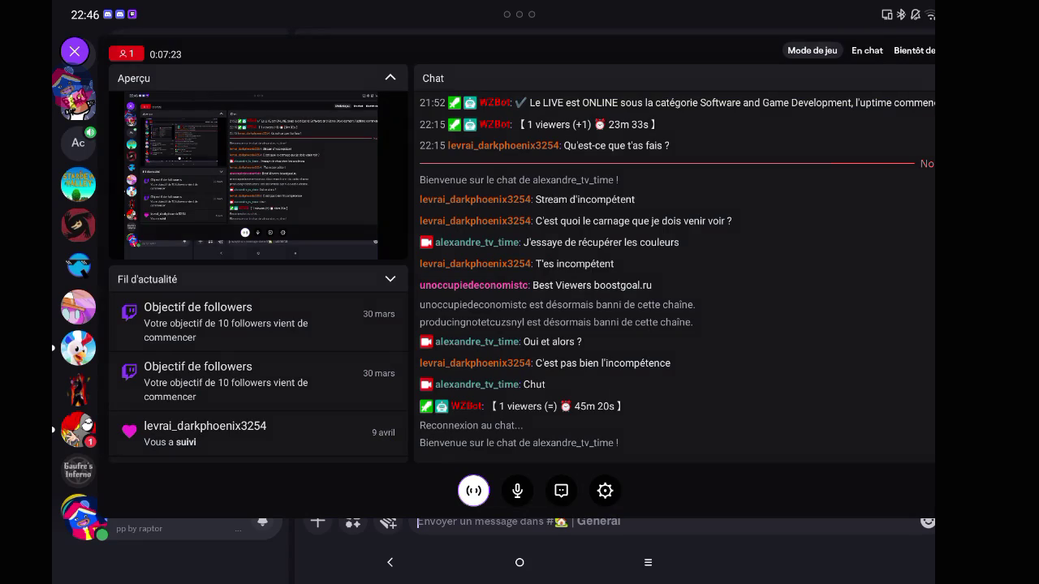
{"action": "left_click", "coordinate": [561, 490]}
{"action": "left_click", "coordinate": [74, 51]}
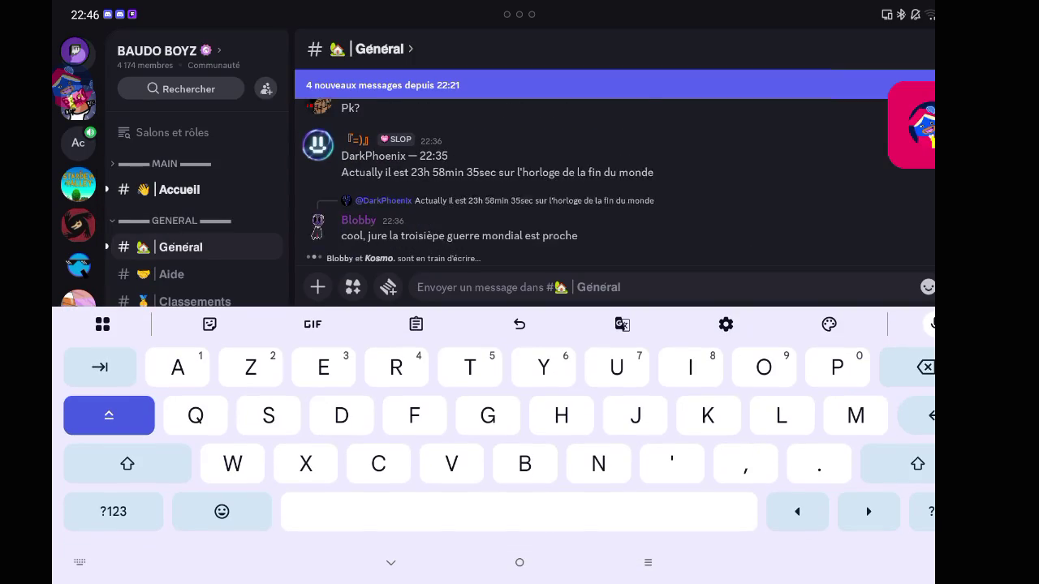
{"action": "key", "text": "Escape"}
{"action": "scroll", "coordinate": [614, 284], "scroll_direction": "up", "scroll_amount": 10}
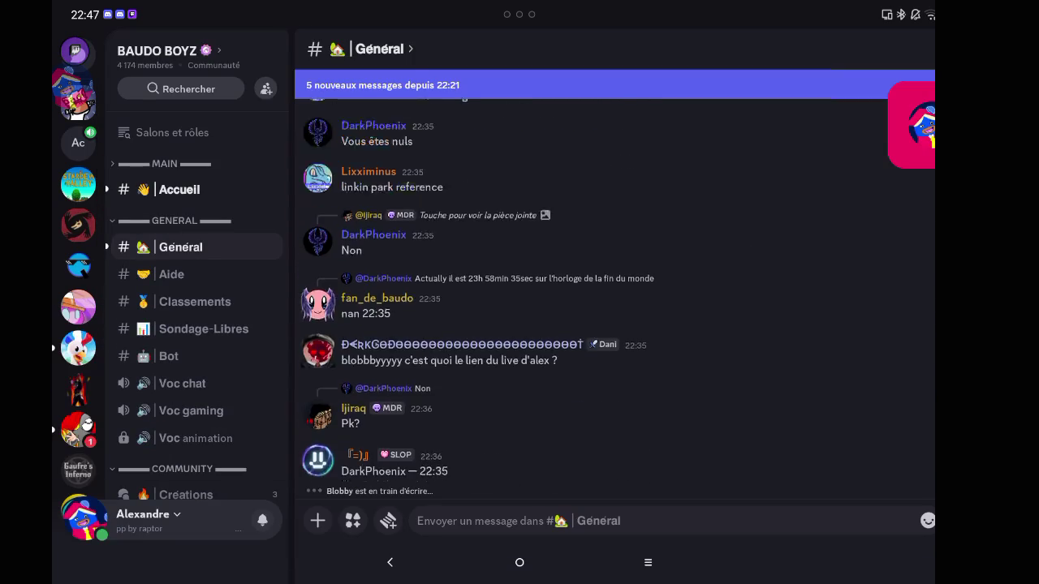
{"action": "scroll", "coordinate": [614, 296], "scroll_direction": "down", "scroll_amount": 15}
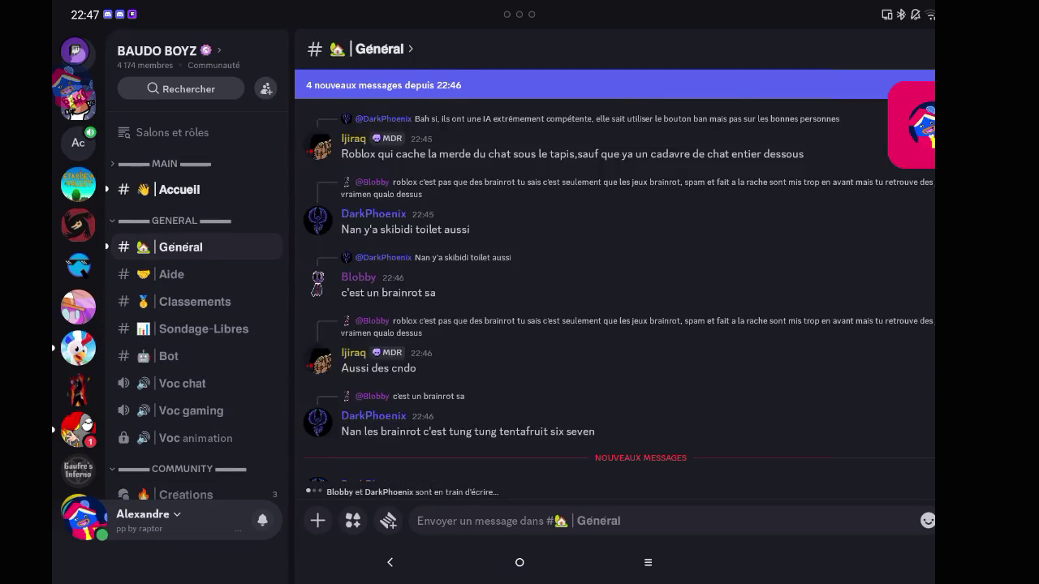
{"action": "left_click", "coordinate": [262, 520]}
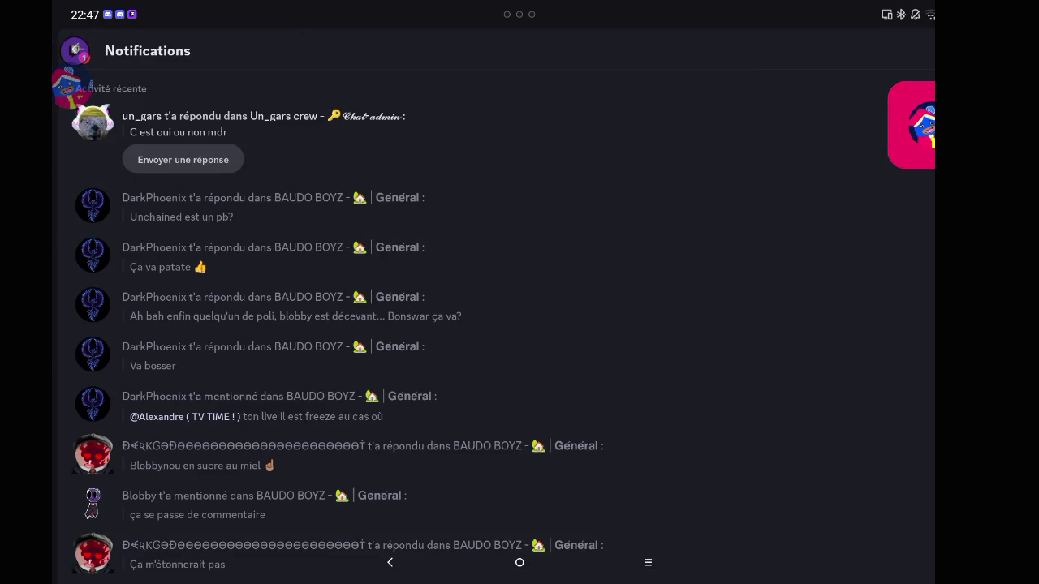
- Reply 'Je parlais du live' to a message in Général
{"action": "key", "text": "Escape"}
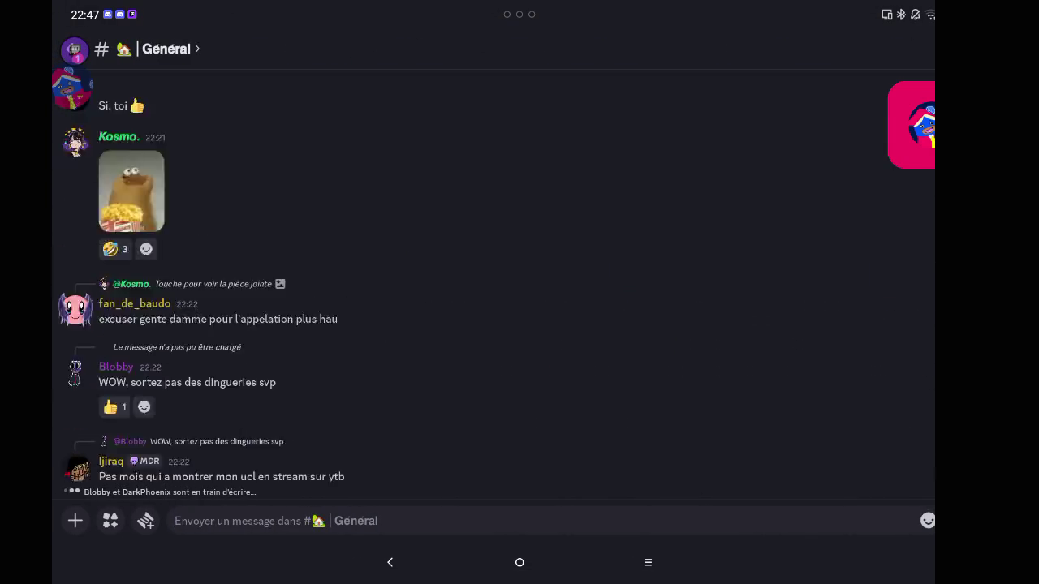
{"action": "scroll", "coordinate": [493, 293], "scroll_direction": "up", "scroll_amount": 4}
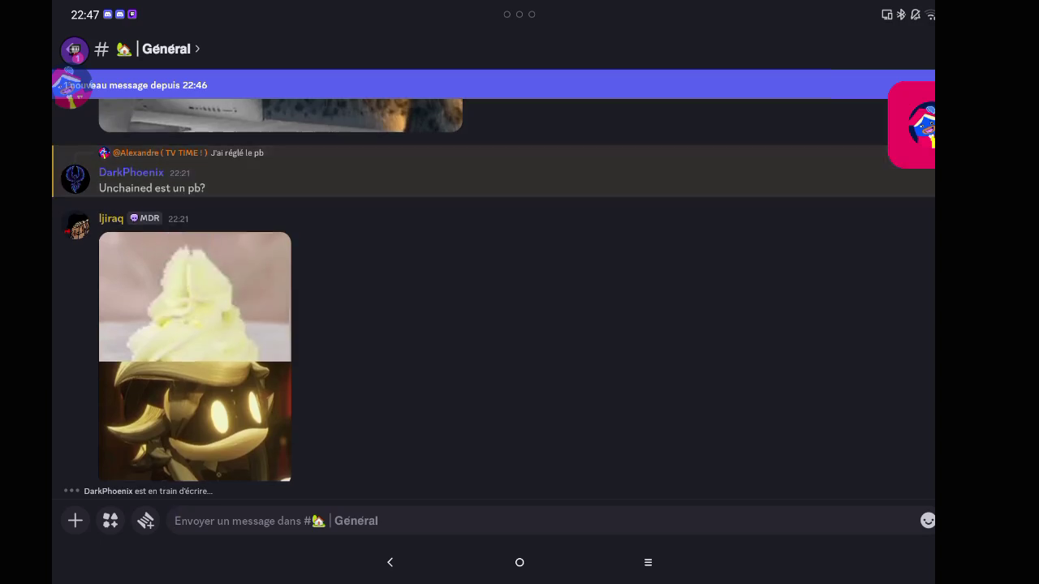
{"action": "scroll", "coordinate": [493, 293], "scroll_direction": "down", "scroll_amount": 3}
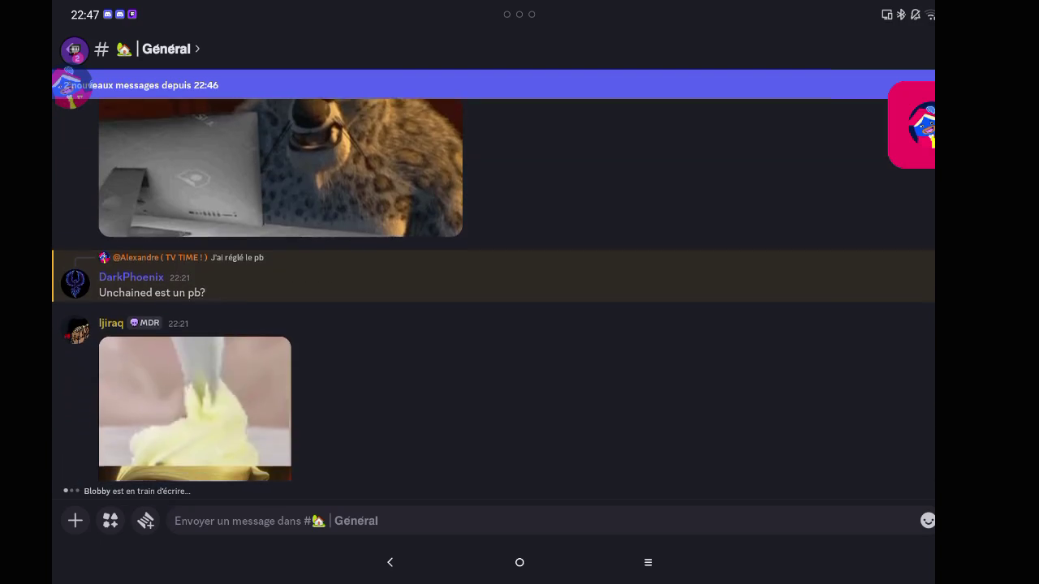
{"action": "left_click_drag", "start_coordinate": [568, 268], "coordinate": [473, 268]}
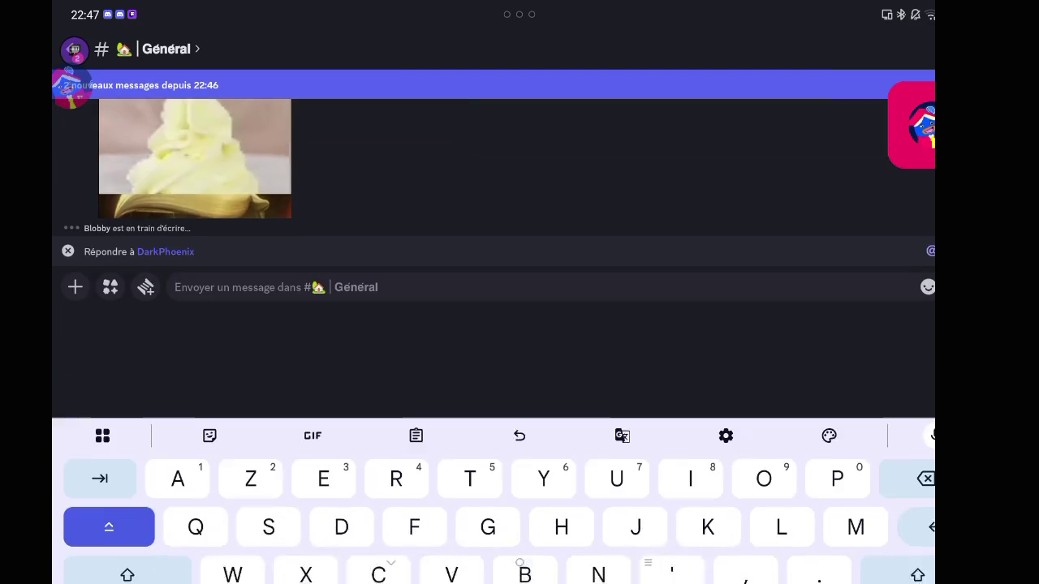
{"action": "type", "text": "Je parlais du live"}
{"action": "key", "text": "Return"}
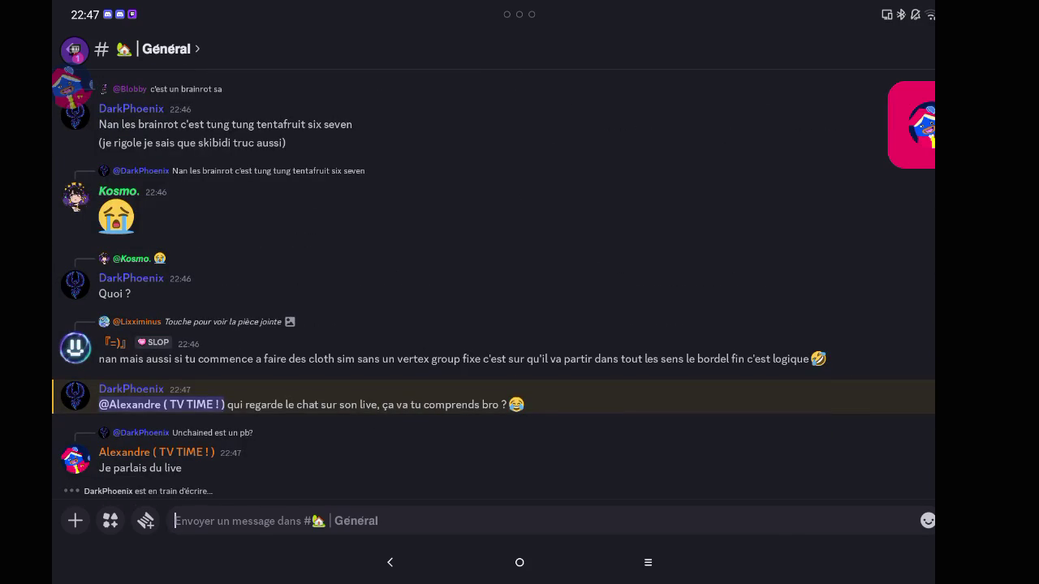
- React with 🤣 to the message about reading the chat on the live
{"action": "left_click", "coordinate": [771, 396]}
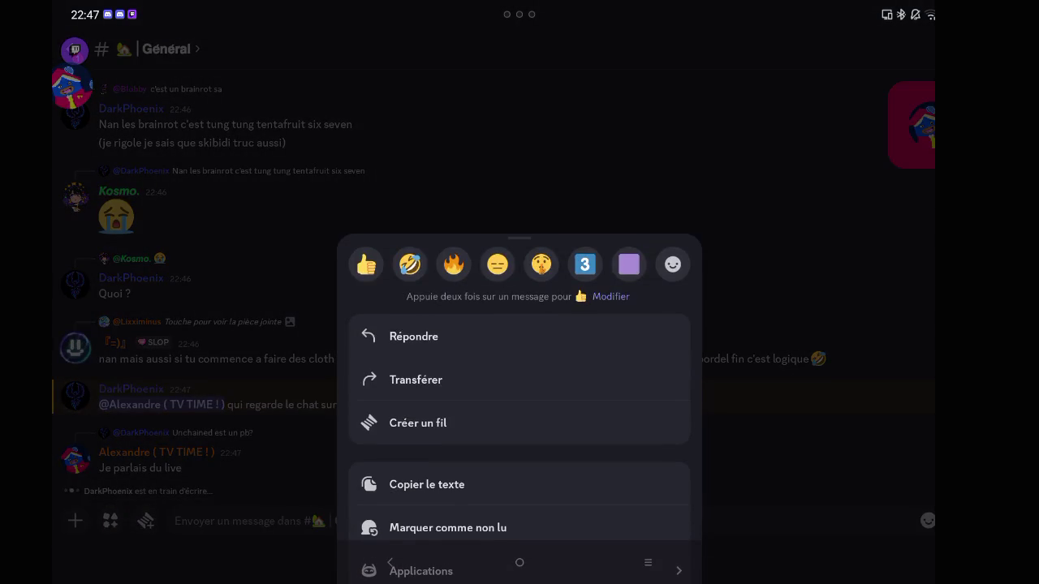
{"action": "left_click", "coordinate": [410, 265]}
{"action": "left_click", "coordinate": [259, 520]}
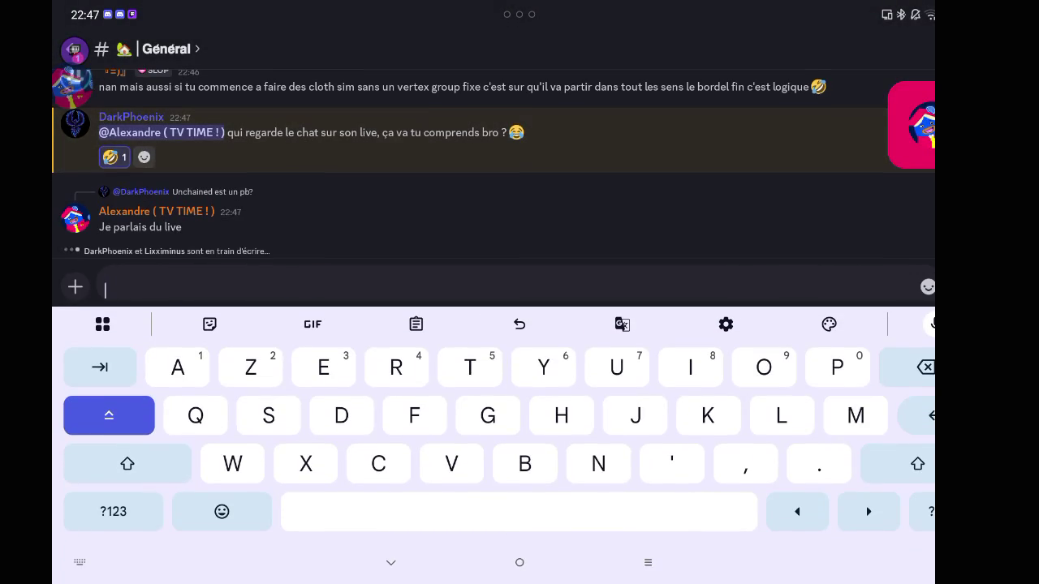
{"action": "left_click", "coordinate": [390, 562]}
- Jump to the latest mention from Notifications, then go to the Promo channel
{"action": "left_click", "coordinate": [75, 51]}
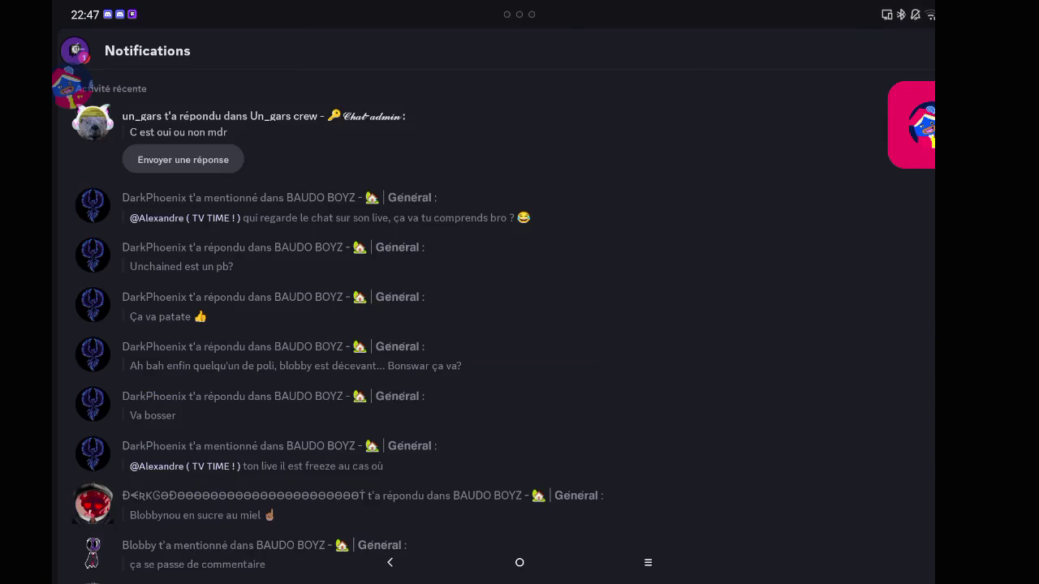
{"action": "left_click", "coordinate": [520, 562]}
{"action": "left_click", "coordinate": [648, 563]}
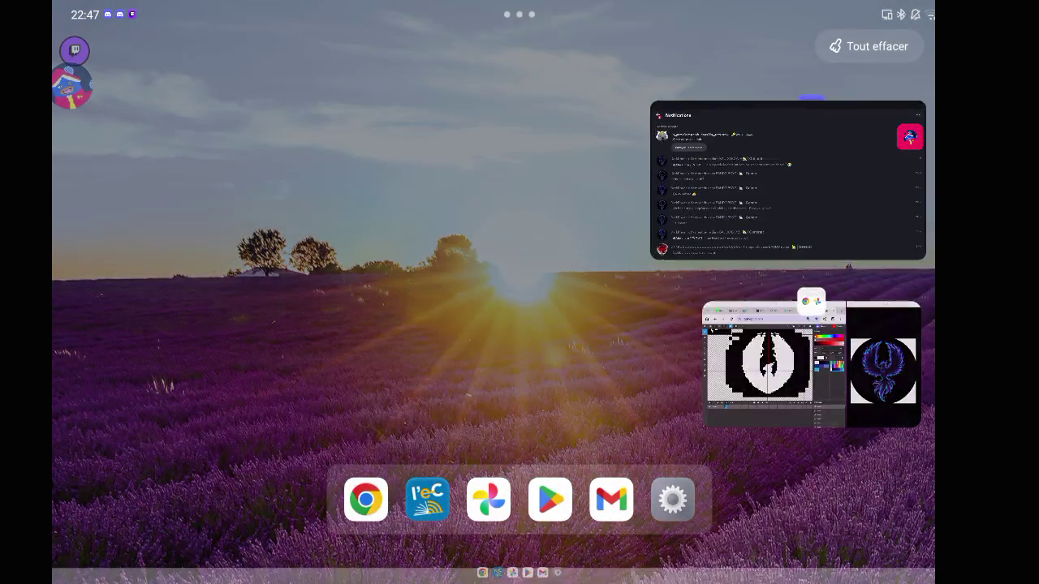
{"action": "left_click", "coordinate": [787, 178]}
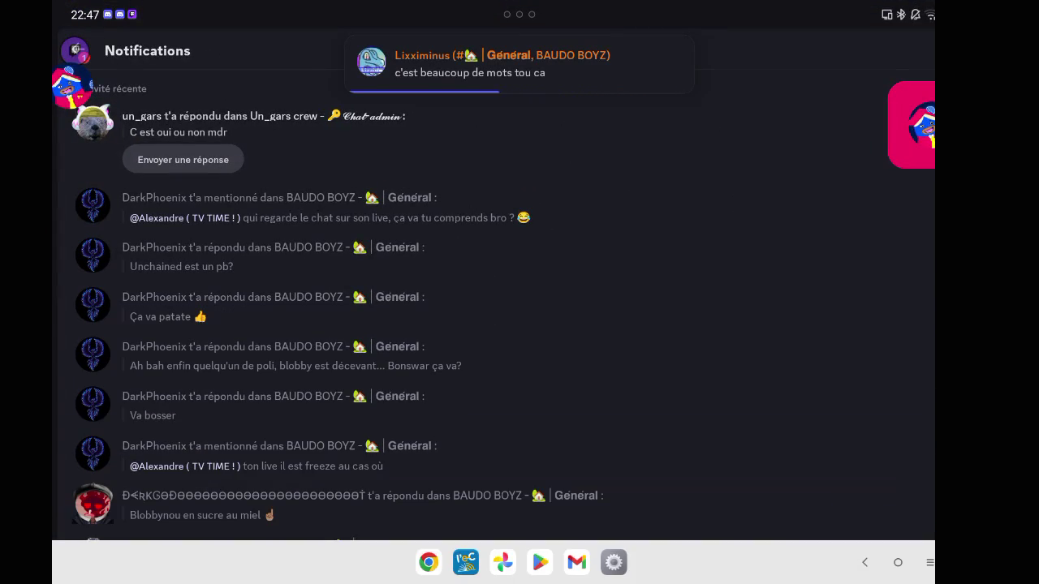
{"action": "left_click", "coordinate": [325, 206]}
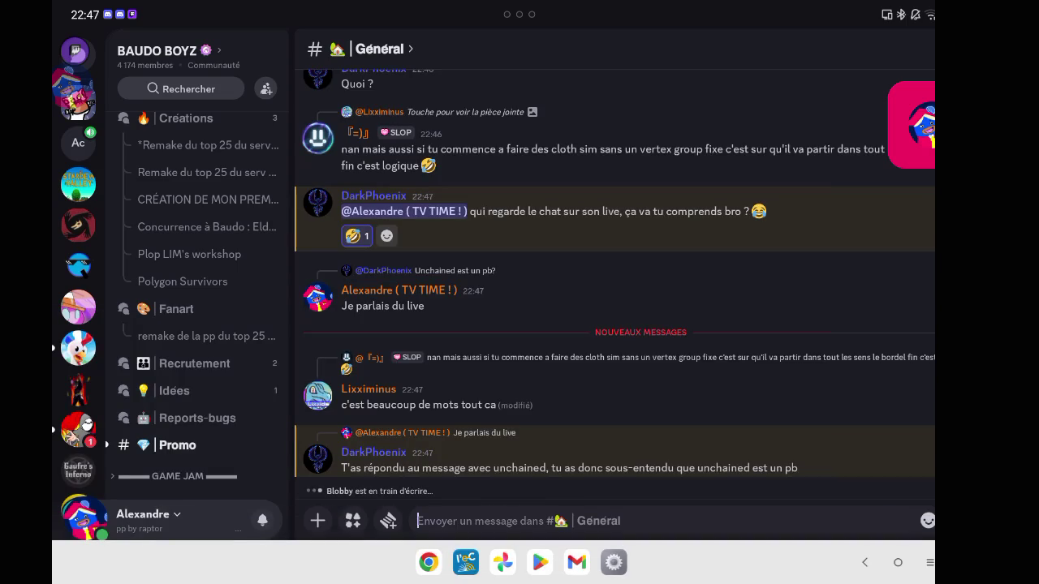
{"action": "left_click", "coordinate": [177, 445]}
- Post the pixel-art comparison screenshot captioned 'C'est ressemblant..' in the top 25 remake thread
{"action": "scroll", "coordinate": [199, 324], "scroll_direction": "up", "scroll_amount": 2}
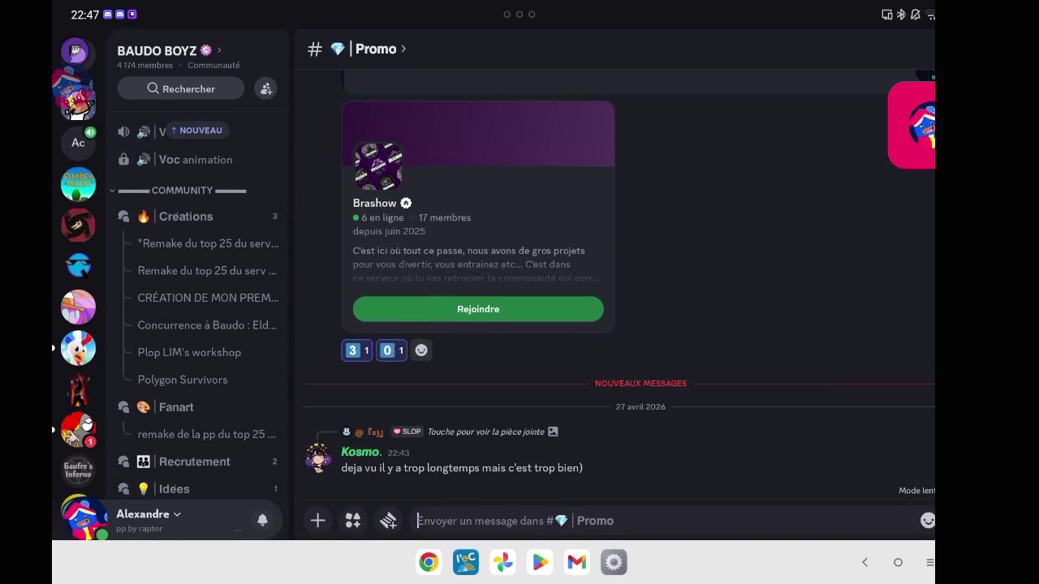
{"action": "left_click", "coordinate": [207, 244]}
{"action": "left_click", "coordinate": [317, 520]}
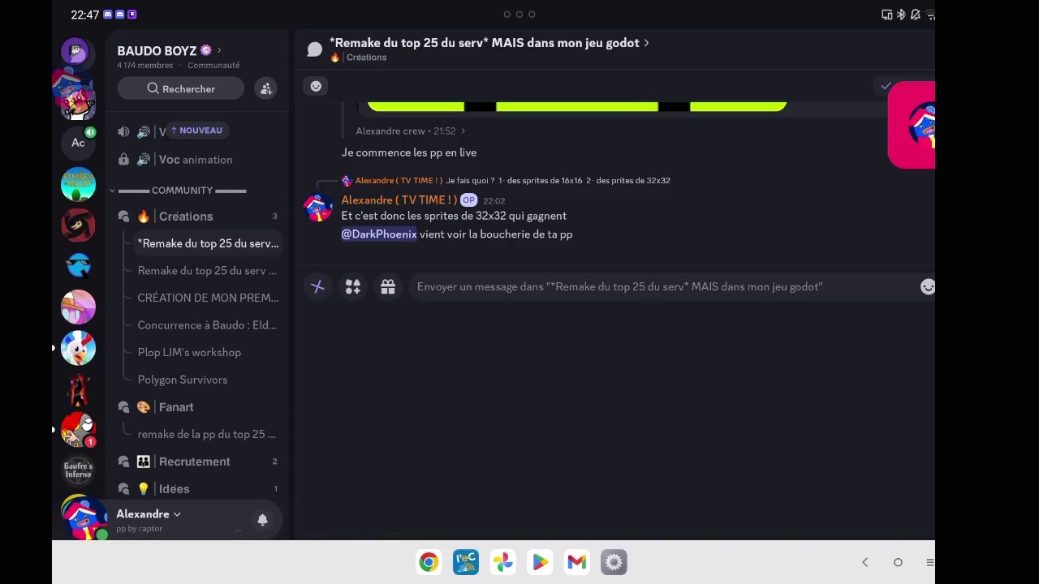
{"action": "left_click", "coordinate": [286, 435]}
{"action": "left_click", "coordinate": [617, 286]}
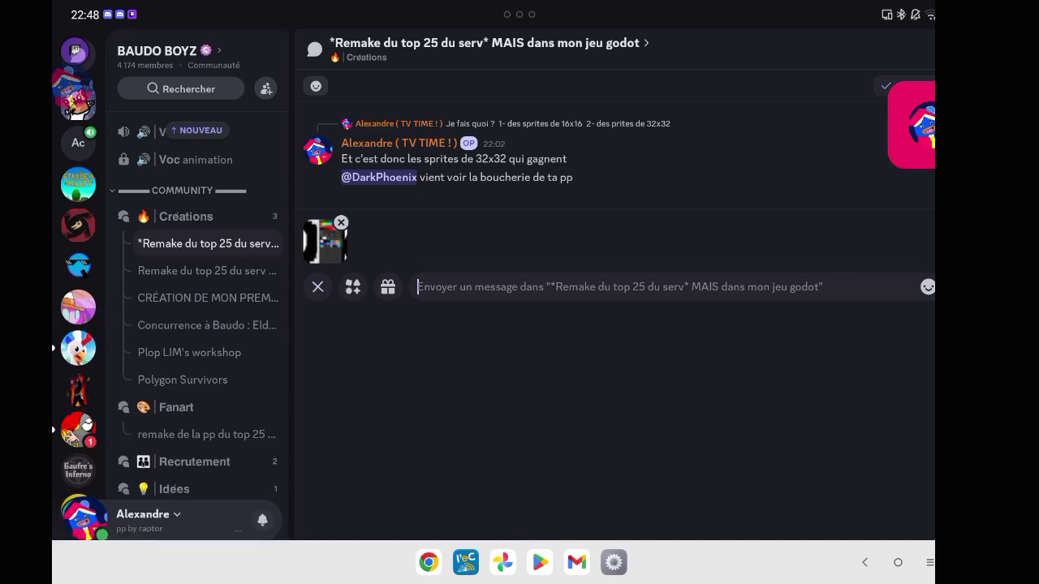
{"action": "type", "text": "C'est resse"}
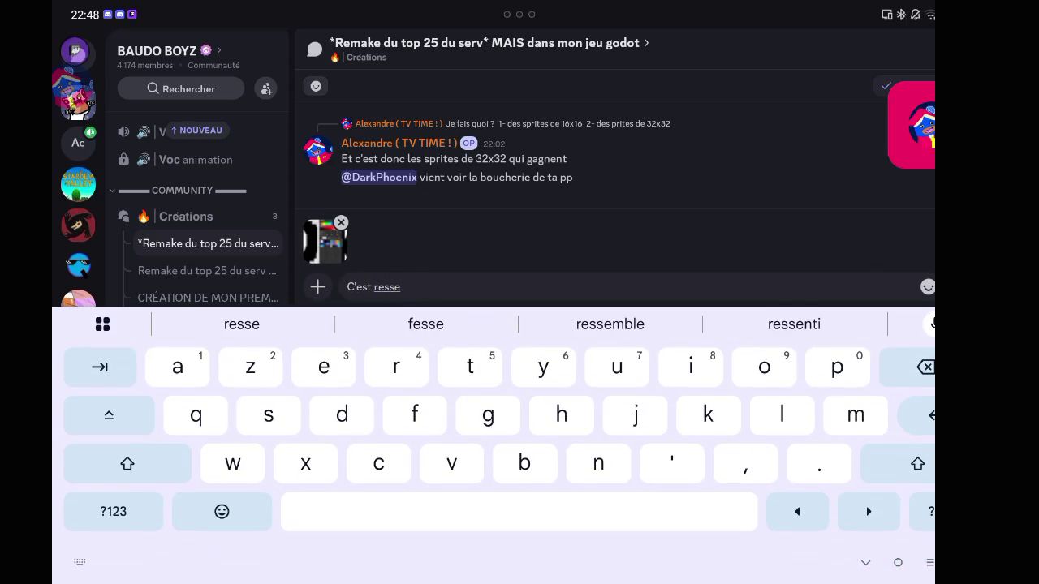
{"action": "key", "text": "BackSpace"}
{"action": "key", "text": "BackSpace"}
{"action": "type", "text": "nt "}
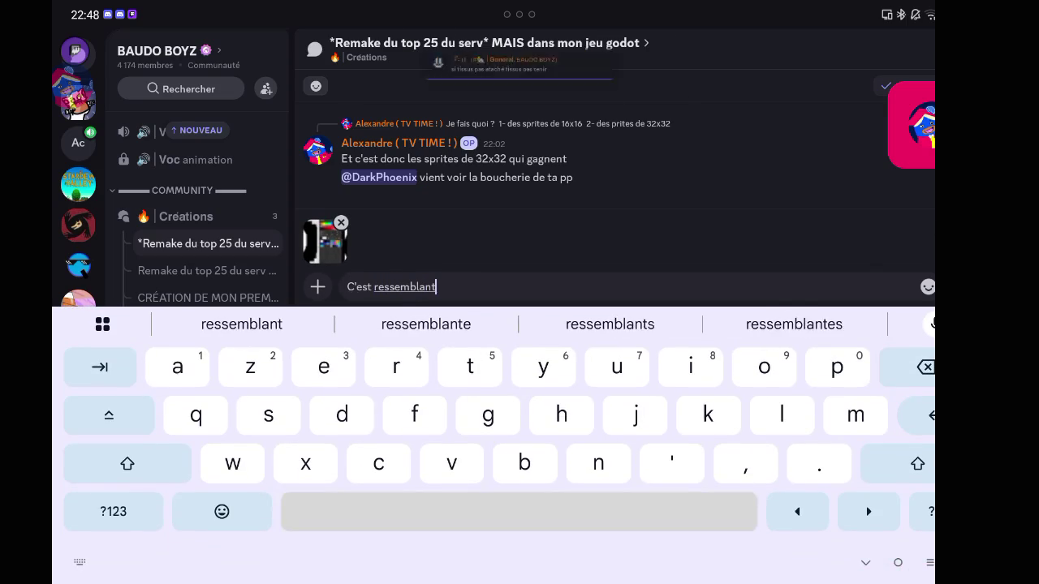
{"action": "type", "text": ".."}
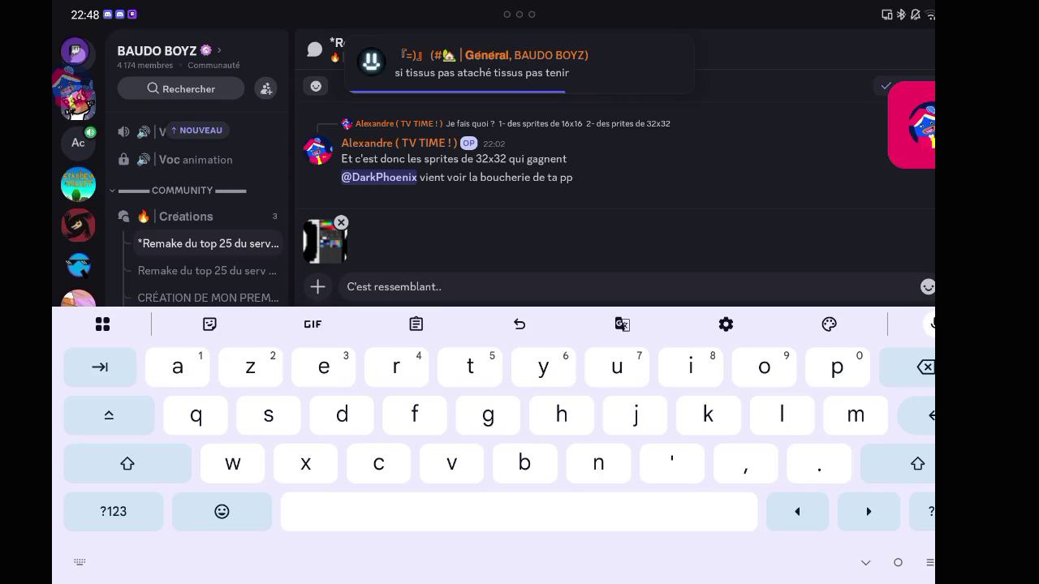
{"action": "key", "text": "Return"}
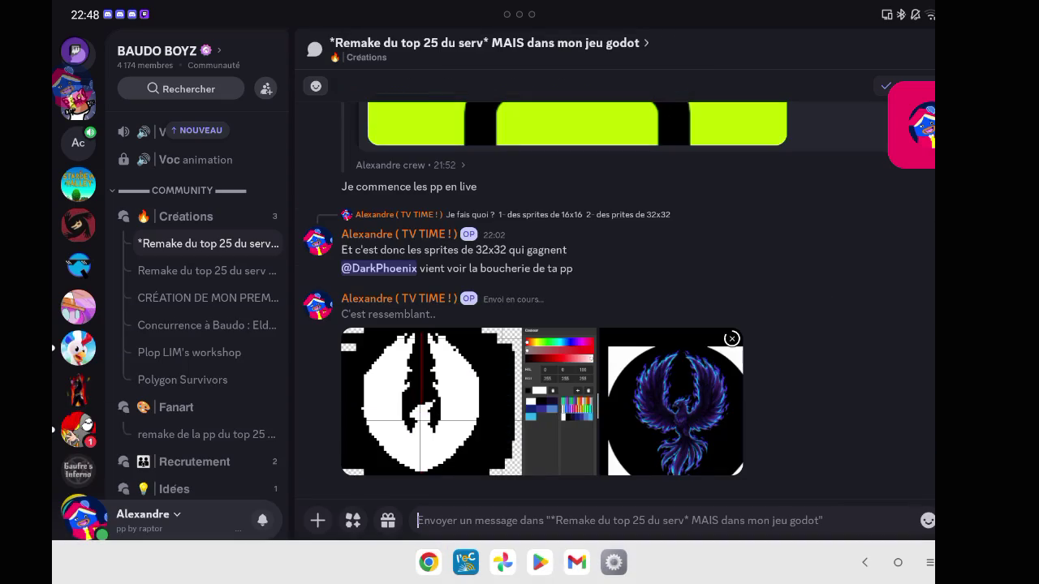
- Send the follow-up 'C'est seulement la partie haute', then go back to Général
{"action": "left_click", "coordinate": [617, 520]}
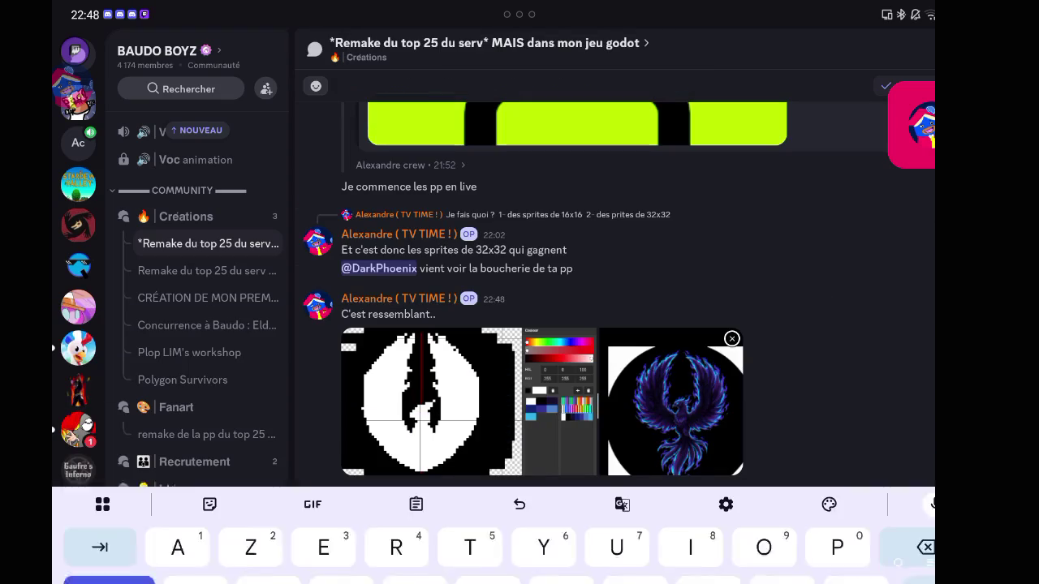
{"action": "type", "text": "C'est seulement la partie "}
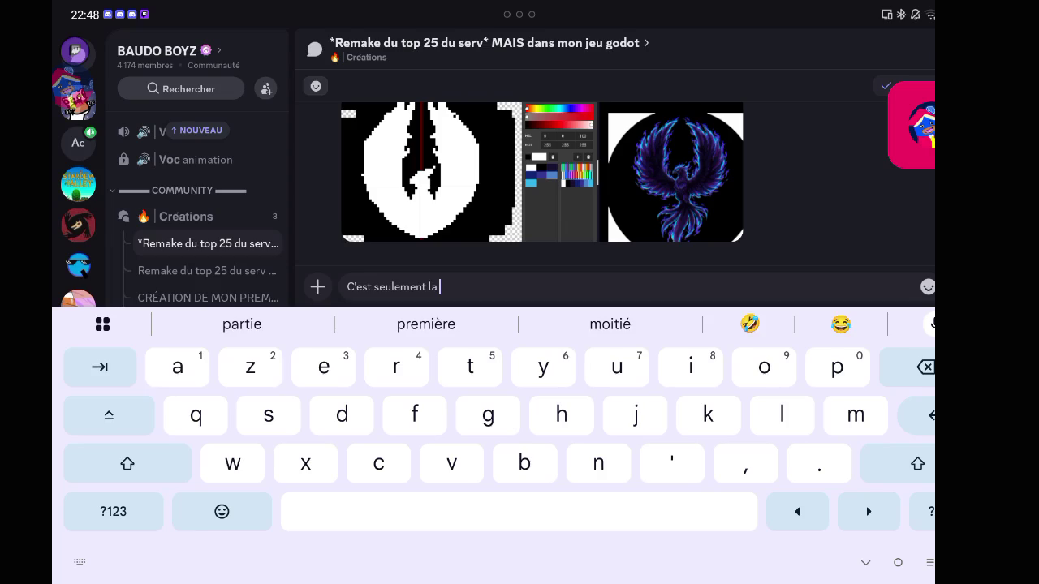
{"action": "type", "text": "haute"}
{"action": "key", "text": "Return"}
{"action": "key", "text": "Escape"}
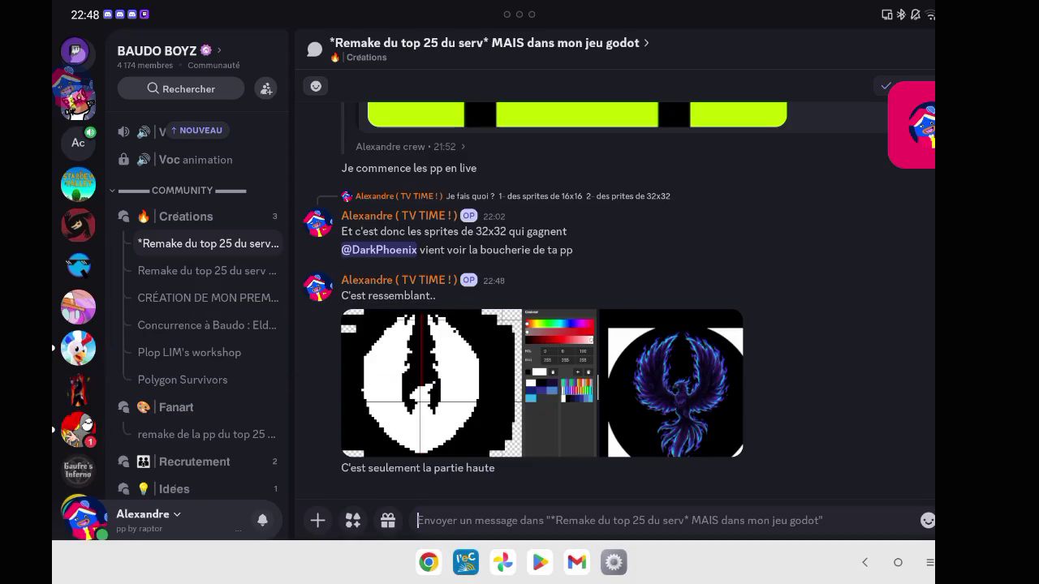
{"action": "scroll", "coordinate": [202, 310], "scroll_direction": "up", "scroll_amount": 5}
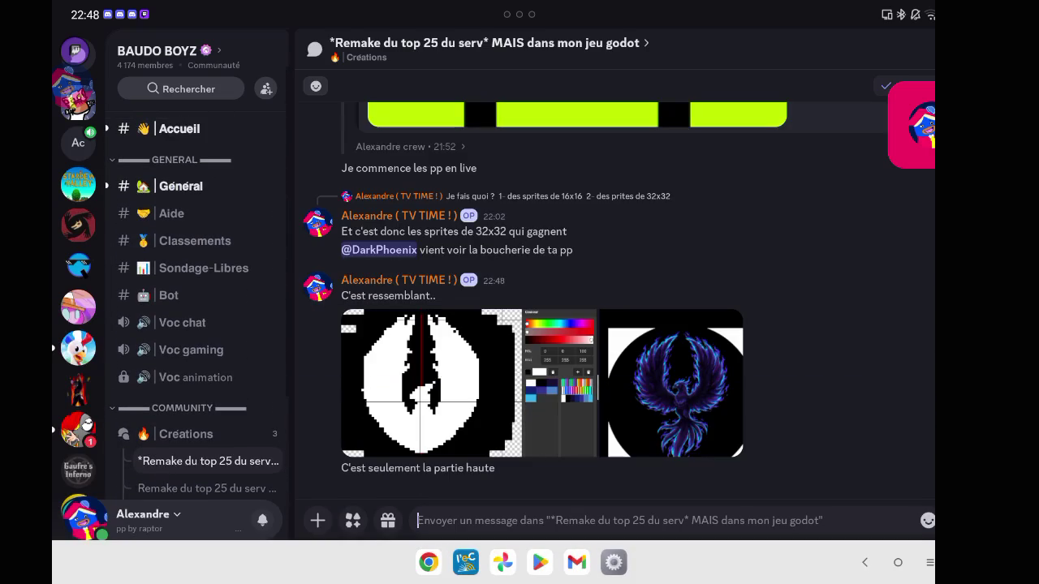
{"action": "left_click", "coordinate": [180, 186]}
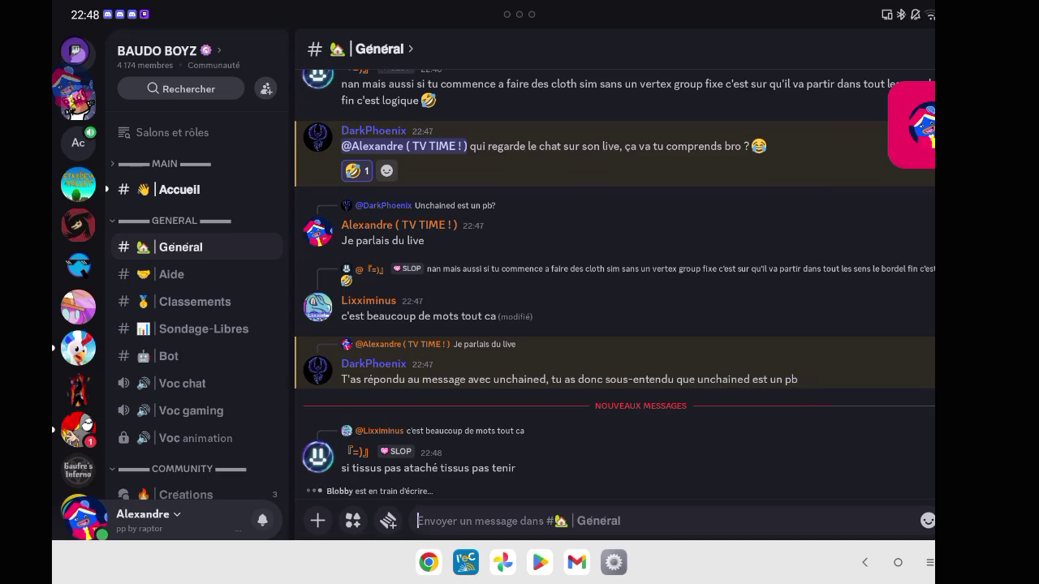
- Browse Accueil and Général, then go to Chat-admin in the other community server
{"action": "left_click", "coordinate": [178, 189]}
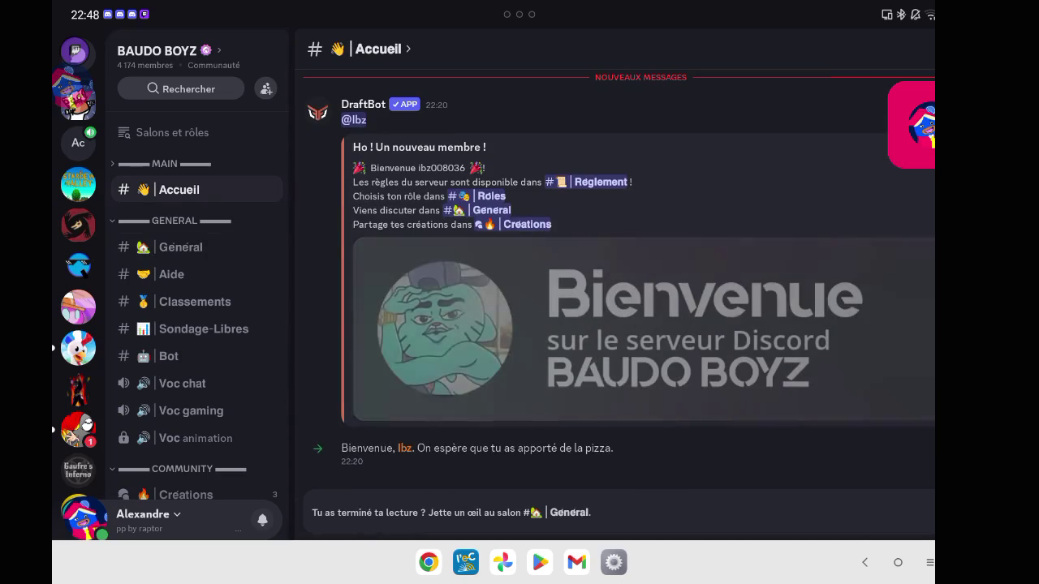
{"action": "left_click", "coordinate": [180, 246]}
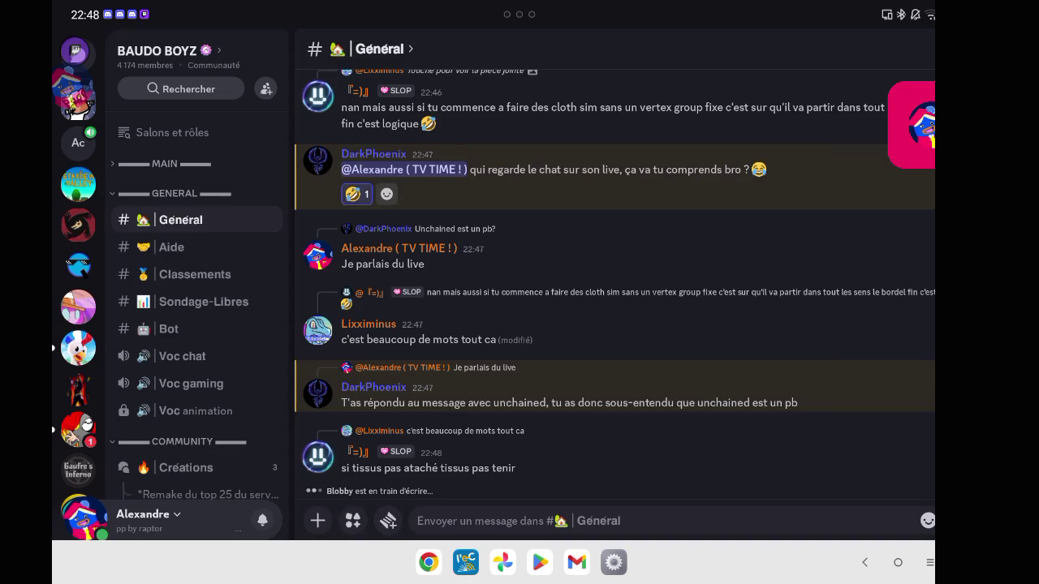
{"action": "left_click", "coordinate": [78, 430]}
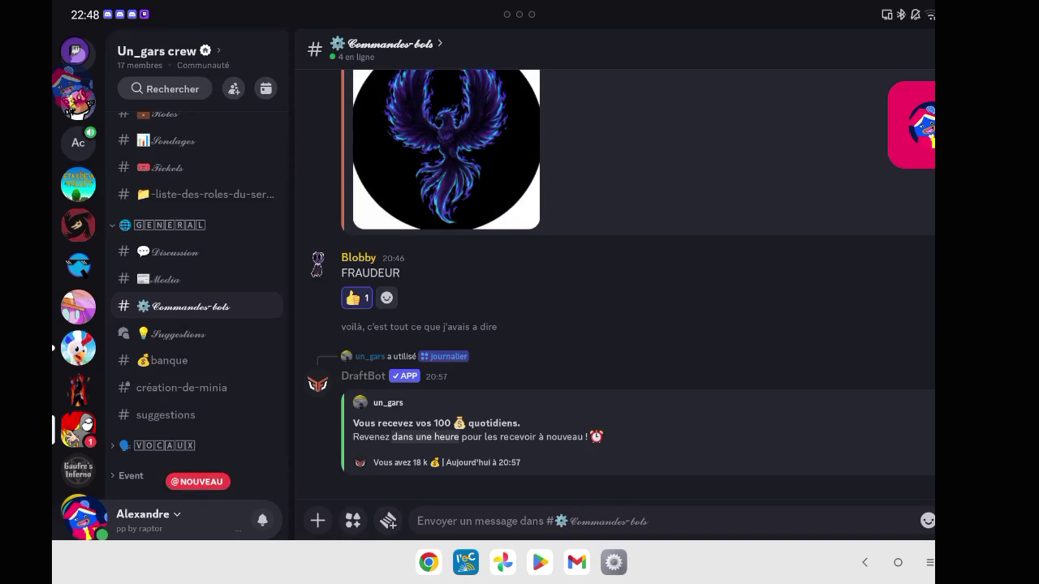
{"action": "scroll", "coordinate": [197, 309], "scroll_direction": "down", "scroll_amount": 5}
{"action": "left_click", "coordinate": [174, 409]}
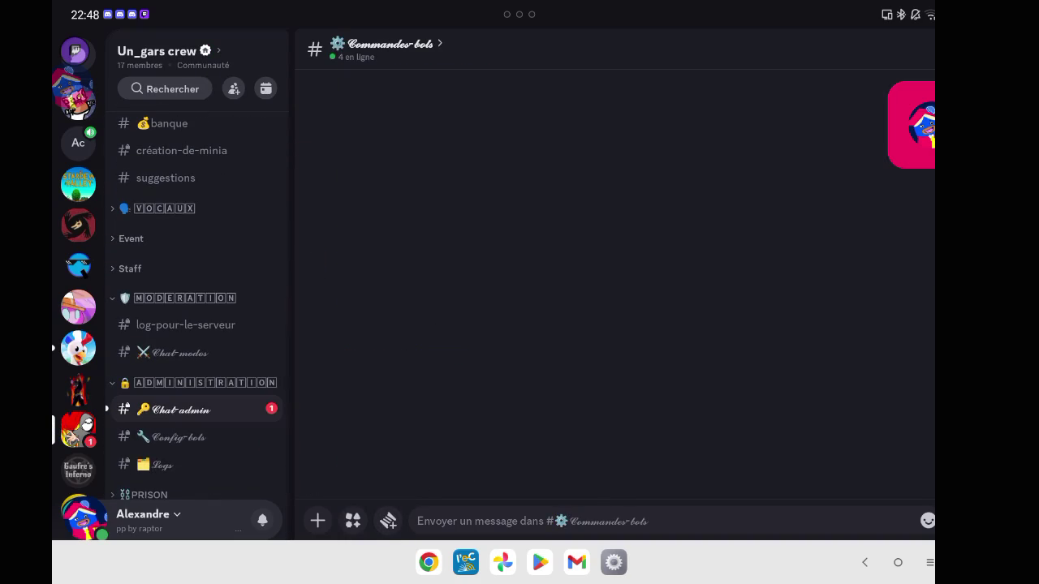
- Send 'Comme tu veux' in Chat-admin and return to the phoenix remake thread
{"action": "left_click", "coordinate": [519, 520]}
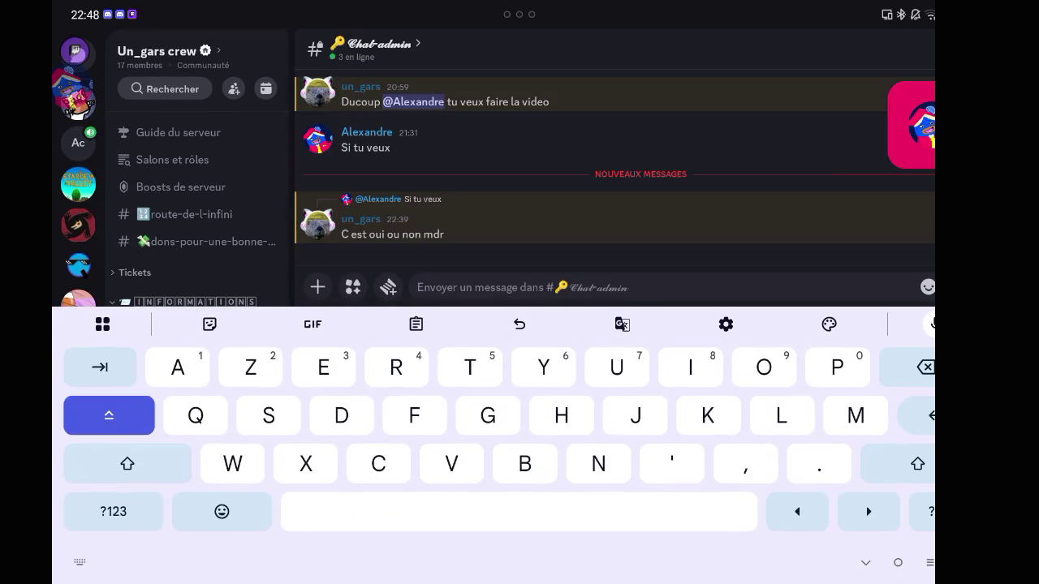
{"action": "type", "text": "Comme tu "}
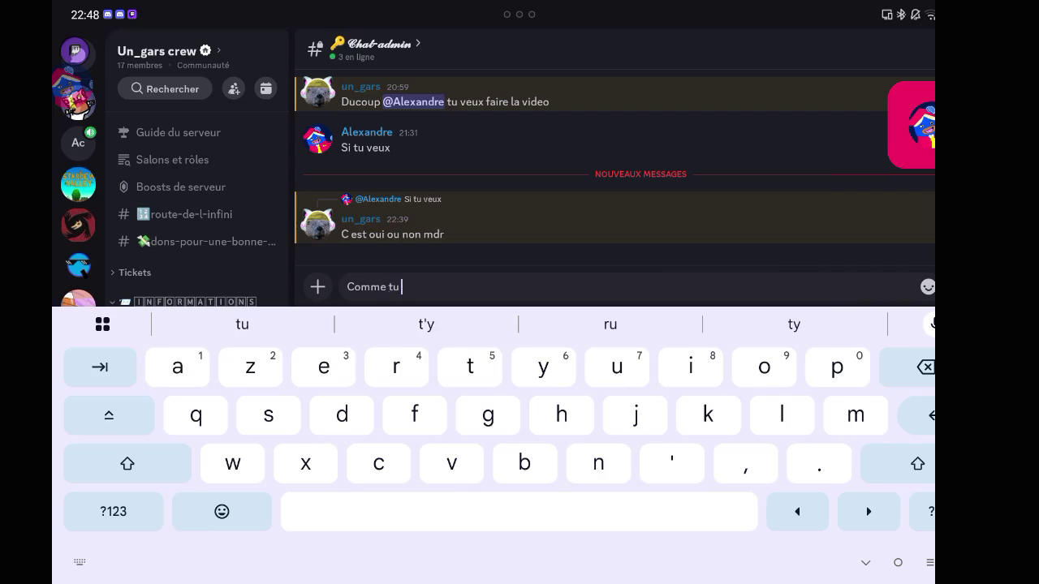
{"action": "type", "text": "veux"}
{"action": "key", "text": "Return"}
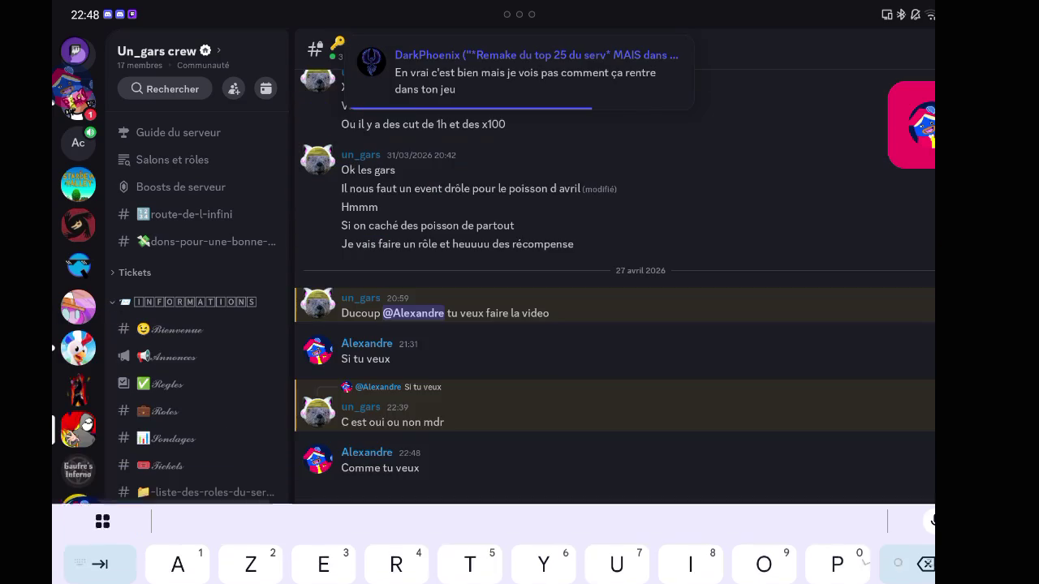
{"action": "left_click", "coordinate": [523, 73]}
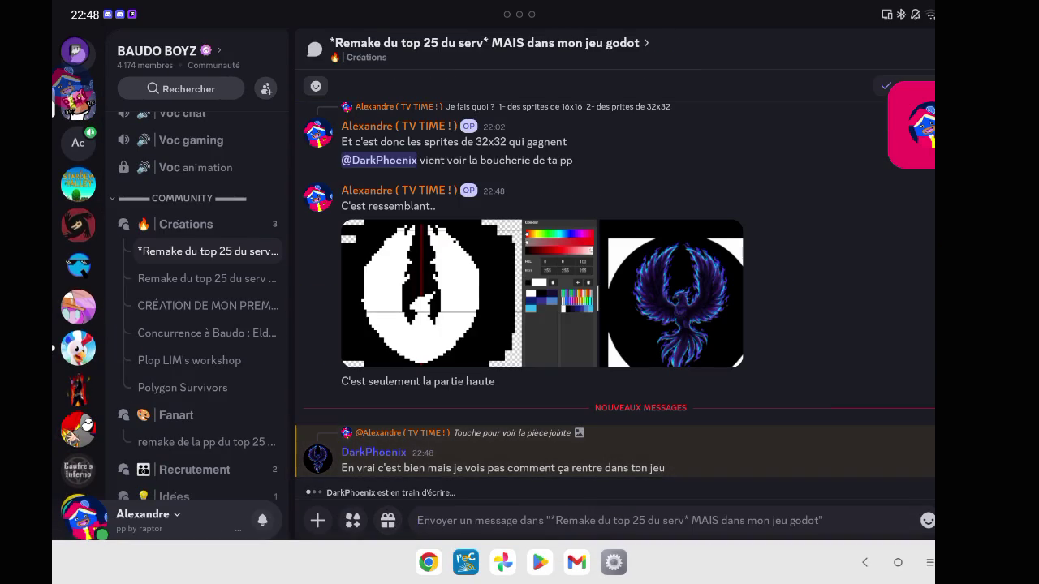
- Send the replies 'Tkt' and 'Ca depend' in the remake thread
{"action": "left_click", "coordinate": [617, 520]}
{"action": "type", "text": "Tkt"}
{"action": "key", "text": "Return"}
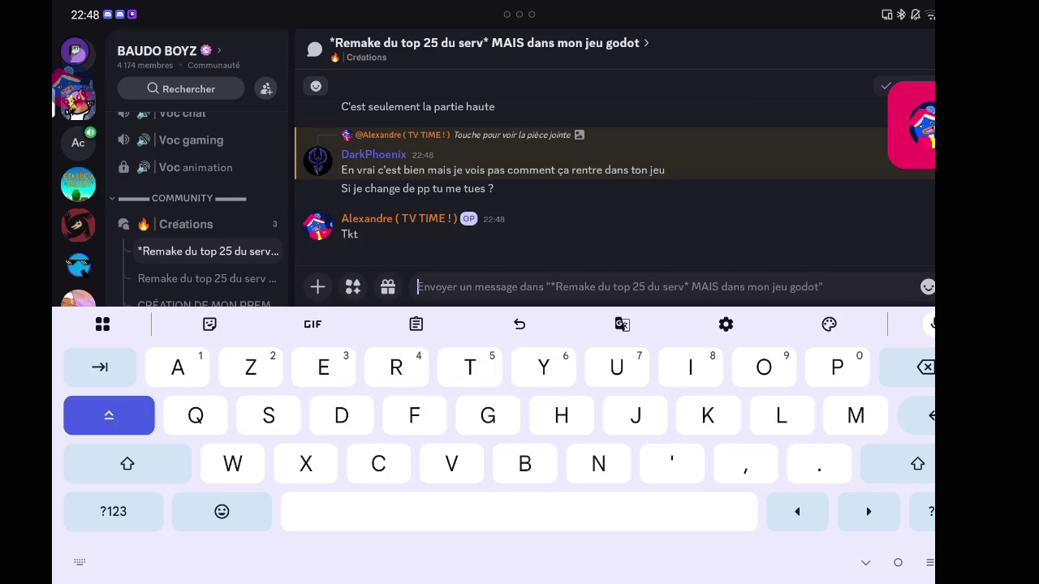
{"action": "type", "text": "Ca depend"}
{"action": "key", "text": "Return"}
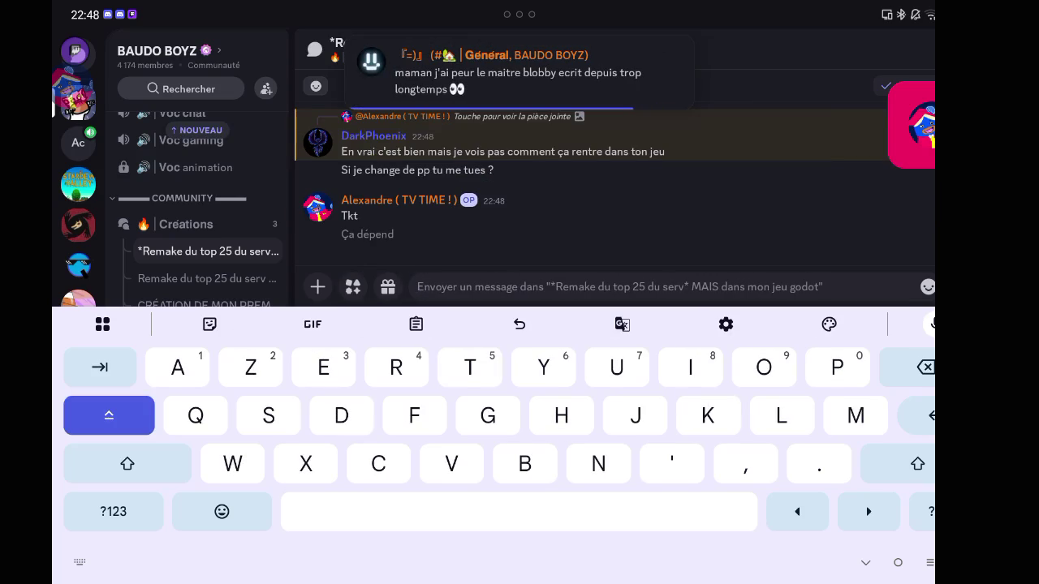
{"action": "key", "text": "Escape"}
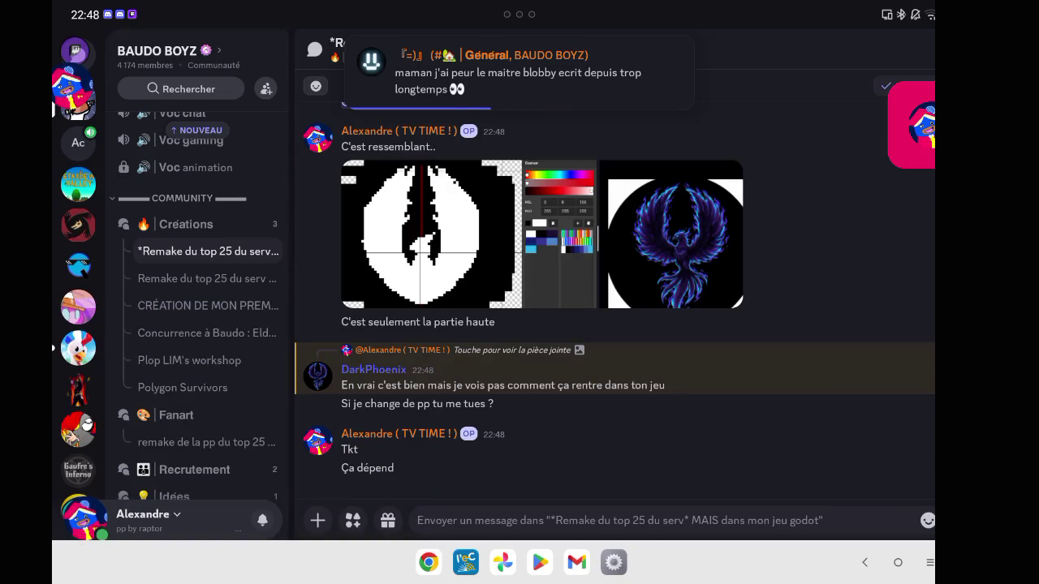
- React with a laughing emoji to the latest message in Général
{"action": "left_click", "coordinate": [520, 72]}
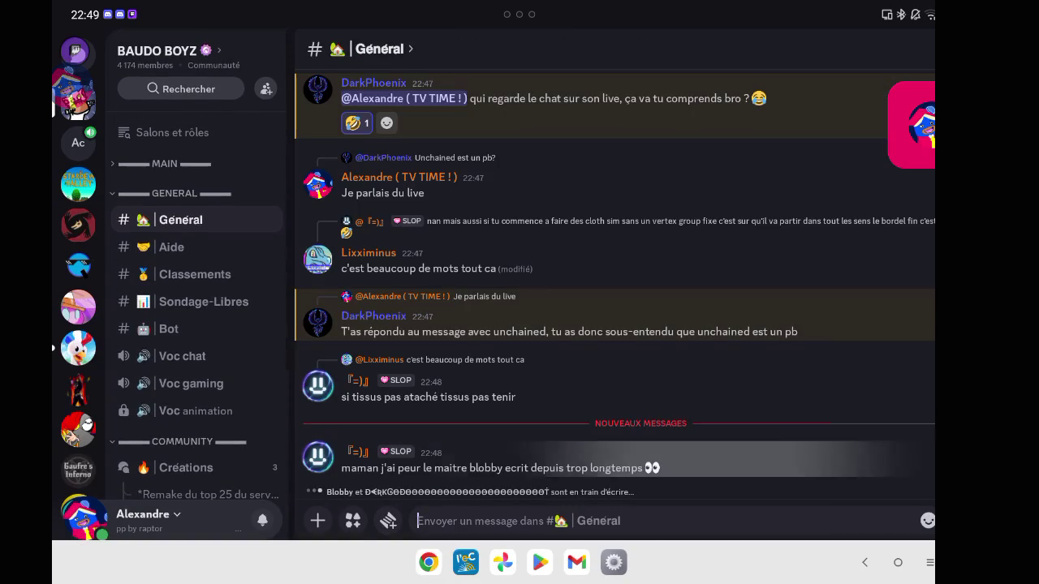
{"action": "left_click", "coordinate": [487, 459]}
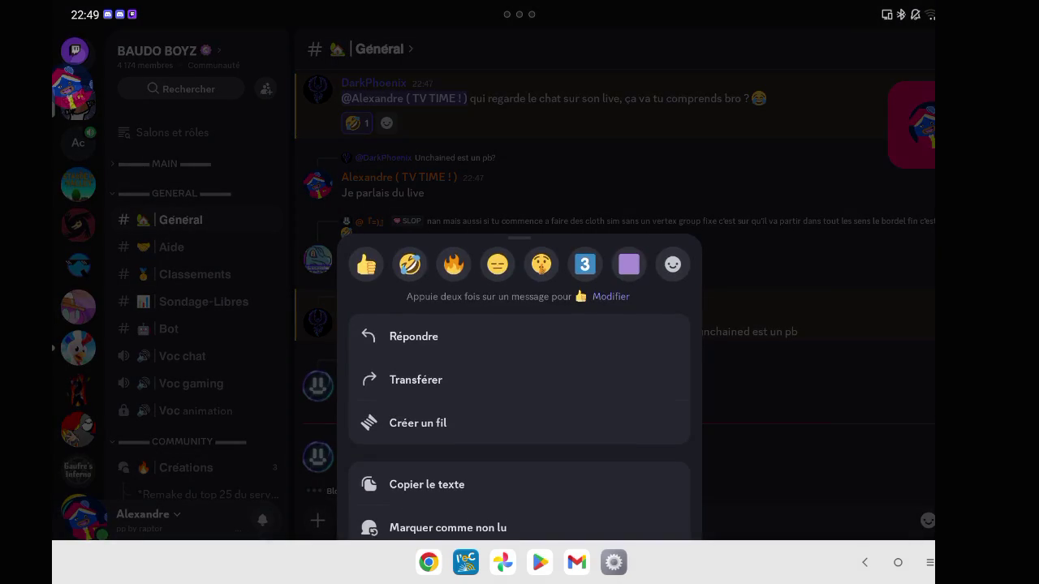
{"action": "left_click", "coordinate": [409, 287]}
{"action": "scroll", "coordinate": [199, 308], "scroll_direction": "down", "scroll_amount": 5}
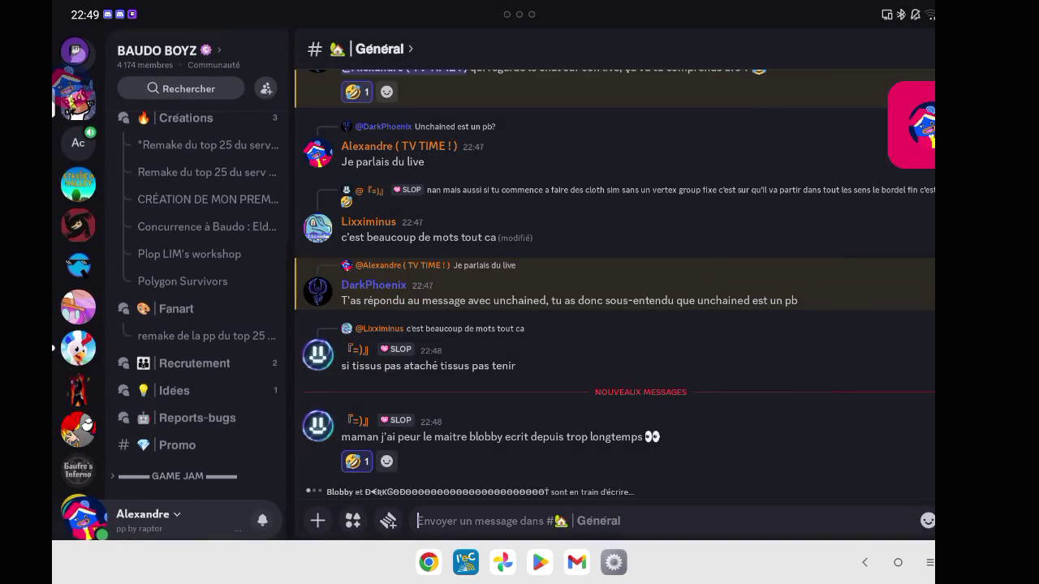
- Check the commenter's profile in the remake thread and ask 'C'est quoi la pp?'
{"action": "left_click", "coordinate": [209, 145]}
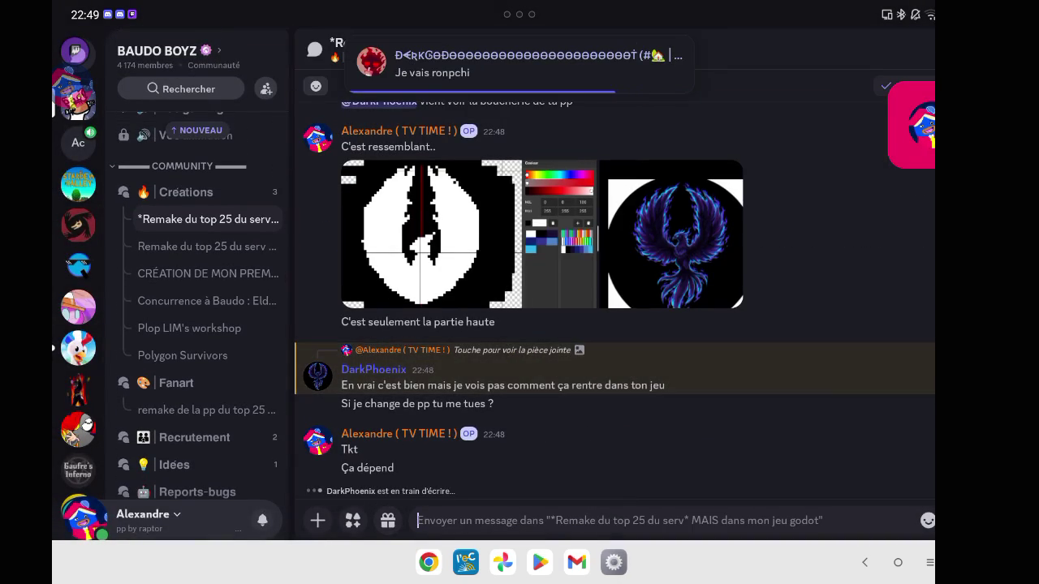
{"action": "left_click", "coordinate": [317, 375]}
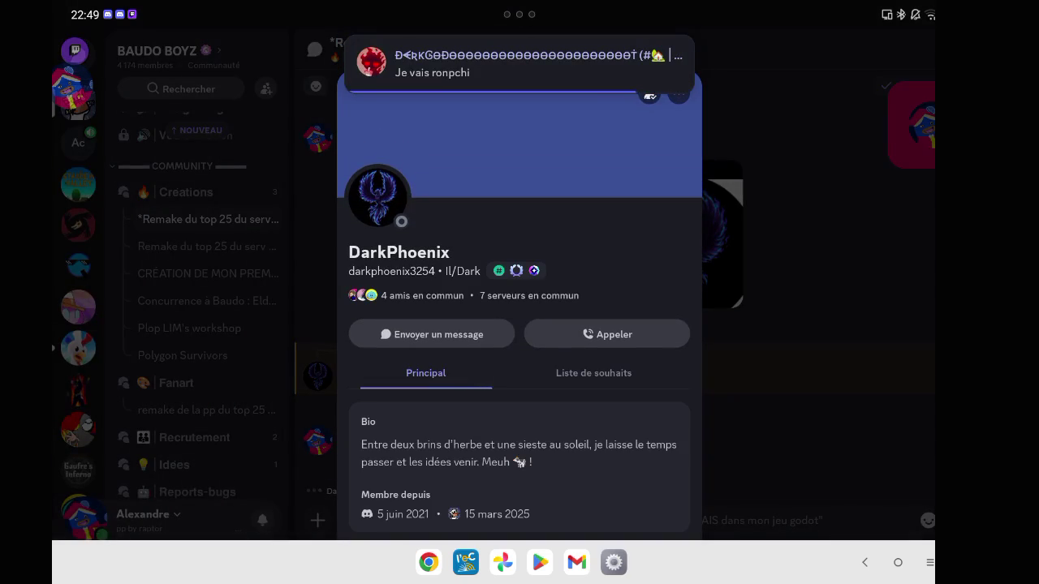
{"action": "key", "text": "Escape"}
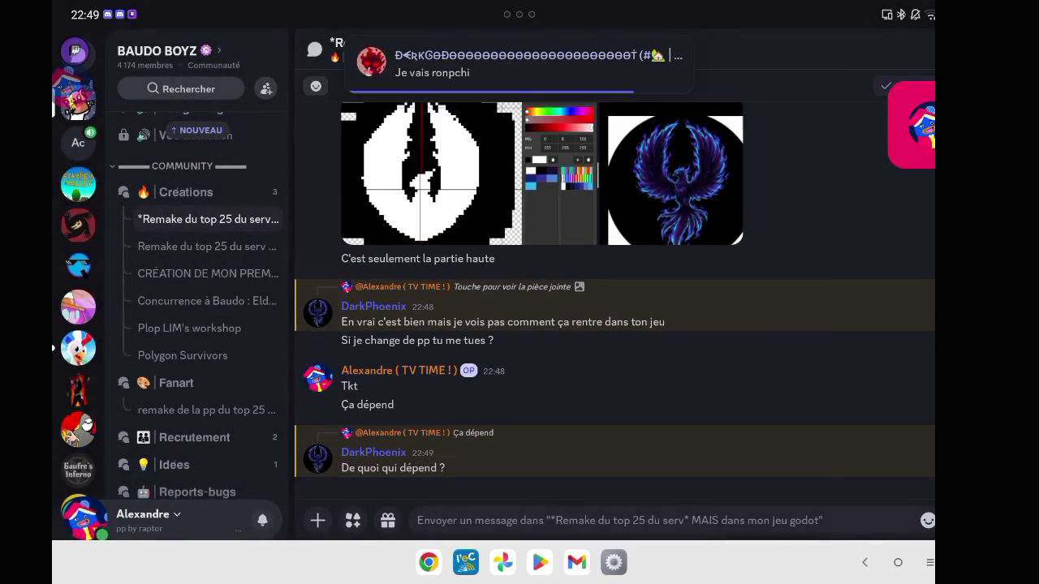
{"action": "left_click", "coordinate": [619, 520]}
{"action": "type", "text": "C'est quo"}
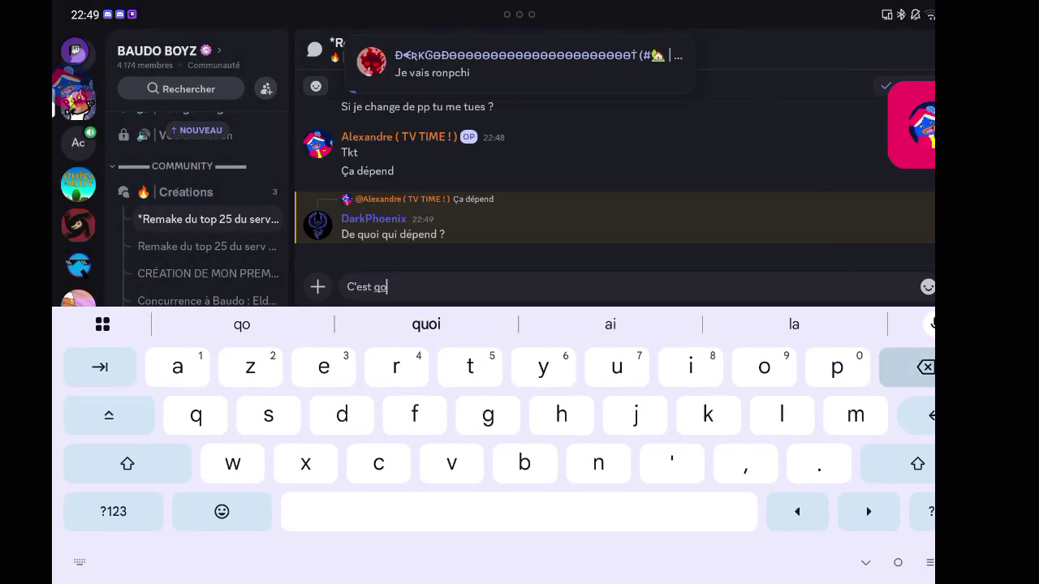
{"action": "type", "text": "i la pp?"}
{"action": "key", "text": "Return"}
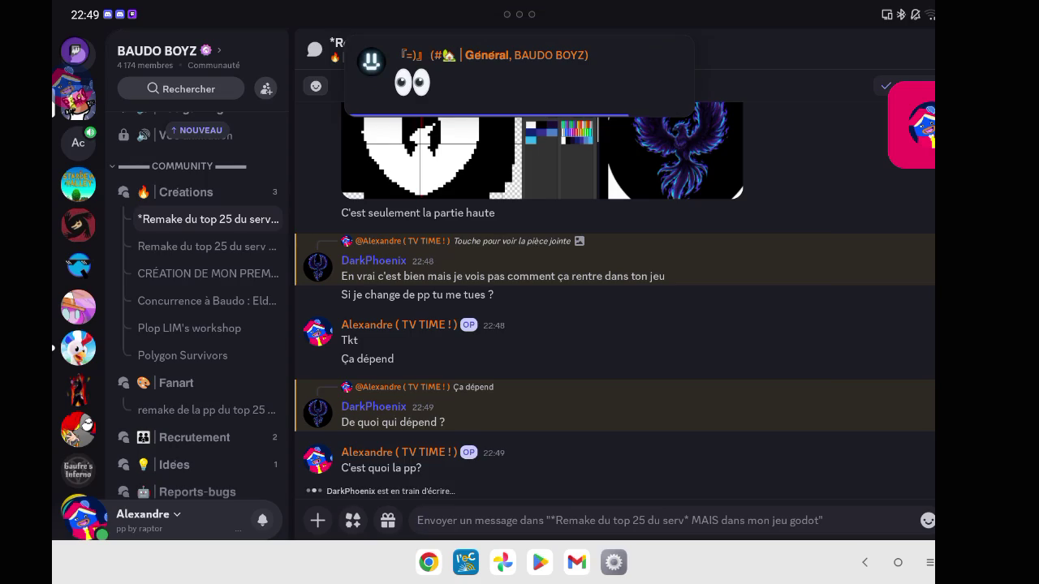
- Ask 'Et c'etais quoi ..?', dismiss the stream manager, and jump to Général
{"action": "left_click", "coordinate": [616, 520]}
{"action": "type", "text": "Et"}
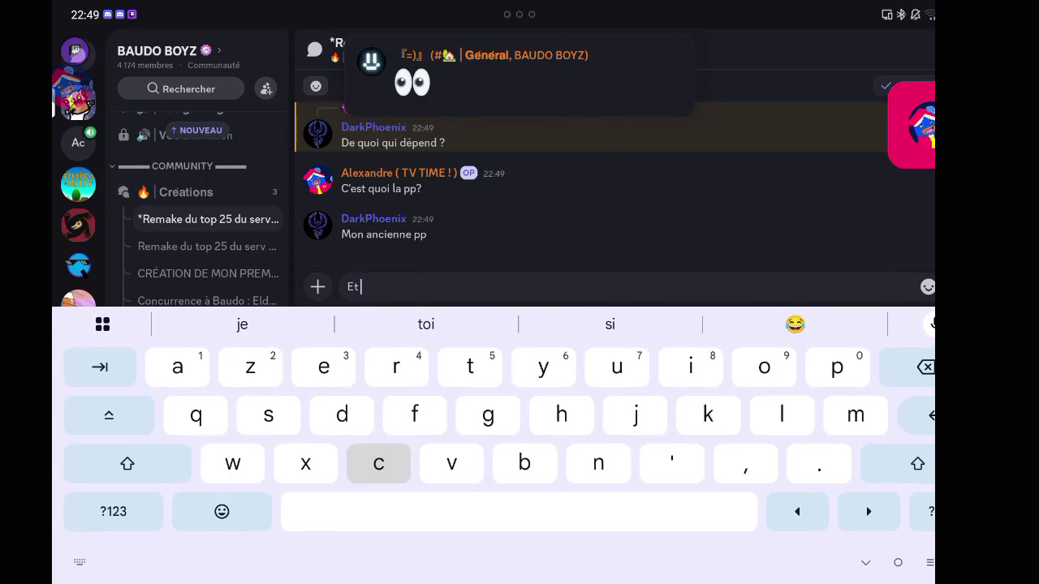
{"action": "type", "text": " c'etais quoi ."}
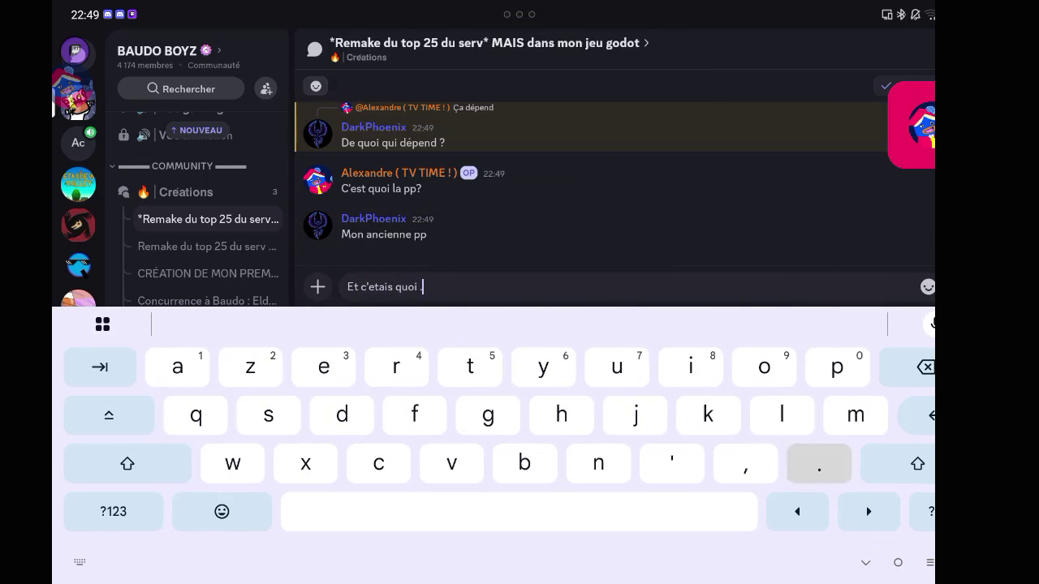
{"action": "type", "text": ".?"}
{"action": "key", "text": "Return"}
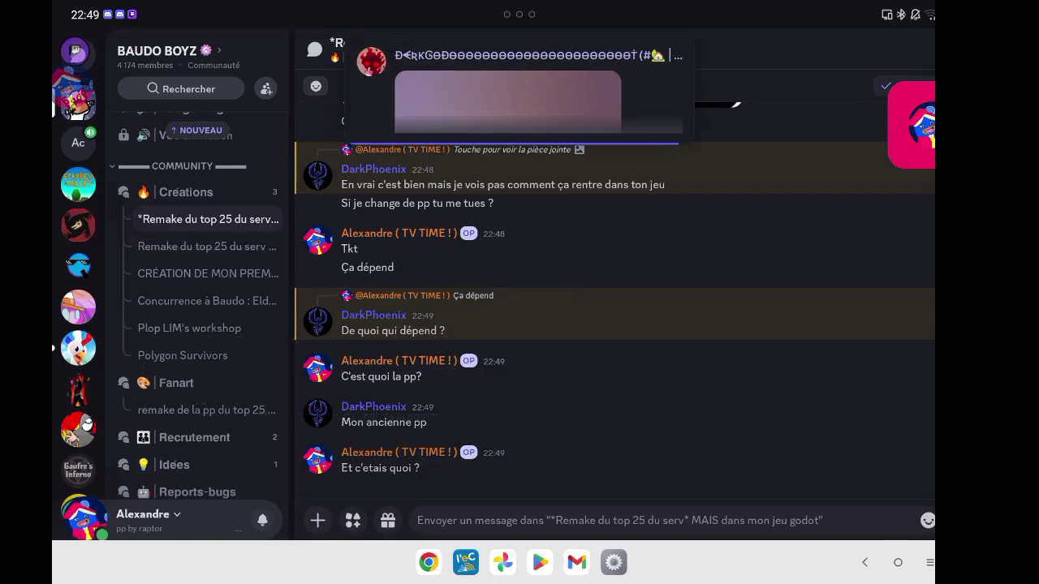
{"action": "left_click", "coordinate": [911, 126]}
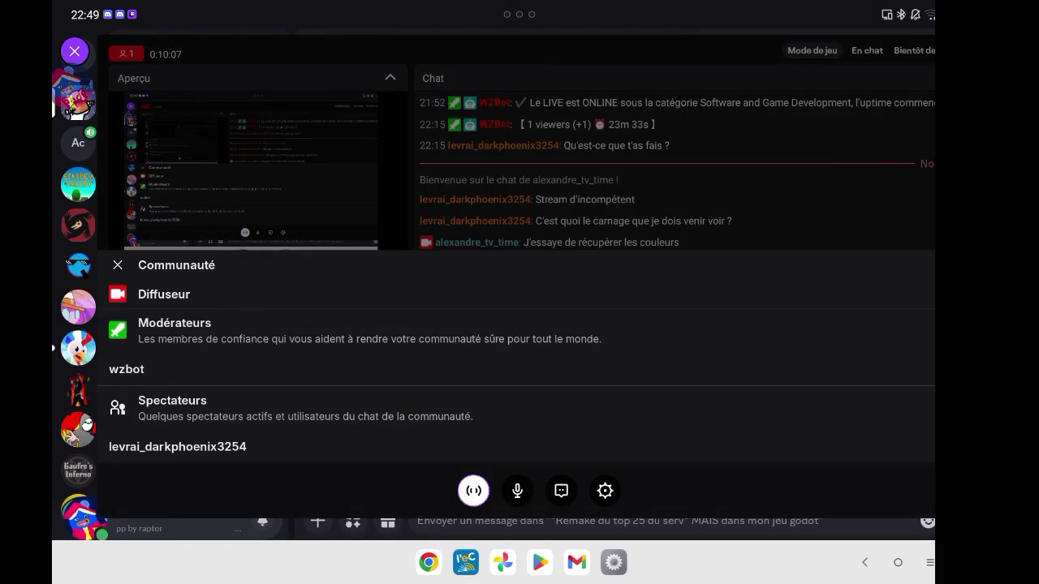
{"action": "left_click", "coordinate": [74, 50]}
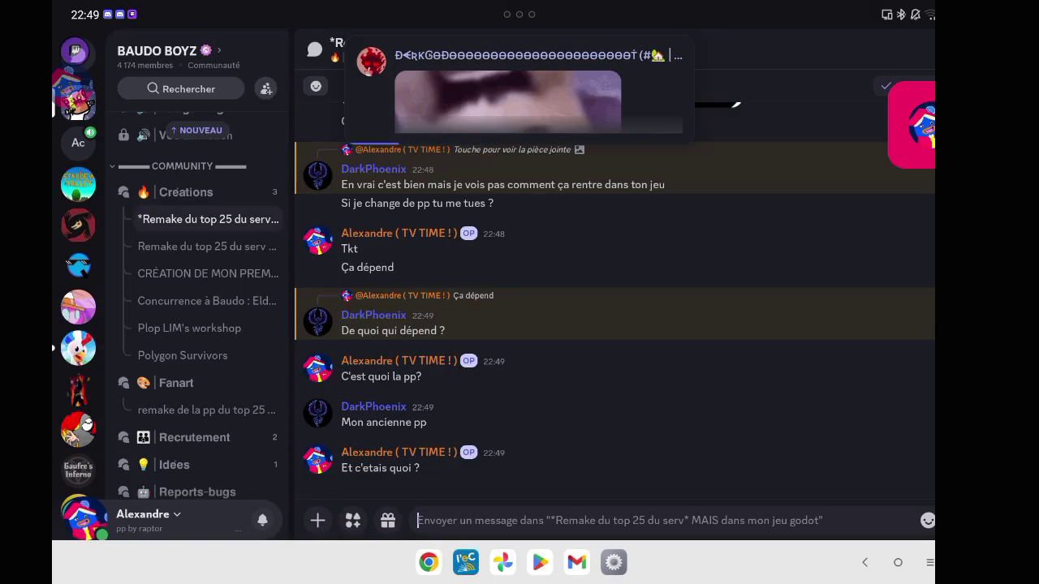
{"action": "left_click", "coordinate": [520, 81]}
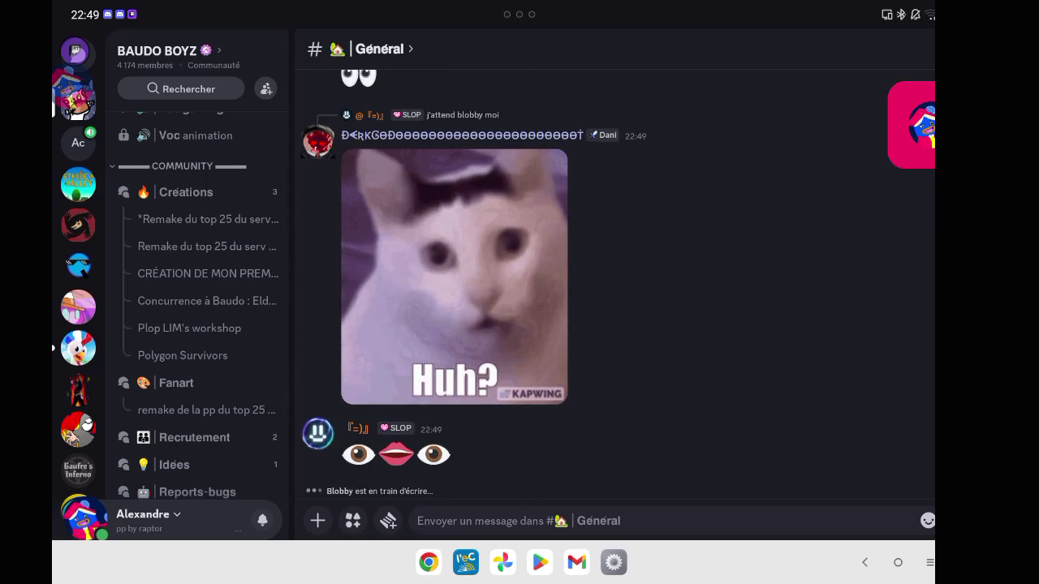
- Return to the Remake du top 25 thread and view DarkPhoenix's profile
{"action": "scroll", "coordinate": [199, 308], "scroll_direction": "up", "scroll_amount": 3}
{"action": "scroll", "coordinate": [199, 308], "scroll_direction": "down", "scroll_amount": 4}
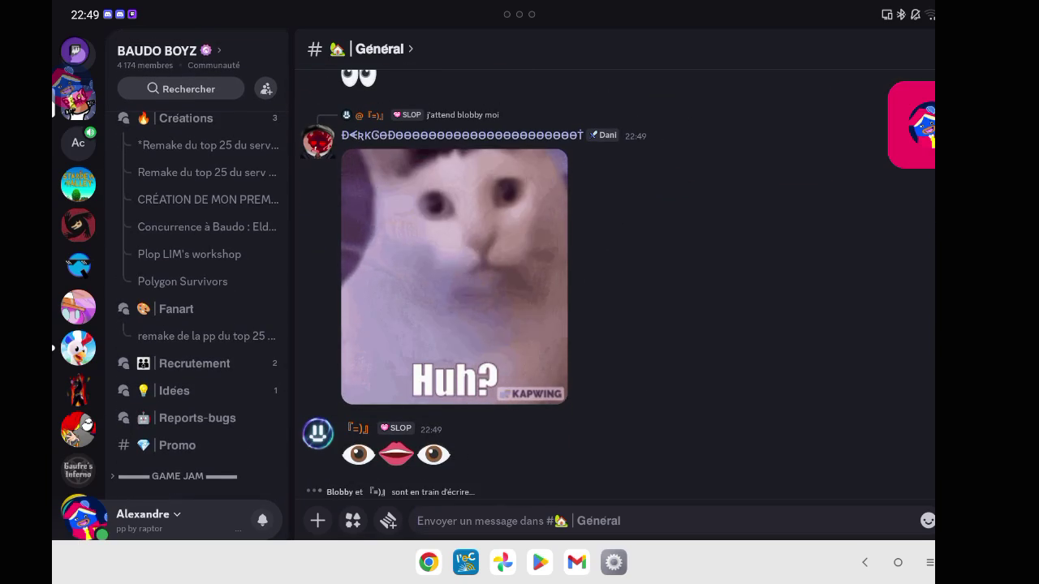
{"action": "scroll", "coordinate": [199, 308], "scroll_direction": "up", "scroll_amount": 2}
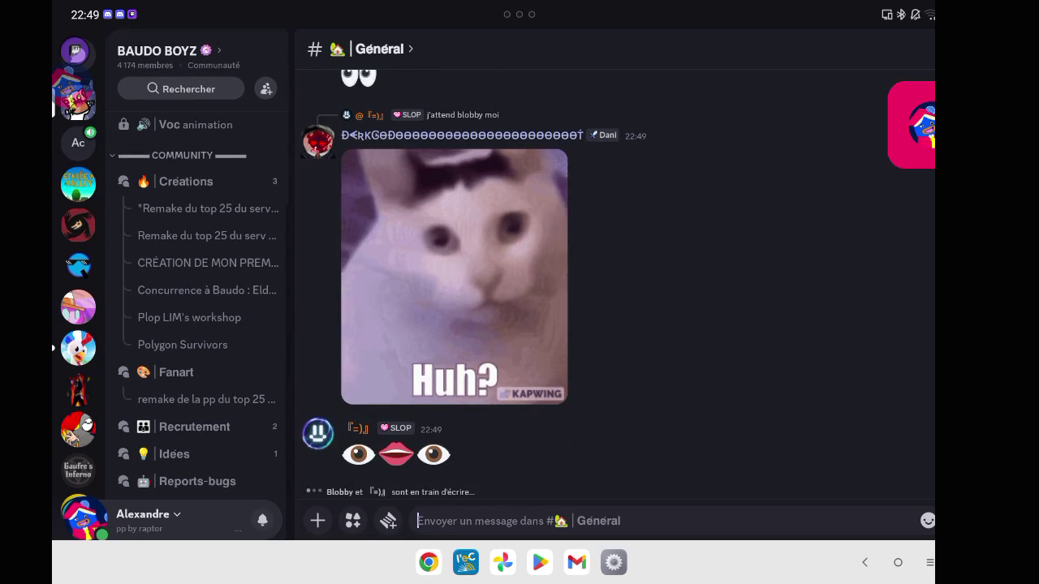
{"action": "left_click", "coordinate": [207, 208]}
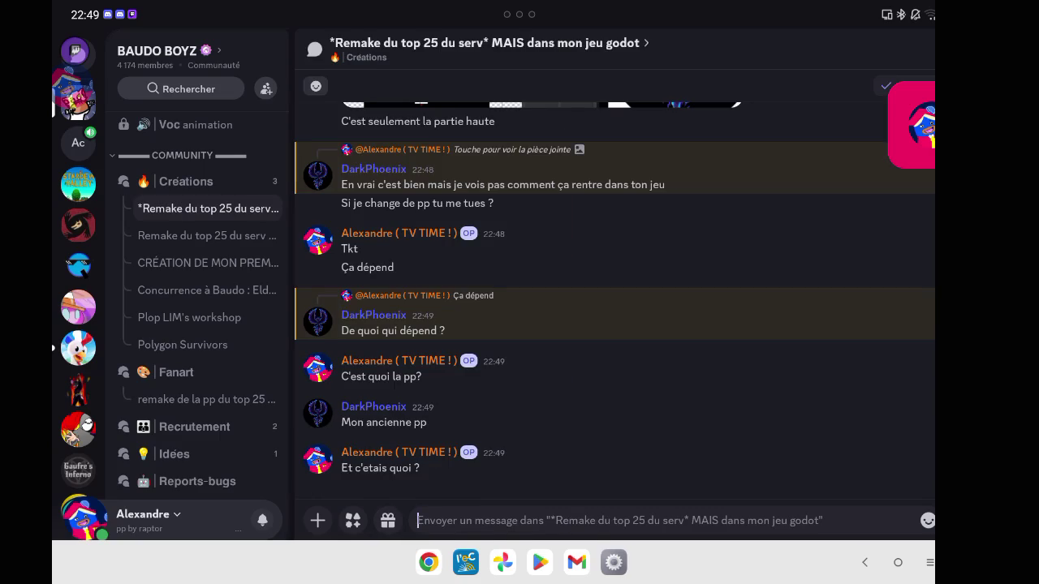
{"action": "scroll", "coordinate": [199, 309], "scroll_direction": "up", "scroll_amount": 3}
{"action": "left_click", "coordinate": [317, 413]}
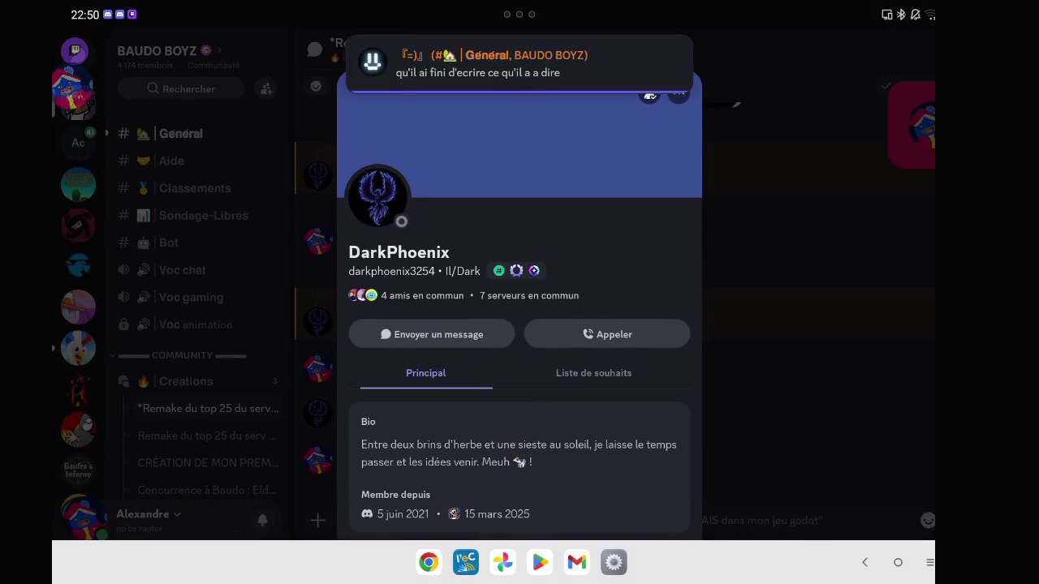
{"action": "key", "text": "Escape"}
- Switch back and forth between Général and the Remake du top 25 thread
{"action": "scroll", "coordinate": [198, 309], "scroll_direction": "up", "scroll_amount": 3}
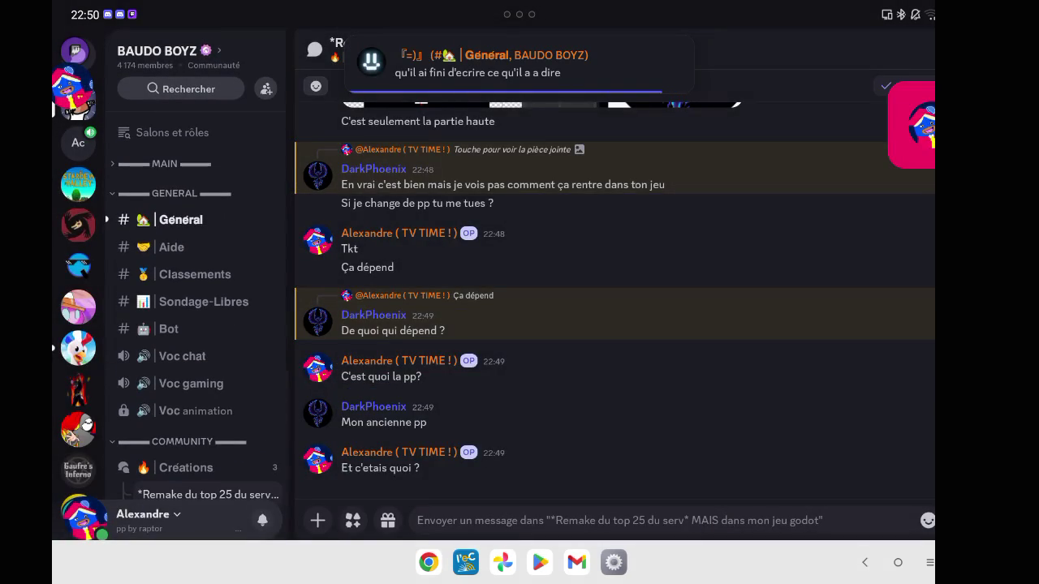
{"action": "left_click", "coordinate": [180, 219]}
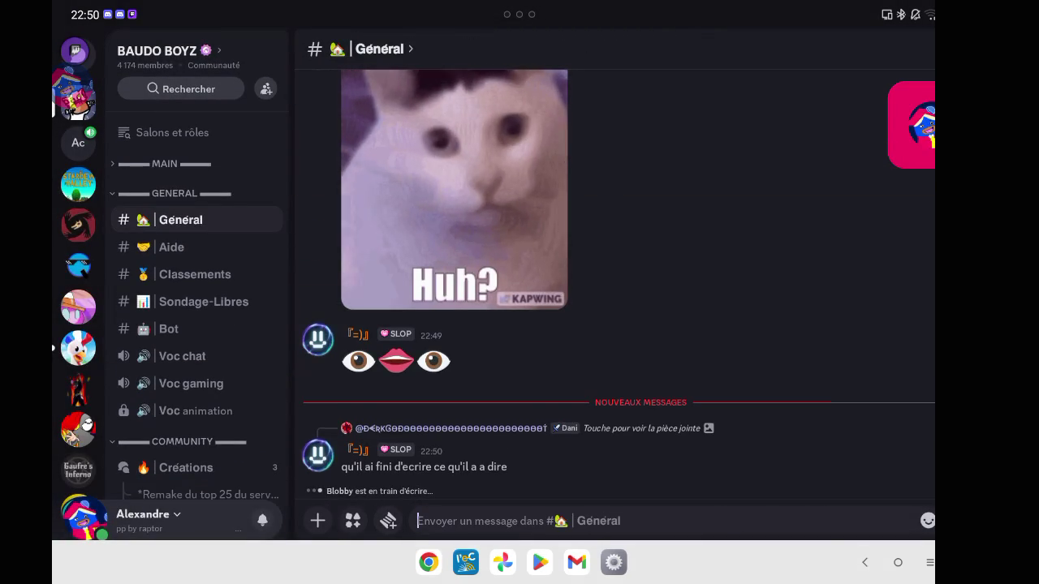
{"action": "scroll", "coordinate": [199, 309], "scroll_direction": "down", "scroll_amount": 2}
{"action": "scroll", "coordinate": [199, 309], "scroll_direction": "down", "scroll_amount": 3}
{"action": "scroll", "coordinate": [199, 308], "scroll_direction": "up", "scroll_amount": 2}
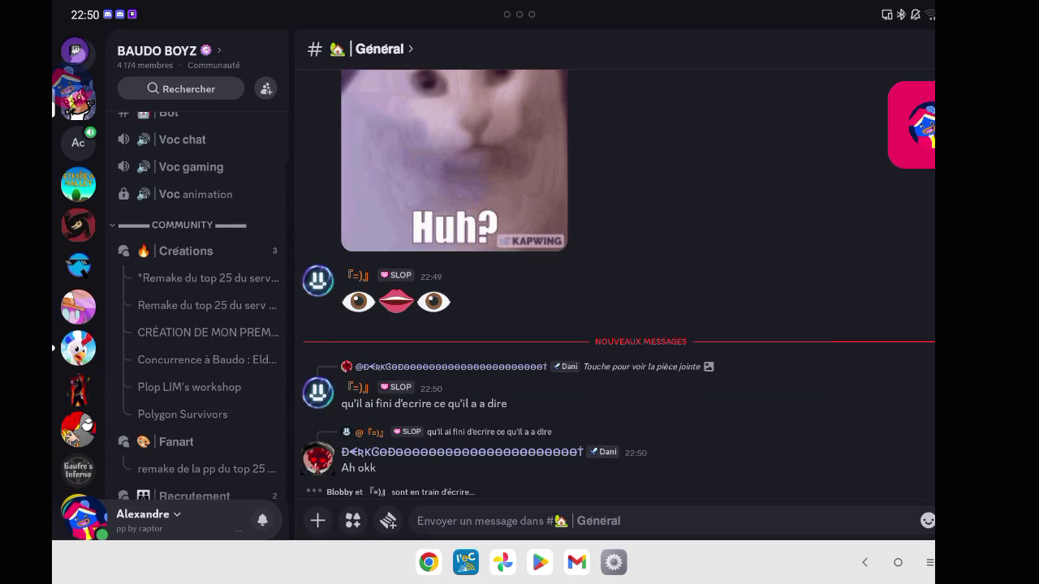
{"action": "scroll", "coordinate": [198, 309], "scroll_direction": "up", "scroll_amount": 4}
{"action": "scroll", "coordinate": [199, 309], "scroll_direction": "down", "scroll_amount": 2}
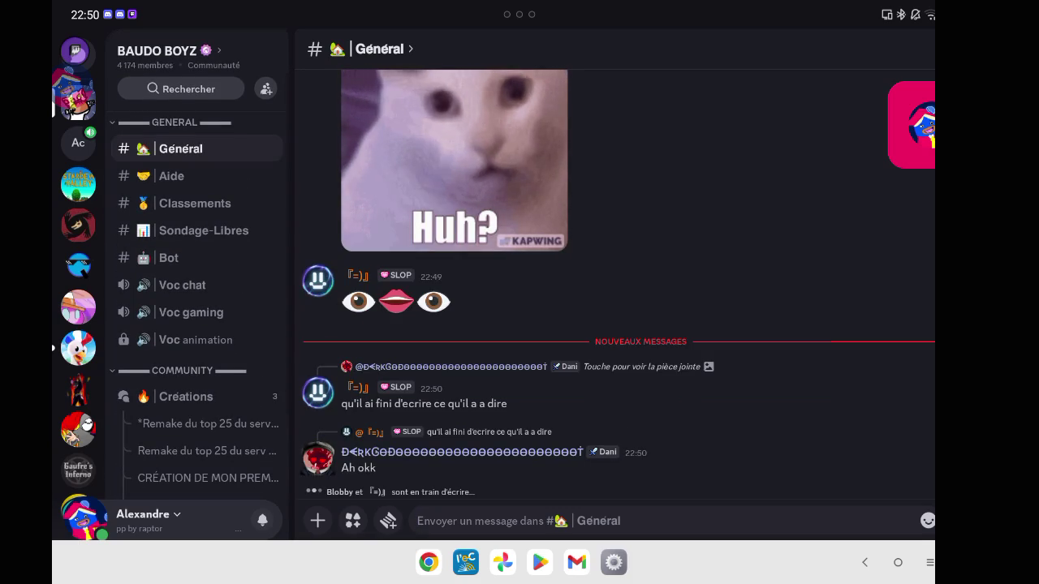
{"action": "left_click", "coordinate": [209, 424]}
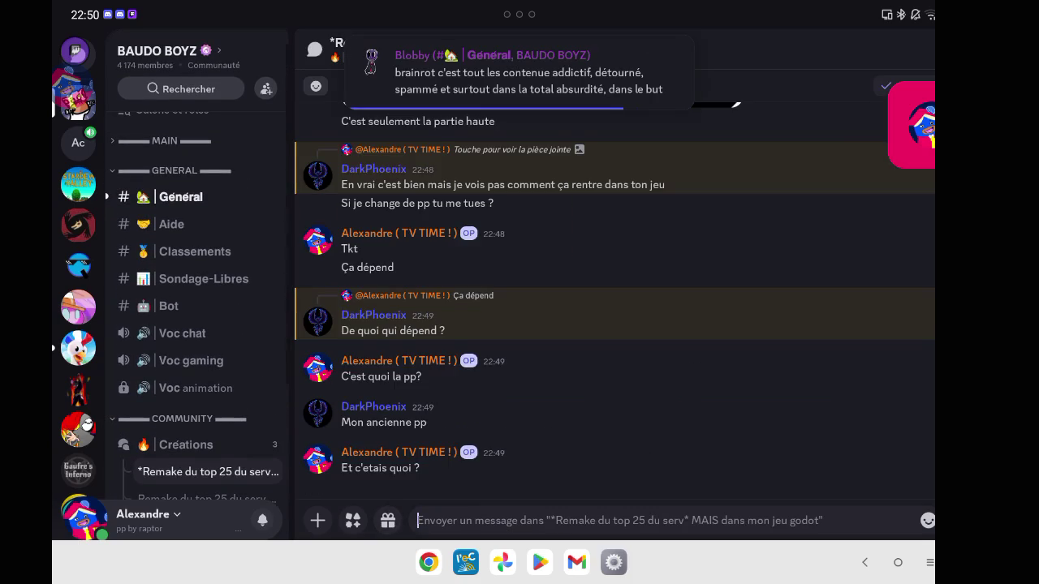
{"action": "left_click", "coordinate": [180, 197]}
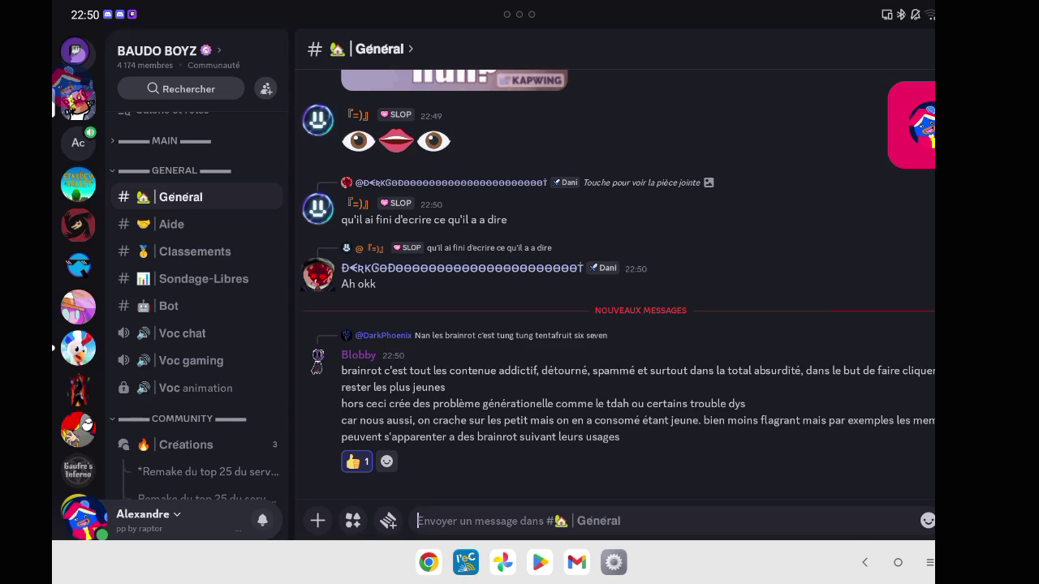
{"action": "scroll", "coordinate": [195, 325], "scroll_direction": "down", "scroll_amount": 2}
{"action": "left_click", "coordinate": [209, 400]}
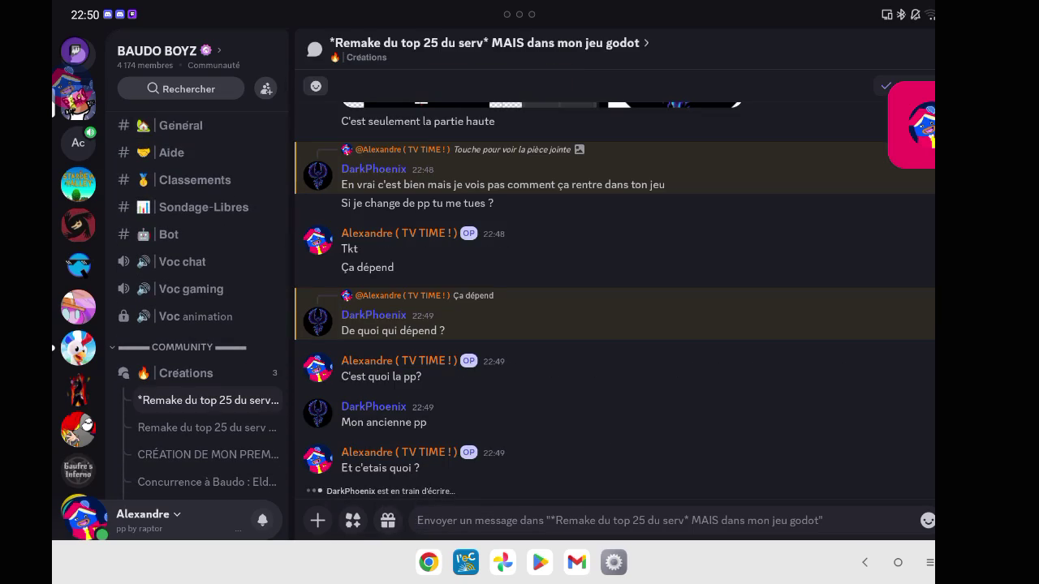
{"action": "left_click", "coordinate": [318, 413]}
{"action": "key", "text": "Escape"}
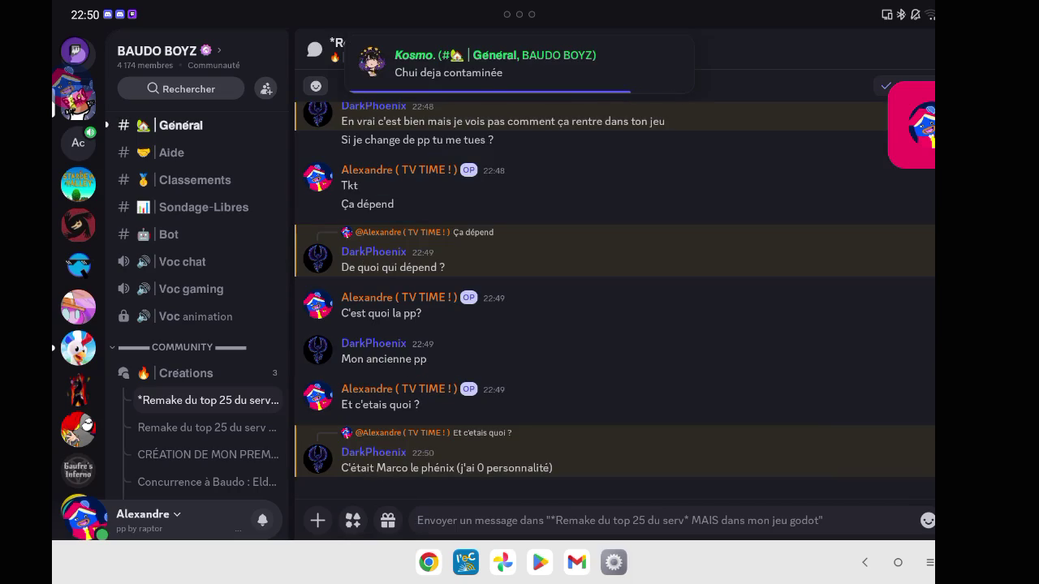
- Reply 'Connais pas' to DarkPhoenix in the thread
{"action": "left_click", "coordinate": [617, 520]}
{"action": "type", "text": "C"}
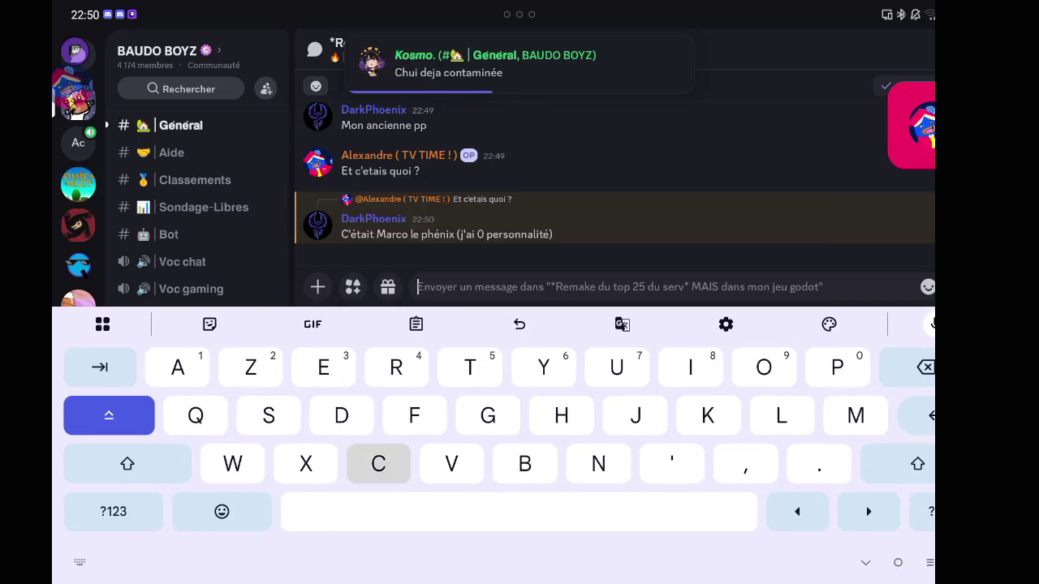
{"action": "type", "text": "onnais pas"}
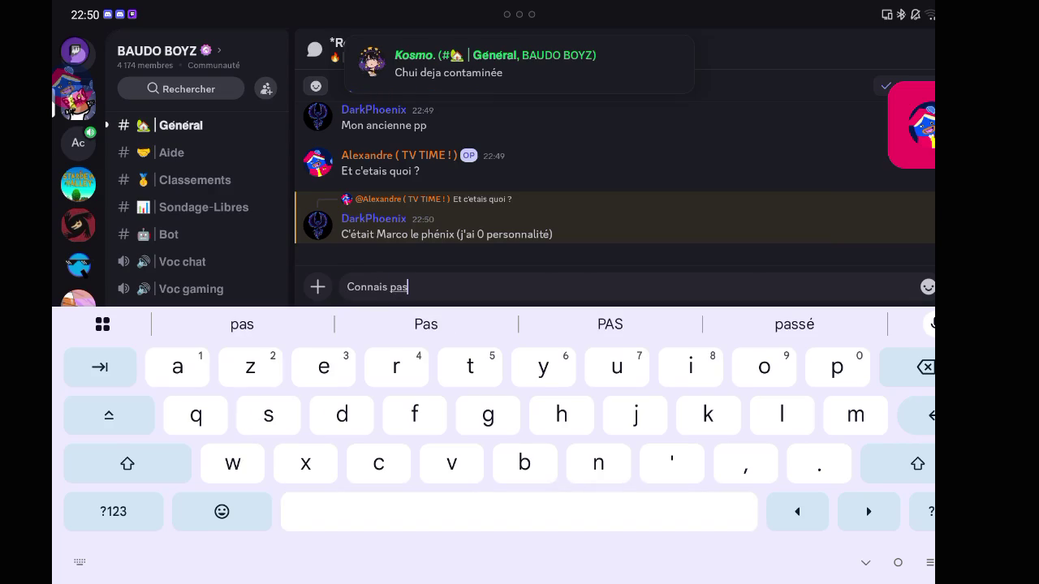
{"action": "key", "text": "Return"}
{"action": "key", "text": "Escape"}
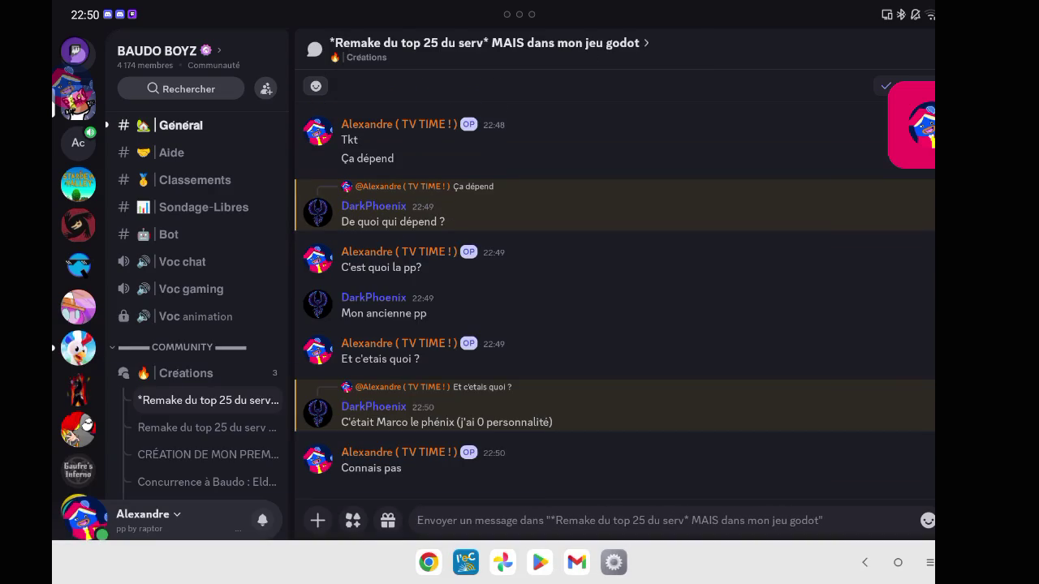
- Search GIFs for 'marco pheonix', browse the results, and close the picker without sending
{"action": "left_click", "coordinate": [928, 520]}
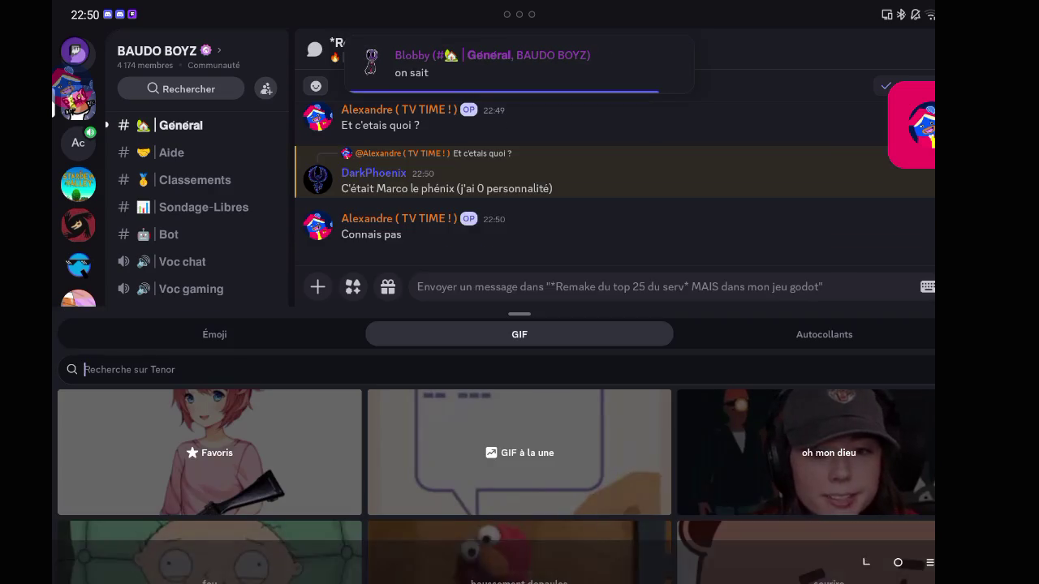
{"action": "type", "text": "marco pheonix"}
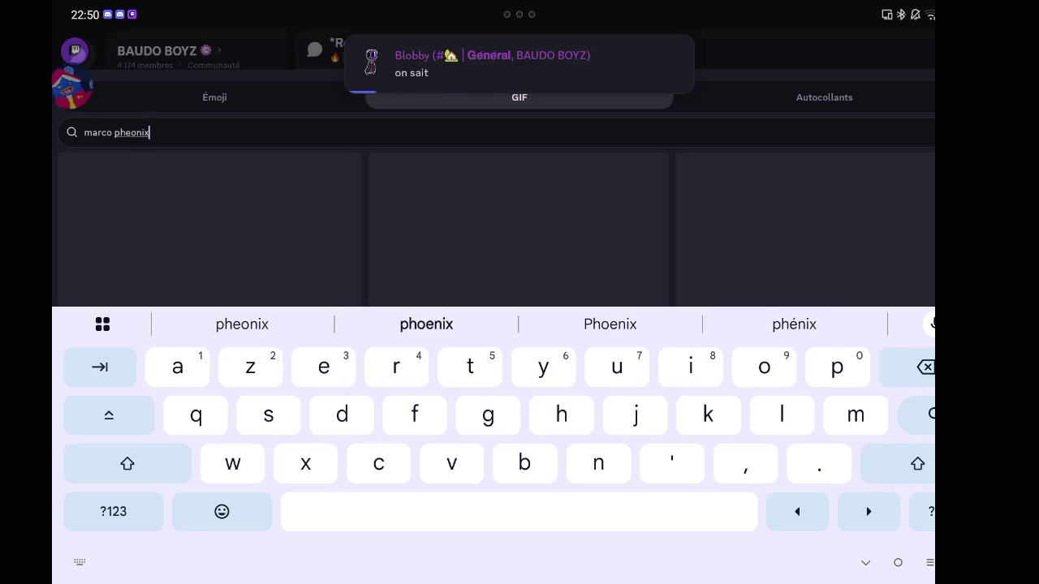
{"action": "key", "text": "Return"}
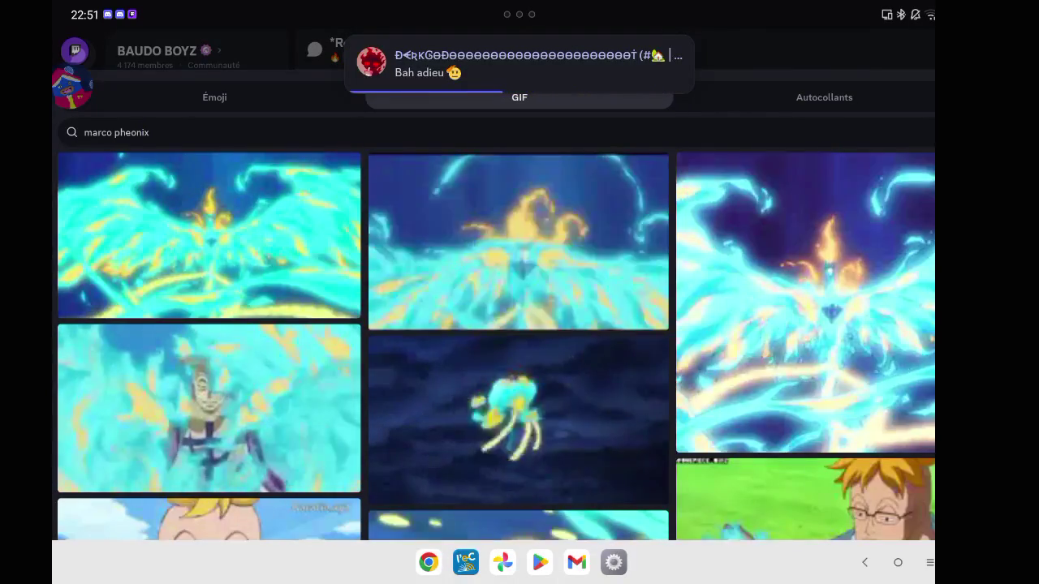
{"action": "scroll", "coordinate": [495, 347], "scroll_direction": "down", "scroll_amount": 3}
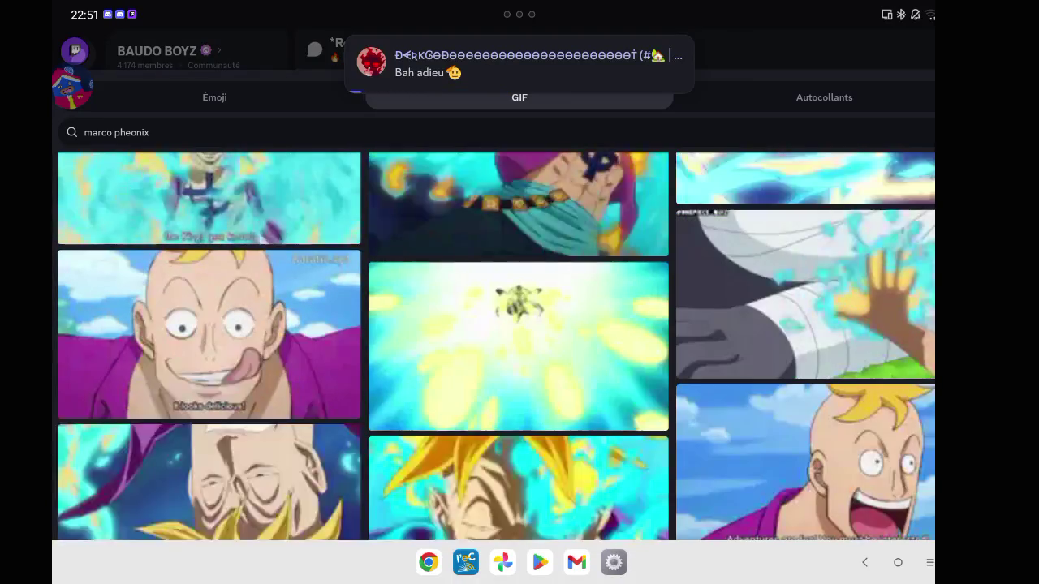
{"action": "scroll", "coordinate": [496, 348], "scroll_direction": "down", "scroll_amount": 2}
{"action": "scroll", "coordinate": [495, 348], "scroll_direction": "up", "scroll_amount": 3}
{"action": "scroll", "coordinate": [496, 348], "scroll_direction": "up", "scroll_amount": 3}
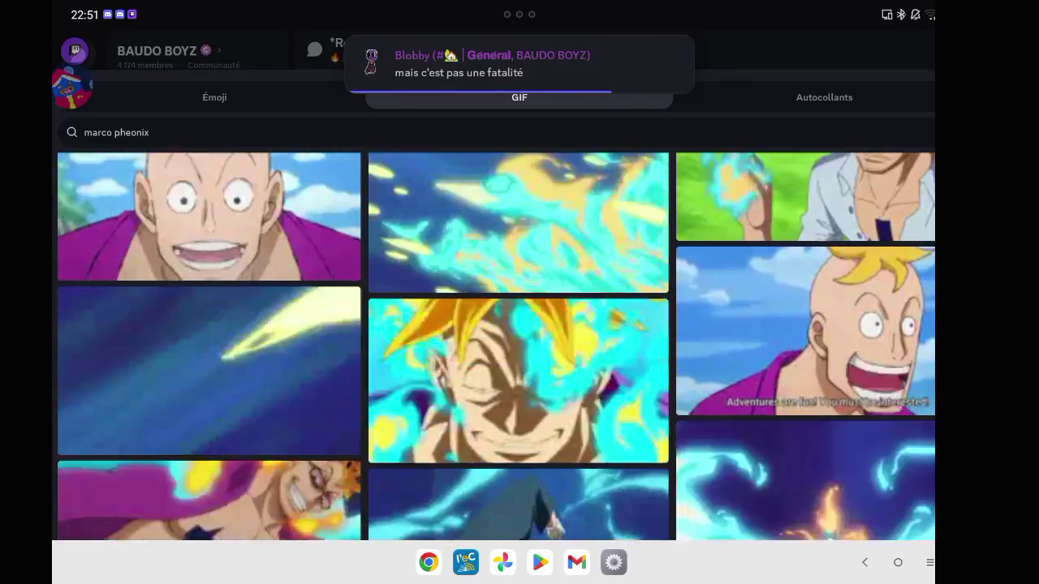
{"action": "scroll", "coordinate": [496, 347], "scroll_direction": "up", "scroll_amount": 3}
{"action": "scroll", "coordinate": [496, 348], "scroll_direction": "up", "scroll_amount": 3}
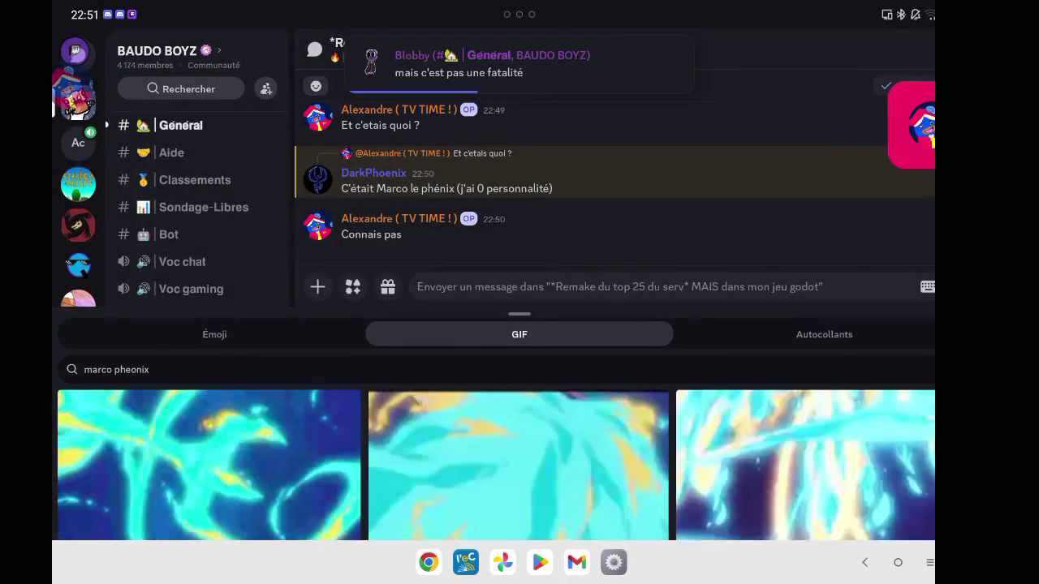
{"action": "key", "text": "Escape"}
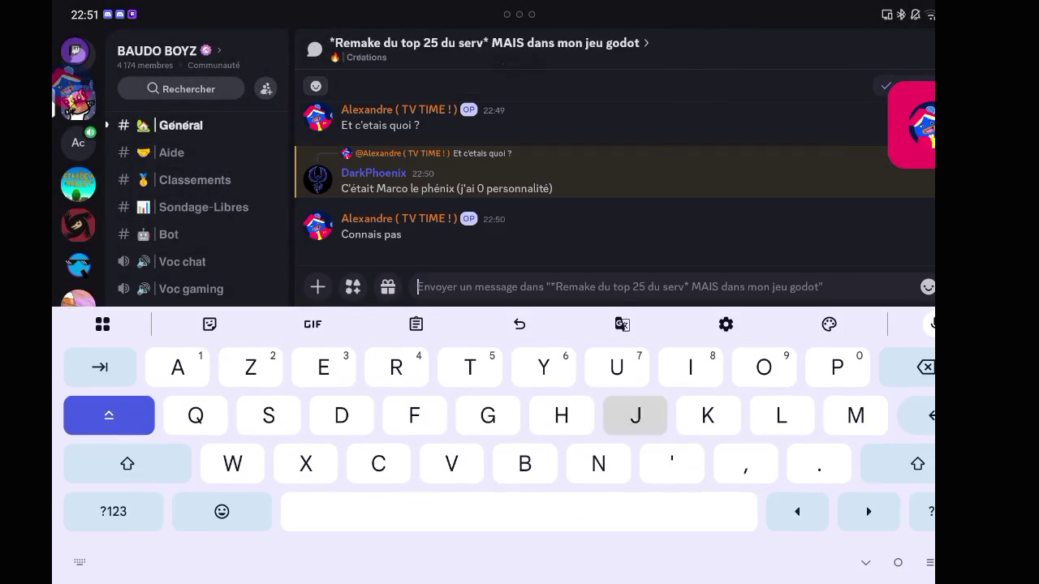
- Post 'Je vais rester sur celle actuelle' in the thread, then jump to Général
{"action": "type", "text": "Je vais rester sur celle actuelle"}
{"action": "key", "text": "Return"}
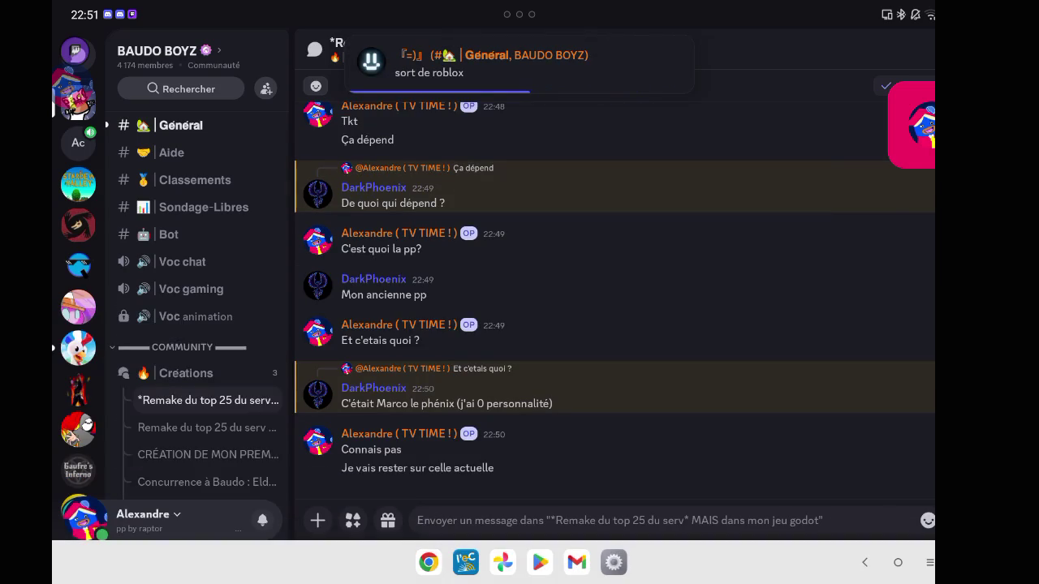
{"action": "left_click", "coordinate": [487, 63]}
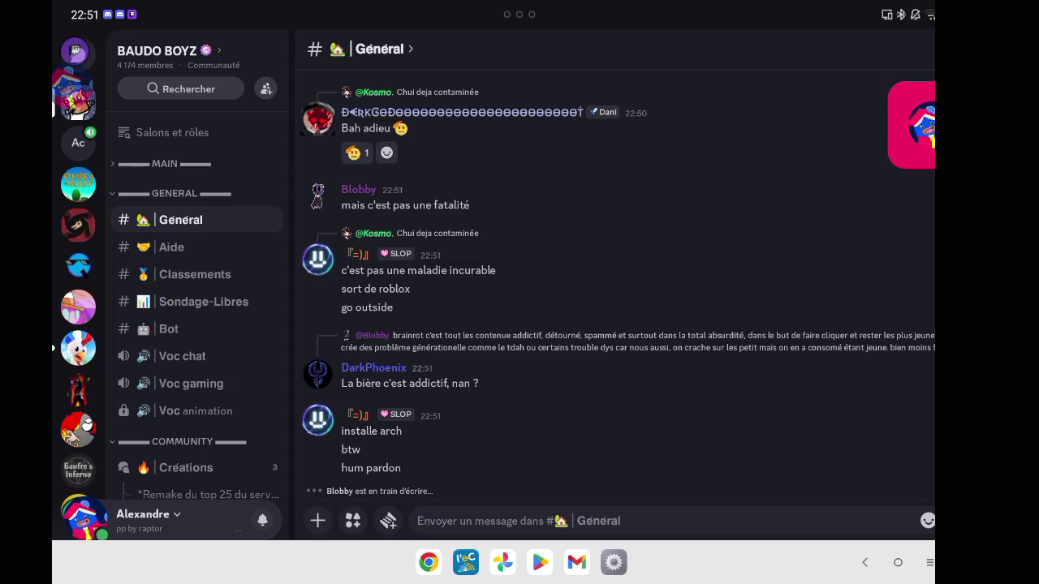
- Read through Général, then return to the Remake du top 25 thread to write a new message
{"action": "scroll", "coordinate": [197, 324], "scroll_direction": "down", "scroll_amount": 2}
{"action": "scroll", "coordinate": [196, 325], "scroll_direction": "up", "scroll_amount": 2}
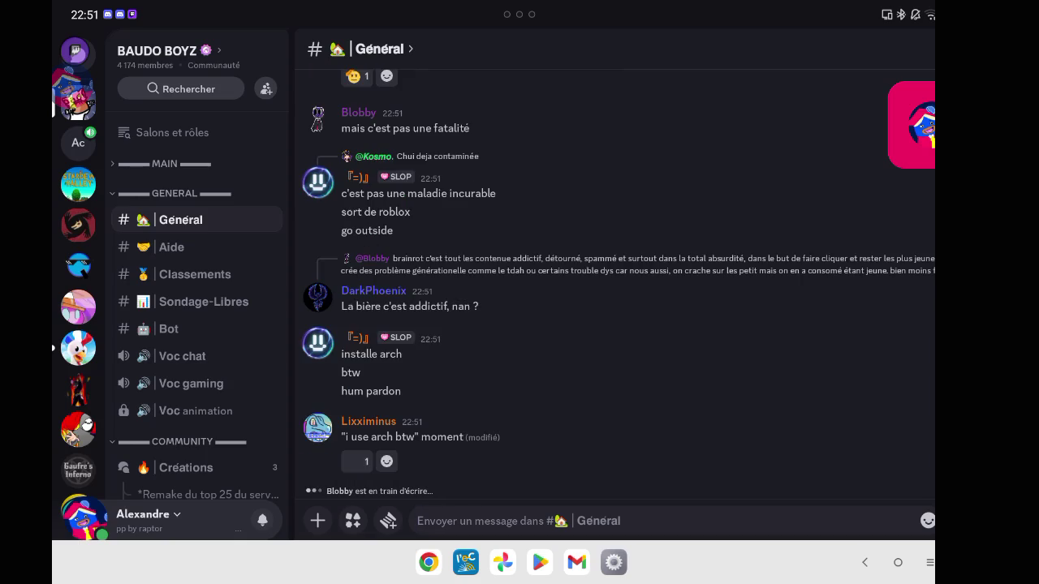
{"action": "scroll", "coordinate": [196, 325], "scroll_direction": "down", "scroll_amount": 2}
{"action": "scroll", "coordinate": [197, 324], "scroll_direction": "up", "scroll_amount": 2}
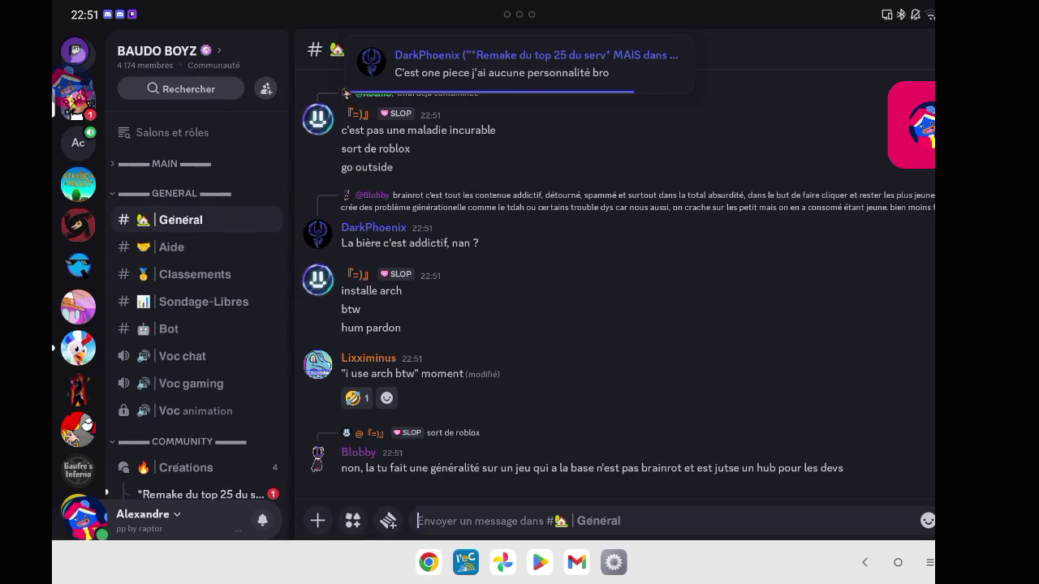
{"action": "left_click", "coordinate": [524, 63]}
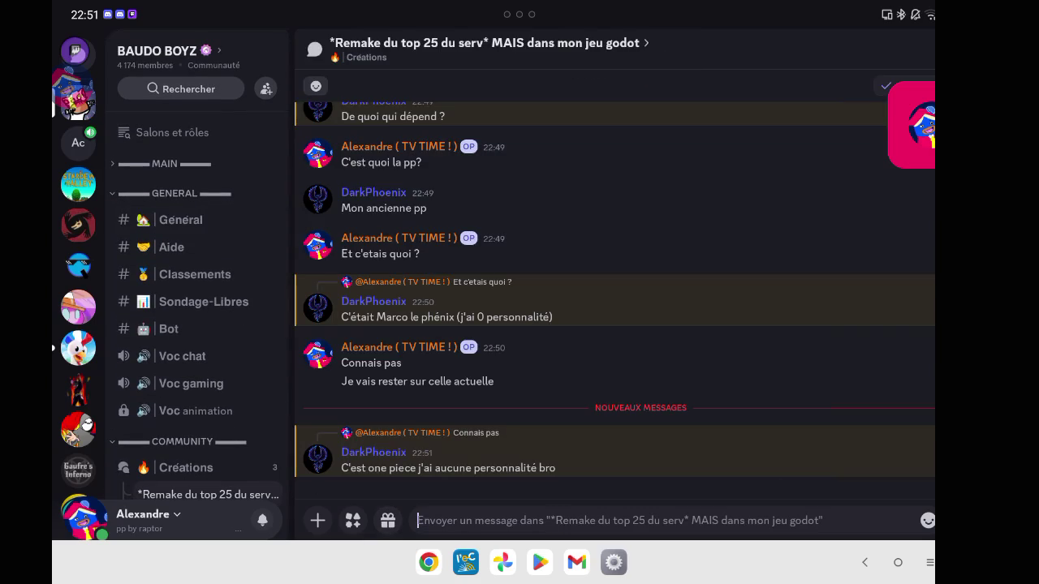
{"action": "left_click", "coordinate": [617, 520]}
- Type the reply 'J'ai regardé et puis non je ne vais pas changer', fix the typos, and send it
{"action": "type", "text": "J'ai rega"}
{"action": "left_click", "coordinate": [426, 324]}
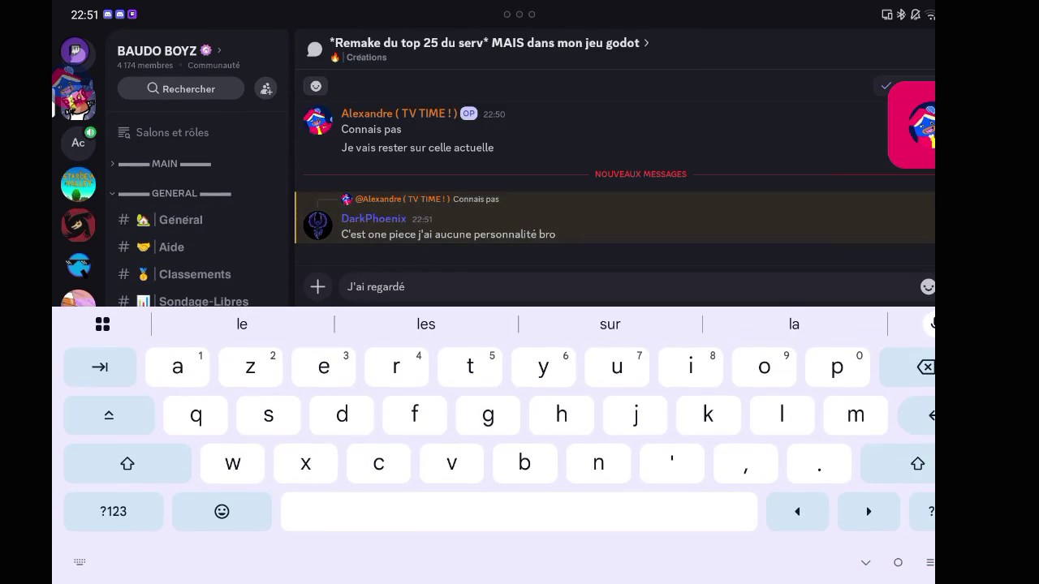
{"action": "type", "text": "et puis bon"}
{"action": "key", "text": "BackSpace"}
{"action": "key", "text": "BackSpace"}
{"action": "key", "text": "BackSpace"}
{"action": "key", "text": "BackSpace"}
{"action": "type", "text": "n8n"}
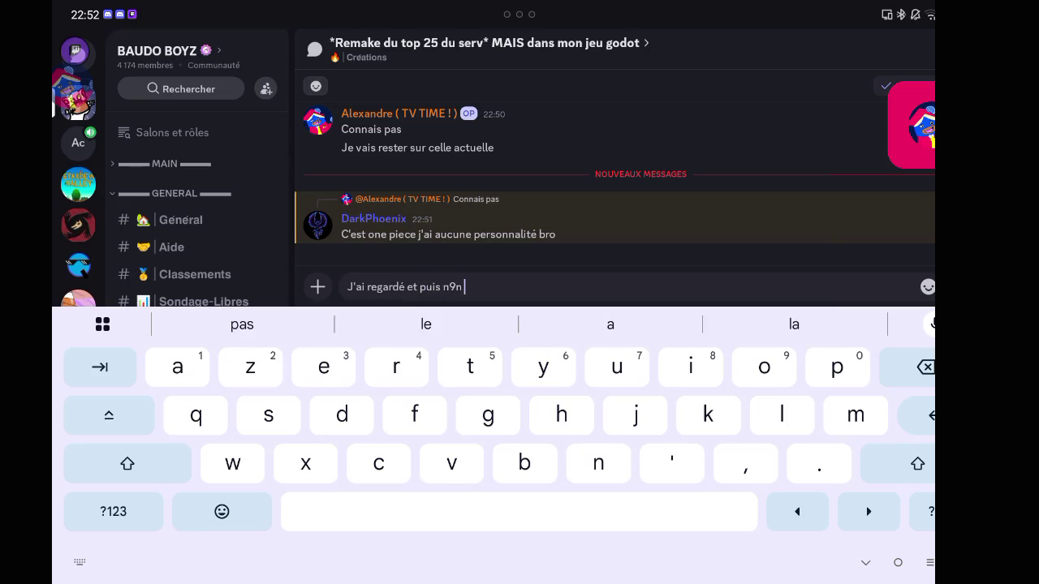
{"action": "key", "text": "BackSpace"}
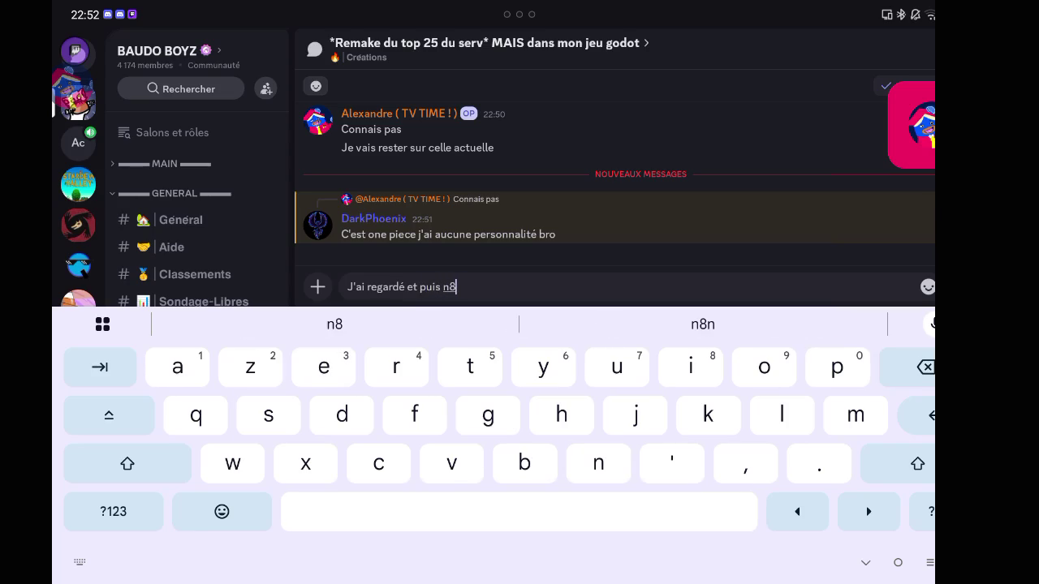
{"action": "key", "text": "BackSpace"}
{"action": "type", "text": "on j"}
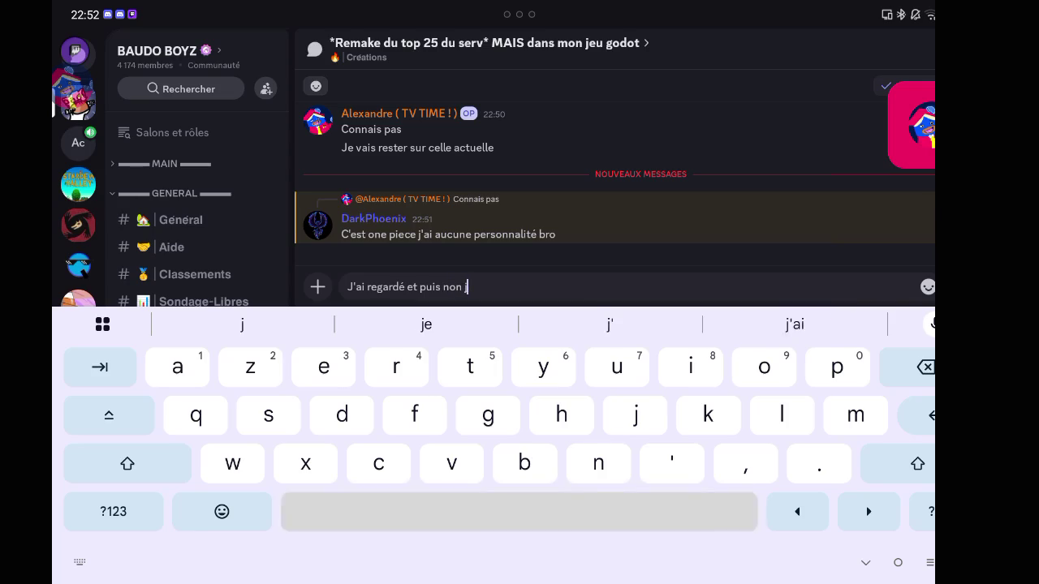
{"action": "type", "text": "e ne vais pas "}
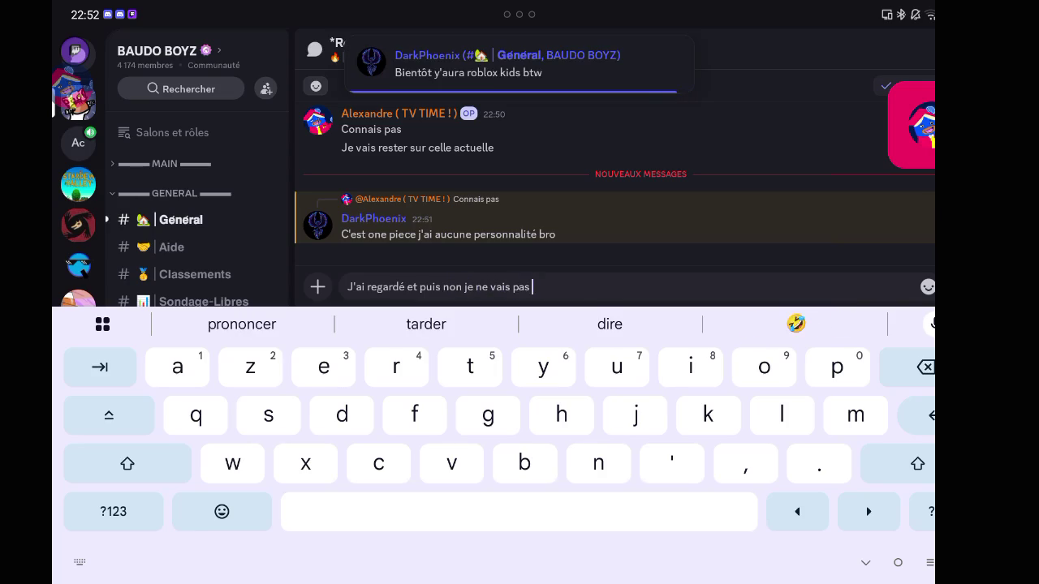
{"action": "type", "text": "changer"}
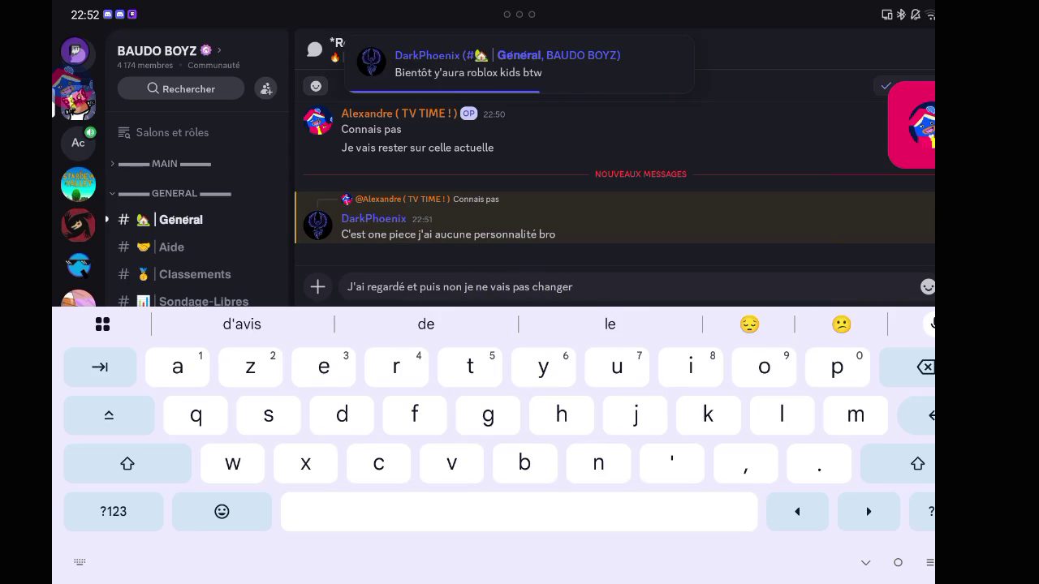
{"action": "key", "text": "Return"}
- Check the new Général message from the notification, then return to the thread's Noobz reply
{"action": "left_click", "coordinate": [180, 219]}
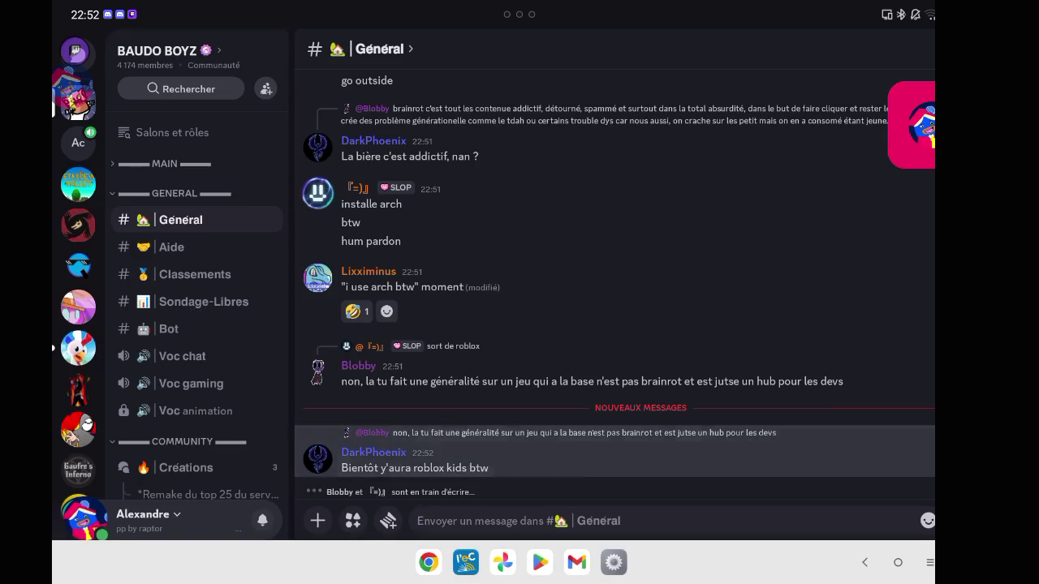
{"action": "key", "text": "Escape"}
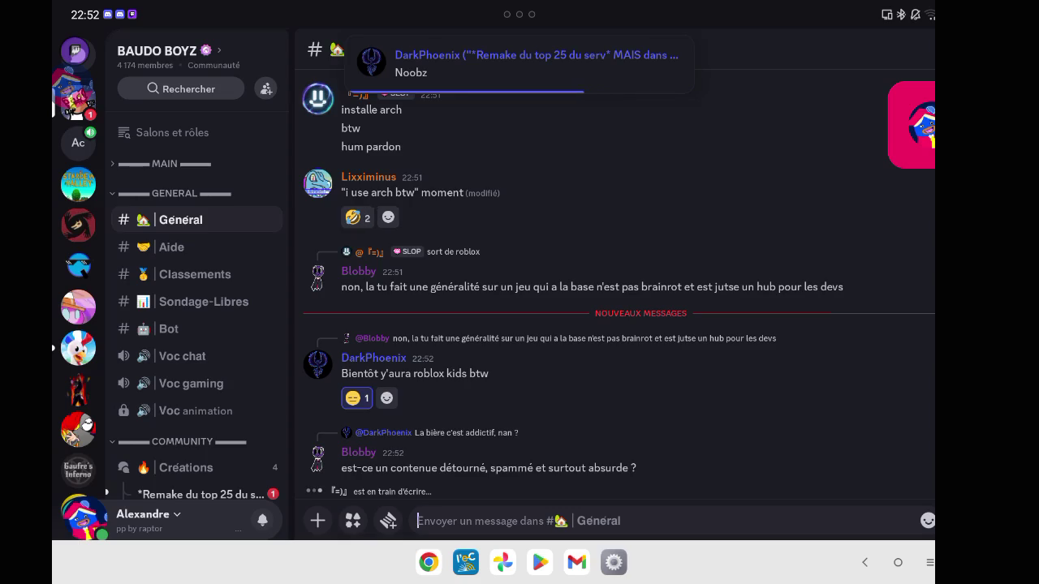
{"action": "left_click", "coordinate": [520, 63]}
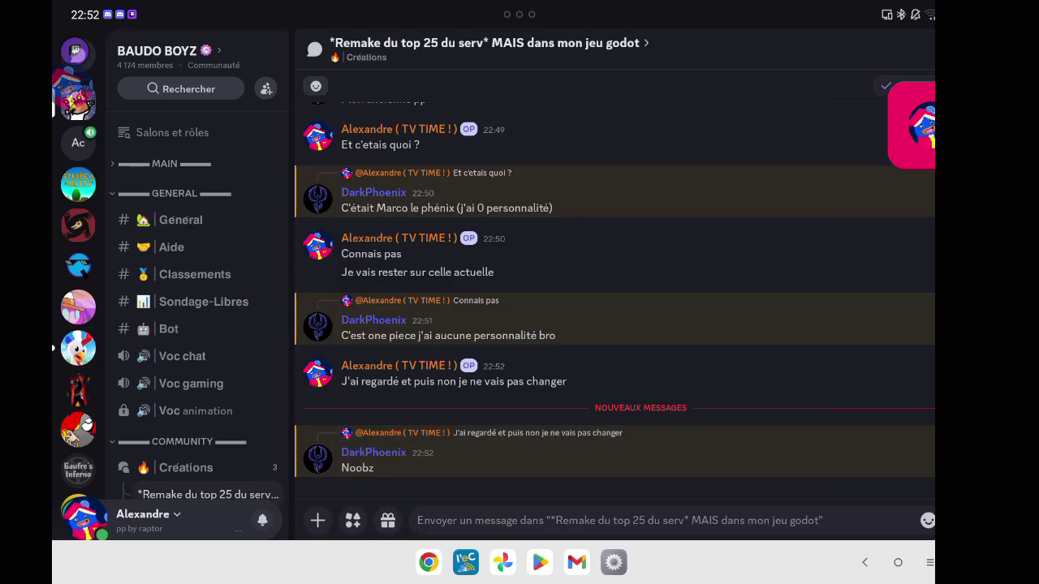
- React 😑 to the Noobz reply and send 'Va y fait le' in the thread
{"action": "left_click", "coordinate": [357, 468]}
{"action": "left_click", "coordinate": [496, 265]}
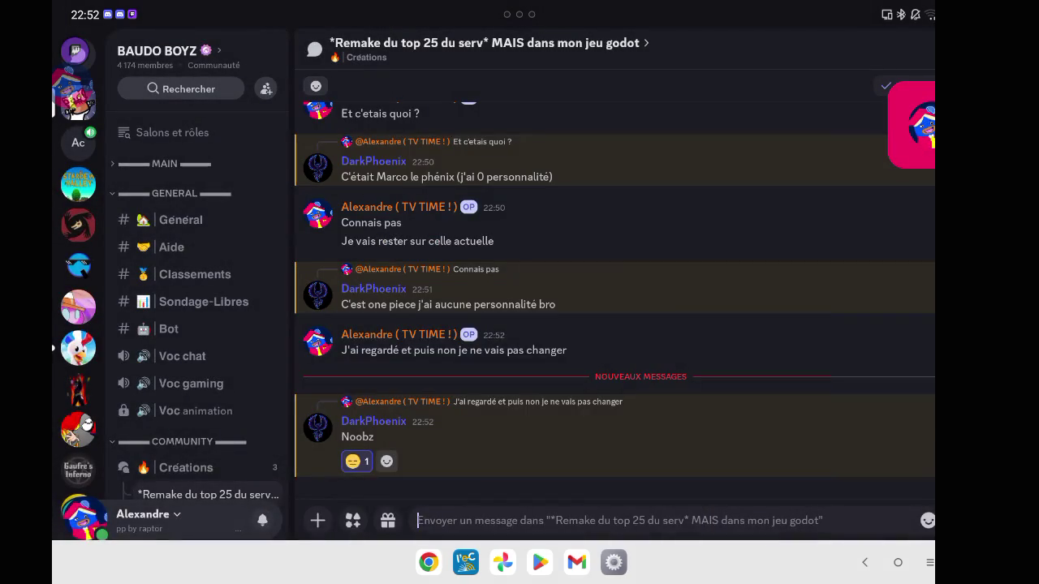
{"action": "type", "text": "Va"}
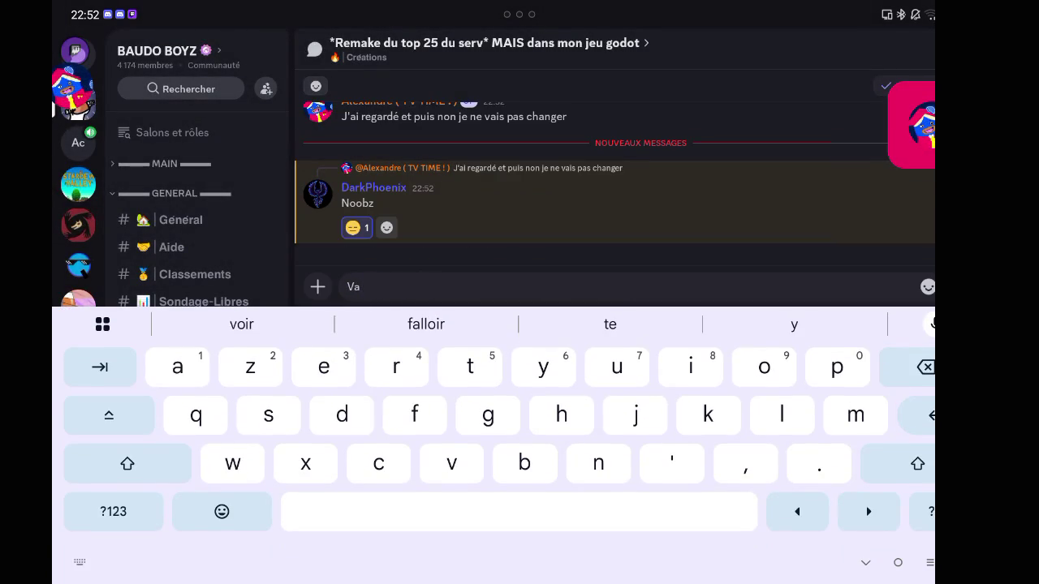
{"action": "type", "text": " yfait le"}
{"action": "key", "text": "Return"}
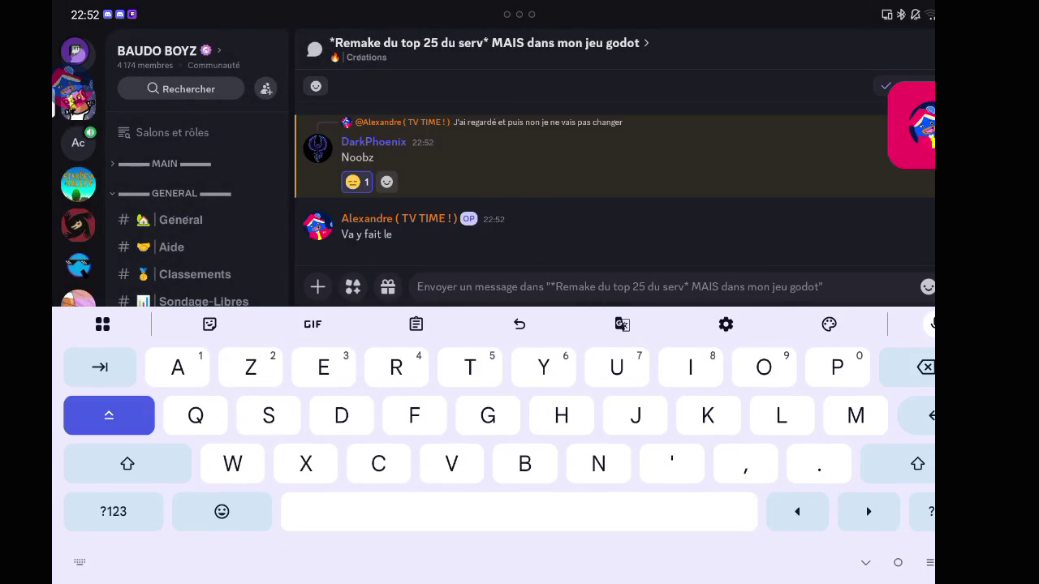
- Clear the Twitch and top notifications from the notification shade and return to Discord
{"action": "key", "text": "Escape"}
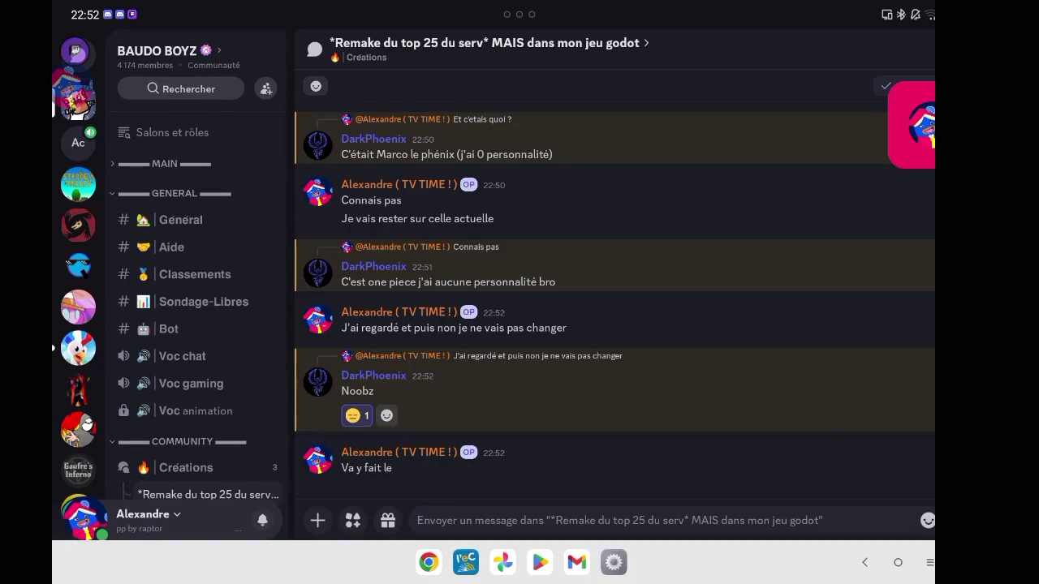
{"action": "key", "text": "super"}
{"action": "left_click_drag", "start_coordinate": [519, 4], "coordinate": [519, 324]}
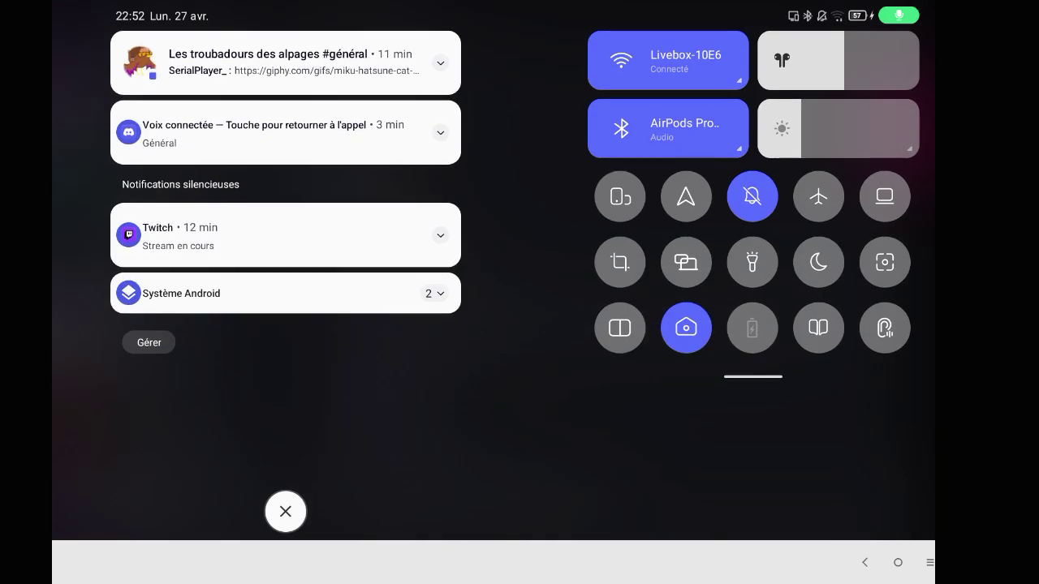
{"action": "left_click_drag", "start_coordinate": [284, 232], "coordinate": [81, 232]}
{"action": "left_click_drag", "start_coordinate": [325, 63], "coordinate": [260, 63]}
{"action": "key", "text": "Escape"}
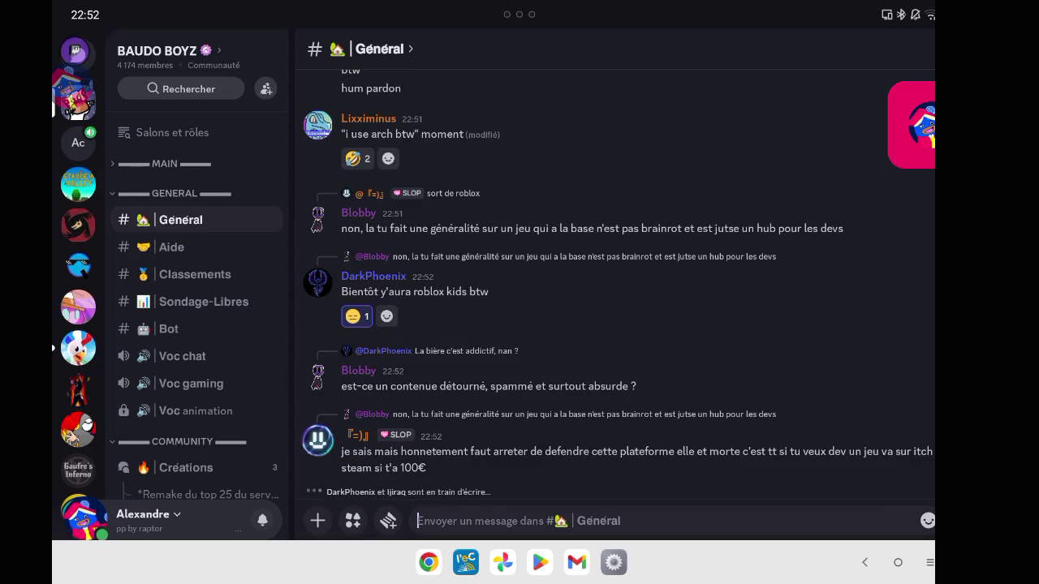
- Reply 'Ça a juste tourne' to Blobby's absurd-content question
{"action": "left_click_drag", "start_coordinate": [649, 387], "coordinate": [568, 387]}
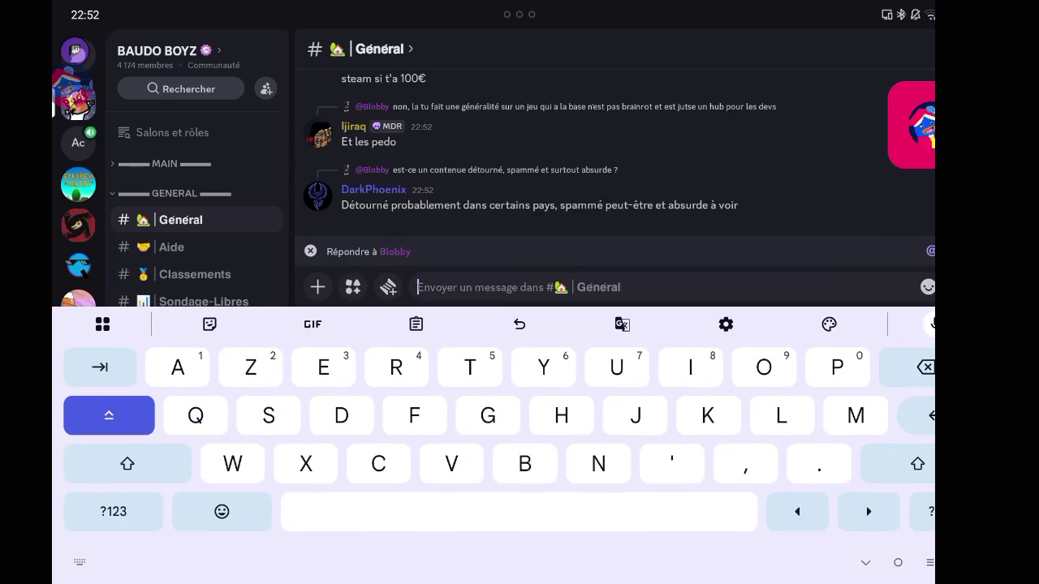
{"action": "type", "text": "Ça"}
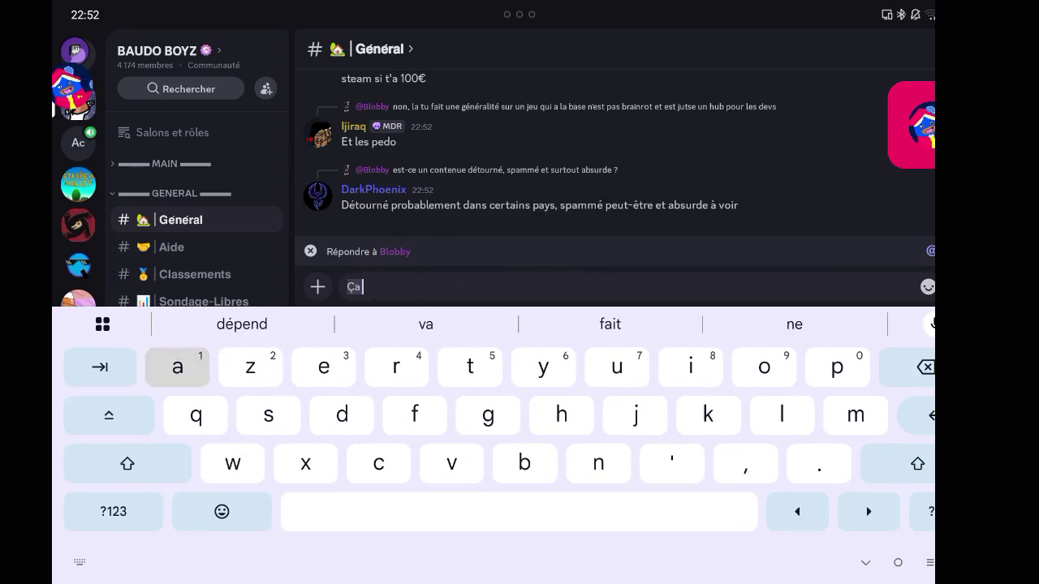
{"action": "type", "text": " a juste tourne"}
{"action": "key", "text": "Return"}
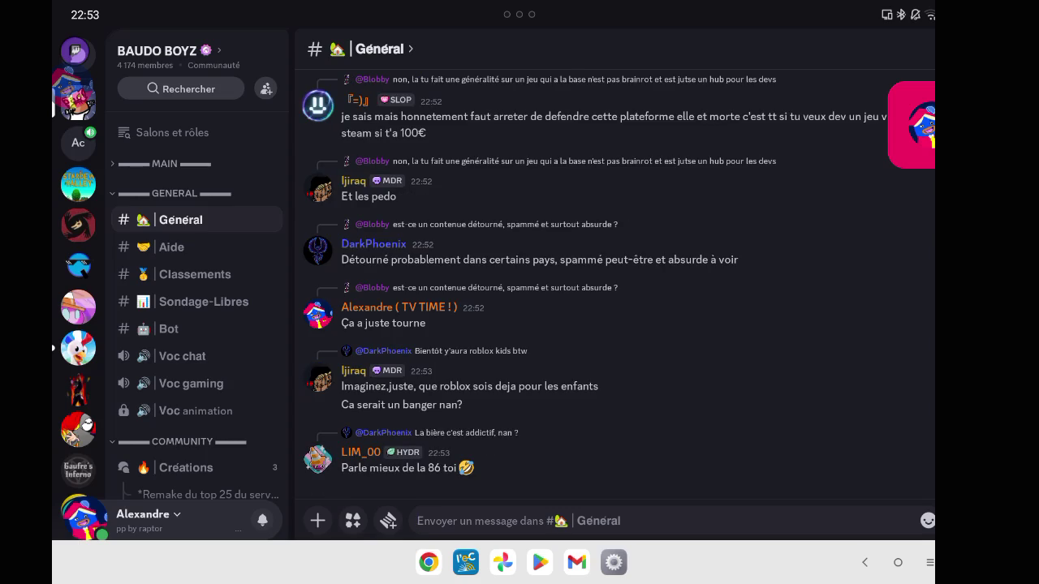
- Add a 🤣 reaction to 'Parle mieux de la 86 toi' and check who reacted
{"action": "left_click", "coordinate": [663, 448]}
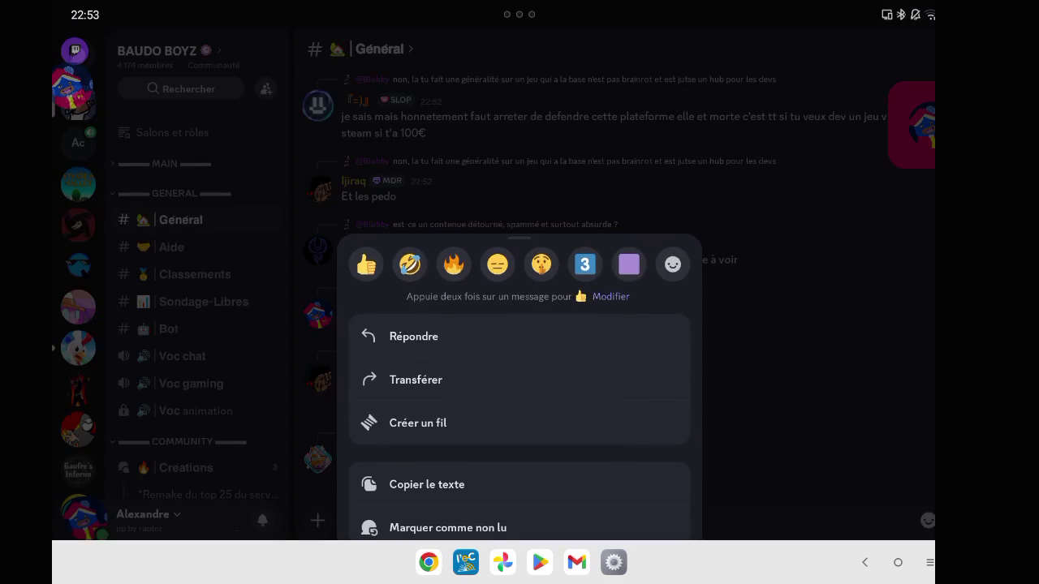
{"action": "left_click", "coordinate": [409, 285]}
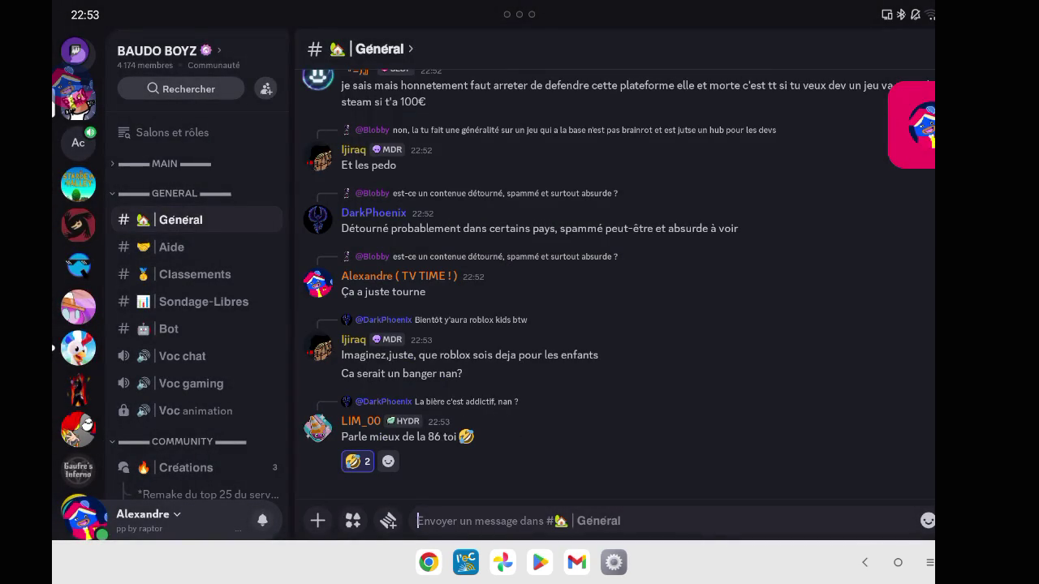
{"action": "left_click", "coordinate": [357, 461]}
{"action": "left_click", "coordinate": [617, 163]}
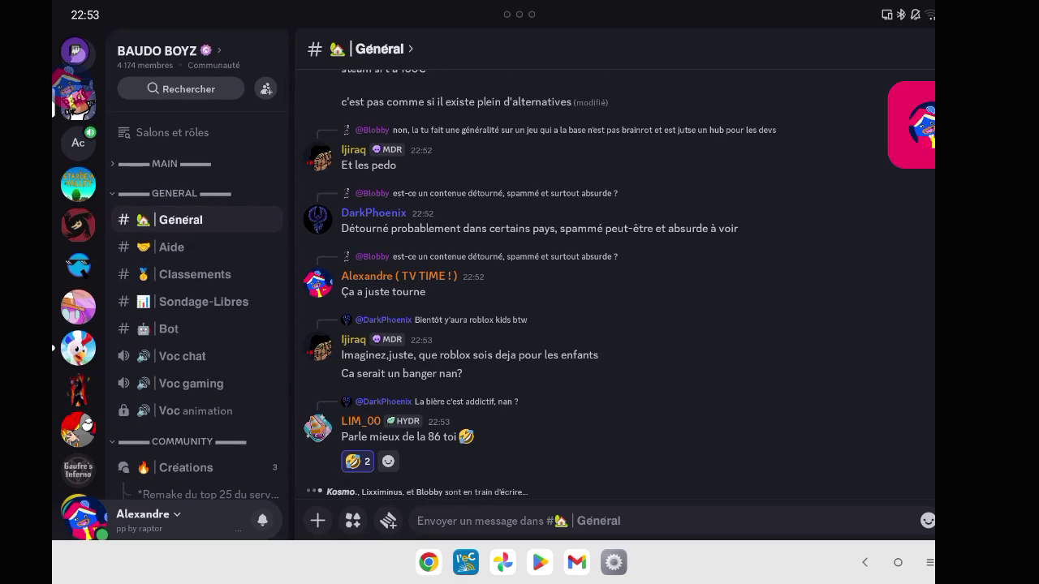
{"action": "left_click", "coordinate": [929, 563]}
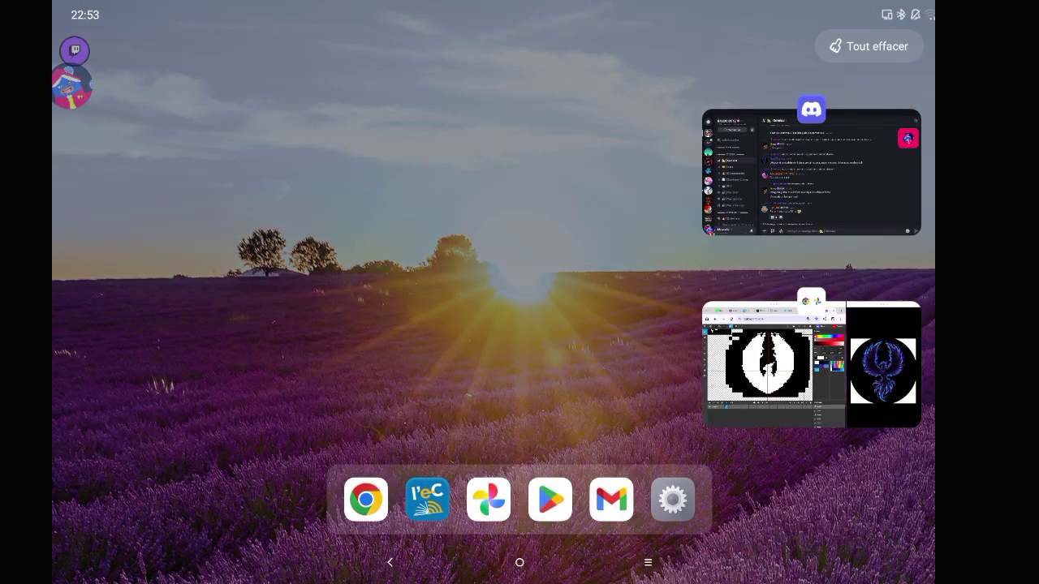
- Restore the SpritePaint tab beside the blue phoenix reference photo in split-screen view
{"action": "left_click", "coordinate": [811, 365]}
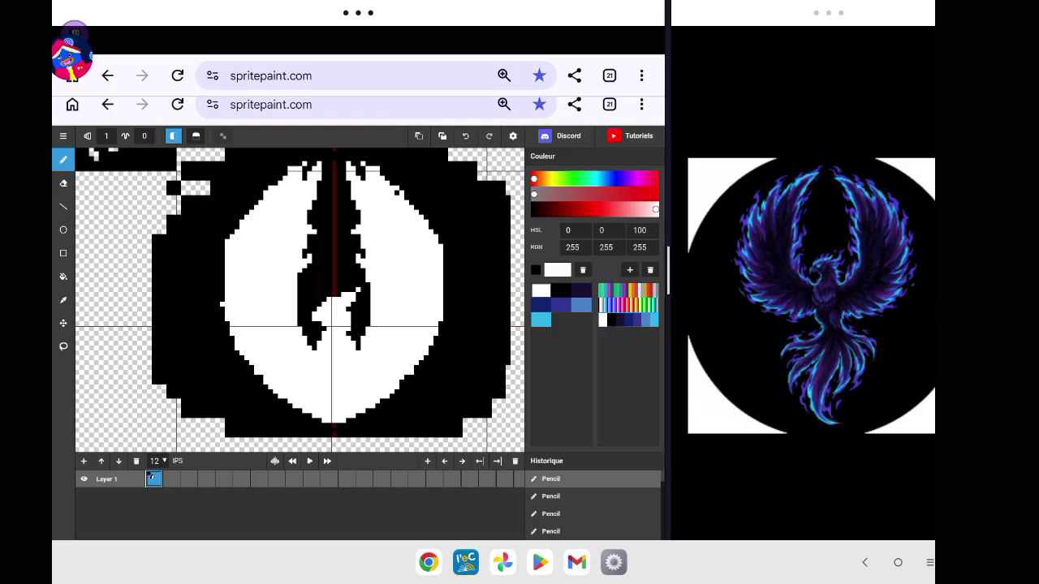
{"action": "left_click", "coordinate": [829, 12]}
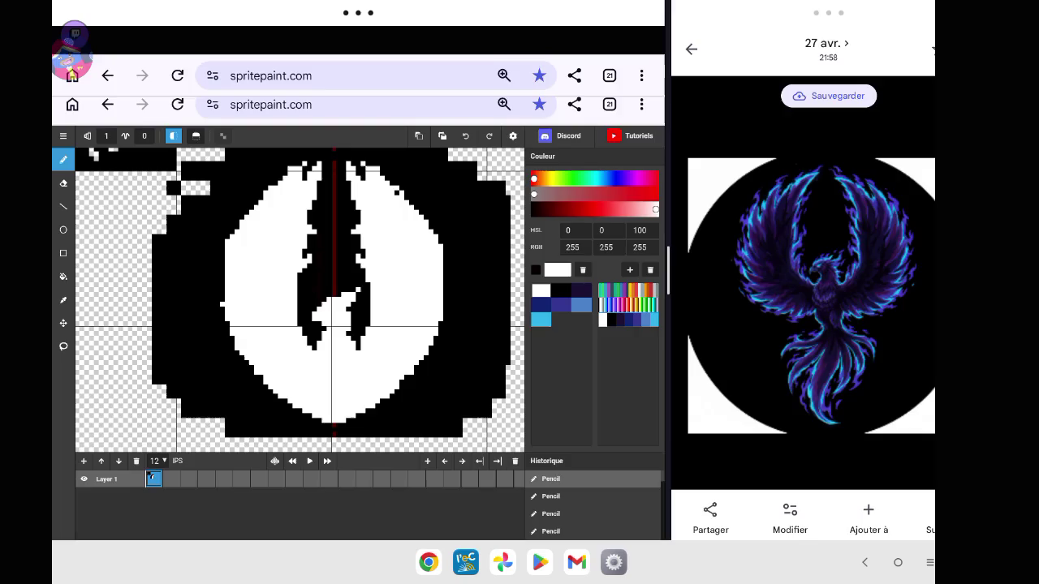
{"action": "left_click_drag", "start_coordinate": [667, 289], "coordinate": [638, 290]}
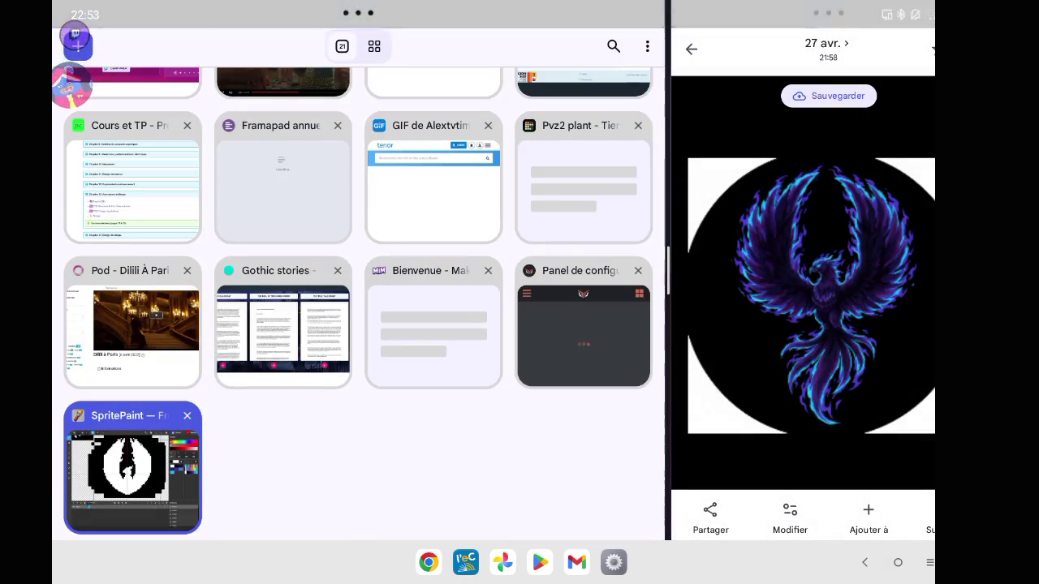
{"action": "left_click", "coordinate": [898, 563]}
{"action": "left_click", "coordinate": [929, 562]}
{"action": "left_click", "coordinate": [811, 172]}
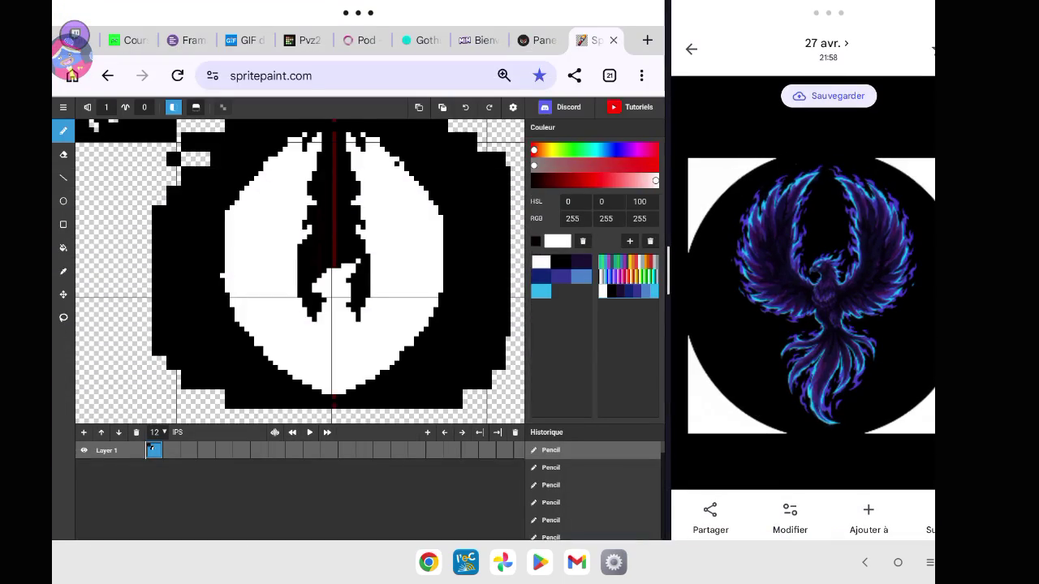
- Paint mirrored black pixels along the bottom of the white circle
{"action": "scroll", "coordinate": [325, 272], "scroll_direction": "up", "scroll_amount": 2}
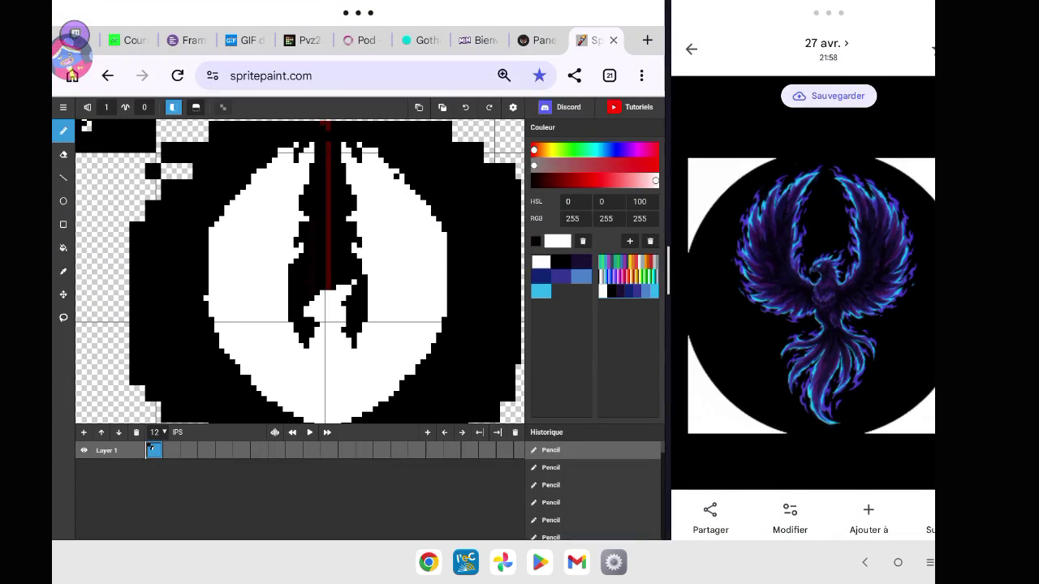
{"action": "left_click", "coordinate": [560, 262]}
{"action": "left_click_drag", "start_coordinate": [371, 410], "coordinate": [365, 404]}
{"action": "left_click", "coordinate": [286, 406]}
{"action": "left_click", "coordinate": [375, 404]}
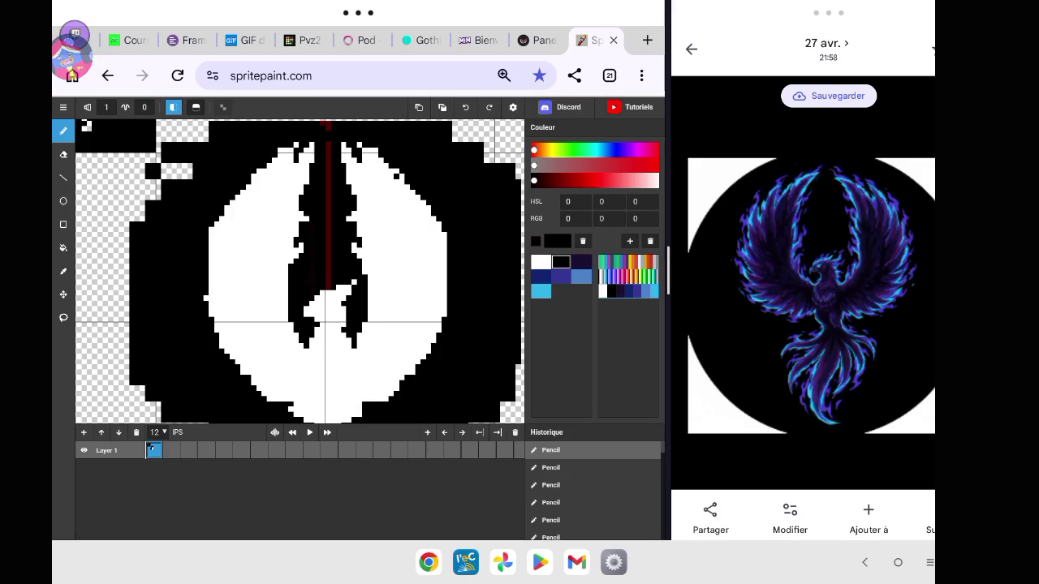
{"action": "left_click", "coordinate": [539, 263]}
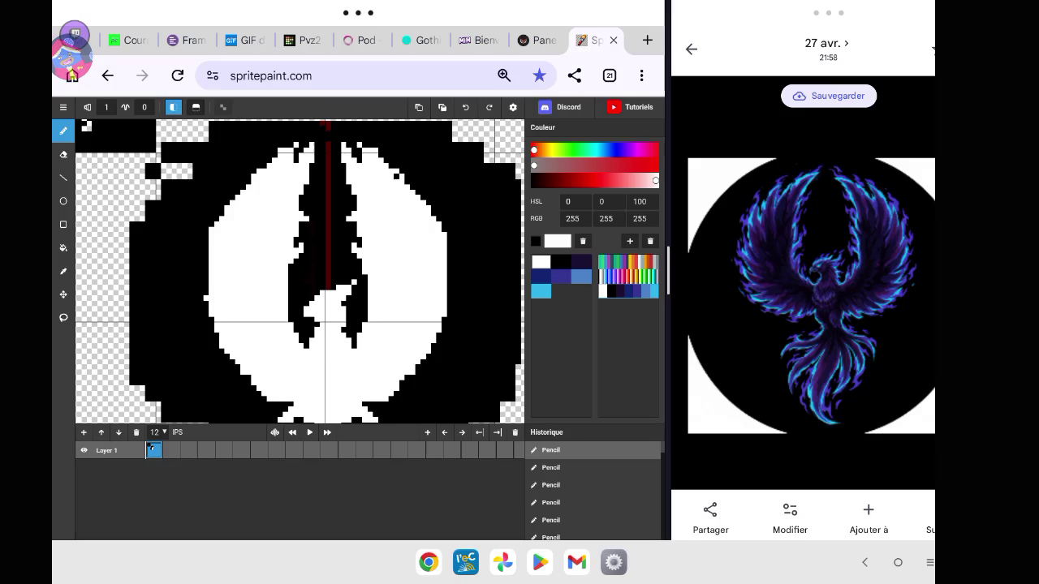
- Zoom in and paint white pixels into the lower-right black area
{"action": "scroll", "coordinate": [324, 322], "scroll_direction": "up", "scroll_amount": 1}
{"action": "scroll", "coordinate": [324, 322], "scroll_direction": "up", "scroll_amount": 1}
{"action": "scroll", "coordinate": [324, 322], "scroll_direction": "up", "scroll_amount": 1}
{"action": "scroll", "coordinate": [322, 288], "scroll_direction": "up", "scroll_amount": 1}
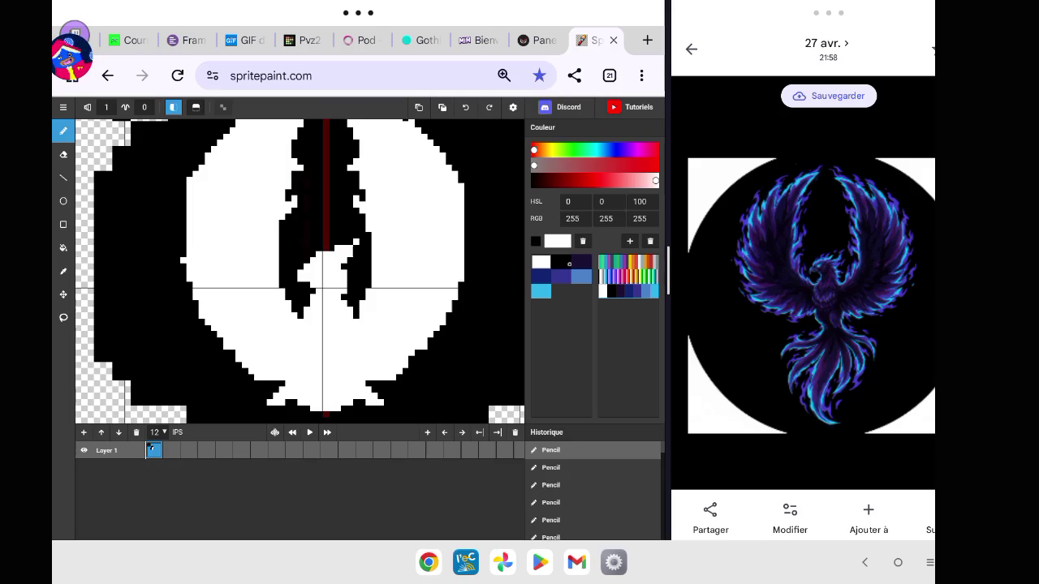
{"action": "left_click", "coordinate": [560, 261]}
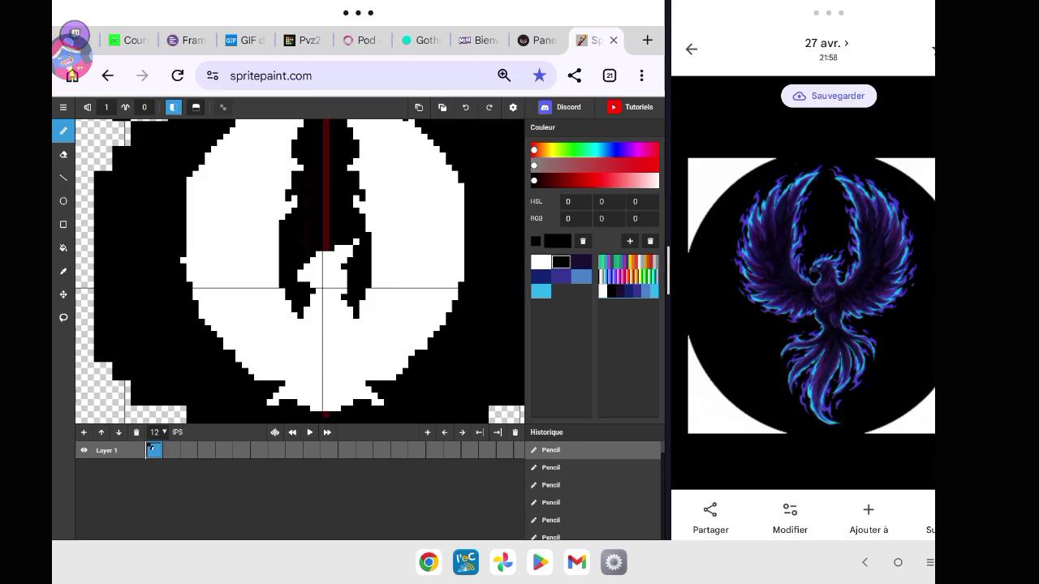
{"action": "left_click", "coordinate": [541, 261]}
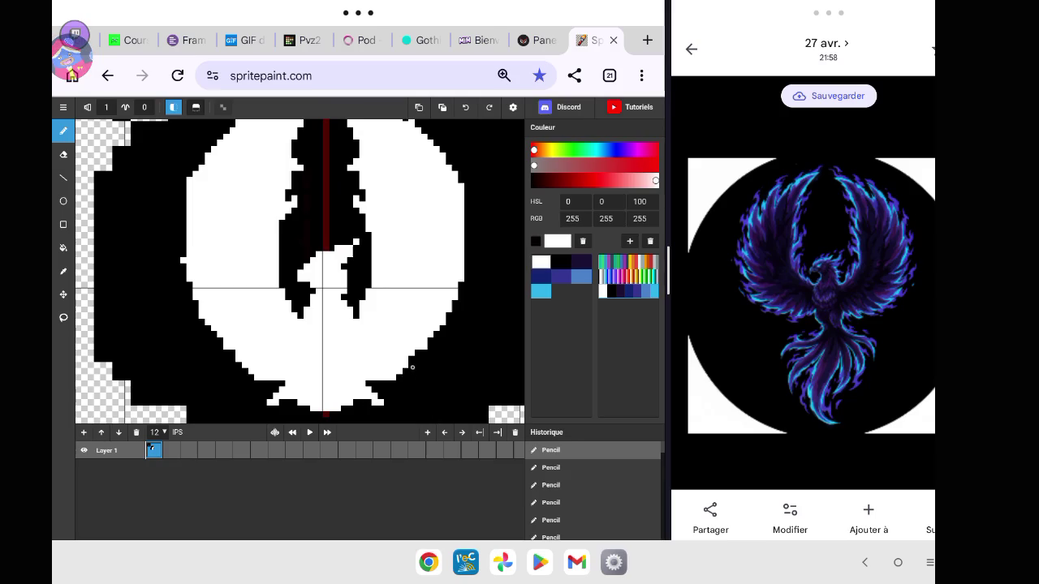
{"action": "left_click", "coordinate": [416, 359]}
{"action": "mouse_move", "coordinate": [414, 360]}
{"action": "left_mouse_down"}
{"action": "mouse_move", "coordinate": [427, 359]}
{"action": "mouse_move", "coordinate": [415, 367]}
{"action": "left_mouse_up"}
- Extend mirrored white pixels along the lower edges and beside the phoenix's body
{"action": "left_click_drag", "start_coordinate": [420, 349], "coordinate": [415, 359]}
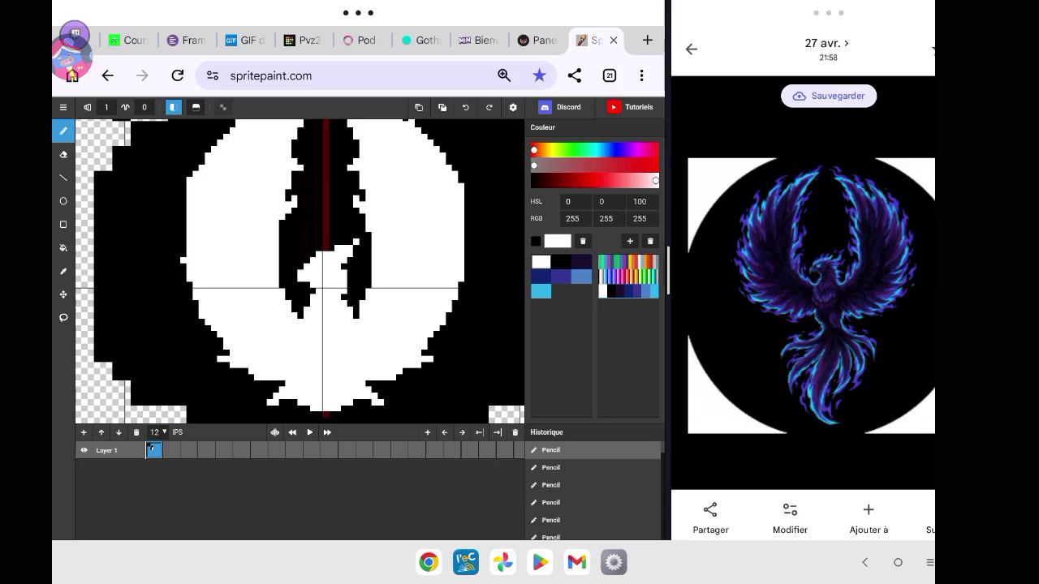
{"action": "left_click_drag", "start_coordinate": [438, 331], "coordinate": [455, 322]}
{"action": "left_click", "coordinate": [460, 314]}
{"action": "left_click_drag", "start_coordinate": [450, 327], "coordinate": [458, 315]}
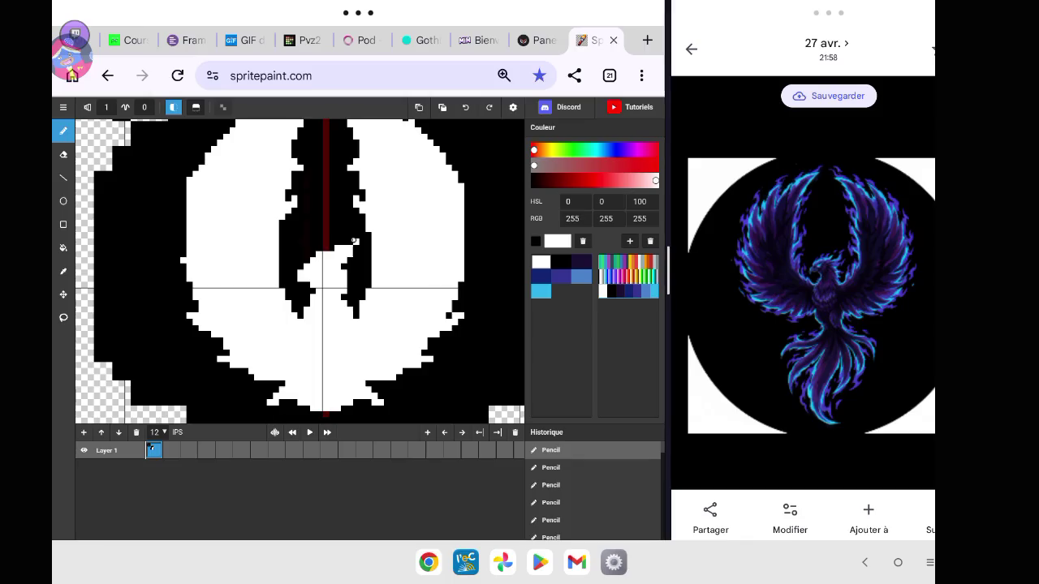
{"action": "left_click", "coordinate": [352, 242]}
{"action": "left_click", "coordinate": [349, 242]}
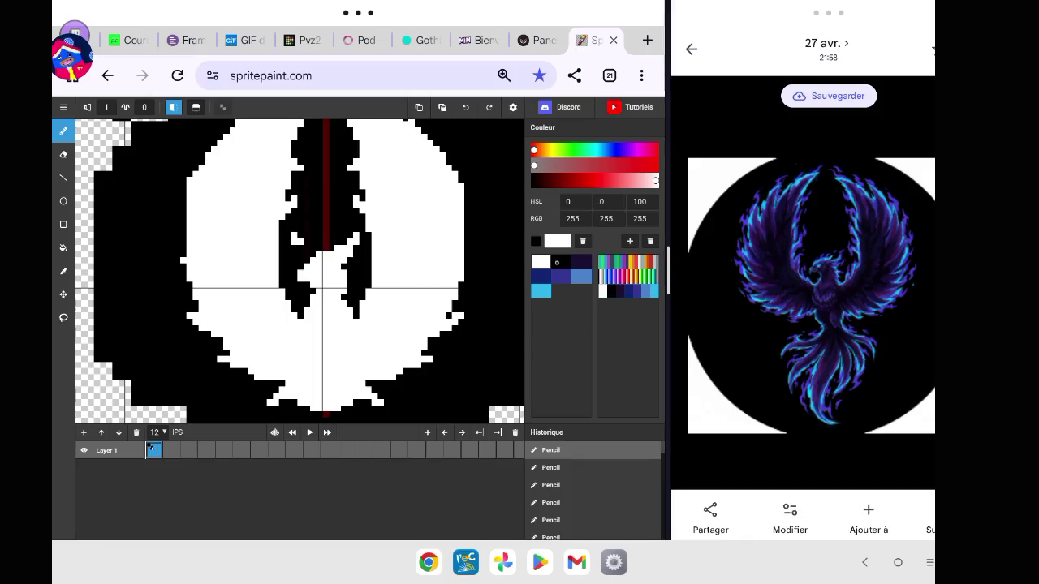
- Add one unmirrored black pixel, then short mirrored black vertical strokes on both sides
{"action": "left_click", "coordinate": [173, 107]}
{"action": "left_click", "coordinate": [561, 261]}
{"action": "left_click", "coordinate": [294, 233]}
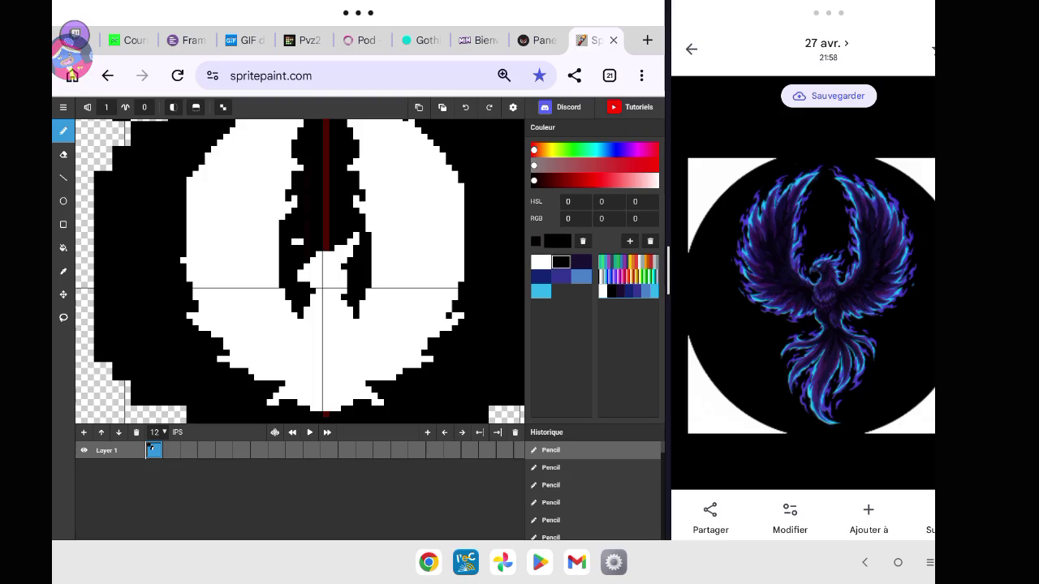
{"action": "left_click", "coordinate": [173, 107]}
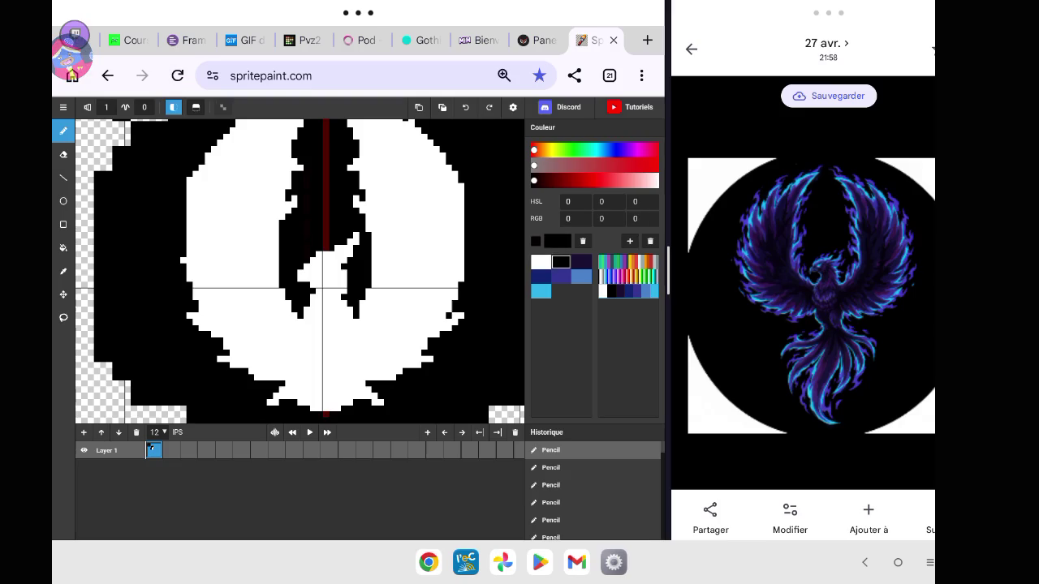
{"action": "left_click", "coordinate": [540, 262]}
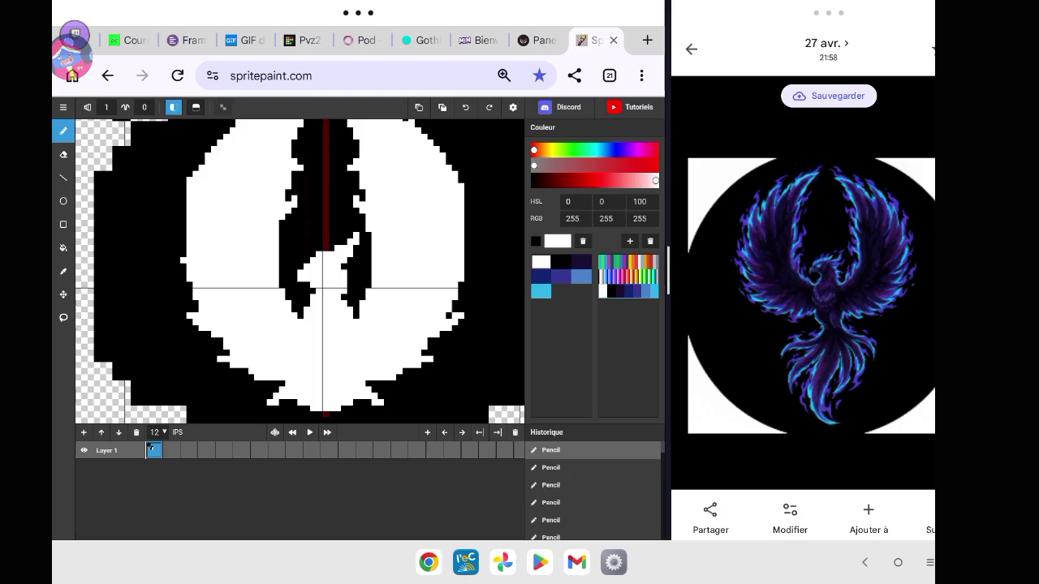
{"action": "left_click", "coordinate": [561, 262]}
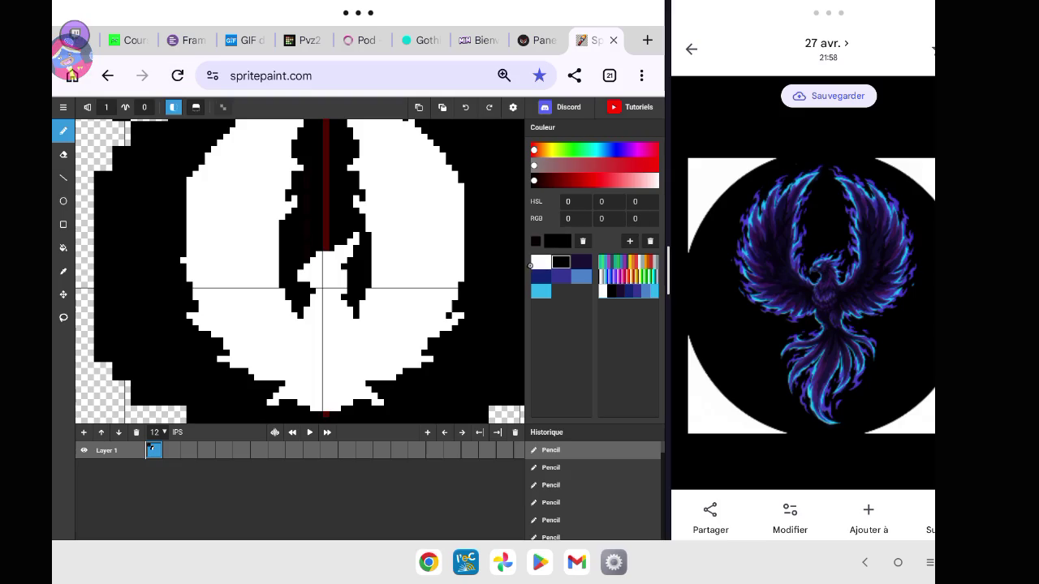
{"action": "left_click", "coordinate": [455, 241]}
{"action": "mouse_move", "coordinate": [455, 244]}
{"action": "left_mouse_down"}
{"action": "mouse_move", "coordinate": [455, 255]}
{"action": "mouse_move", "coordinate": [457, 229]}
{"action": "left_mouse_up"}
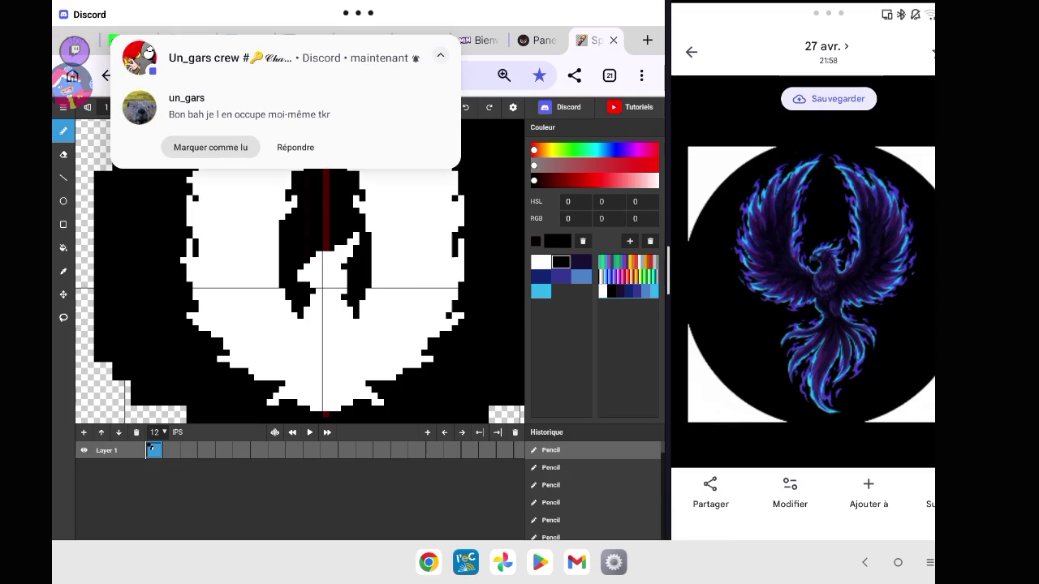
- Answer the Discord chat notification with the quick reply 'Comme tu veux'
{"action": "left_click", "coordinate": [295, 147]}
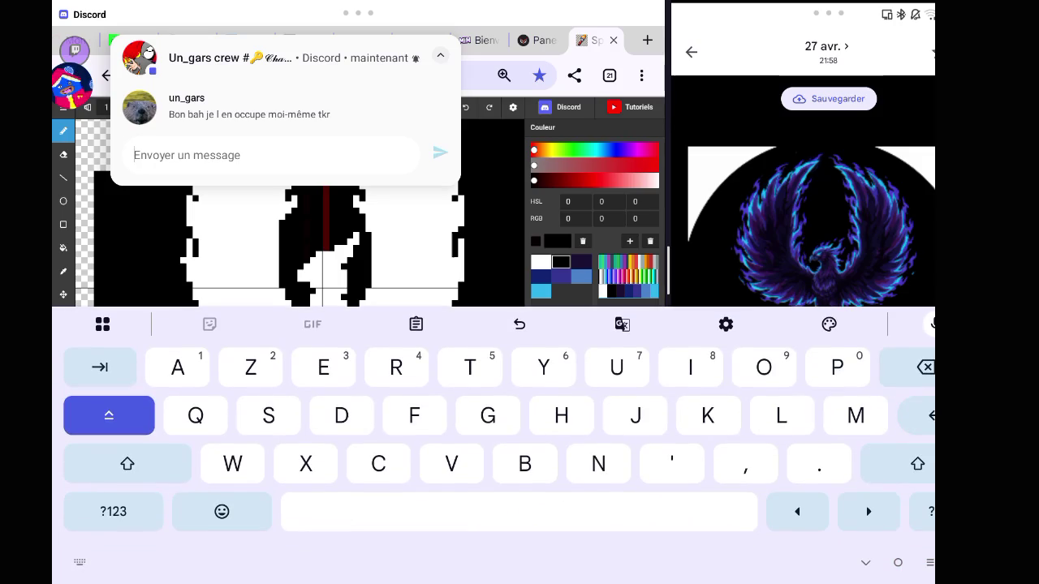
{"action": "type", "text": "Comme tu veux"}
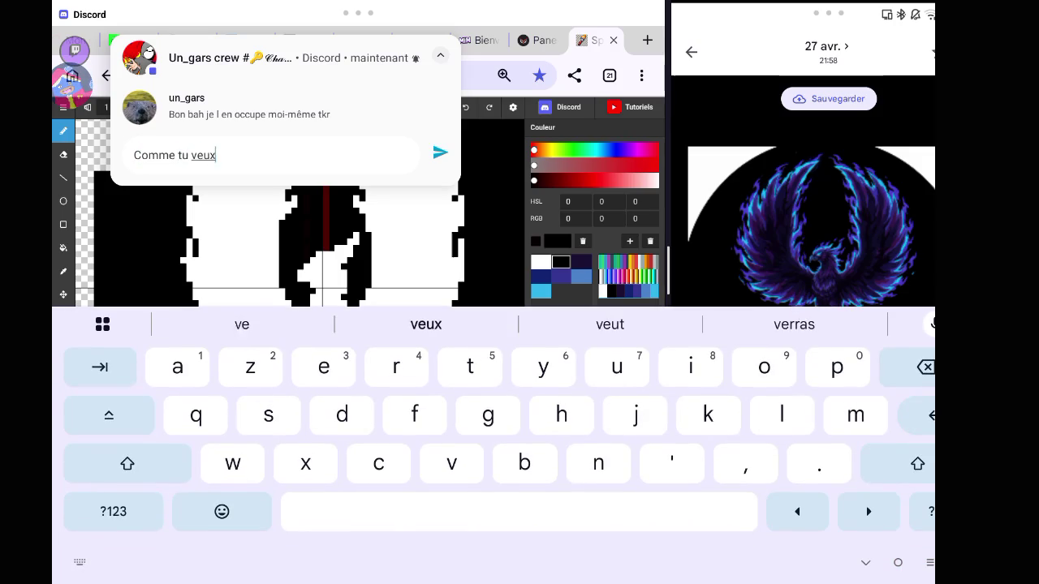
{"action": "left_click", "coordinate": [440, 152]}
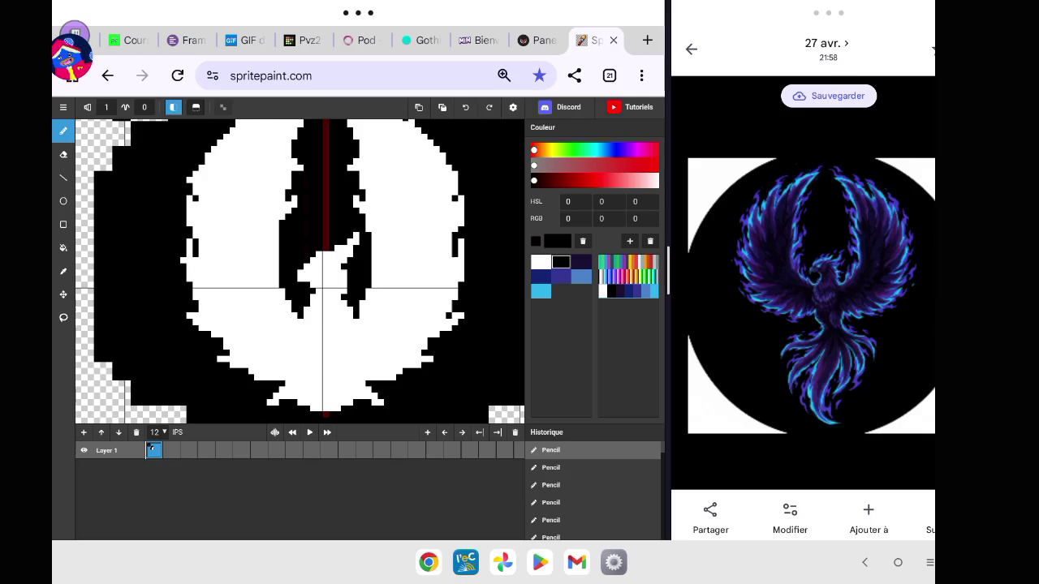
- Zoom in and blacken stray pixels along both wing edges
{"action": "scroll", "coordinate": [300, 271], "scroll_direction": "up", "scroll_amount": 2}
{"action": "scroll", "coordinate": [300, 272], "scroll_direction": "up", "scroll_amount": 1}
{"action": "scroll", "coordinate": [300, 272], "scroll_direction": "up", "scroll_amount": 1}
{"action": "scroll", "coordinate": [300, 272], "scroll_direction": "up", "scroll_amount": 1}
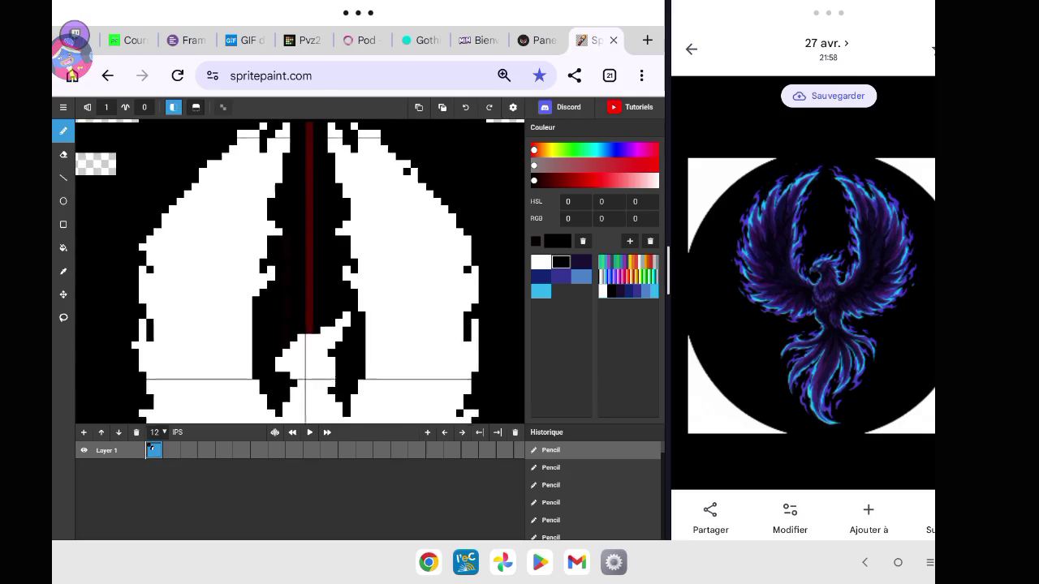
{"action": "scroll", "coordinate": [300, 272], "scroll_direction": "up", "scroll_amount": 1}
{"action": "left_click", "coordinate": [131, 249]}
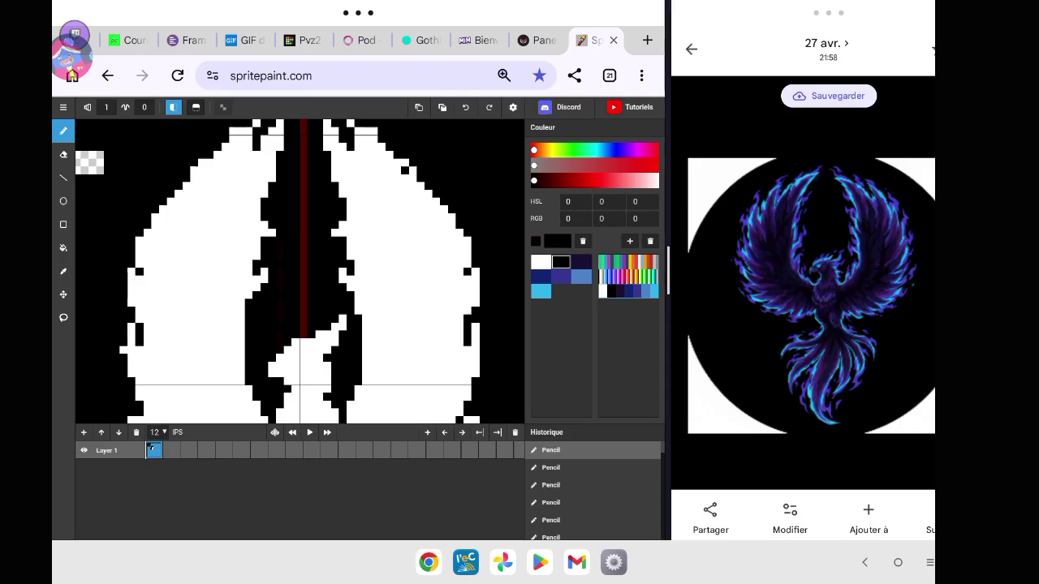
{"action": "left_click", "coordinate": [429, 199]}
{"action": "left_click", "coordinate": [428, 209]}
{"action": "left_click", "coordinate": [445, 224]}
- Restore one white wing-edge pixel and darken pixel runs along the wings' top edges
{"action": "left_click", "coordinate": [541, 261]}
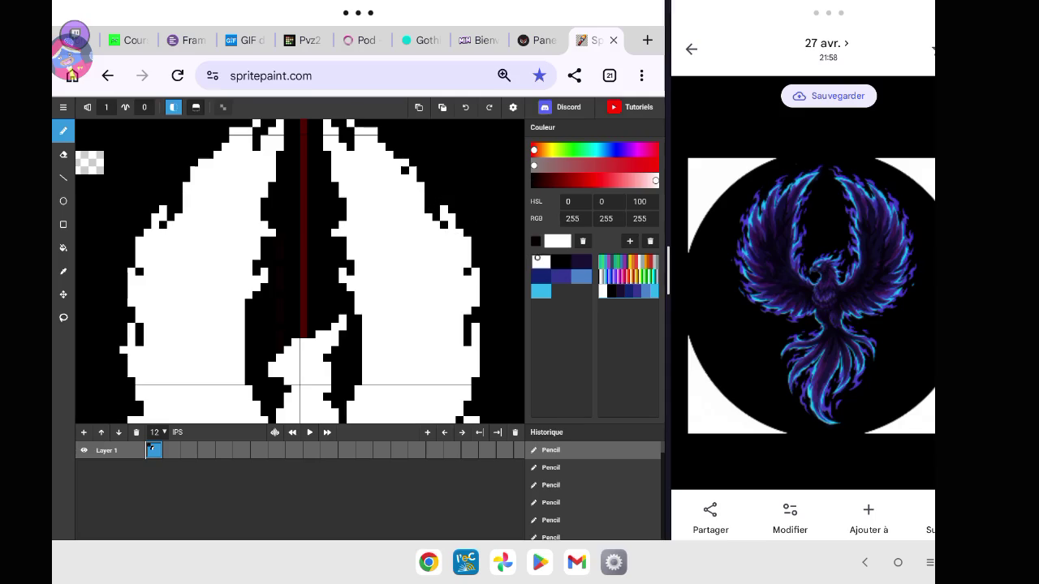
{"action": "left_click", "coordinate": [436, 202]}
{"action": "left_click", "coordinate": [561, 261]}
{"action": "left_click_drag", "start_coordinate": [396, 162], "coordinate": [410, 166]}
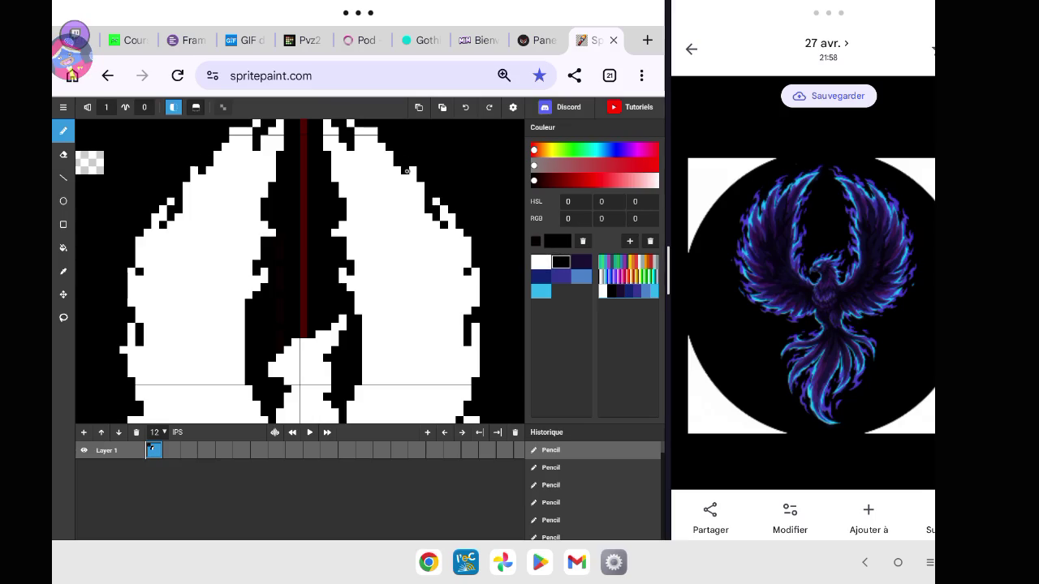
{"action": "left_click", "coordinate": [406, 179]}
{"action": "scroll", "coordinate": [300, 272], "scroll_direction": "up", "scroll_amount": 3}
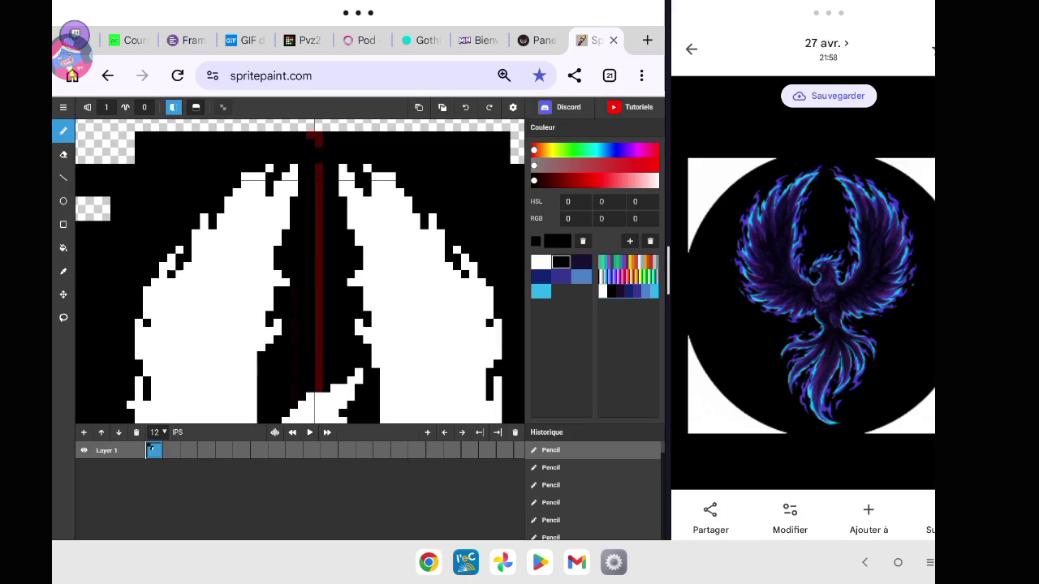
{"action": "left_click_drag", "start_coordinate": [381, 176], "coordinate": [391, 190]}
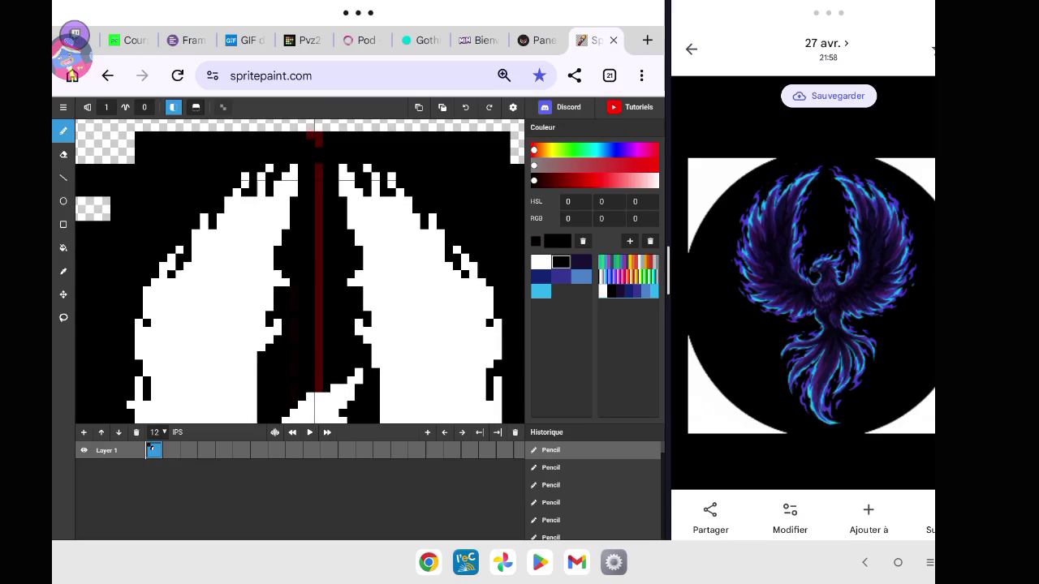
- Zoom back out and take a screenshot of the split screen
{"action": "scroll", "coordinate": [301, 272], "scroll_direction": "down", "scroll_amount": 2}
{"action": "scroll", "coordinate": [300, 272], "scroll_direction": "down", "scroll_amount": 2}
{"action": "scroll", "coordinate": [300, 272], "scroll_direction": "down", "scroll_amount": 2}
{"action": "scroll", "coordinate": [301, 272], "scroll_direction": "down", "scroll_amount": 1}
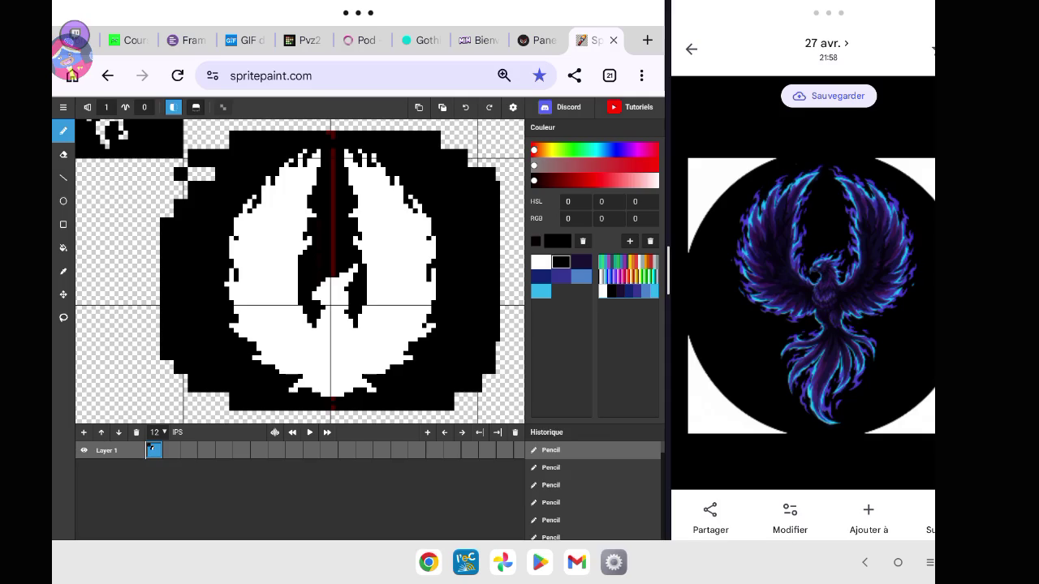
{"action": "key", "text": "Print"}
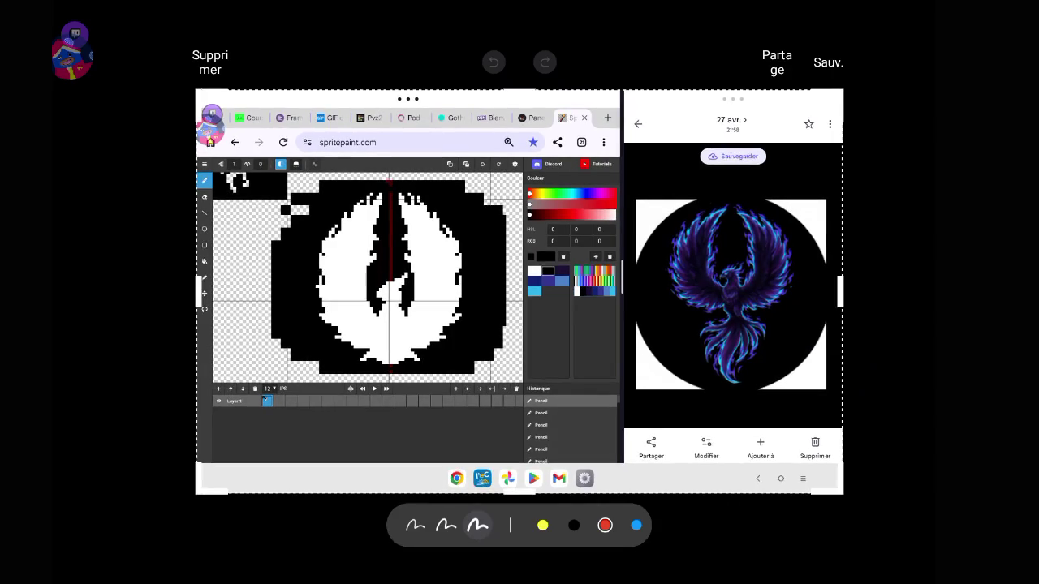
- Crop the screenshot tightly around the pixel-art phoenix canvas and save it
{"action": "left_click_drag", "start_coordinate": [846, 495], "coordinate": [521, 379]}
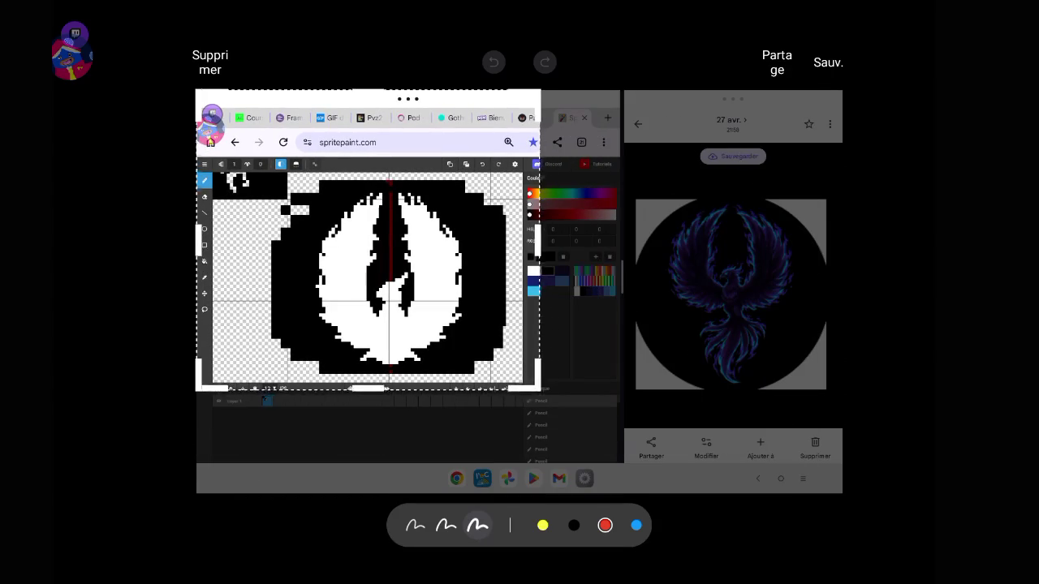
{"action": "left_click_drag", "start_coordinate": [197, 91], "coordinate": [297, 183]}
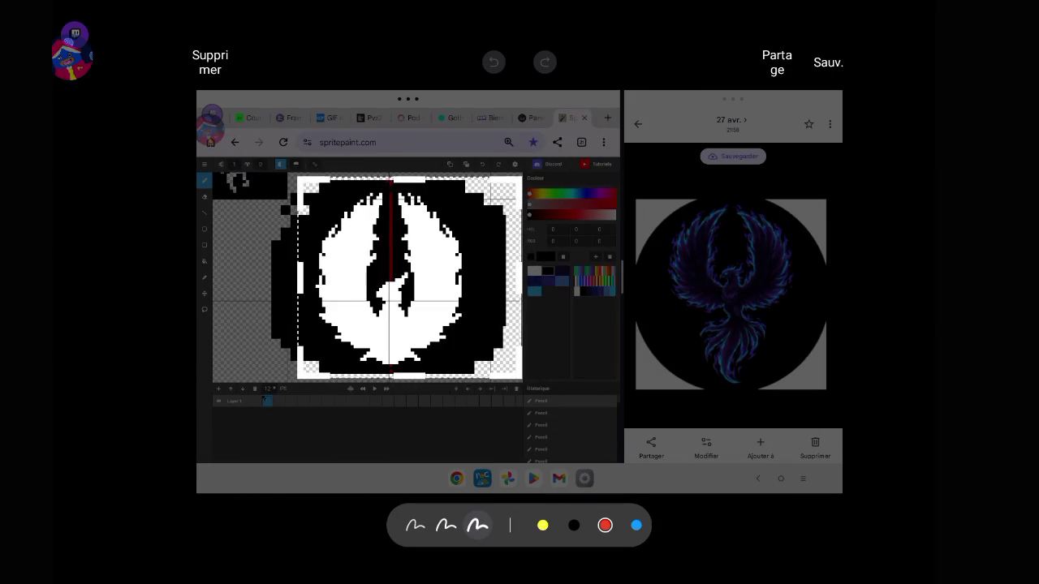
{"action": "left_click_drag", "start_coordinate": [521, 379], "coordinate": [488, 373]}
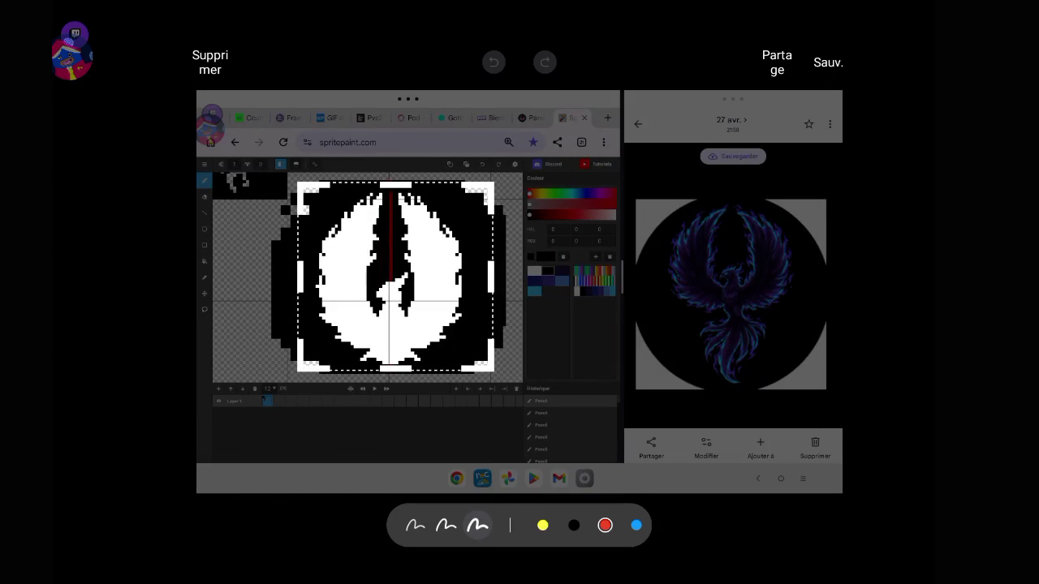
{"action": "left_click", "coordinate": [828, 62]}
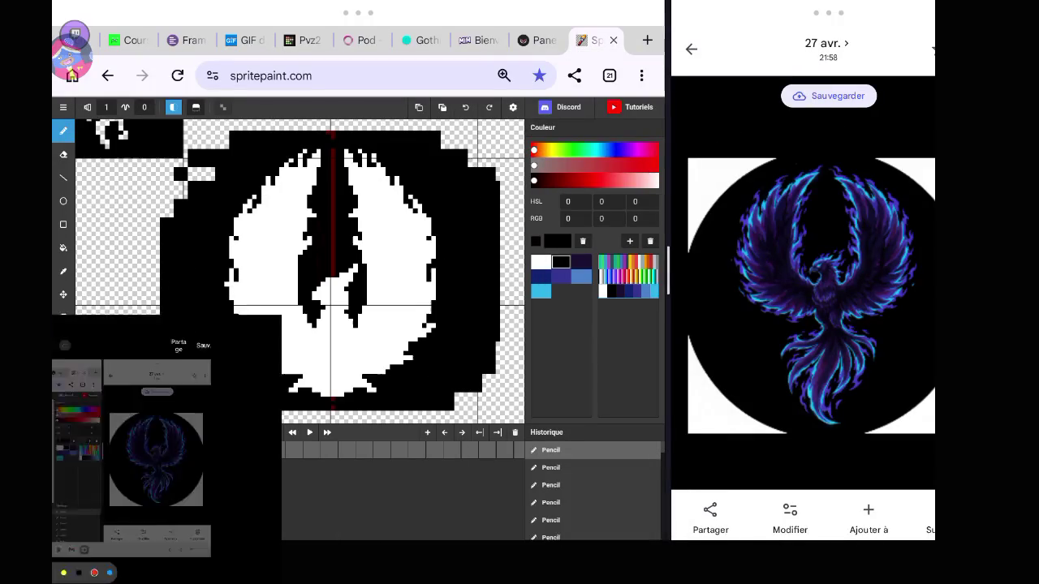
{"action": "key", "text": "super"}
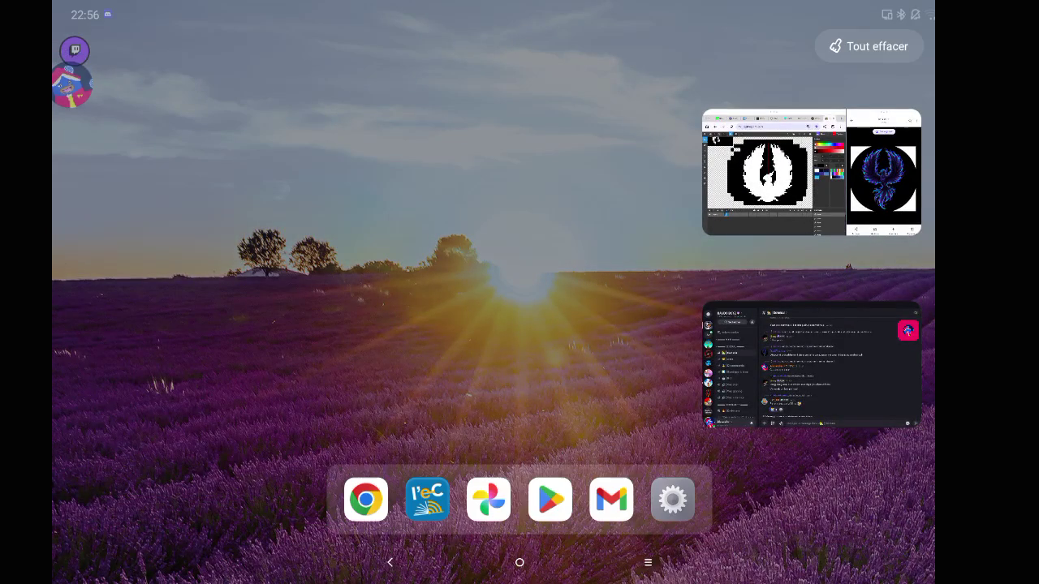
- Switch to Discord and scroll through the latest Général chat messages
{"action": "left_click", "coordinate": [811, 365]}
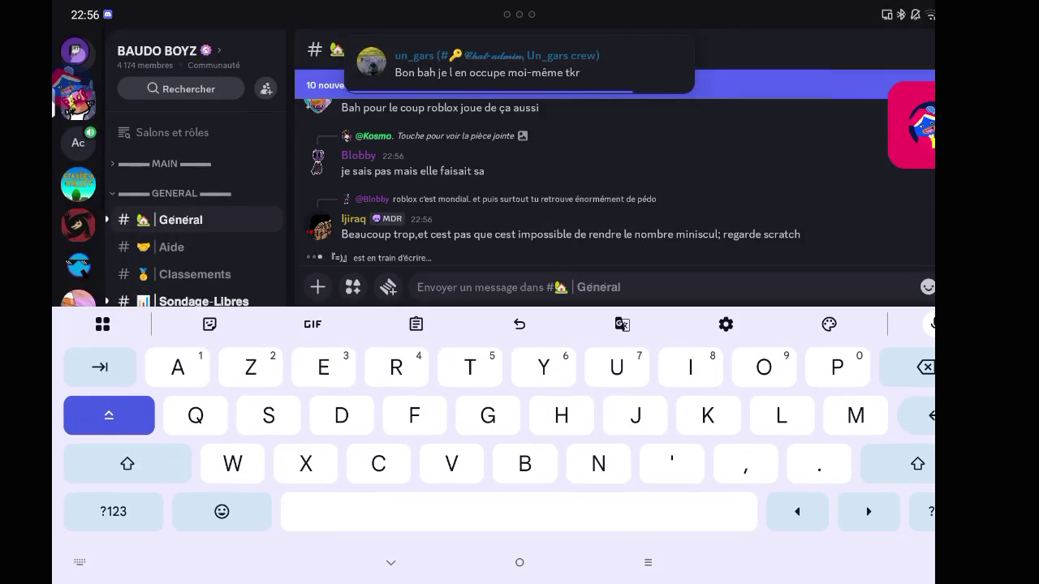
{"action": "left_click", "coordinate": [81, 559]}
{"action": "scroll", "coordinate": [617, 292], "scroll_direction": "up", "scroll_amount": 10}
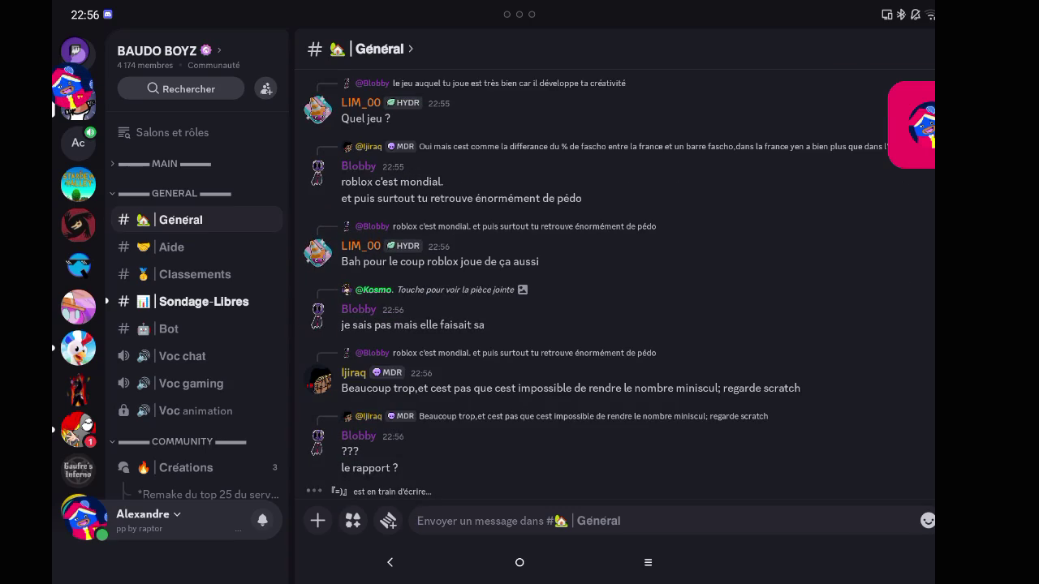
{"action": "scroll", "coordinate": [617, 260], "scroll_direction": "up", "scroll_amount": 1}
{"action": "scroll", "coordinate": [617, 260], "scroll_direction": "up", "scroll_amount": 2}
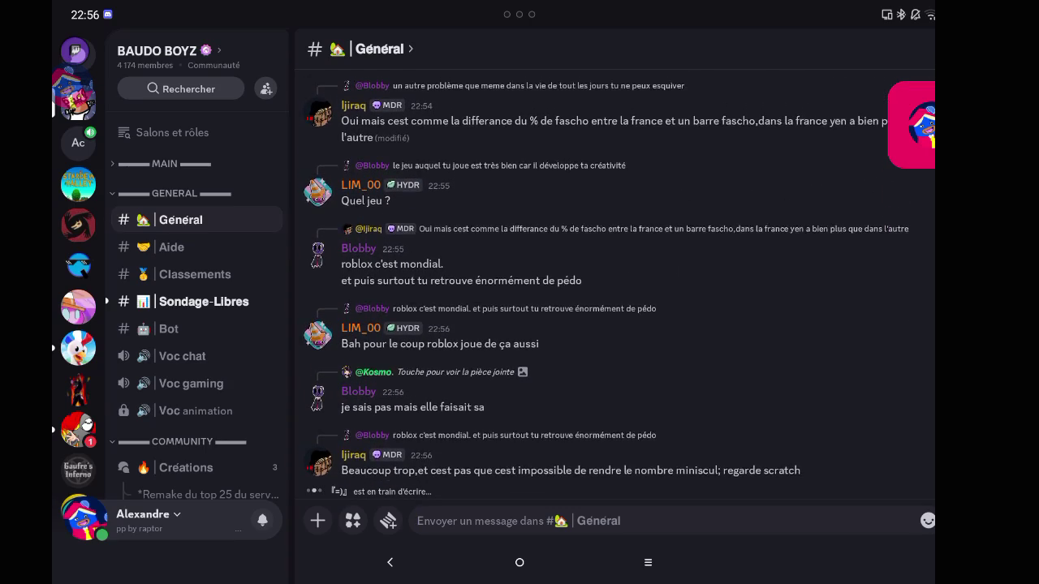
{"action": "scroll", "coordinate": [616, 260], "scroll_direction": "up", "scroll_amount": 1}
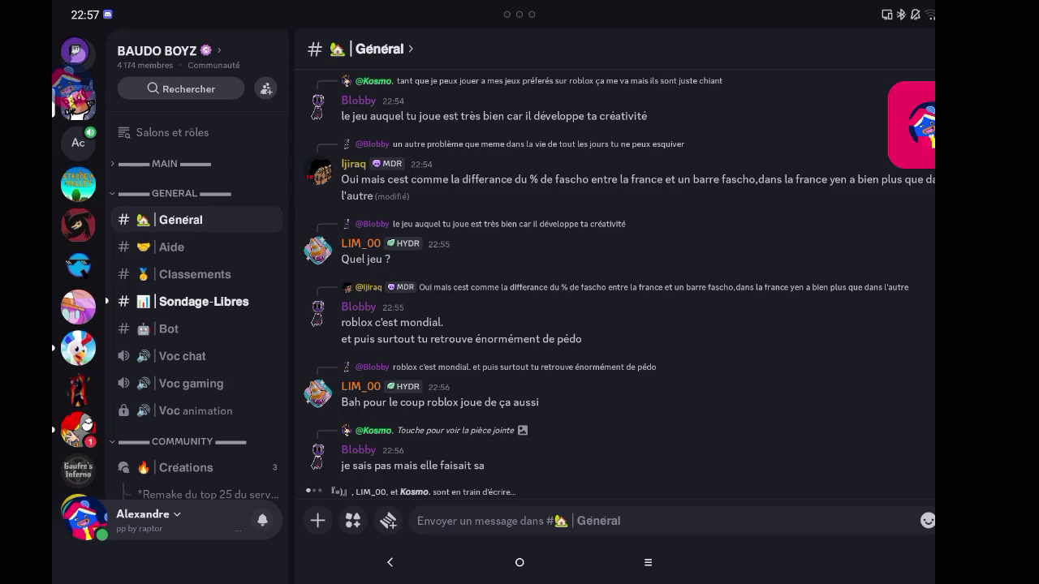
{"action": "scroll", "coordinate": [617, 284], "scroll_direction": "down", "scroll_amount": 1}
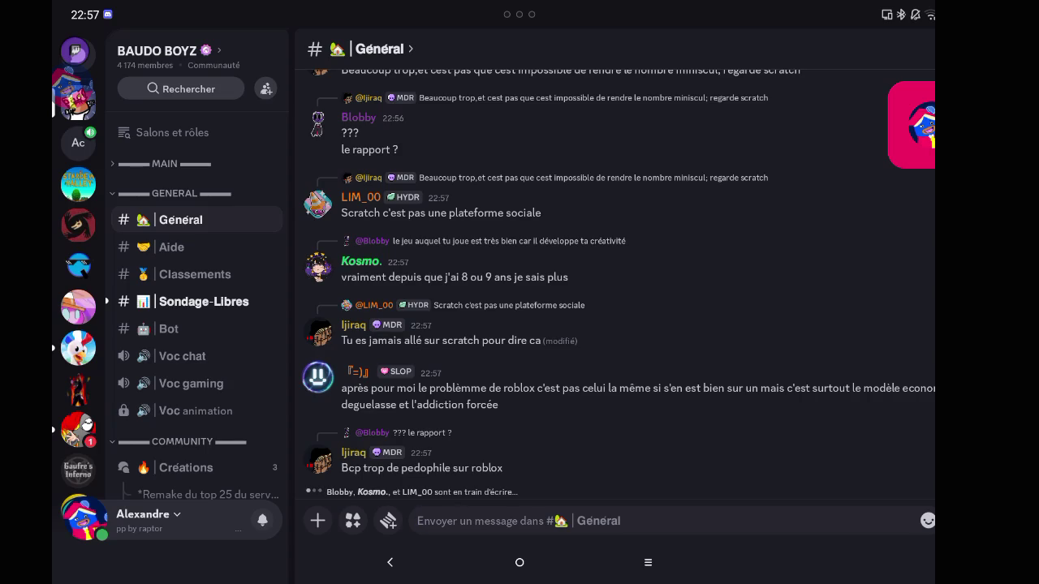
- Scroll the channel list to Créations and open the '*Remake du top 25 du serv*' thread
{"action": "scroll", "coordinate": [619, 277], "scroll_direction": "up", "scroll_amount": 5}
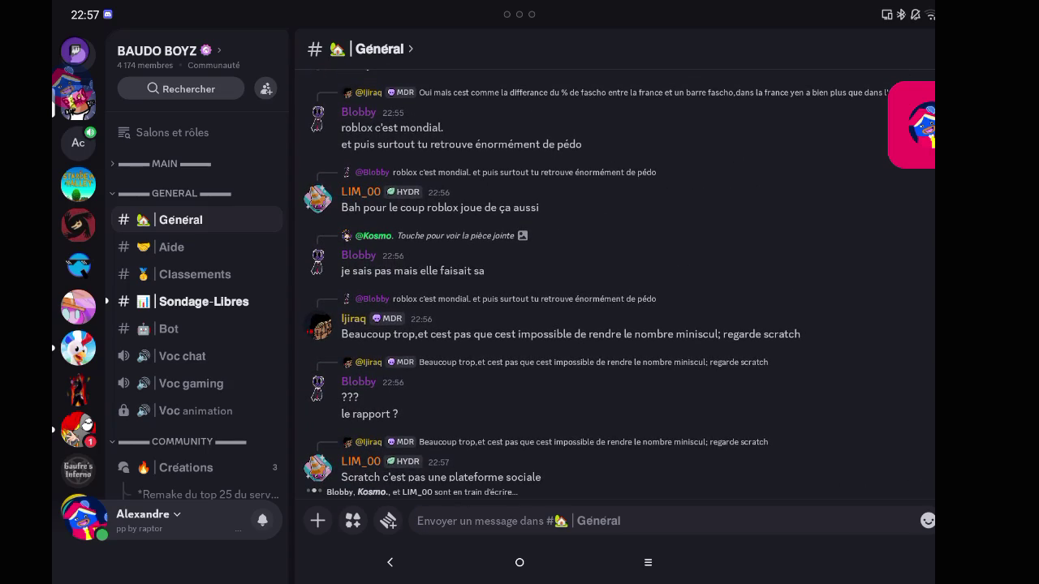
{"action": "scroll", "coordinate": [617, 340], "scroll_direction": "down", "scroll_amount": 3}
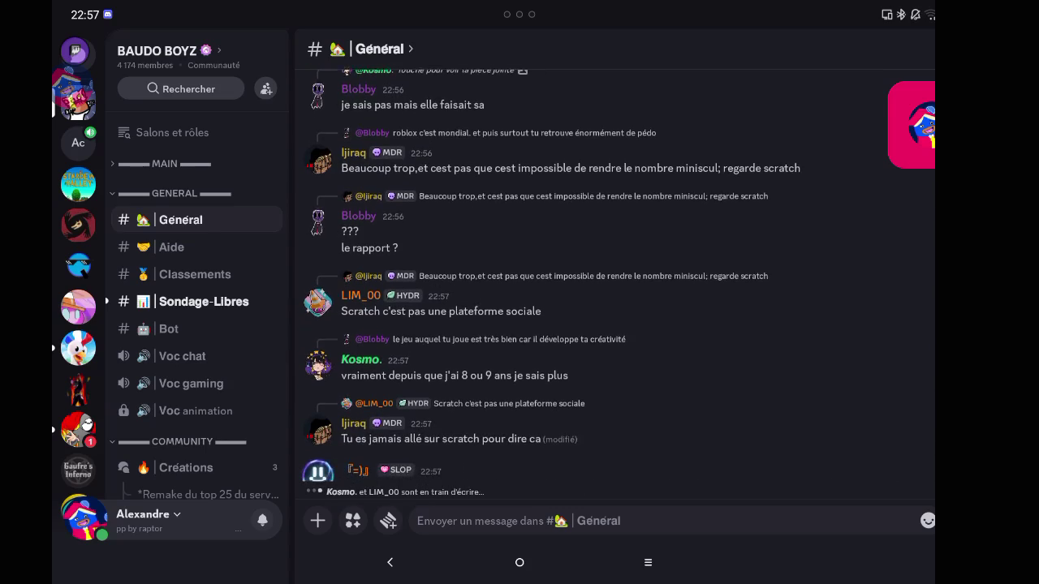
{"action": "scroll", "coordinate": [618, 275], "scroll_direction": "up", "scroll_amount": 2}
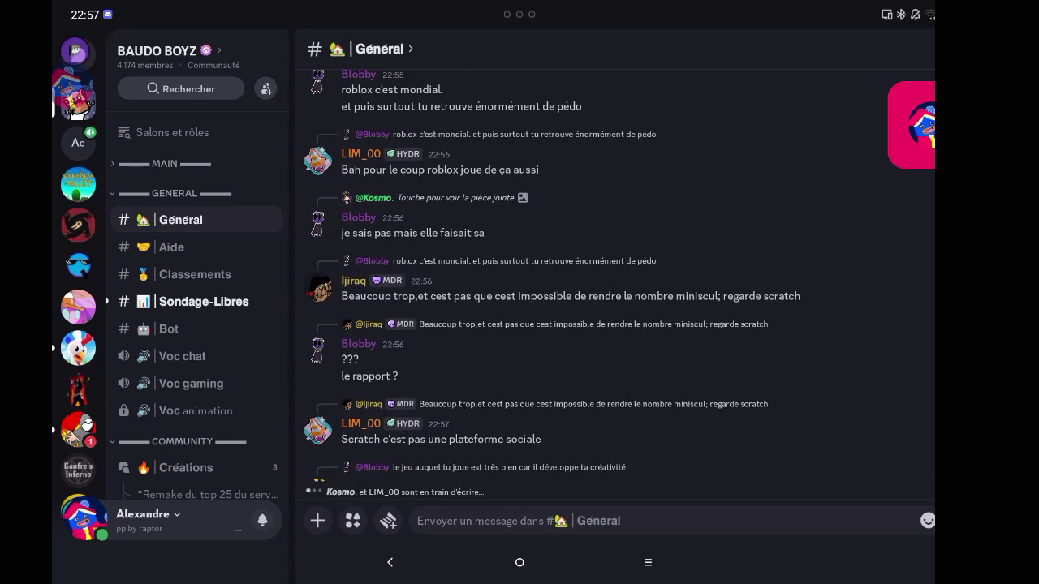
{"action": "scroll", "coordinate": [617, 284], "scroll_direction": "up", "scroll_amount": 15}
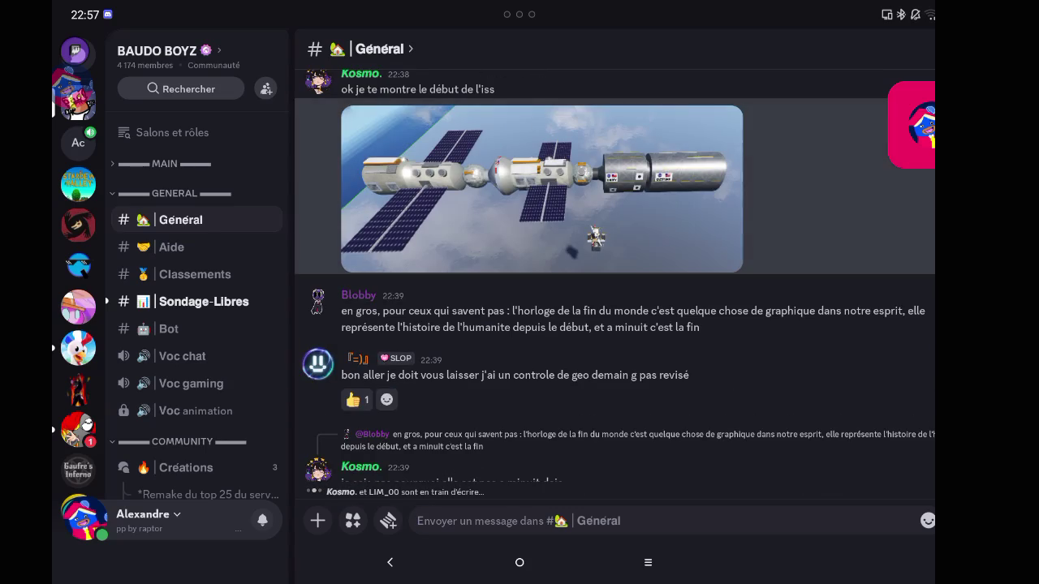
{"action": "scroll", "coordinate": [617, 284], "scroll_direction": "down", "scroll_amount": 15}
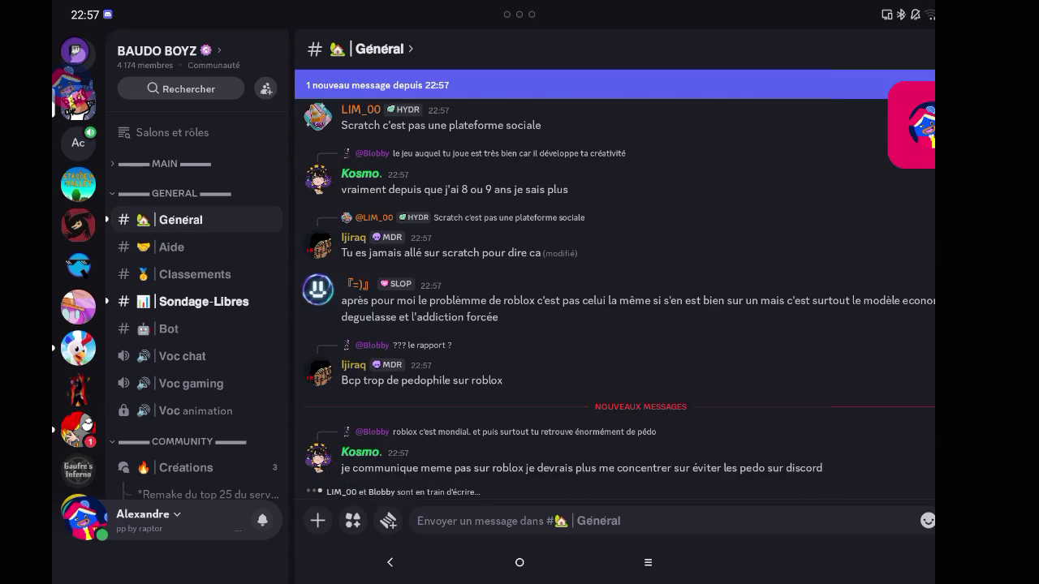
{"action": "scroll", "coordinate": [199, 308], "scroll_direction": "down", "scroll_amount": 5}
{"action": "scroll", "coordinate": [199, 308], "scroll_direction": "down", "scroll_amount": 3}
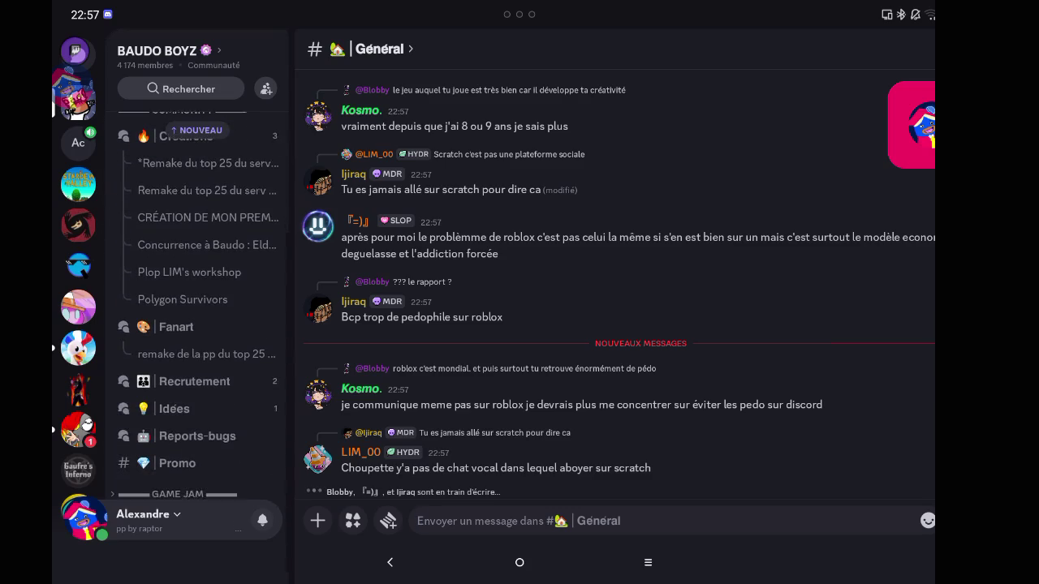
{"action": "left_click", "coordinate": [208, 157]}
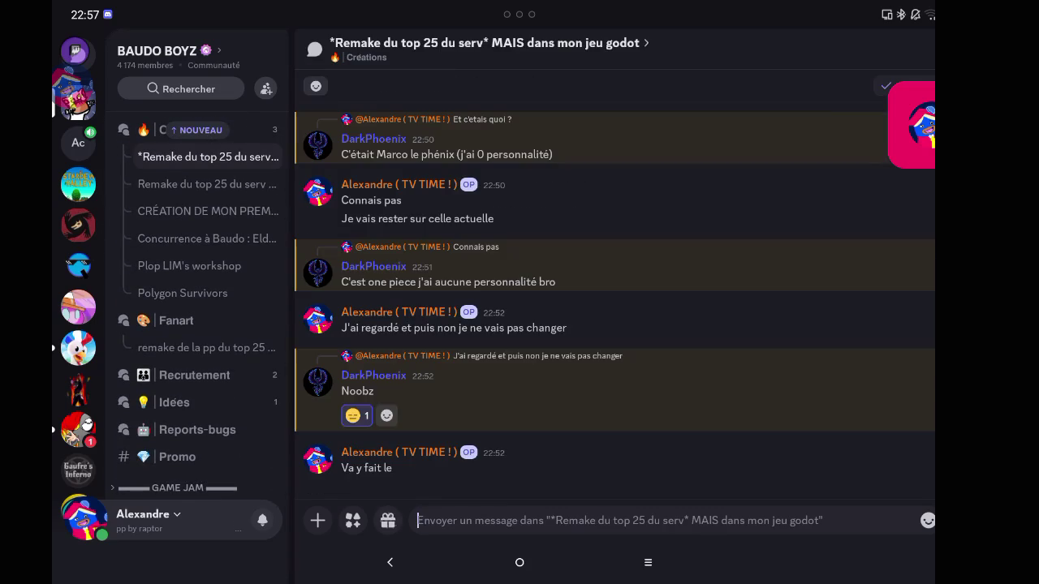
- Post the black-and-white phoenix image captioned 'Un peu plus de détails', then open Sondage-Libres
{"action": "left_click", "coordinate": [317, 520]}
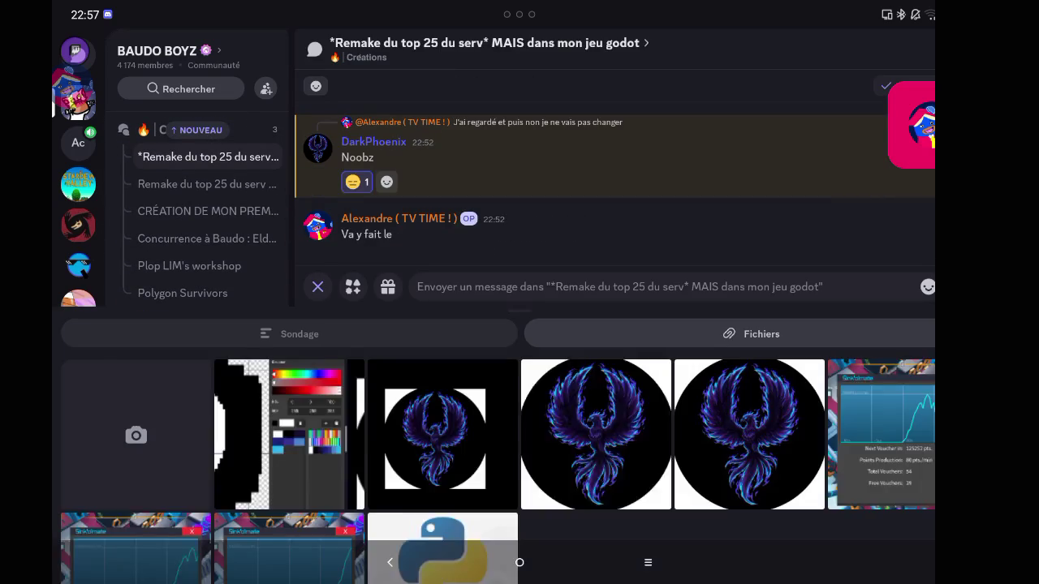
{"action": "left_click", "coordinate": [289, 434]}
{"action": "left_click", "coordinate": [616, 286]}
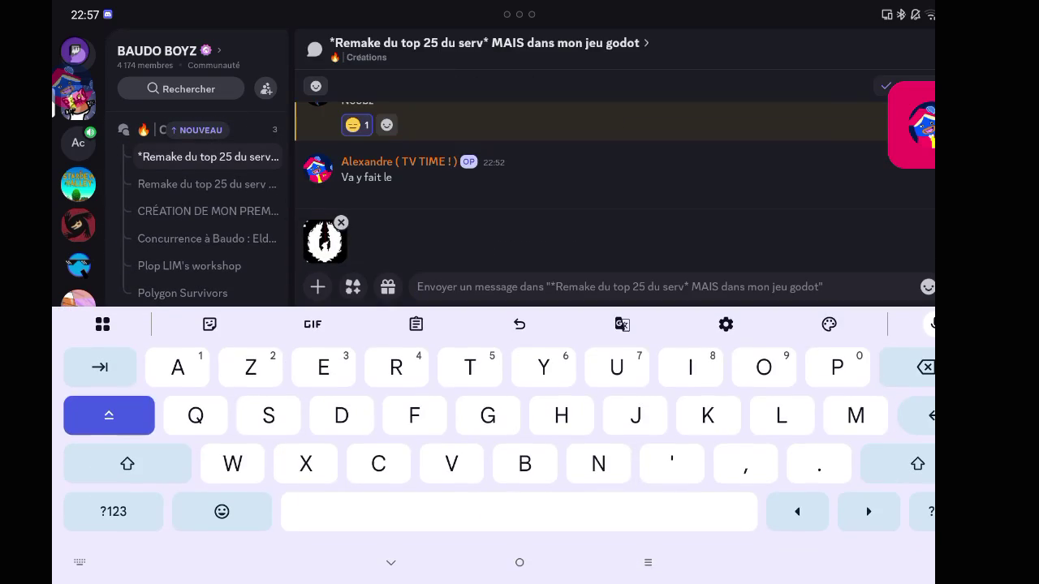
{"action": "type", "text": "Un peu plus de deta"}
{"action": "key", "text": "BackSpace"}
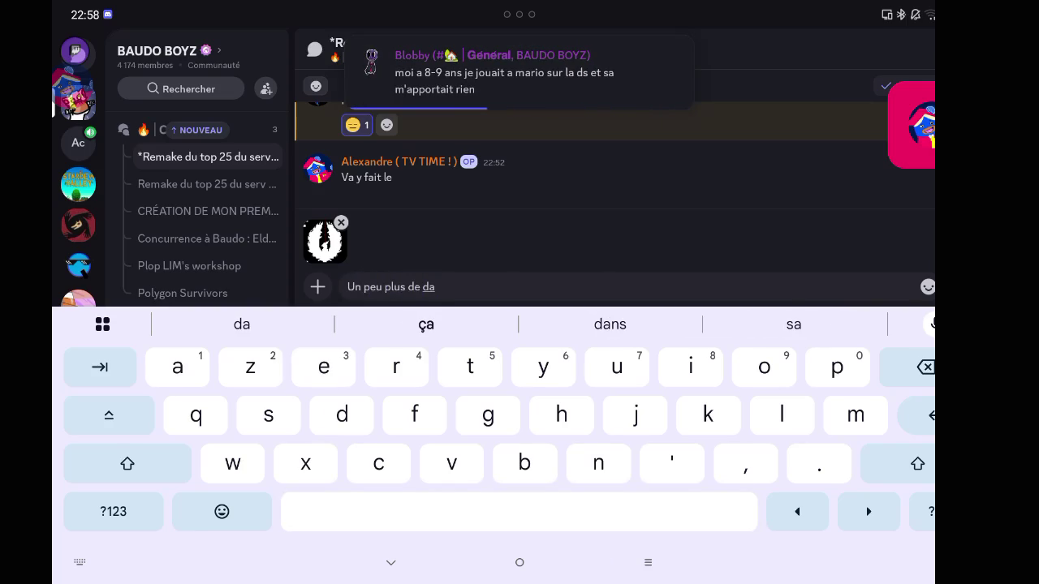
{"action": "type", "text": "eta"}
{"action": "left_click", "coordinate": [426, 323]}
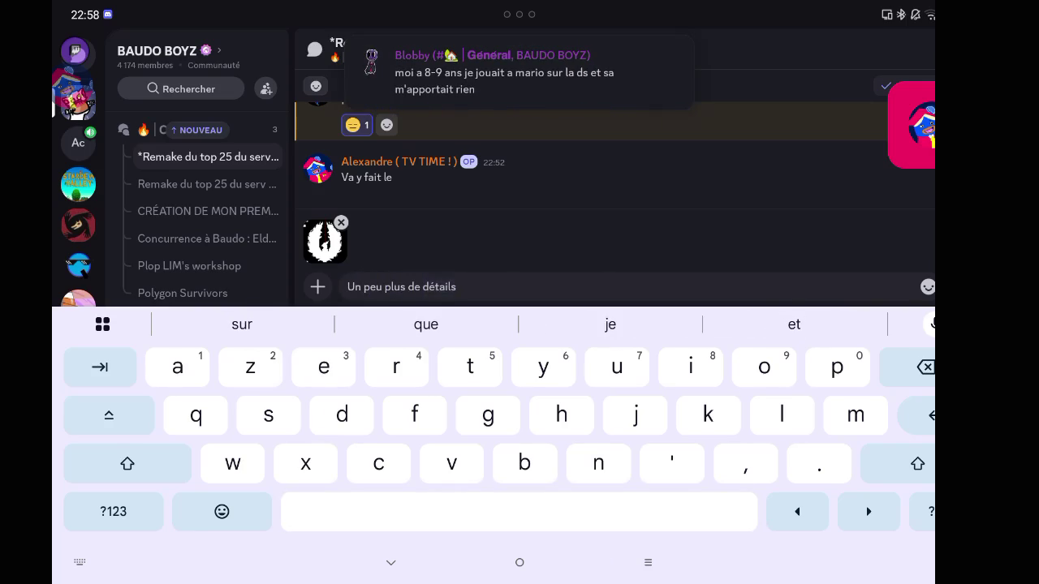
{"action": "key", "text": "Return"}
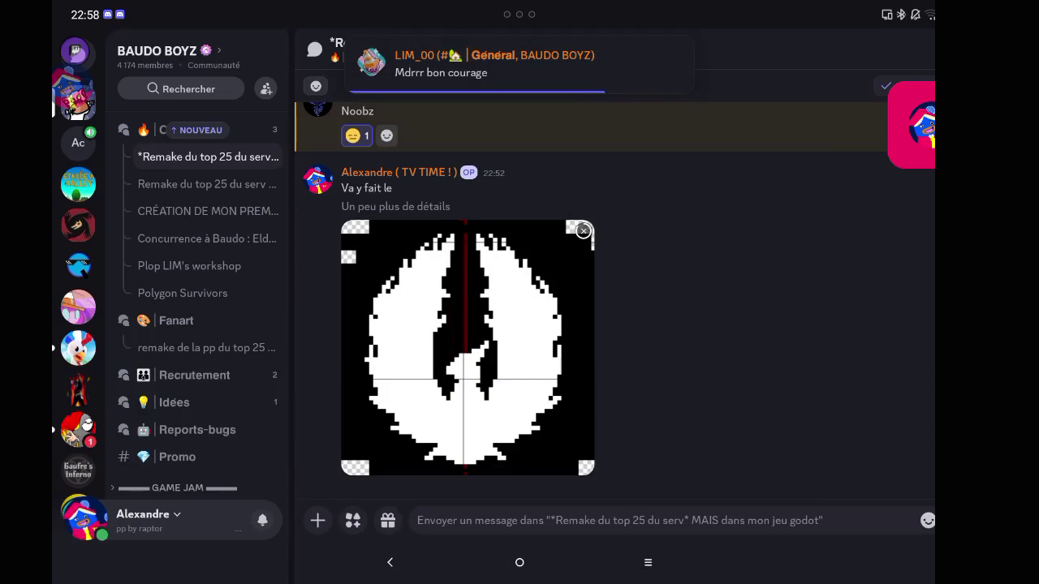
{"action": "scroll", "coordinate": [199, 309], "scroll_direction": "up", "scroll_amount": 5}
{"action": "left_click", "coordinate": [203, 184]}
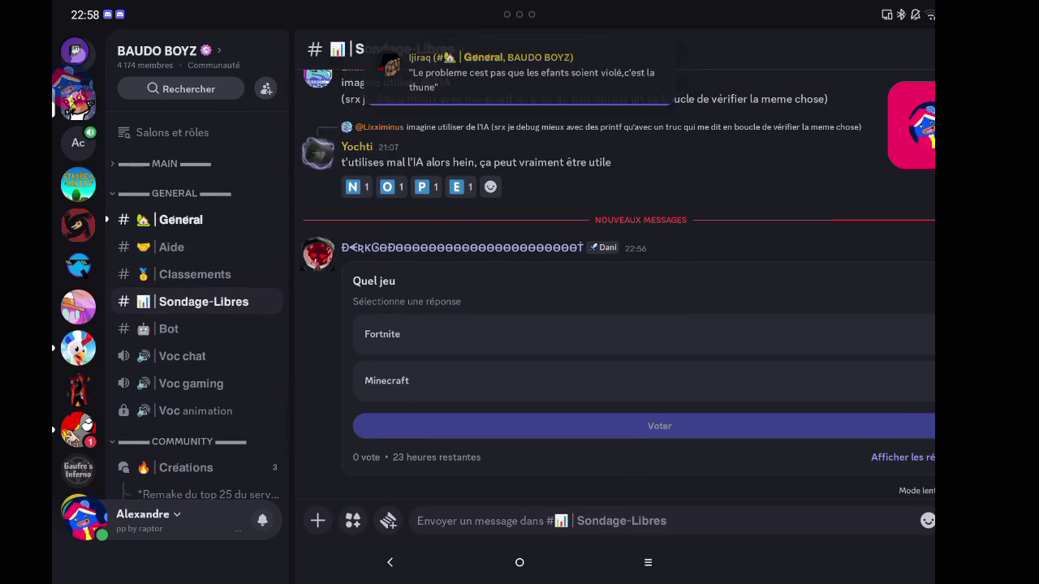
- Vote Minecraft in the 'Quel jeu' poll and return to Général
{"action": "left_click", "coordinate": [386, 381]}
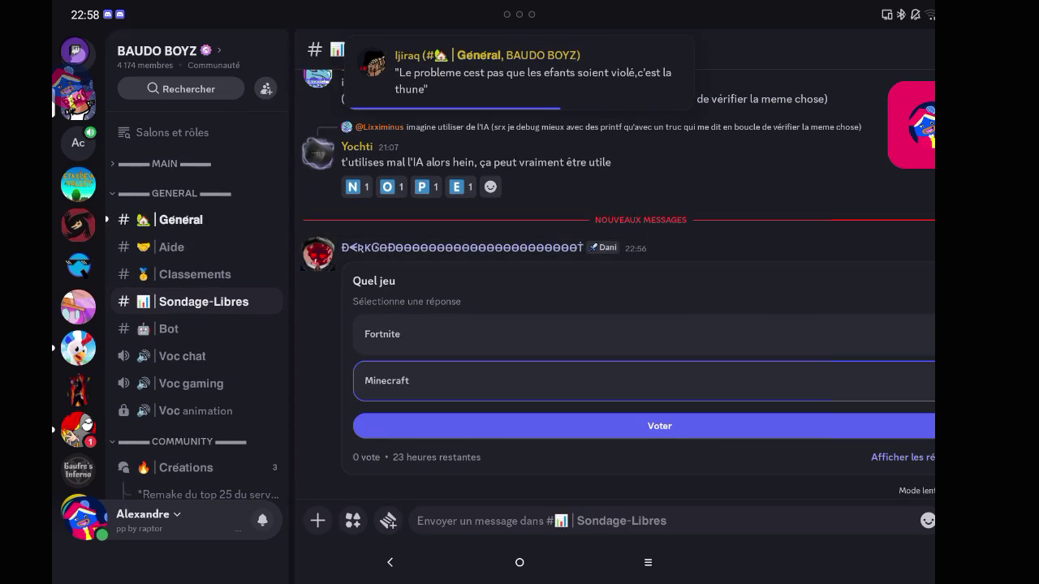
{"action": "left_click", "coordinate": [659, 426]}
{"action": "left_click", "coordinate": [520, 73]}
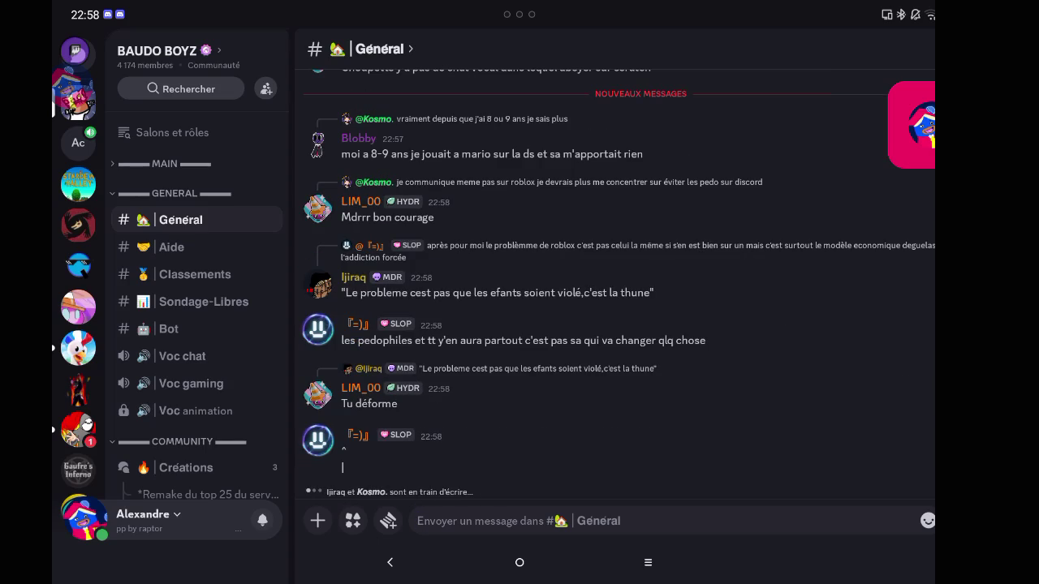
- Reply 'La meme' to the message about playing Mario on the DS
{"action": "left_click_drag", "start_coordinate": [649, 397], "coordinate": [487, 398]}
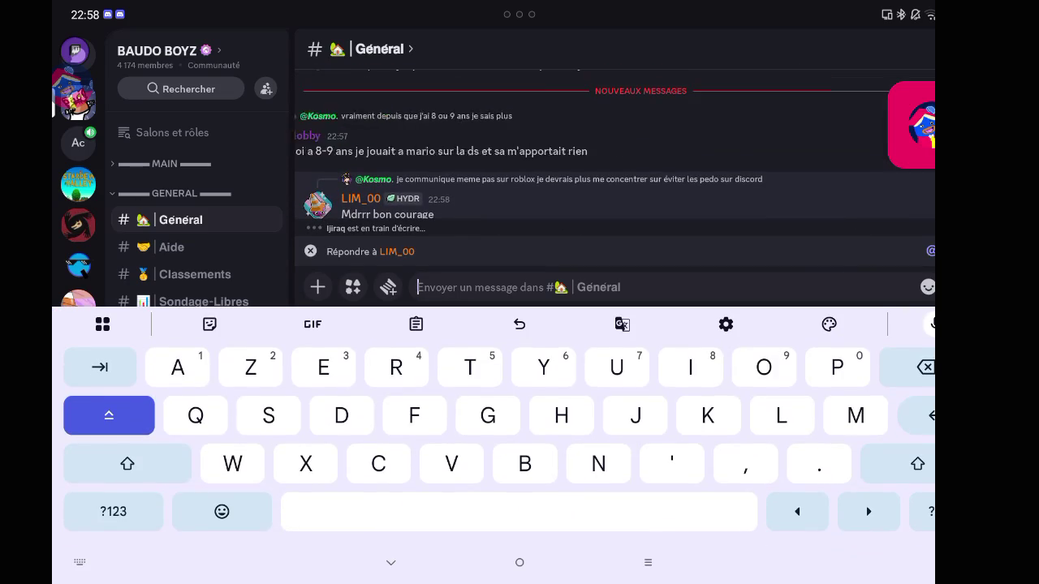
{"action": "left_click_drag", "start_coordinate": [649, 146], "coordinate": [487, 146]}
{"action": "type", "text": "La meme"}
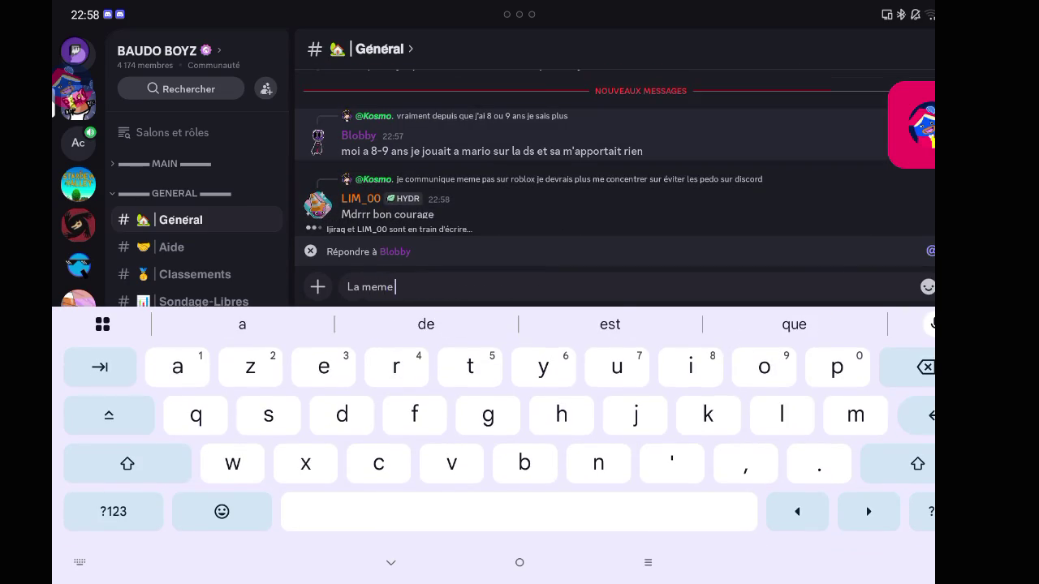
{"action": "key", "text": "Return"}
{"action": "left_click", "coordinate": [390, 563]}
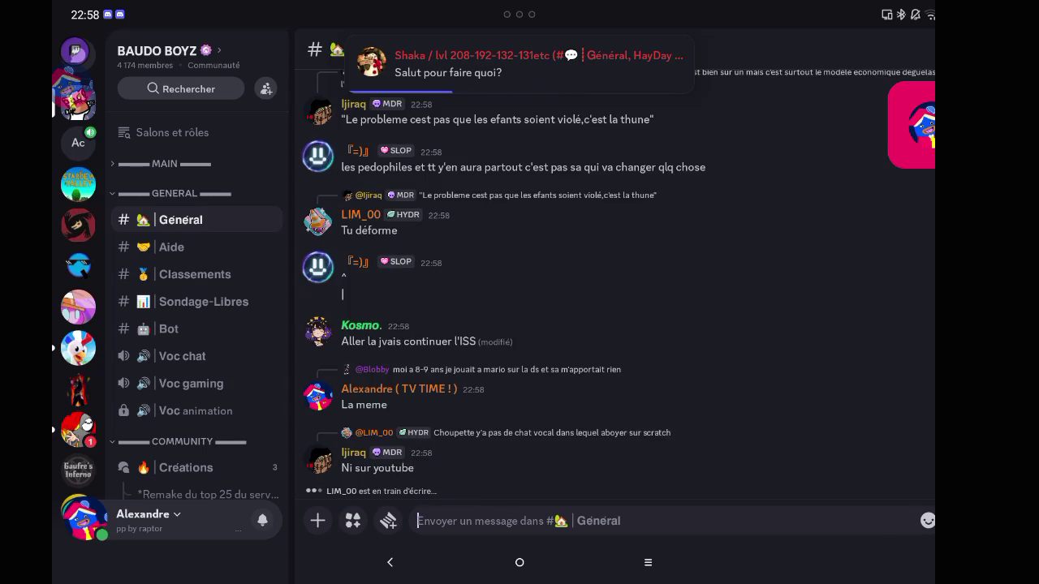
- Reply 'Bonne chance' to the message about continuing the ISS
{"action": "left_click_drag", "start_coordinate": [568, 333], "coordinate": [479, 333]}
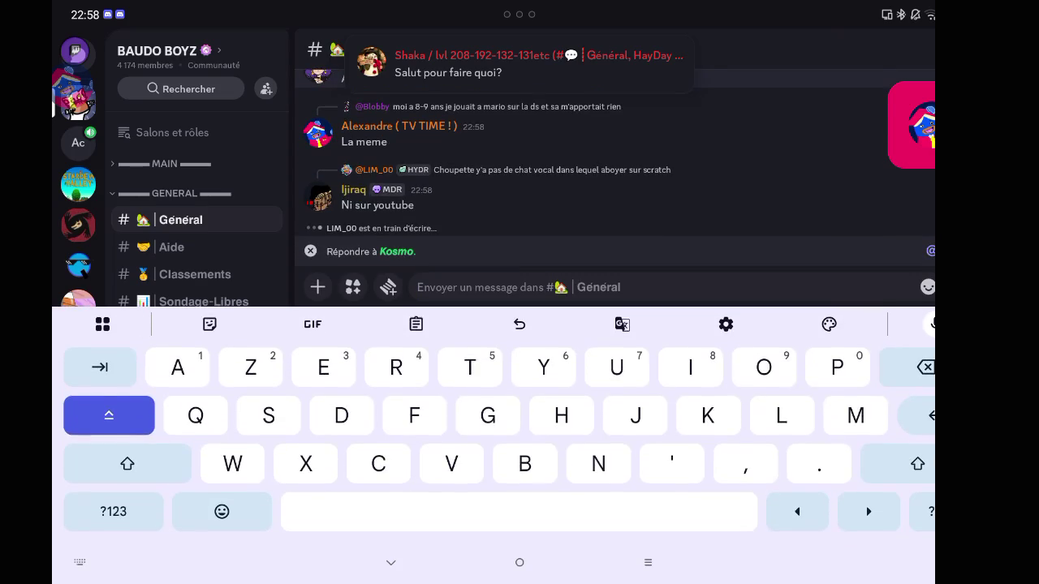
{"action": "type", "text": "Bon"}
{"action": "left_click", "coordinate": [794, 324]}
{"action": "type", "text": "c"}
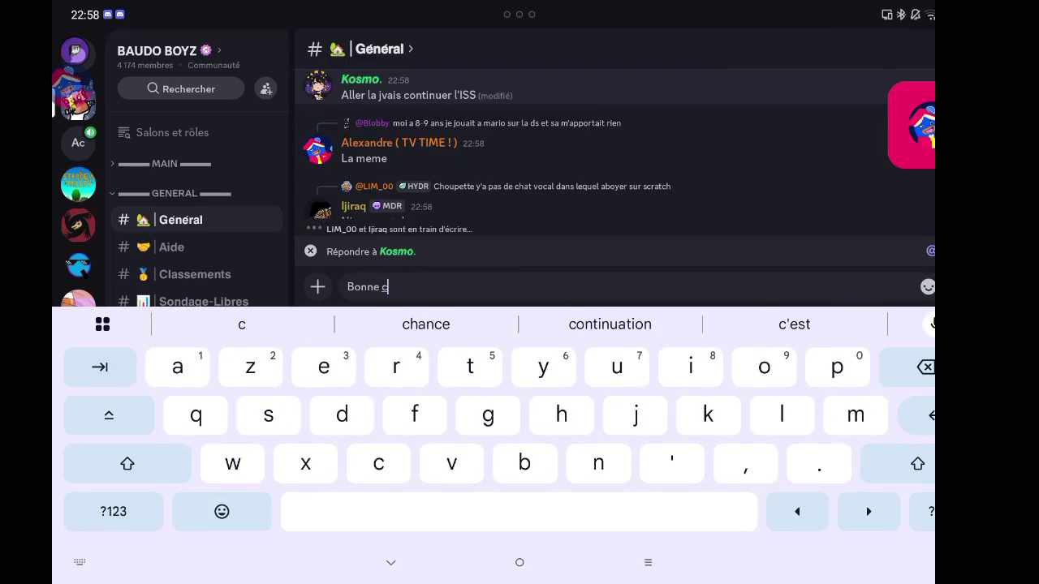
{"action": "type", "text": "hance"}
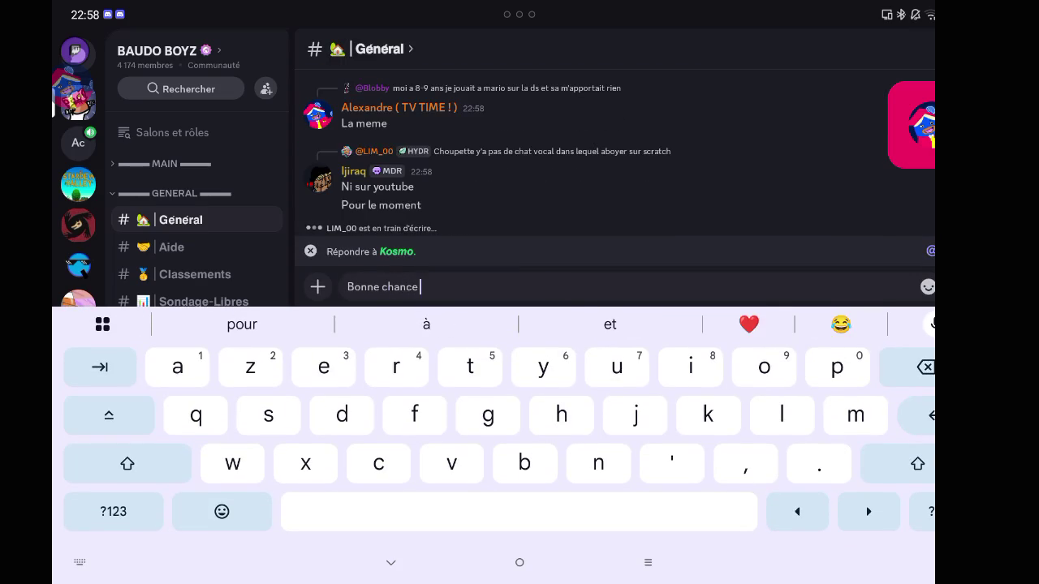
{"action": "key", "text": "Return"}
{"action": "left_click", "coordinate": [391, 562]}
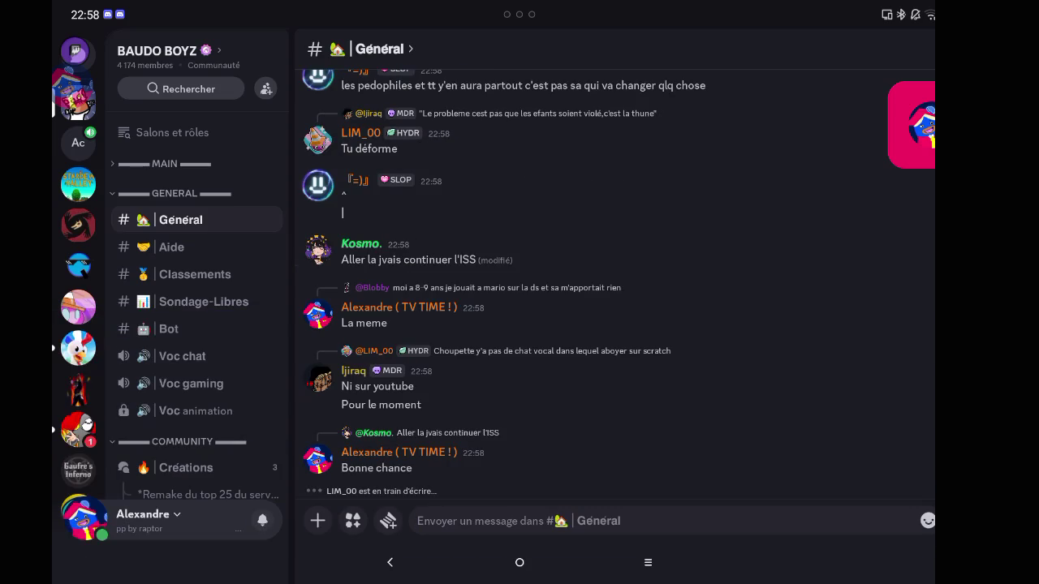
- Switch through the Un_gars crew server to the HayDay France server
{"action": "scroll", "coordinate": [194, 324], "scroll_direction": "down", "scroll_amount": 5}
{"action": "scroll", "coordinate": [195, 325], "scroll_direction": "up", "scroll_amount": 5}
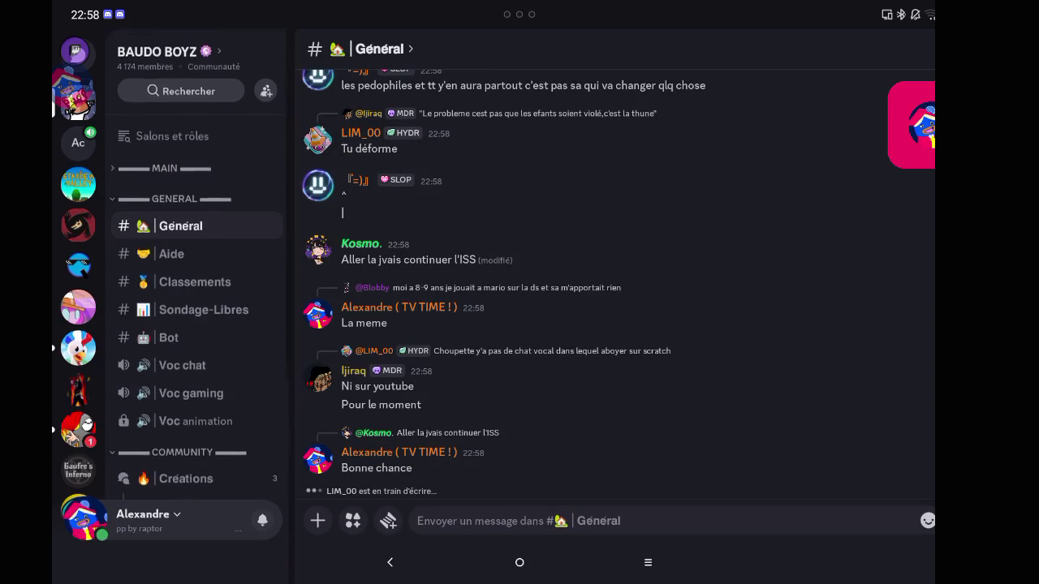
{"action": "scroll", "coordinate": [195, 324], "scroll_direction": "down", "scroll_amount": 5}
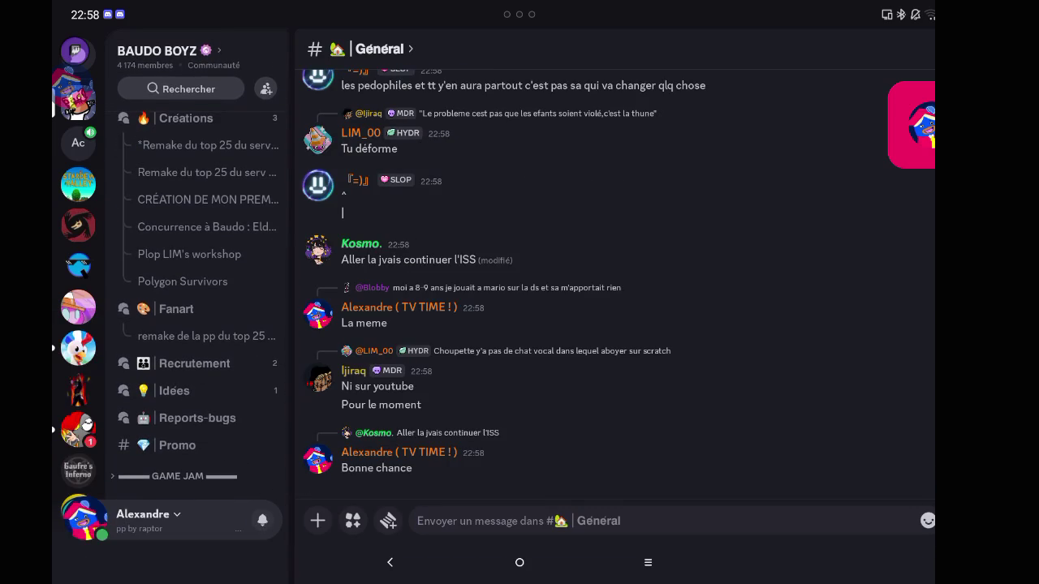
{"action": "left_click", "coordinate": [78, 430]}
{"action": "scroll", "coordinate": [194, 324], "scroll_direction": "up", "scroll_amount": 3}
{"action": "scroll", "coordinate": [194, 324], "scroll_direction": "up", "scroll_amount": 3}
{"action": "scroll", "coordinate": [194, 324], "scroll_direction": "up", "scroll_amount": 3}
{"action": "left_click", "coordinate": [78, 349]}
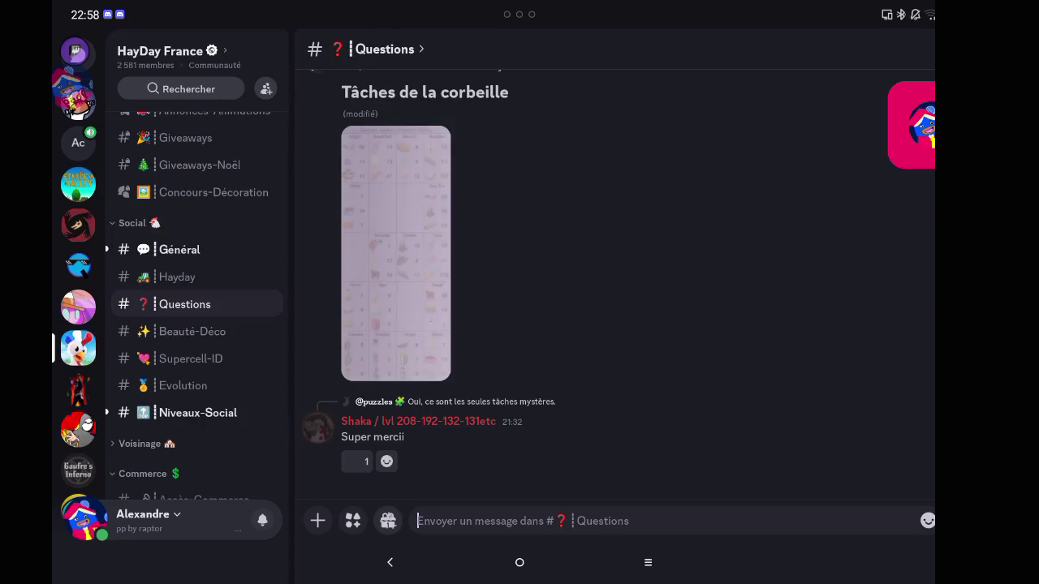
- Browse HayDay France's channels, then jump to the new BAUDO BOYZ Général message
{"action": "left_click", "coordinate": [178, 250]}
{"action": "left_click", "coordinate": [197, 412]}
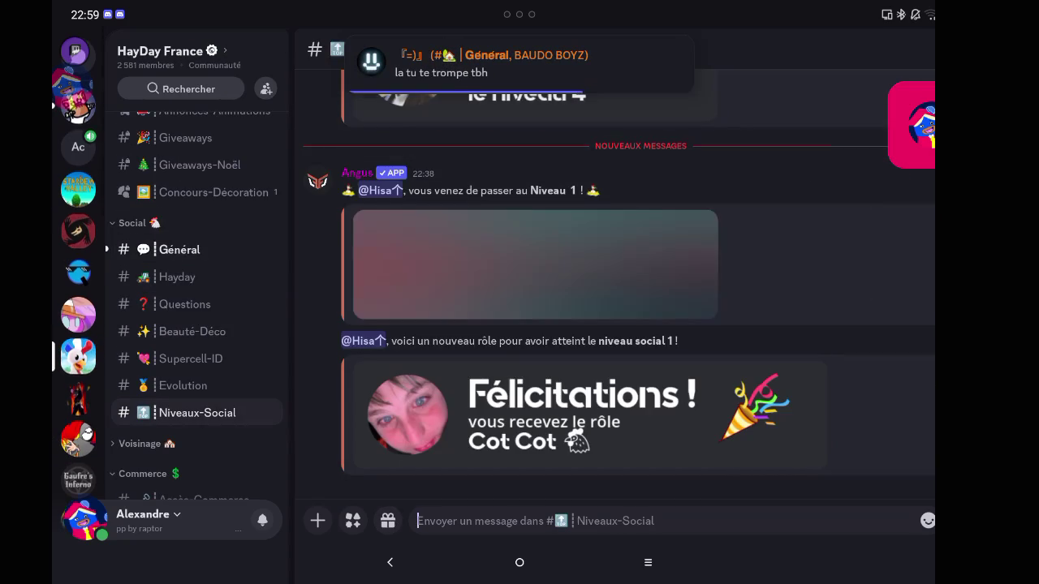
{"action": "left_click", "coordinate": [179, 249]}
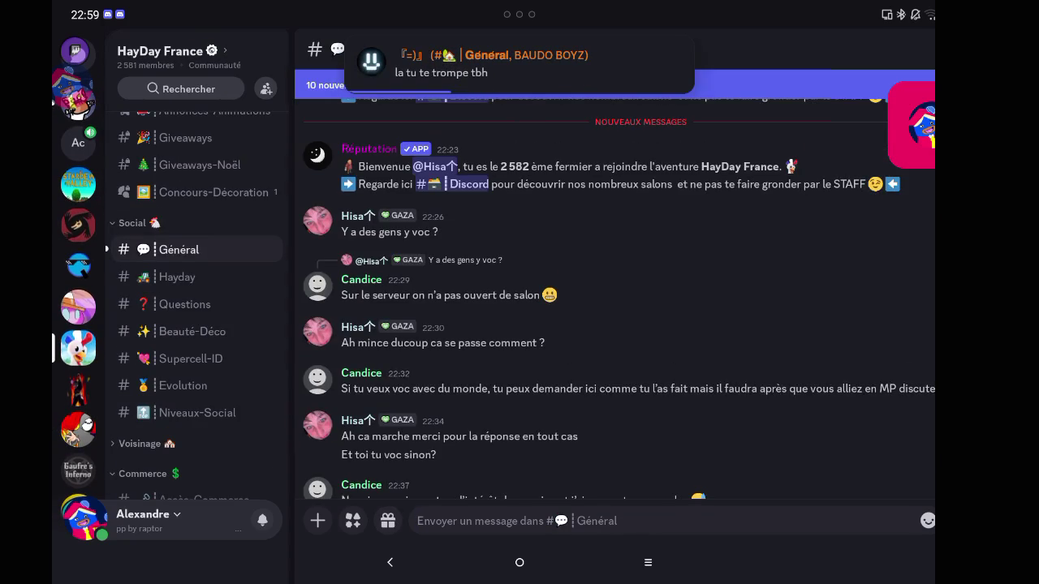
{"action": "left_click", "coordinate": [519, 65]}
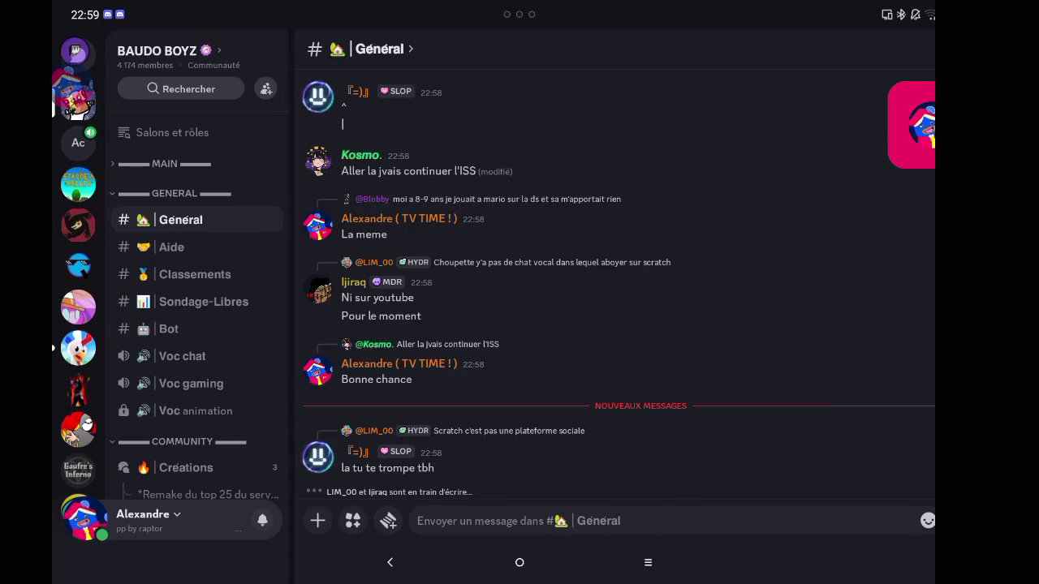
{"action": "left_click", "coordinate": [78, 97]}
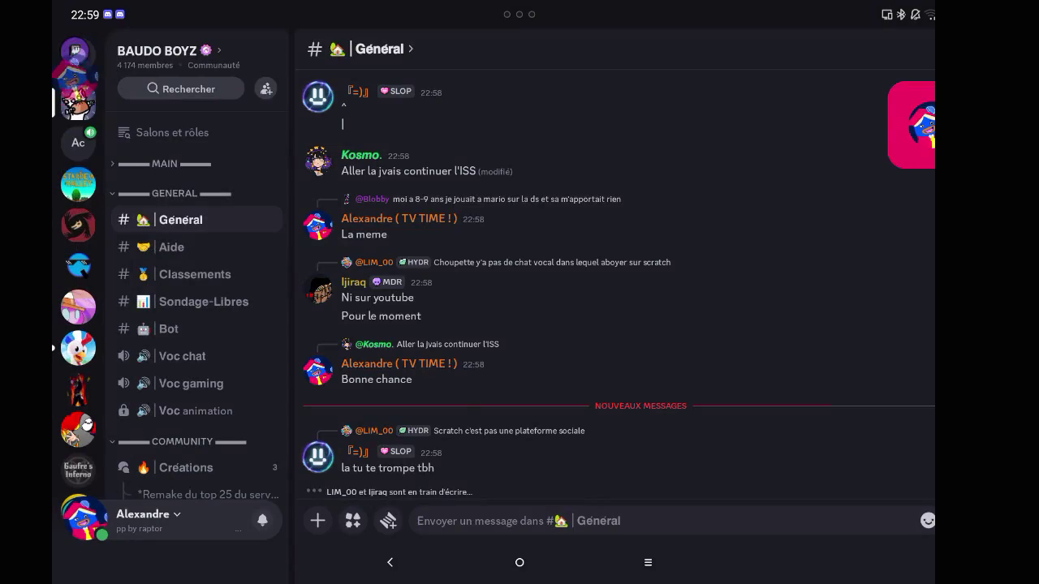
- Check the Twitch stream overlay and its viewer list, then close it
{"action": "left_click", "coordinate": [75, 51]}
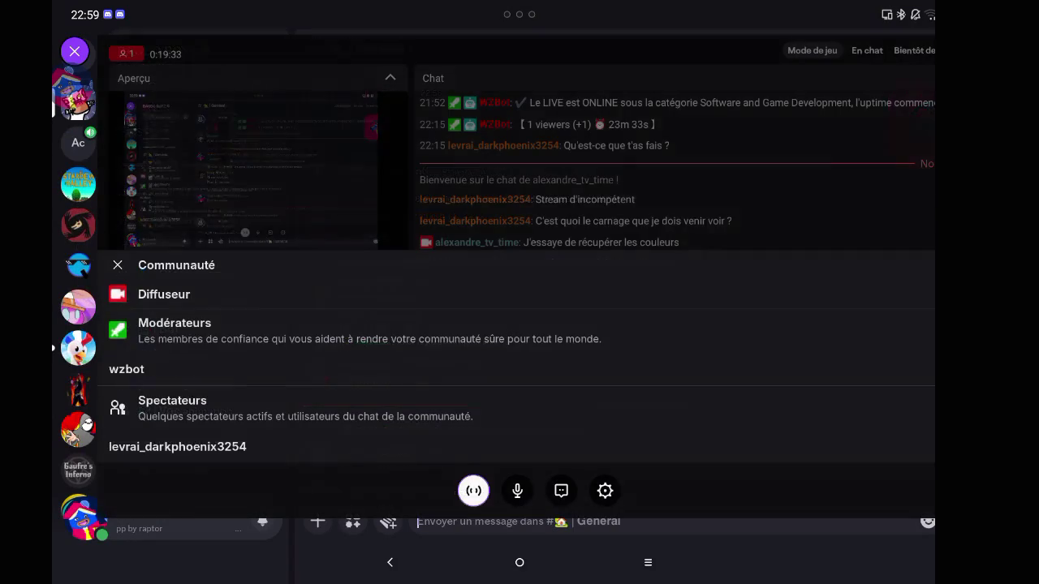
{"action": "left_click", "coordinate": [118, 265]}
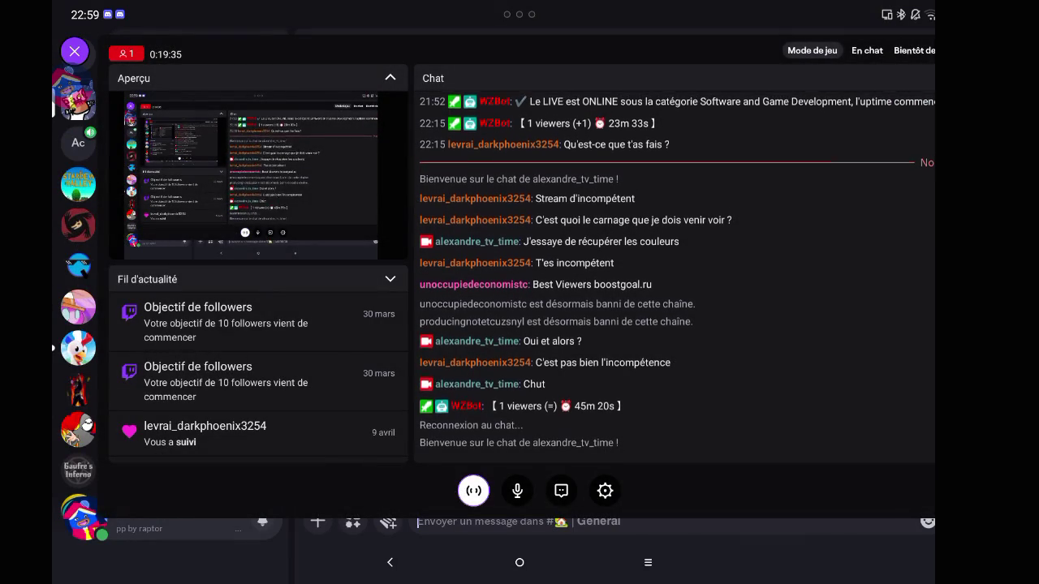
{"action": "left_click", "coordinate": [126, 53]}
{"action": "left_click", "coordinate": [75, 50]}
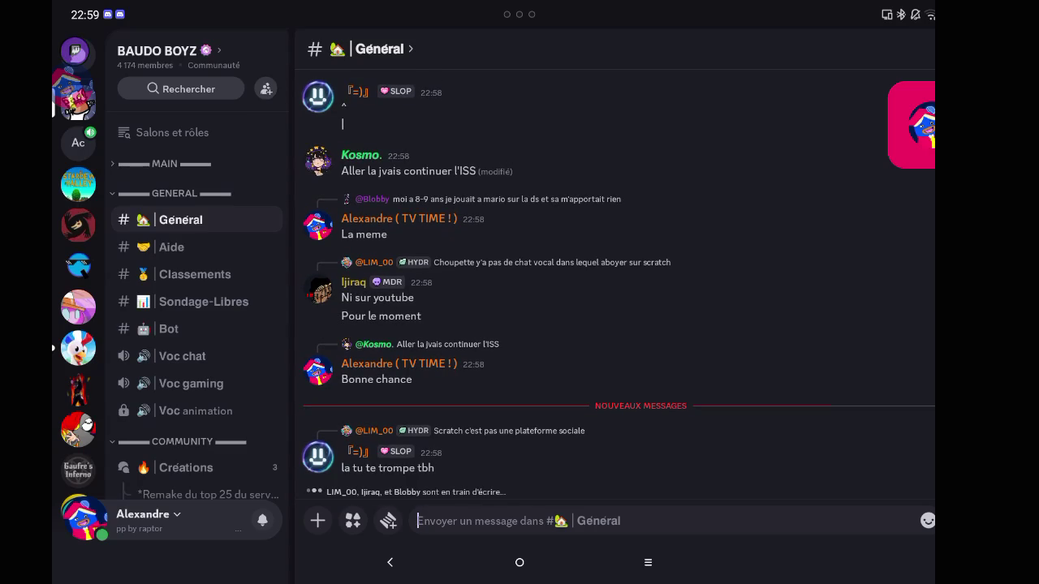
- Look through the Général channel details and member list
{"action": "left_click", "coordinate": [357, 48]}
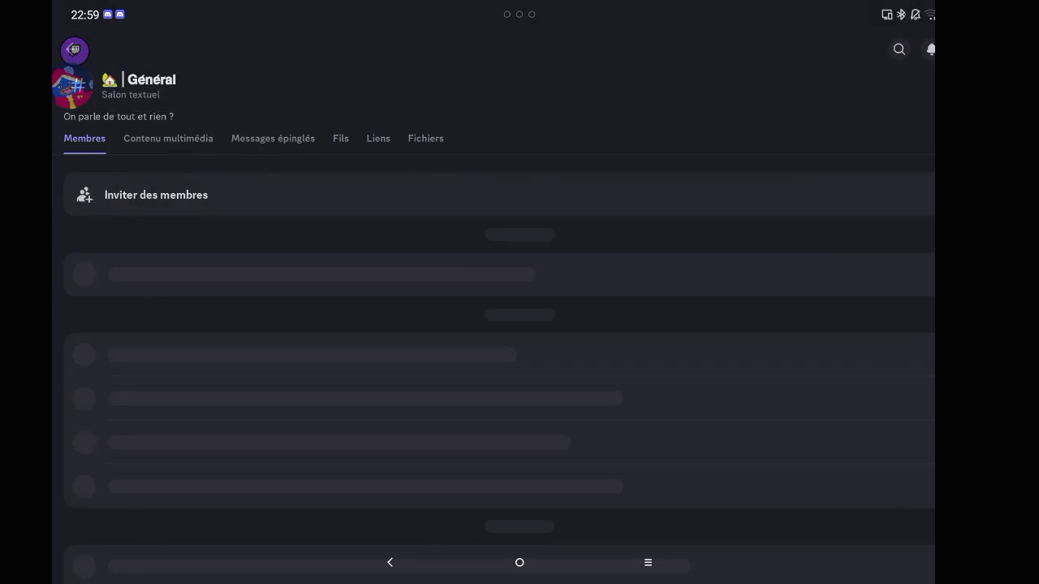
{"action": "scroll", "coordinate": [487, 357], "scroll_direction": "down", "scroll_amount": 2}
{"action": "scroll", "coordinate": [499, 369], "scroll_direction": "down", "scroll_amount": 4}
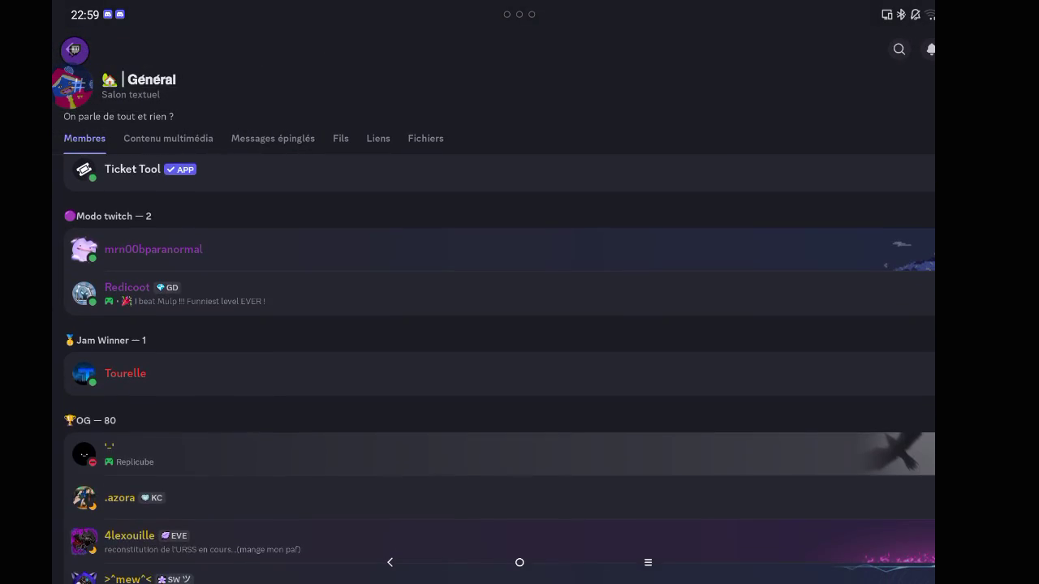
{"action": "scroll", "coordinate": [499, 369], "scroll_direction": "down", "scroll_amount": 2}
{"action": "left_click", "coordinate": [390, 563]}
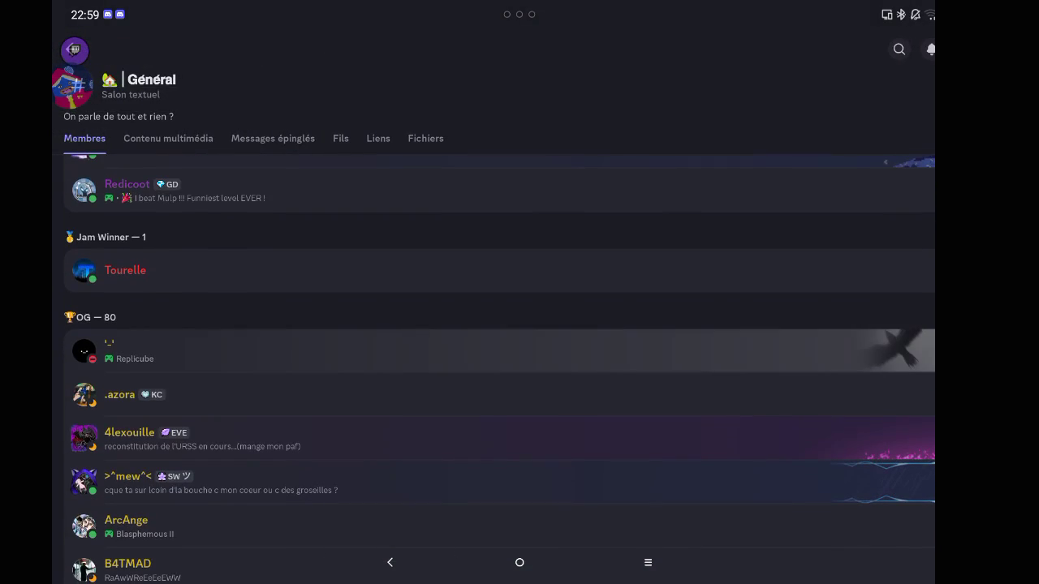
{"action": "scroll", "coordinate": [199, 325], "scroll_direction": "down", "scroll_amount": 4}
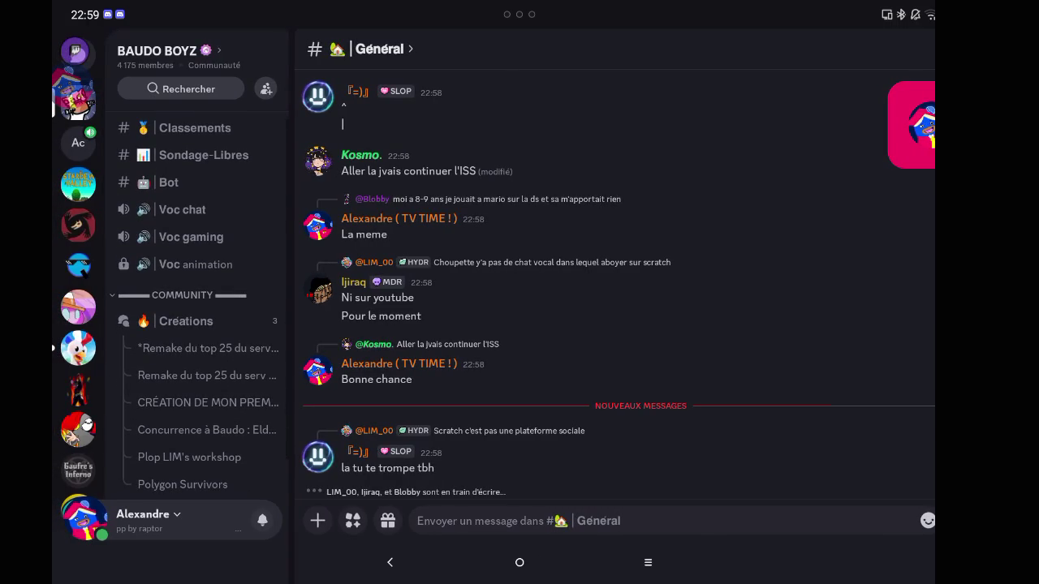
- View the Remake thread under Créations, return to Général, and show recent apps
{"action": "left_click", "coordinate": [208, 348]}
{"action": "left_click", "coordinate": [487, 42]}
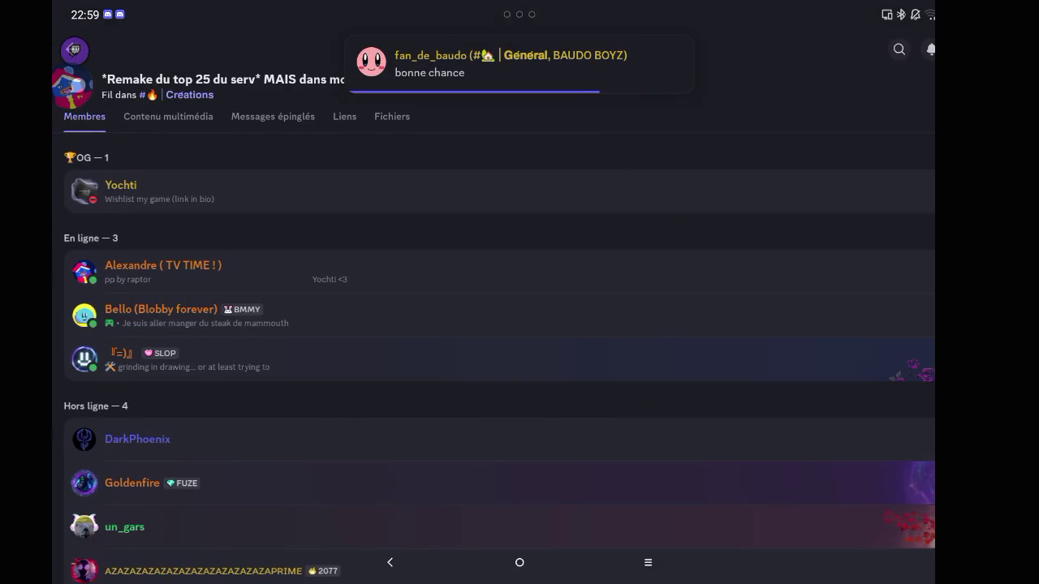
{"action": "key", "text": "Escape"}
{"action": "scroll", "coordinate": [199, 324], "scroll_direction": "up", "scroll_amount": 4}
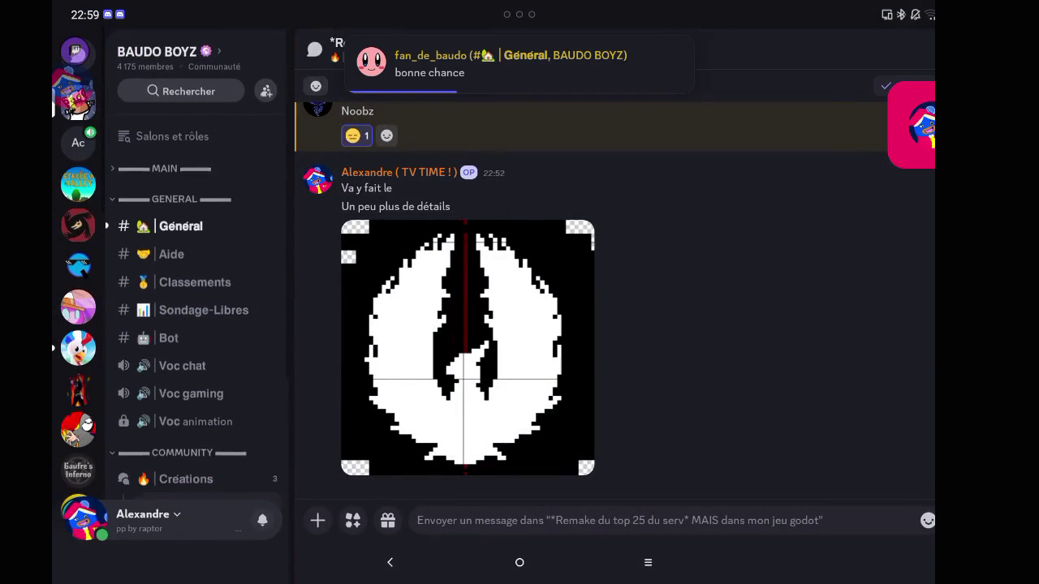
{"action": "left_click", "coordinate": [180, 220]}
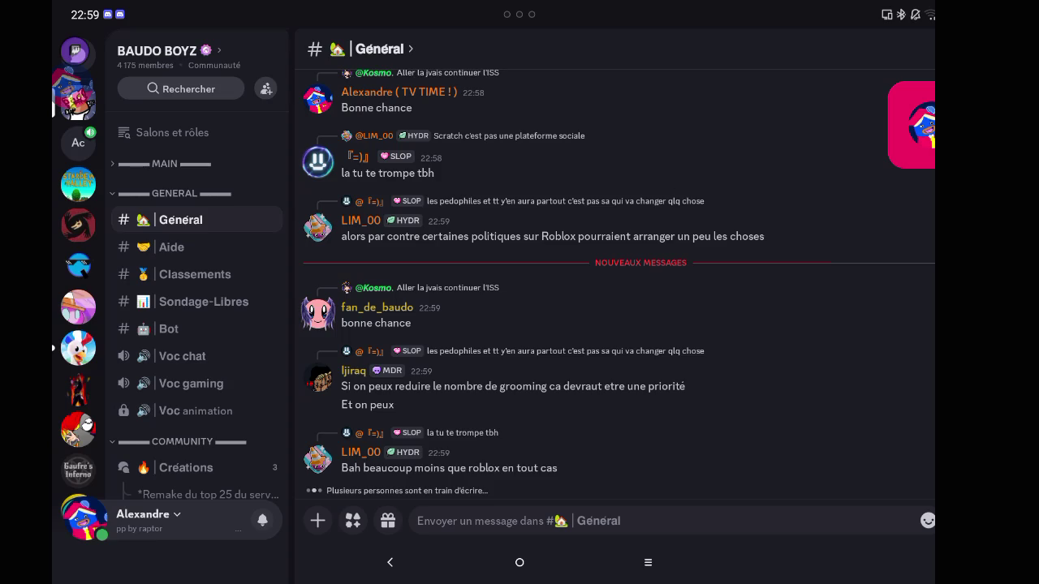
{"action": "left_click", "coordinate": [648, 562]}
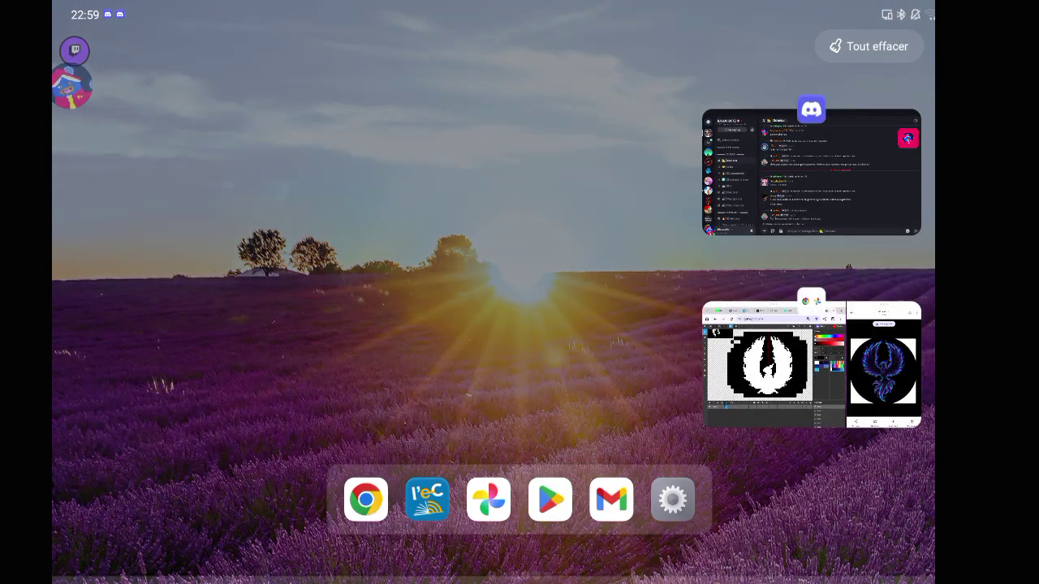
- Return to SpritePaint, zoom onto the small tile, and turn off mirrored drawing
{"action": "left_click", "coordinate": [811, 365]}
{"action": "scroll", "coordinate": [324, 276], "scroll_direction": "down", "scroll_amount": 2}
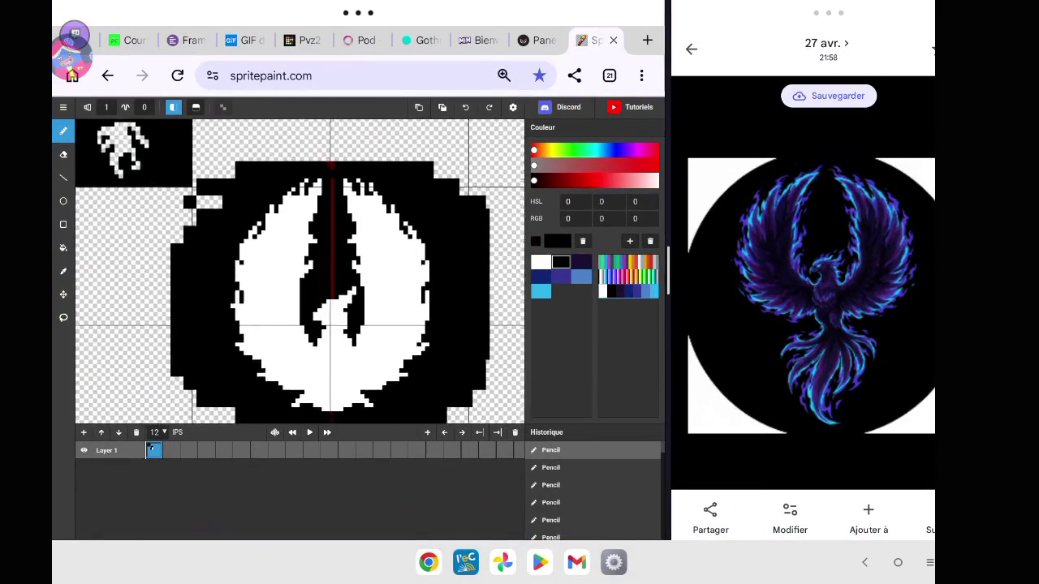
{"action": "scroll", "coordinate": [324, 276], "scroll_direction": "down", "scroll_amount": 2}
{"action": "scroll", "coordinate": [355, 290], "scroll_direction": "up", "scroll_amount": 1}
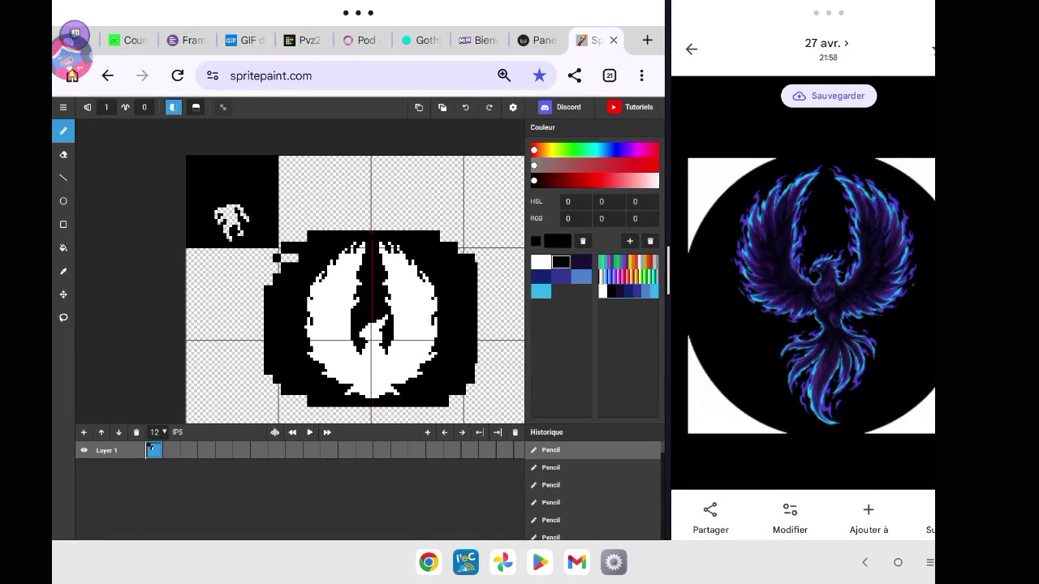
{"action": "scroll", "coordinate": [355, 291], "scroll_direction": "up", "scroll_amount": 1}
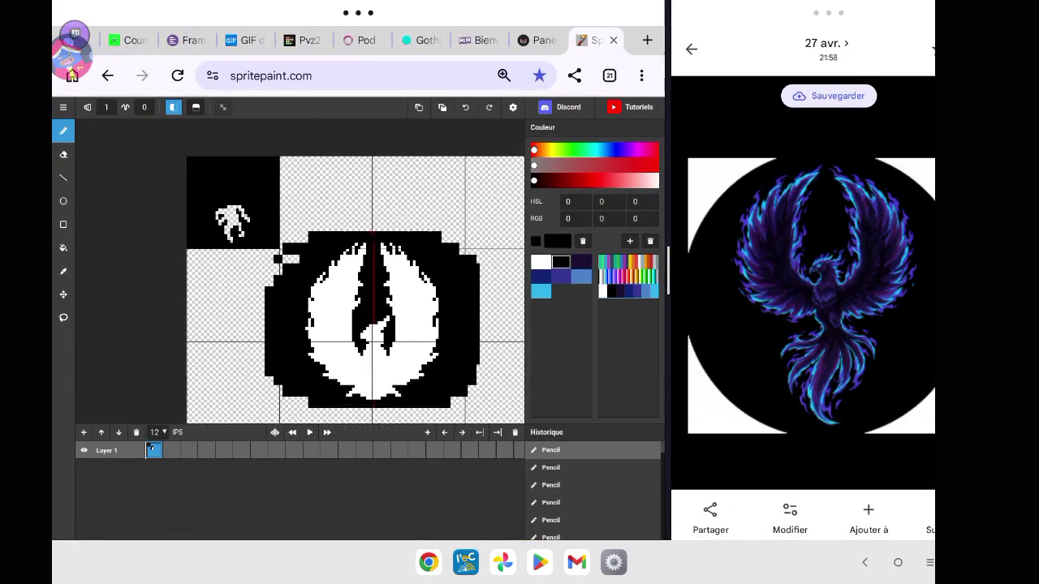
{"action": "scroll", "coordinate": [356, 291], "scroll_direction": "up", "scroll_amount": 1}
{"action": "scroll", "coordinate": [356, 290], "scroll_direction": "up", "scroll_amount": 1}
{"action": "scroll", "coordinate": [355, 290], "scroll_direction": "up", "scroll_amount": 1}
{"action": "scroll", "coordinate": [356, 290], "scroll_direction": "up", "scroll_amount": 1}
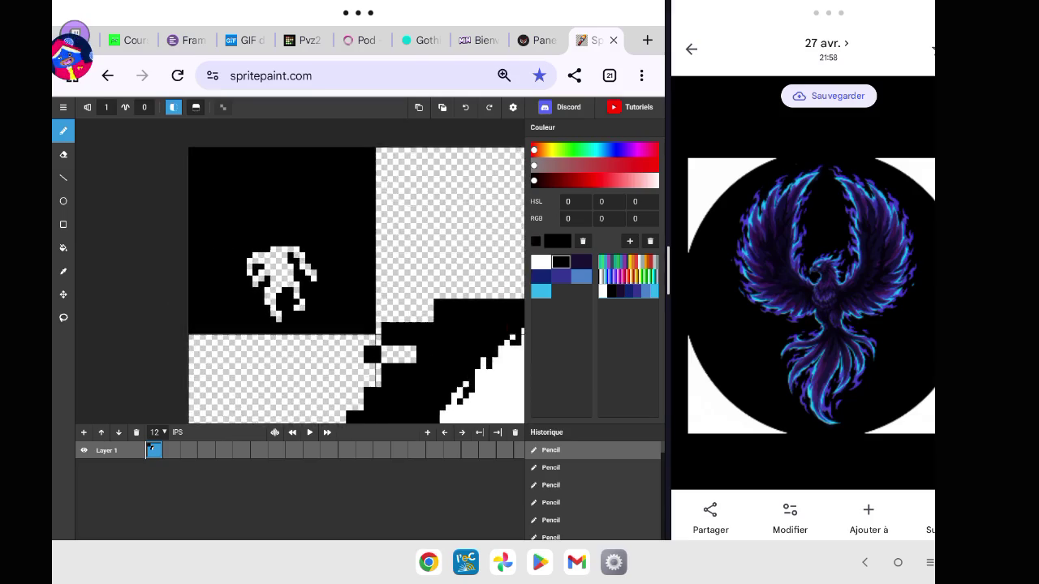
{"action": "scroll", "coordinate": [355, 291], "scroll_direction": "up", "scroll_amount": 1}
{"action": "scroll", "coordinate": [355, 290], "scroll_direction": "up", "scroll_amount": 1}
{"action": "scroll", "coordinate": [356, 291], "scroll_direction": "up", "scroll_amount": 1}
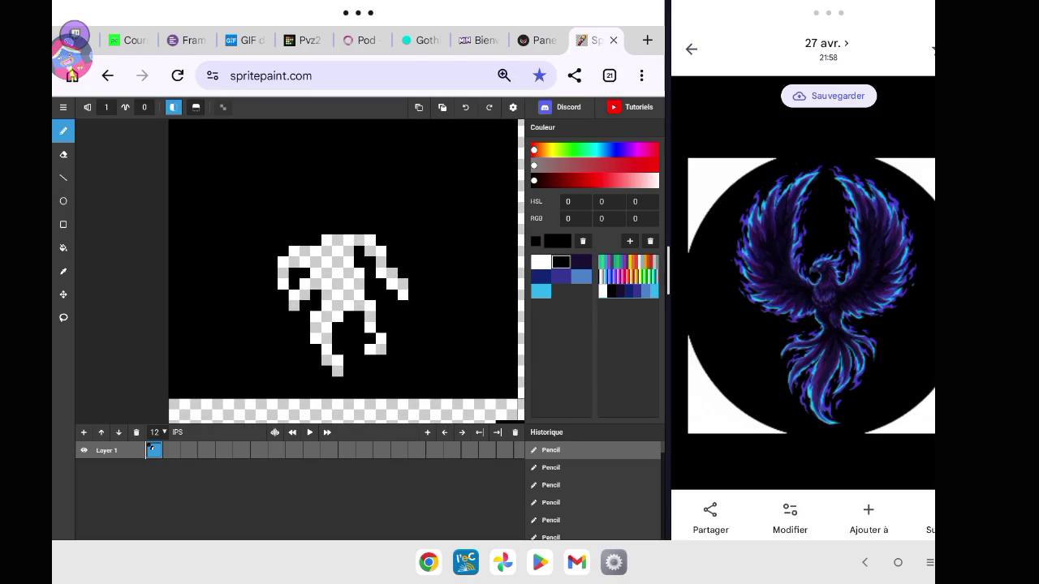
{"action": "left_click", "coordinate": [173, 107]}
- Black out the tile's body, leg, arm and stray white or transparent pixels
{"action": "left_click", "coordinate": [359, 306]}
{"action": "mouse_move", "coordinate": [370, 306]}
{"action": "left_mouse_down"}
{"action": "mouse_move", "coordinate": [370, 318]}
{"action": "mouse_move", "coordinate": [361, 273]}
{"action": "left_mouse_up"}
{"action": "mouse_move", "coordinate": [370, 328]}
{"action": "left_mouse_down"}
{"action": "mouse_move", "coordinate": [370, 350]}
{"action": "mouse_move", "coordinate": [380, 350]}
{"action": "left_mouse_up"}
{"action": "mouse_move", "coordinate": [380, 262]}
{"action": "left_mouse_down"}
{"action": "mouse_move", "coordinate": [392, 285]}
{"action": "mouse_move", "coordinate": [370, 240]}
{"action": "left_mouse_up"}
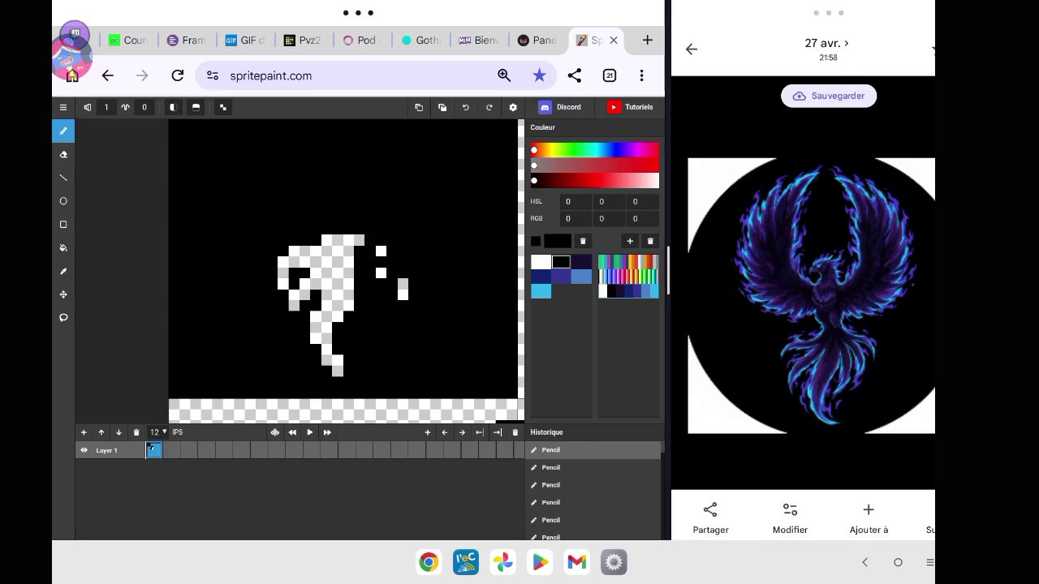
{"action": "left_click", "coordinate": [403, 294]}
{"action": "left_click", "coordinate": [381, 251]}
{"action": "left_click", "coordinate": [404, 283]}
{"action": "left_click", "coordinate": [281, 282]}
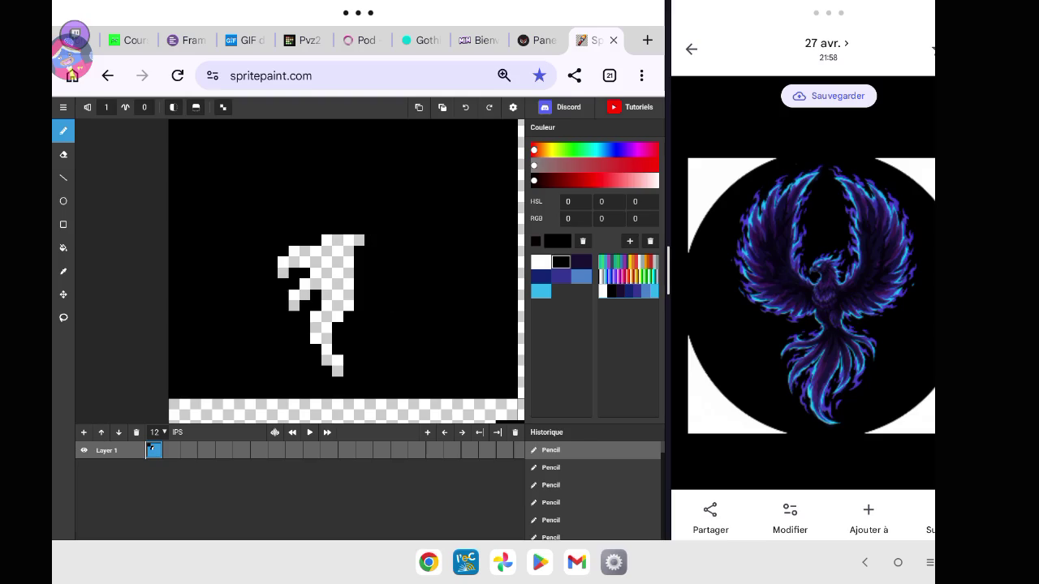
- Paint the bird's head, neck, lower-body gaps and a wing-side block white
{"action": "left_click", "coordinate": [540, 261]}
{"action": "mouse_move", "coordinate": [283, 263]}
{"action": "left_mouse_down"}
{"action": "mouse_move", "coordinate": [283, 273]}
{"action": "mouse_move", "coordinate": [294, 251]}
{"action": "mouse_move", "coordinate": [349, 251]}
{"action": "mouse_move", "coordinate": [293, 305]}
{"action": "mouse_move", "coordinate": [327, 316]}
{"action": "mouse_move", "coordinate": [348, 295]}
{"action": "left_mouse_up"}
{"action": "left_click", "coordinate": [304, 250]}
{"action": "left_click", "coordinate": [337, 240]}
{"action": "left_click_drag", "start_coordinate": [315, 327], "coordinate": [328, 339]}
{"action": "left_click", "coordinate": [327, 360]}
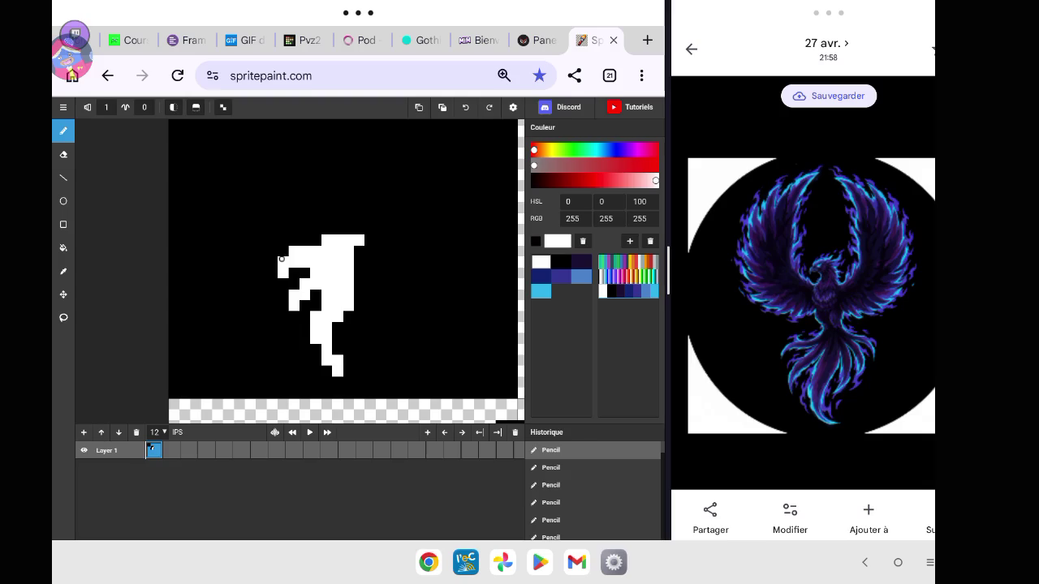
{"action": "left_click", "coordinate": [272, 272]}
- Redraw the bird's right side in white, extend the right wing and widen the top
{"action": "mouse_move", "coordinate": [360, 274]}
{"action": "left_mouse_down"}
{"action": "mouse_move", "coordinate": [371, 306]}
{"action": "mouse_move", "coordinate": [371, 349]}
{"action": "mouse_move", "coordinate": [360, 361]}
{"action": "left_mouse_up"}
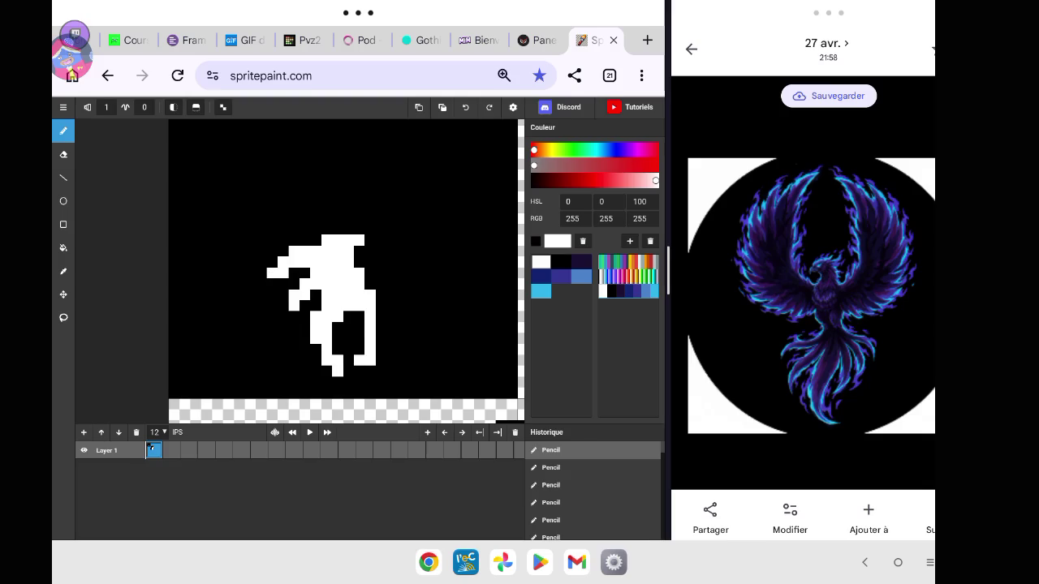
{"action": "left_click", "coordinate": [466, 107]}
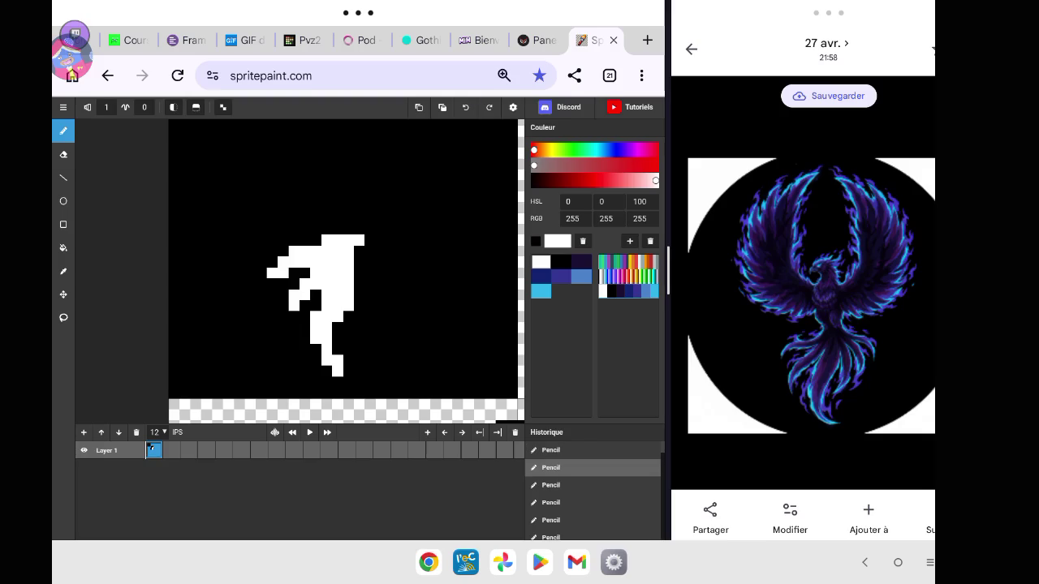
{"action": "left_click_drag", "start_coordinate": [360, 292], "coordinate": [371, 334]}
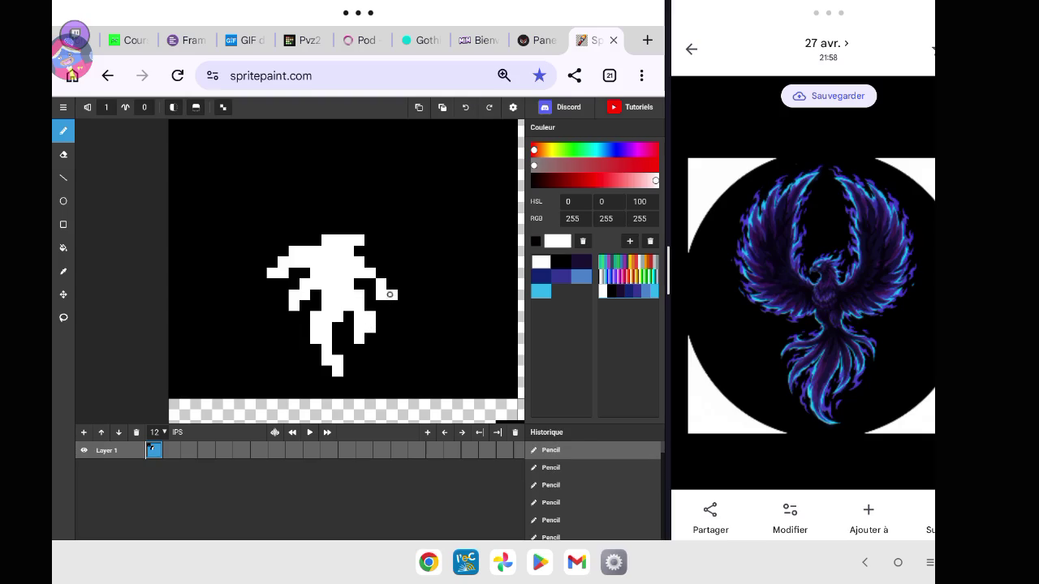
{"action": "left_click", "coordinate": [392, 284]}
{"action": "left_click", "coordinate": [395, 306]}
{"action": "left_click_drag", "start_coordinate": [371, 250], "coordinate": [394, 256]}
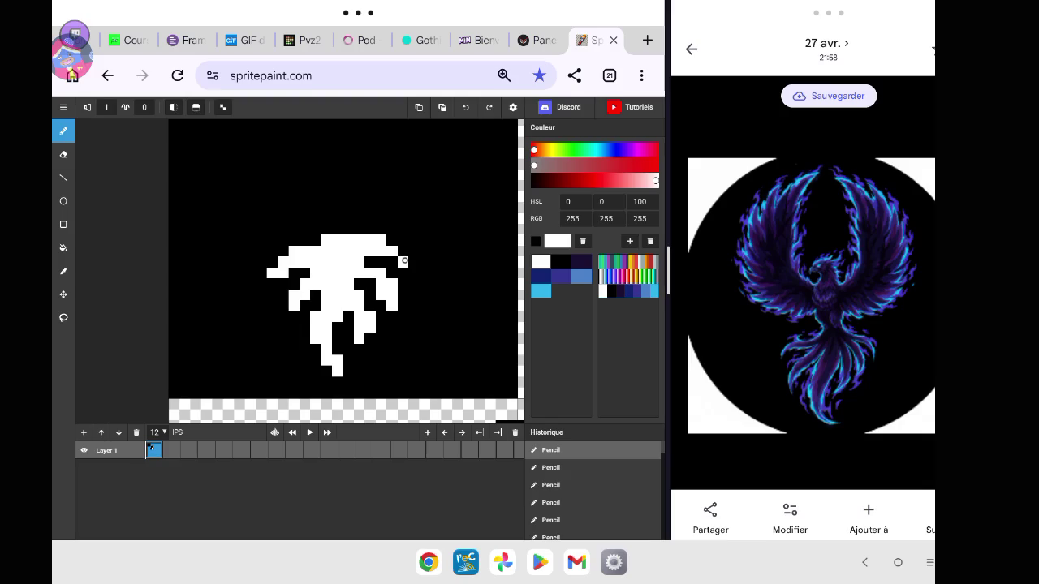
- Remove a stray diagonal white line and keep a single white pixel right of the figure
{"action": "left_click_drag", "start_coordinate": [403, 255], "coordinate": [444, 139]}
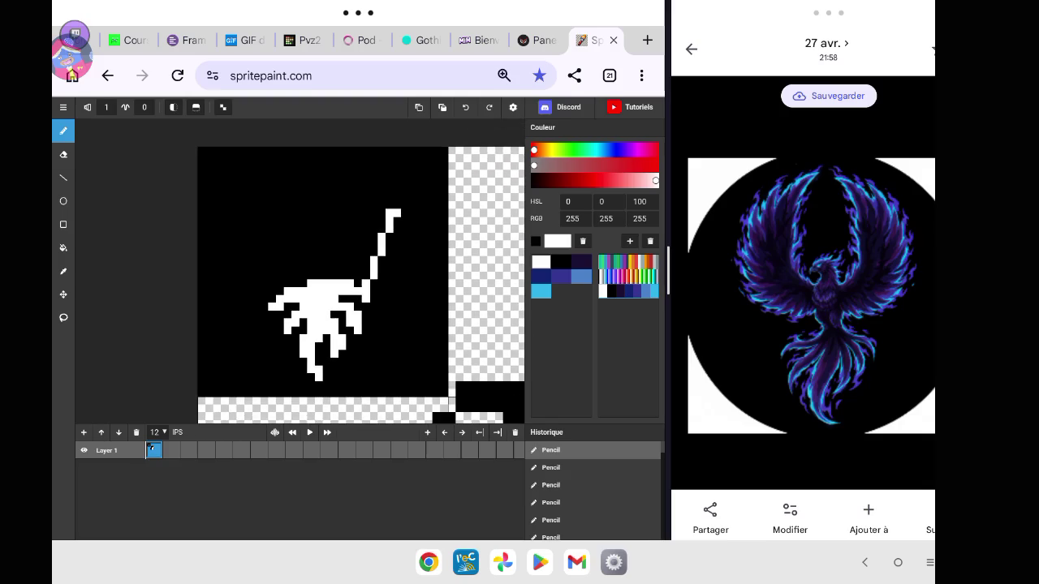
{"action": "key", "text": "ctrl+z"}
{"action": "left_click", "coordinate": [373, 298]}
{"action": "key", "text": "ctrl+z"}
{"action": "key", "text": "ctrl+y"}
{"action": "key", "text": "ctrl+z"}
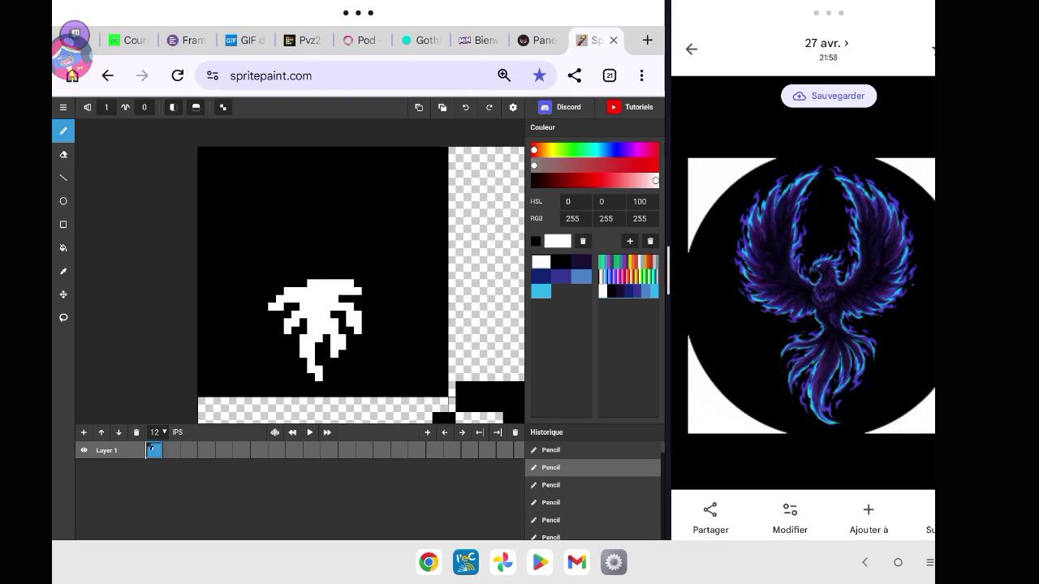
{"action": "key", "text": "ctrl+y"}
{"action": "scroll", "coordinate": [346, 284], "scroll_direction": "up", "scroll_amount": 5}
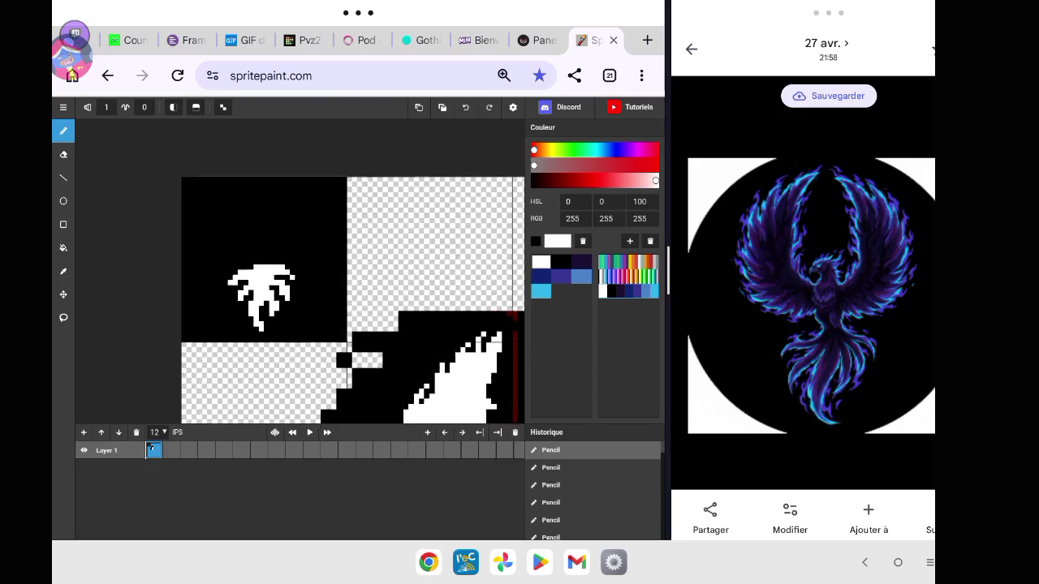
{"action": "scroll", "coordinate": [346, 284], "scroll_direction": "down", "scroll_amount": 3}
{"action": "scroll", "coordinate": [347, 284], "scroll_direction": "down", "scroll_amount": 1}
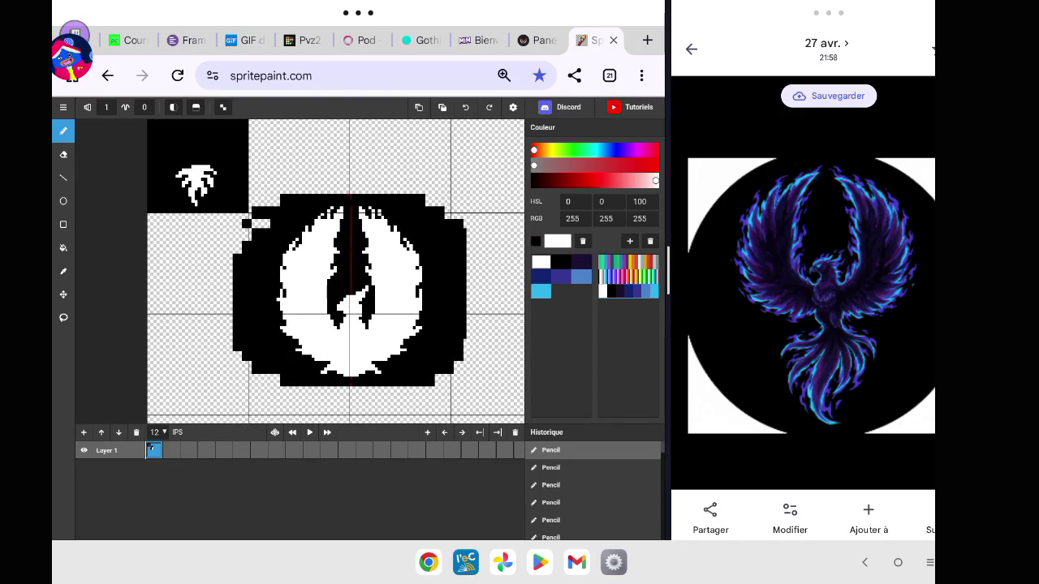
- Drop a trial circle selection and return to the Pencil with black
{"action": "left_click", "coordinate": [64, 294]}
{"action": "mouse_move", "coordinate": [353, 183]}
{"action": "left_mouse_down"}
{"action": "mouse_move", "coordinate": [459, 367]}
{"action": "mouse_move", "coordinate": [427, 162]}
{"action": "mouse_move", "coordinate": [333, 177]}
{"action": "left_mouse_up"}
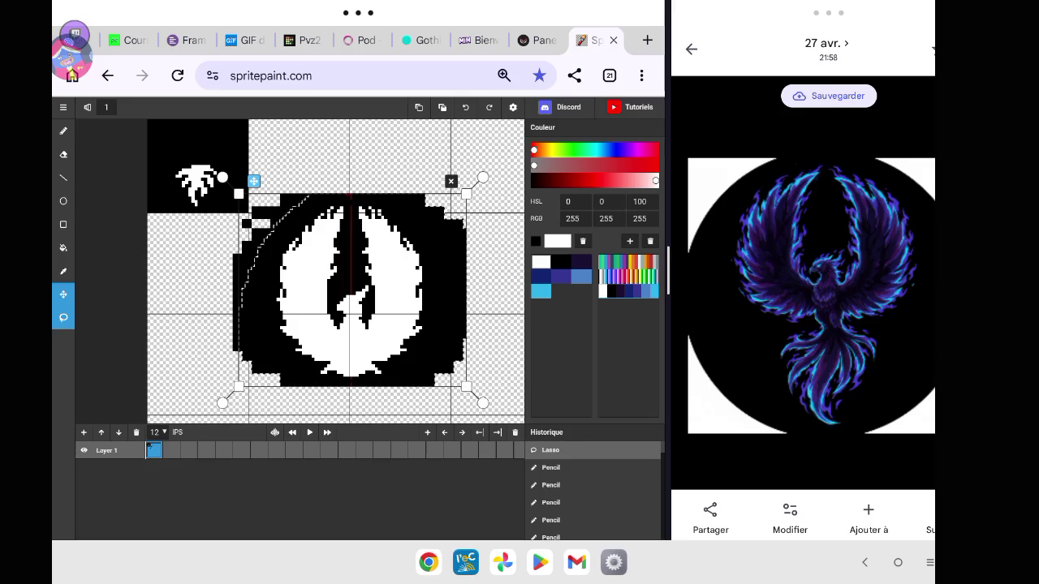
{"action": "left_click", "coordinate": [481, 217]}
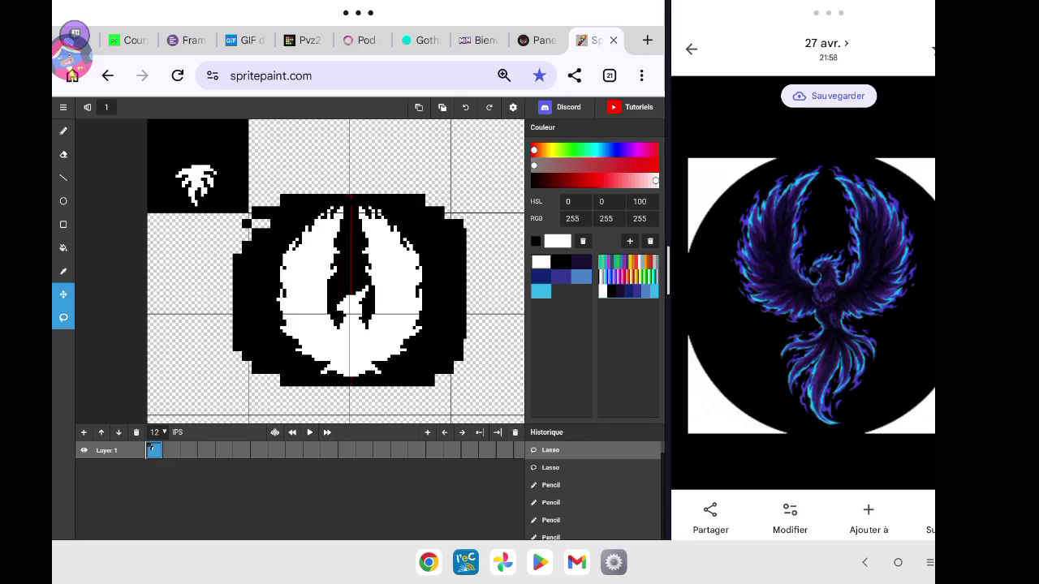
{"action": "left_click", "coordinate": [63, 131]}
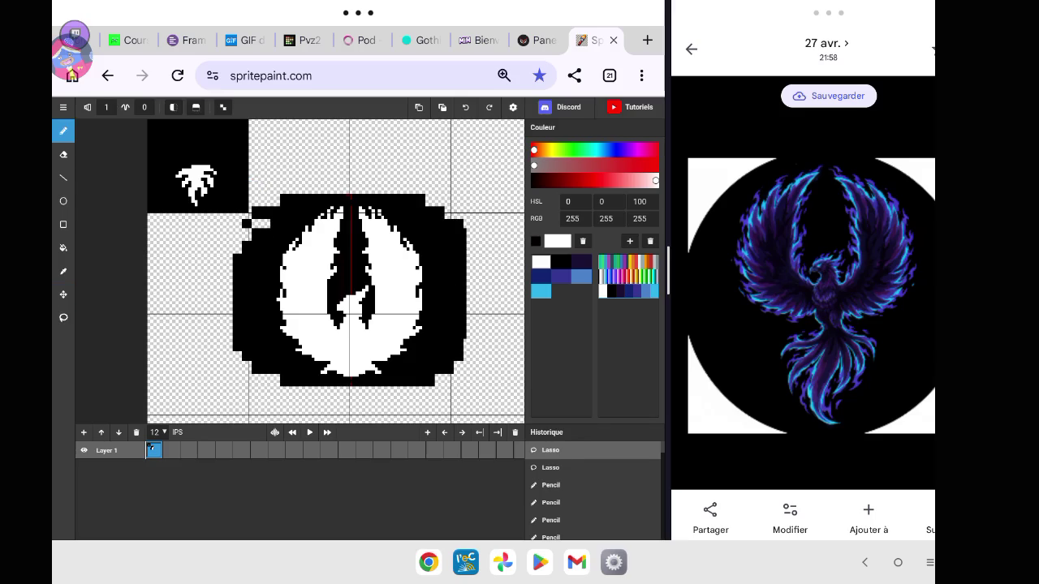
{"action": "left_click", "coordinate": [561, 261]}
- Zoom in and paint the red centre line black
{"action": "scroll", "coordinate": [350, 208], "scroll_direction": "up", "scroll_amount": 2}
{"action": "scroll", "coordinate": [350, 208], "scroll_direction": "up", "scroll_amount": 2}
{"action": "scroll", "coordinate": [351, 207], "scroll_direction": "up", "scroll_amount": 1}
{"action": "left_click_drag", "start_coordinate": [356, 189], "coordinate": [356, 405]}
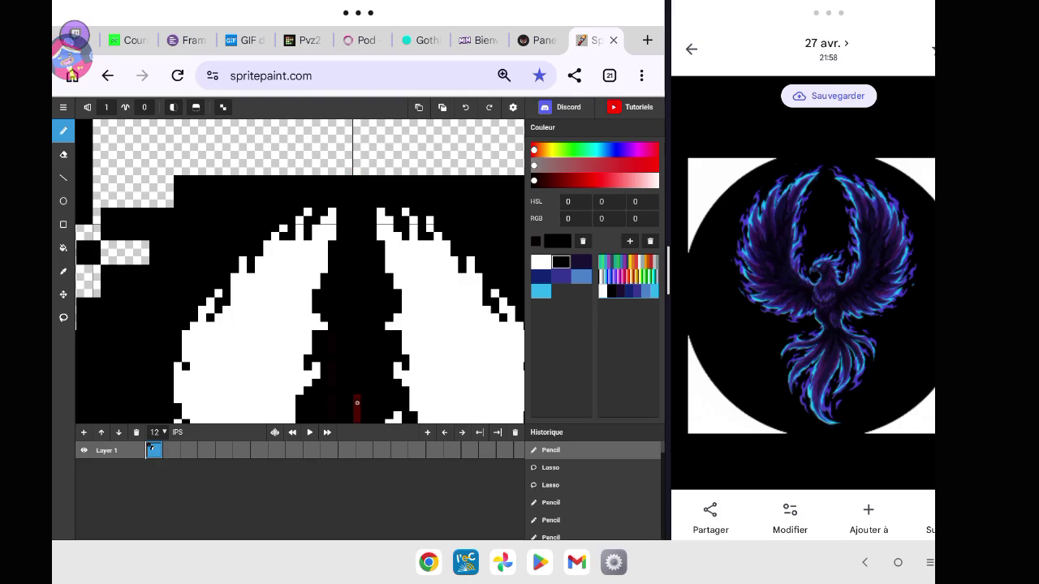
- Blacken the remaining red pixels at the line's bottom and top, then zoom out
{"action": "scroll", "coordinate": [359, 354], "scroll_direction": "down", "scroll_amount": 1}
{"action": "scroll", "coordinate": [364, 379], "scroll_direction": "up", "scroll_amount": 1}
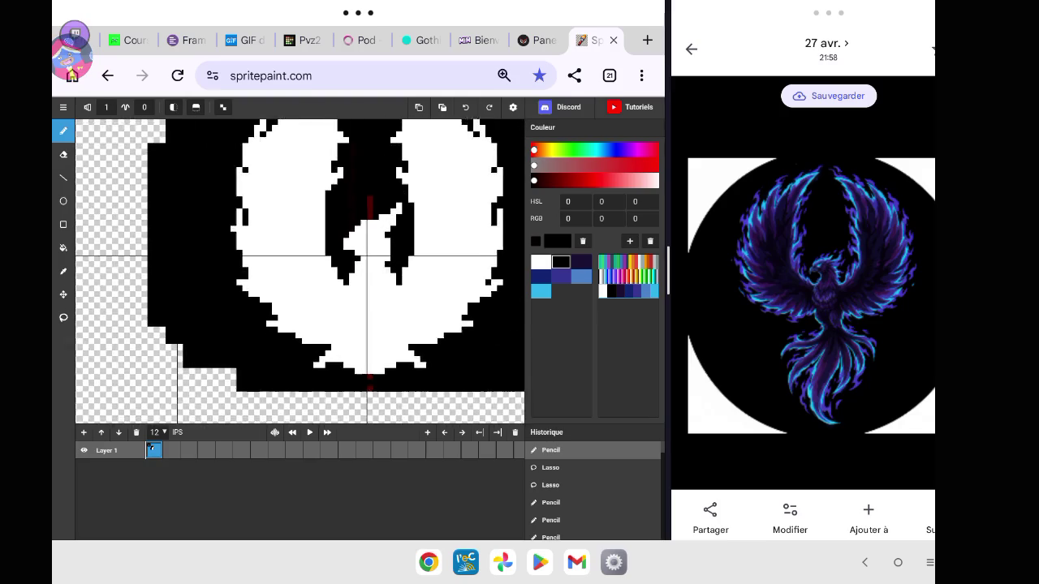
{"action": "scroll", "coordinate": [352, 324], "scroll_direction": "up", "scroll_amount": 1}
{"action": "scroll", "coordinate": [366, 301], "scroll_direction": "up", "scroll_amount": 1}
{"action": "left_click", "coordinate": [378, 400]}
{"action": "left_click", "coordinate": [378, 414]}
{"action": "left_click_drag", "start_coordinate": [378, 169], "coordinate": [381, 154]}
{"action": "scroll", "coordinate": [373, 238], "scroll_direction": "down", "scroll_amount": 1}
{"action": "scroll", "coordinate": [365, 252], "scroll_direction": "down", "scroll_amount": 1}
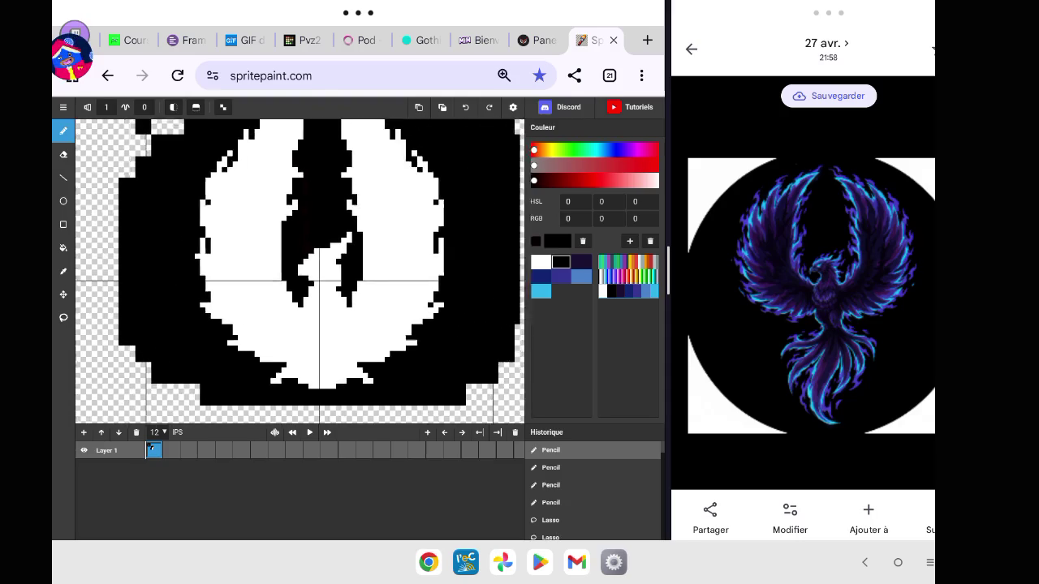
{"action": "scroll", "coordinate": [349, 276], "scroll_direction": "down", "scroll_amount": 1}
{"action": "scroll", "coordinate": [332, 298], "scroll_direction": "down", "scroll_amount": 1}
{"action": "scroll", "coordinate": [333, 297], "scroll_direction": "down", "scroll_amount": 1}
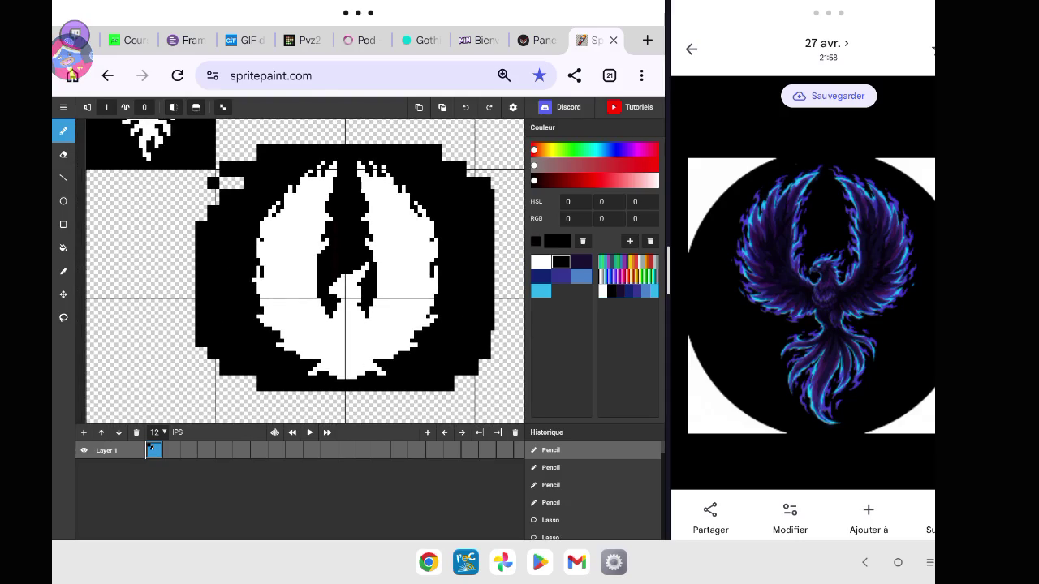
- Lasso-select the whole phoenix circle and paste a copy
{"action": "left_click", "coordinate": [63, 294]}
{"action": "left_click", "coordinate": [63, 318]}
{"action": "mouse_move", "coordinate": [353, 133]}
{"action": "left_mouse_down"}
{"action": "mouse_move", "coordinate": [294, 142]}
{"action": "mouse_move", "coordinate": [421, 417]}
{"action": "mouse_move", "coordinate": [499, 229]}
{"action": "mouse_move", "coordinate": [487, 193]}
{"action": "left_mouse_up"}
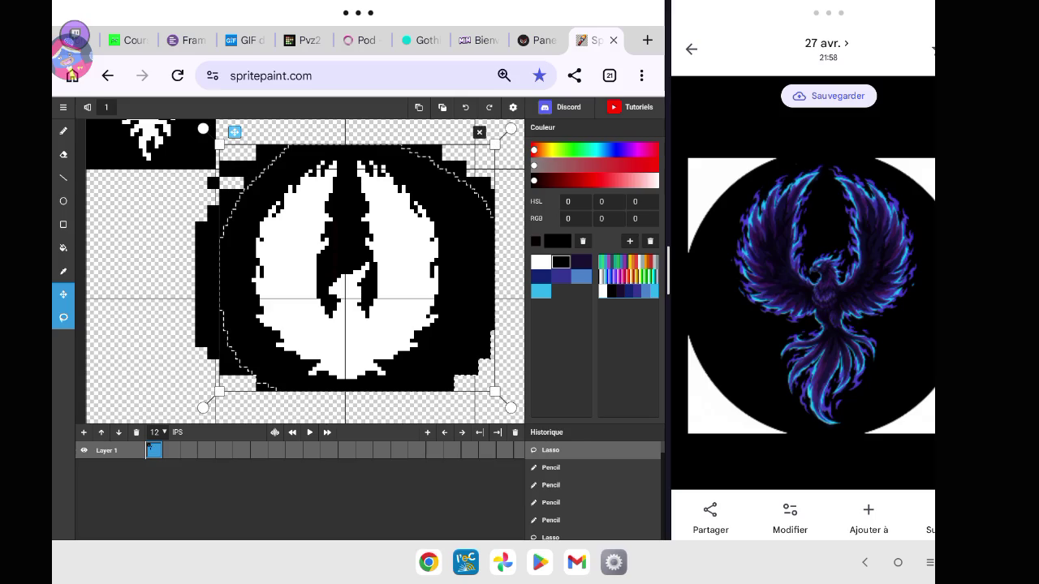
{"action": "left_click", "coordinate": [419, 106]}
- Shrink the pasted circle copy into the upper left and undo a stray selection
{"action": "mouse_move", "coordinate": [495, 381]}
{"action": "left_mouse_down"}
{"action": "mouse_move", "coordinate": [437, 323]}
{"action": "mouse_move", "coordinate": [380, 292]}
{"action": "mouse_move", "coordinate": [359, 254]}
{"action": "mouse_move", "coordinate": [333, 247]}
{"action": "mouse_move", "coordinate": [333, 237]}
{"action": "left_mouse_up"}
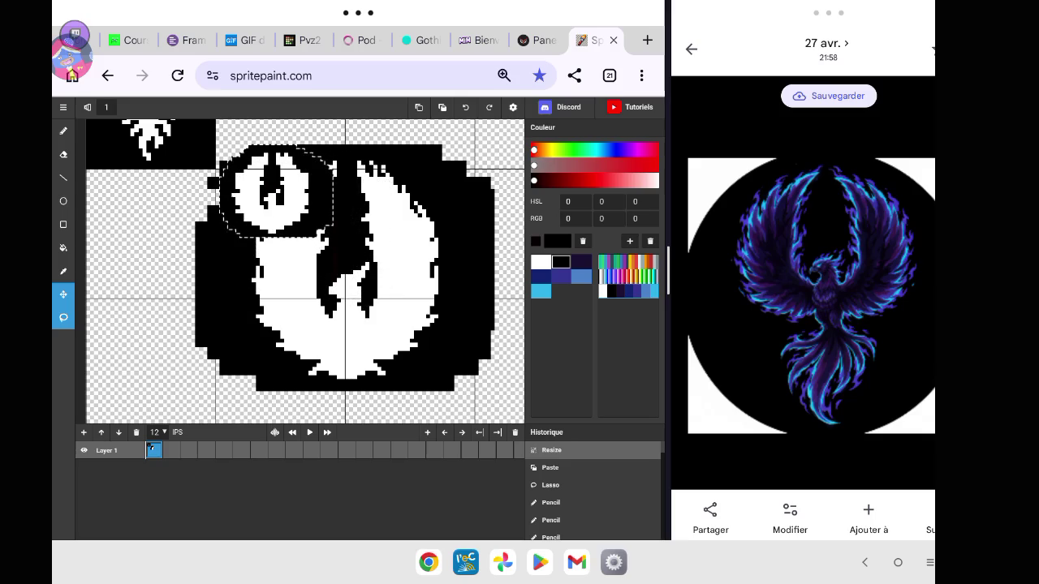
{"action": "left_click", "coordinate": [381, 340]}
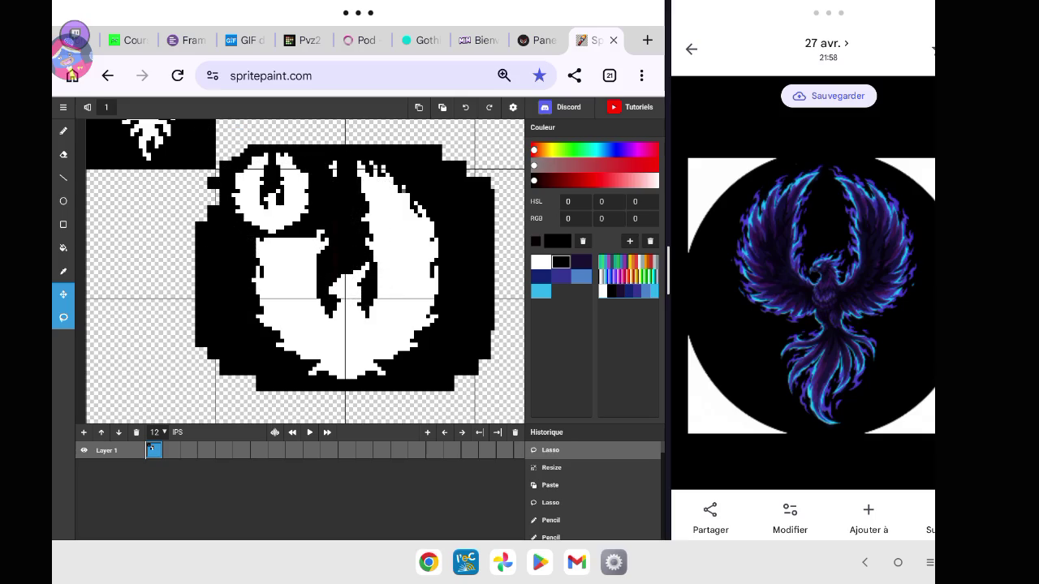
{"action": "left_click_drag", "start_coordinate": [397, 185], "coordinate": [493, 270]}
{"action": "key", "text": "ctrl+z"}
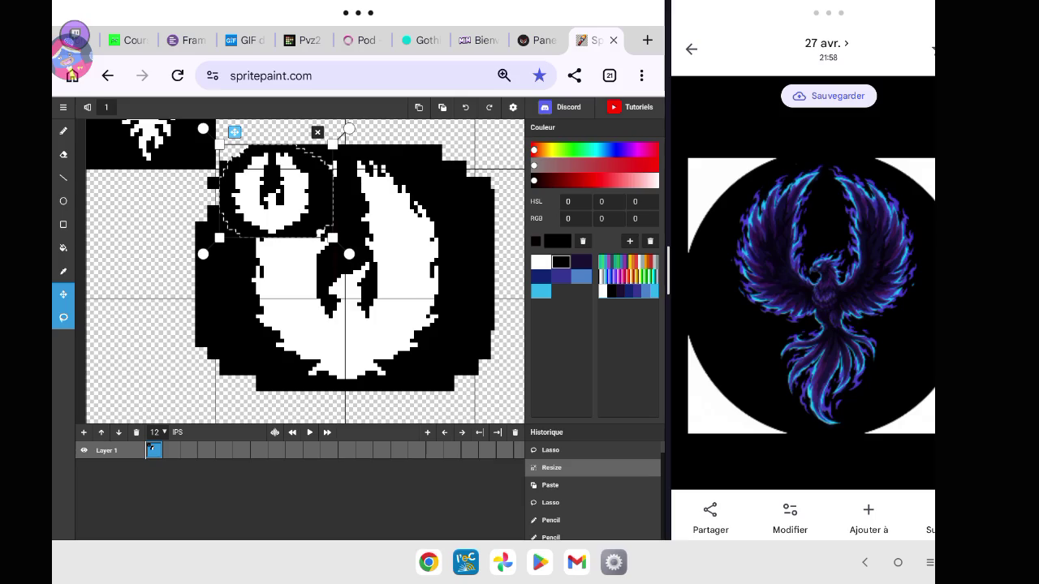
- Move the round head piece into the small tile and squash it shorter
{"action": "scroll", "coordinate": [305, 271], "scroll_direction": "left", "scroll_amount": 5}
{"action": "scroll", "coordinate": [305, 271], "scroll_direction": "up", "scroll_amount": 4}
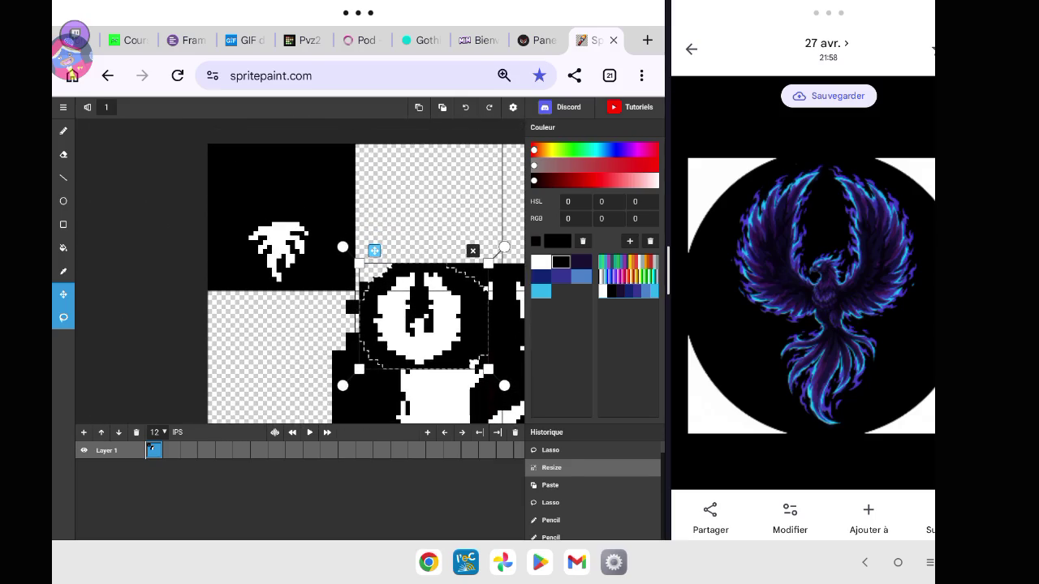
{"action": "left_click_drag", "start_coordinate": [417, 288], "coordinate": [264, 190]}
{"action": "mouse_move", "coordinate": [348, 238]}
{"action": "left_mouse_down"}
{"action": "mouse_move", "coordinate": [367, 242]}
{"action": "mouse_move", "coordinate": [371, 233]}
{"action": "mouse_move", "coordinate": [371, 266]}
{"action": "left_mouse_up"}
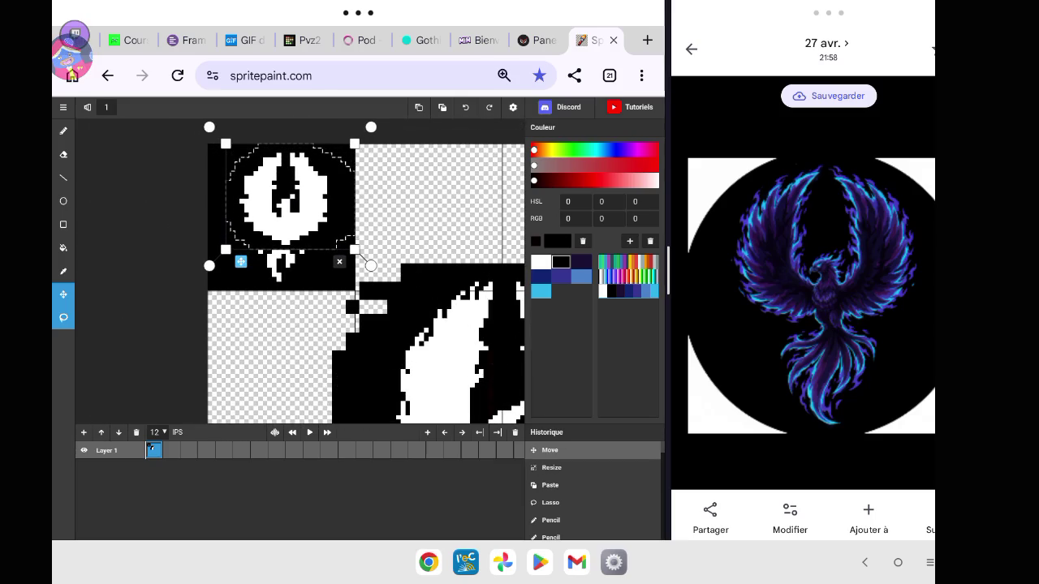
{"action": "left_click_drag", "start_coordinate": [371, 265], "coordinate": [341, 224]}
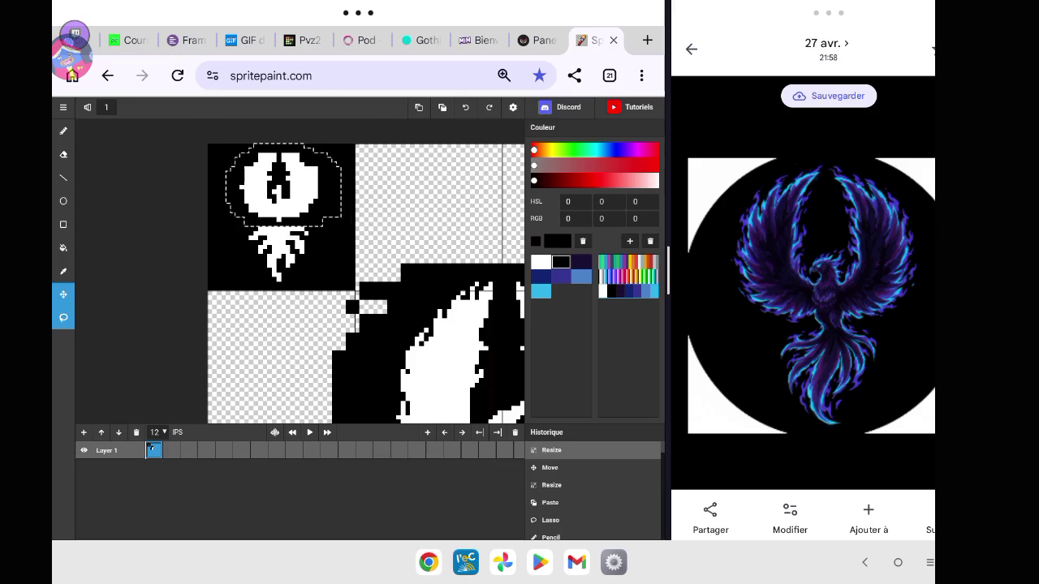
{"action": "left_click", "coordinate": [361, 242]}
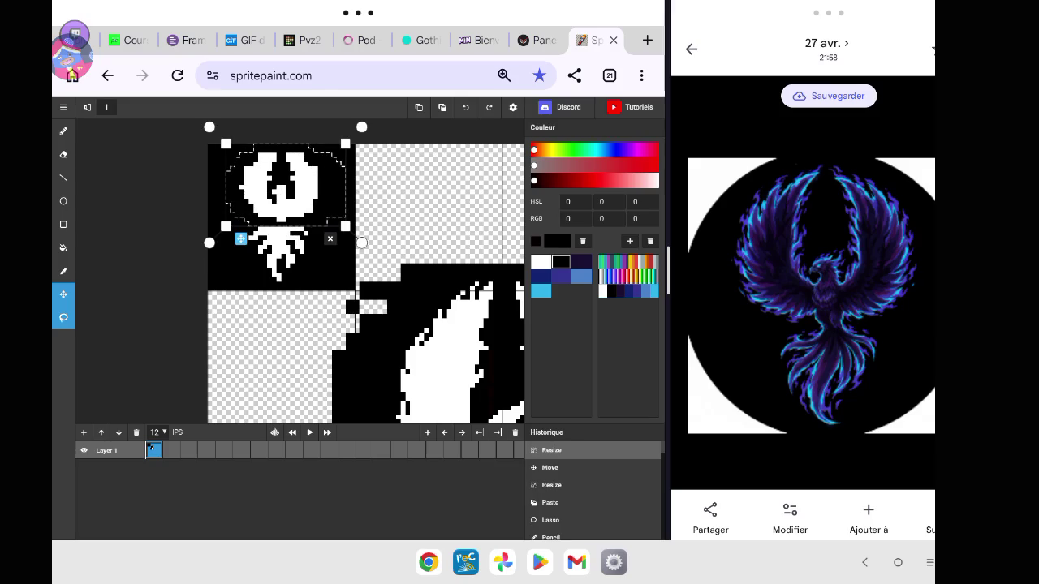
- Nudge the head piece slightly lower and right, just above the white tail
{"action": "scroll", "coordinate": [284, 276], "scroll_direction": "up", "scroll_amount": 2}
{"action": "scroll", "coordinate": [284, 276], "scroll_direction": "up", "scroll_amount": 2}
{"action": "scroll", "coordinate": [284, 276], "scroll_direction": "up", "scroll_amount": 1}
{"action": "scroll", "coordinate": [284, 276], "scroll_direction": "up", "scroll_amount": 1}
{"action": "mouse_move", "coordinate": [353, 223]}
{"action": "left_mouse_down"}
{"action": "mouse_move", "coordinate": [334, 170]}
{"action": "mouse_move", "coordinate": [362, 231]}
{"action": "mouse_move", "coordinate": [345, 207]}
{"action": "mouse_move", "coordinate": [353, 232]}
{"action": "mouse_move", "coordinate": [345, 223]}
{"action": "mouse_move", "coordinate": [353, 207]}
{"action": "mouse_move", "coordinate": [344, 215]}
{"action": "left_mouse_up"}
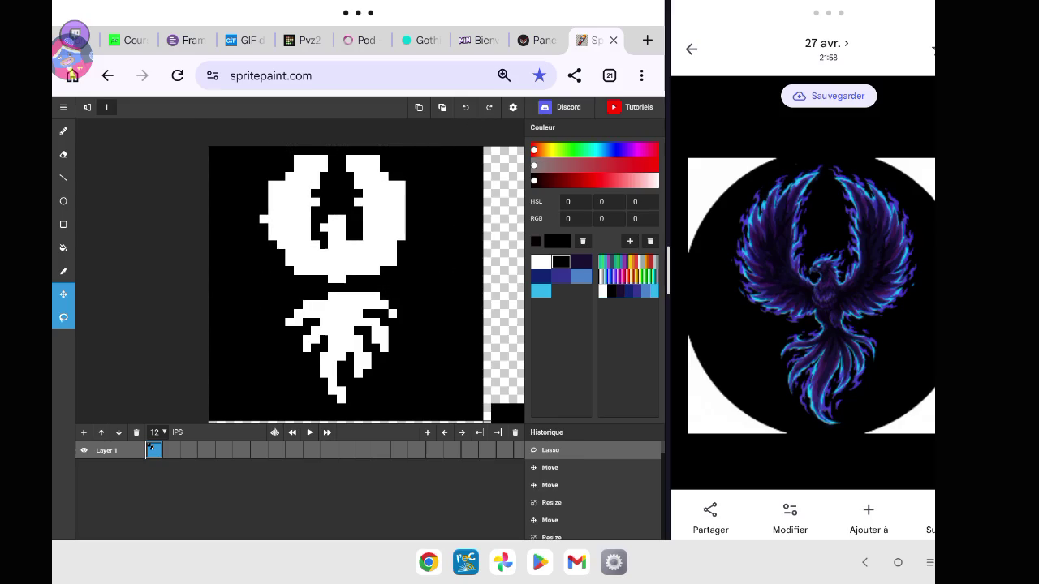
- Lasso the small phoenix's head and nudge it one pixel left and down into alignment
{"action": "left_click_drag", "start_coordinate": [483, 211], "coordinate": [426, 375]}
{"action": "left_click", "coordinate": [406, 172]}
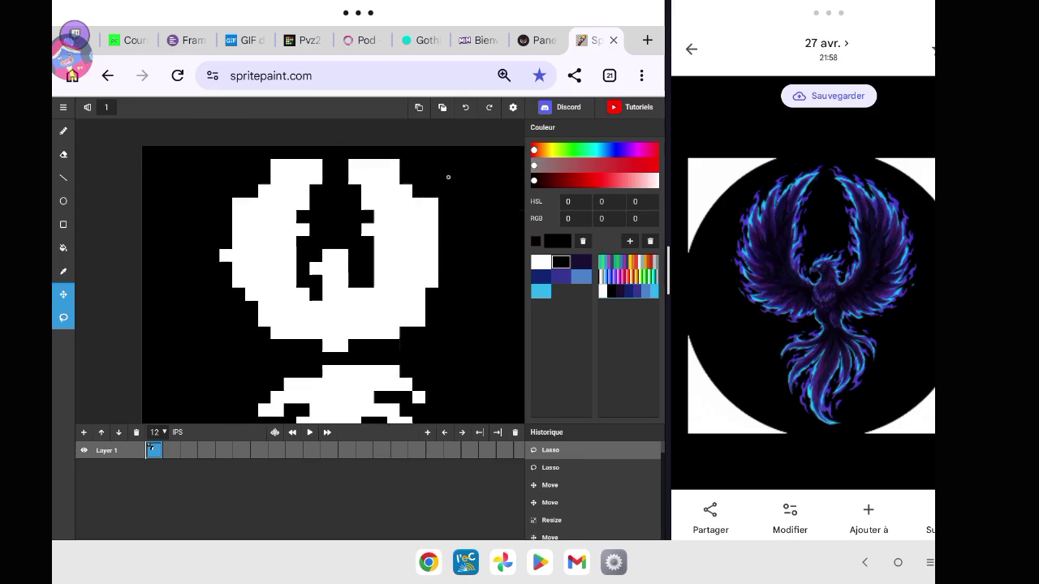
{"action": "left_click_drag", "start_coordinate": [393, 166], "coordinate": [276, 165]}
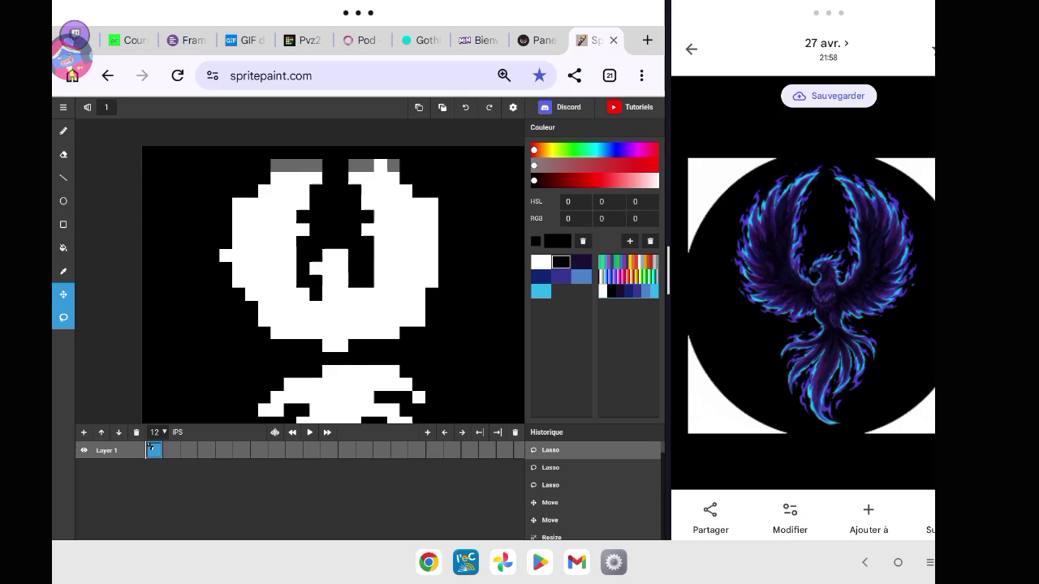
{"action": "left_click", "coordinate": [225, 256]}
{"action": "mouse_move", "coordinate": [261, 317]}
{"action": "left_mouse_down"}
{"action": "mouse_move", "coordinate": [335, 346]}
{"action": "mouse_move", "coordinate": [419, 321]}
{"action": "mouse_move", "coordinate": [432, 280]}
{"action": "mouse_move", "coordinate": [432, 203]}
{"action": "mouse_move", "coordinate": [373, 159]}
{"action": "left_mouse_up"}
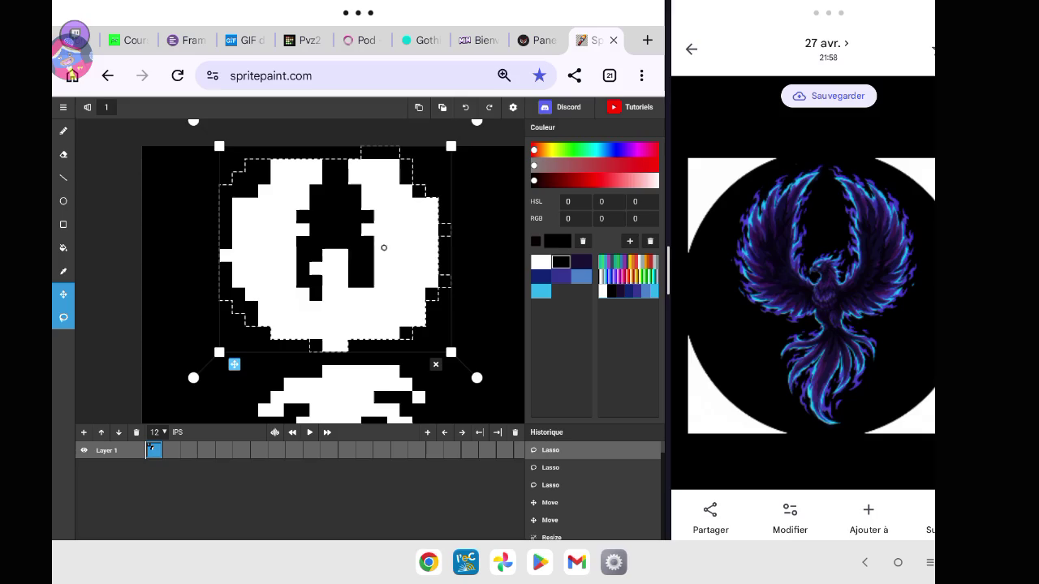
{"action": "left_click_drag", "start_coordinate": [382, 244], "coordinate": [395, 256]}
{"action": "key", "text": "Left"}
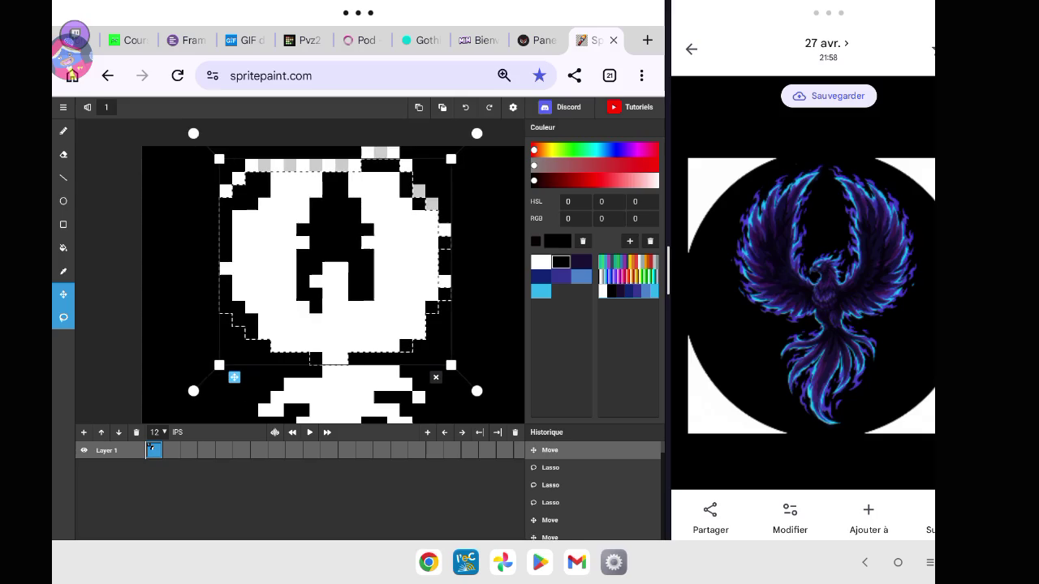
{"action": "key", "text": "Down"}
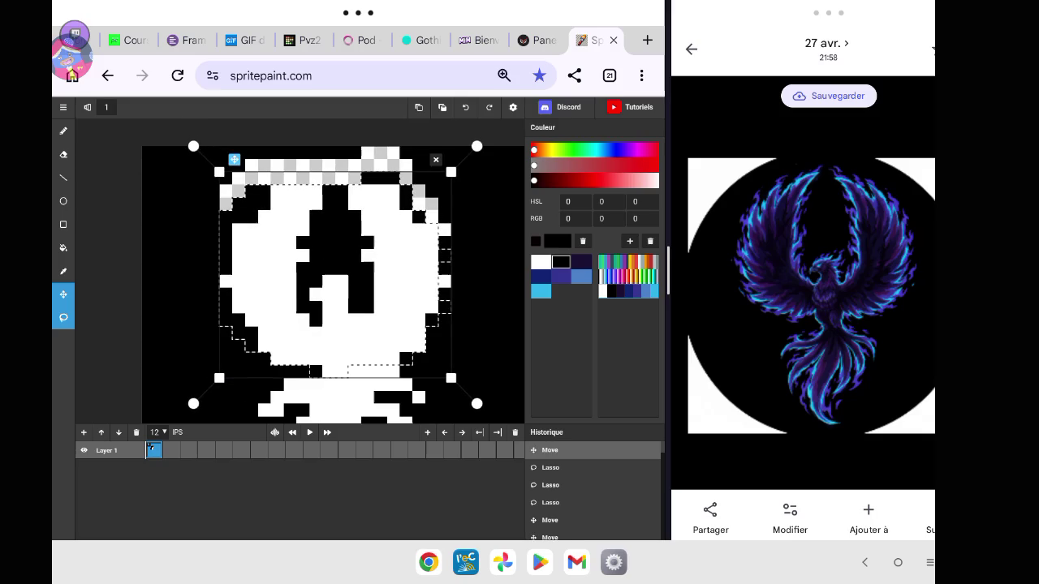
{"action": "left_click", "coordinate": [462, 350]}
{"action": "scroll", "coordinate": [325, 267], "scroll_direction": "up", "scroll_amount": 3}
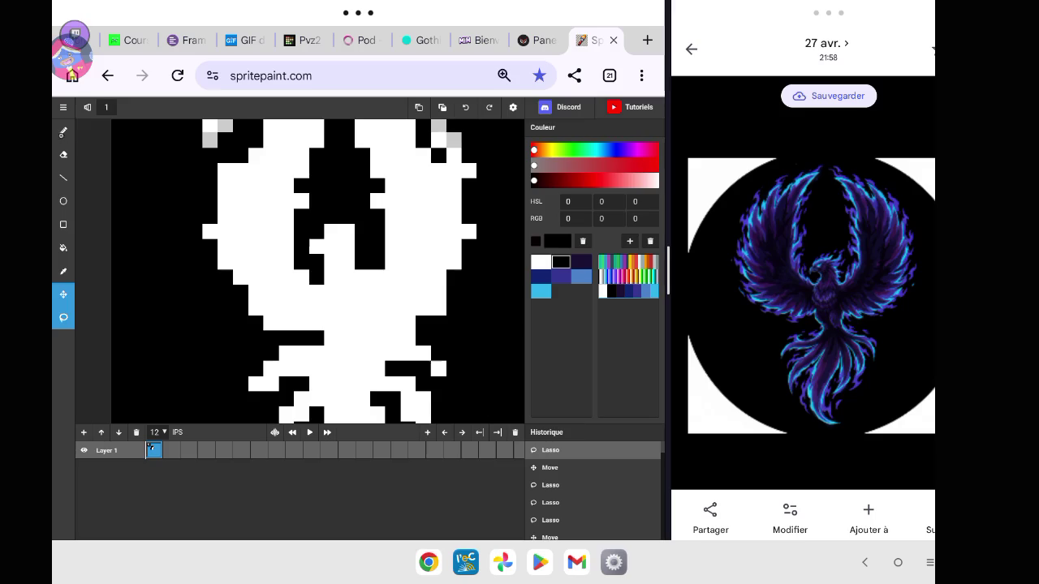
- Paint the grey top row and stray pixels black using the Pencil (B)
{"action": "key", "text": "b"}
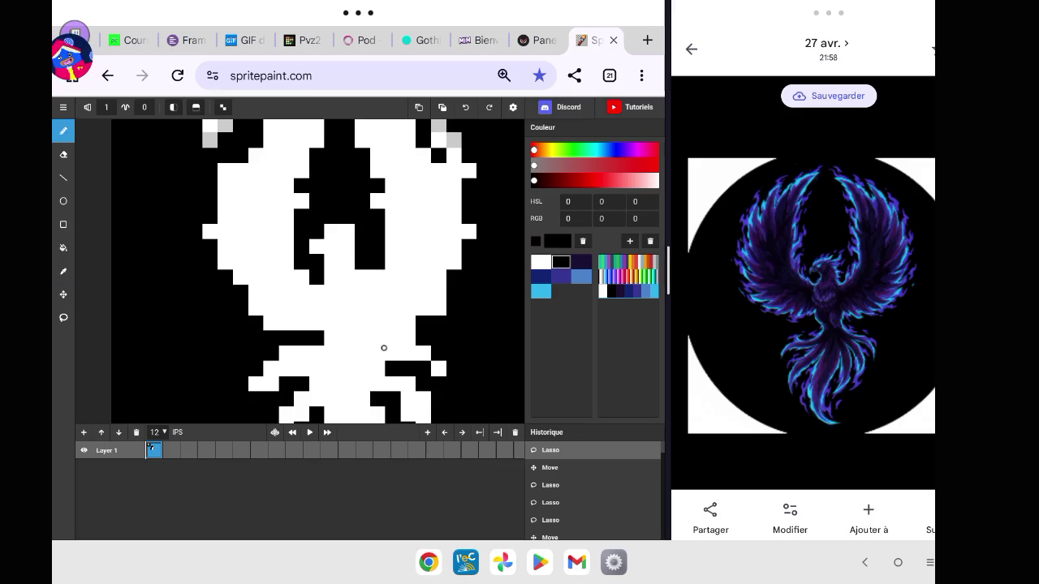
{"action": "left_click_drag", "start_coordinate": [379, 337], "coordinate": [409, 330]}
{"action": "left_click", "coordinate": [406, 325]}
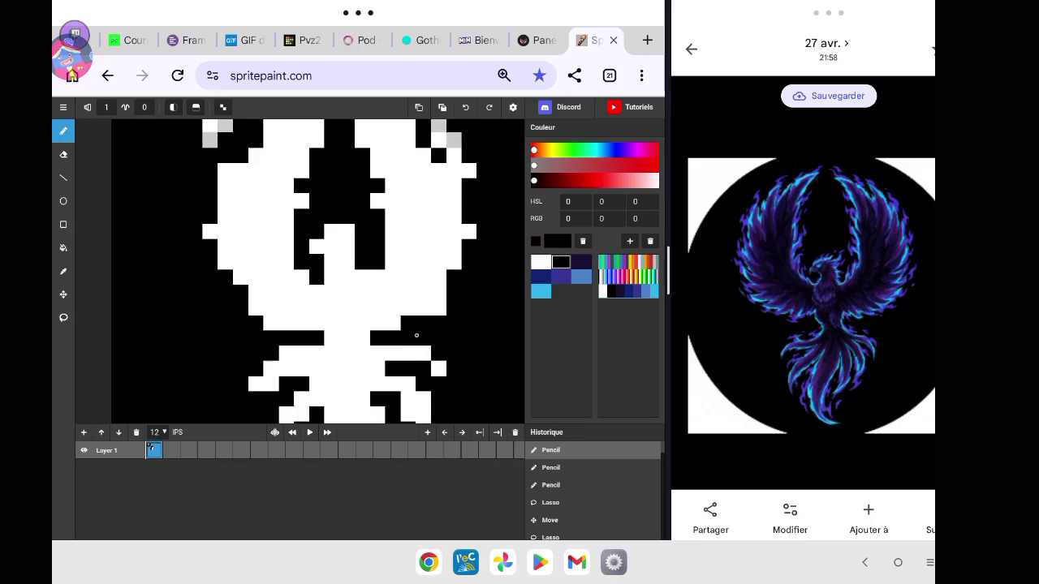
{"action": "scroll", "coordinate": [324, 268], "scroll_direction": "down", "scroll_amount": 3}
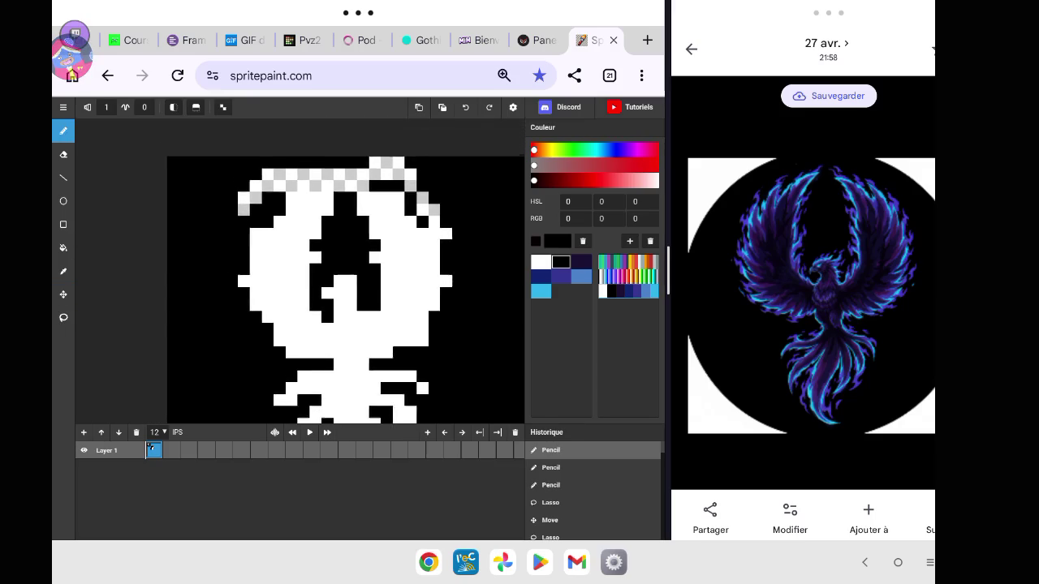
{"action": "scroll", "coordinate": [325, 268], "scroll_direction": "up", "scroll_amount": 1}
{"action": "scroll", "coordinate": [435, 241], "scroll_direction": "up", "scroll_amount": 1}
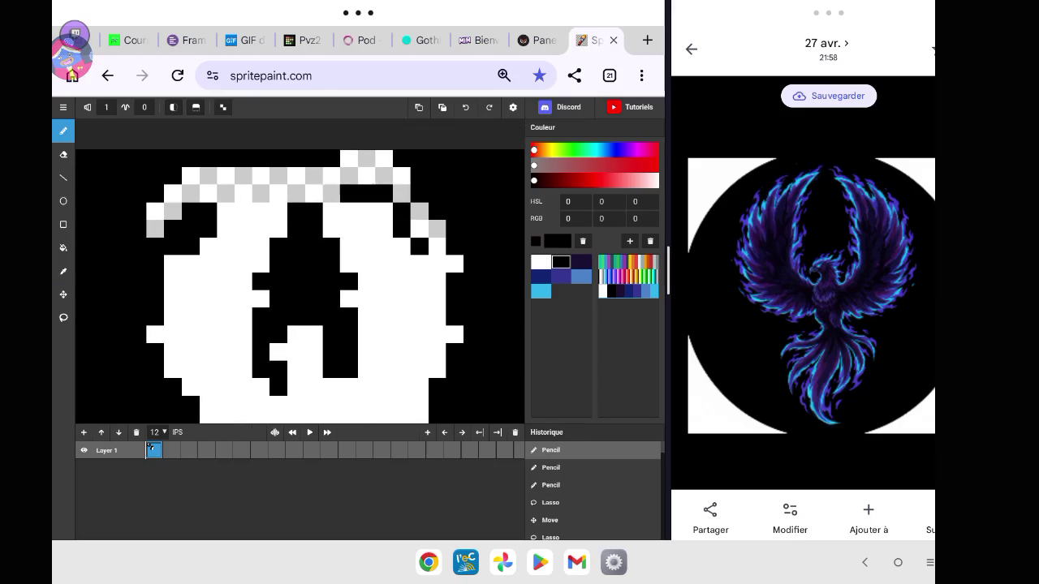
{"action": "left_click_drag", "start_coordinate": [222, 190], "coordinate": [154, 229]}
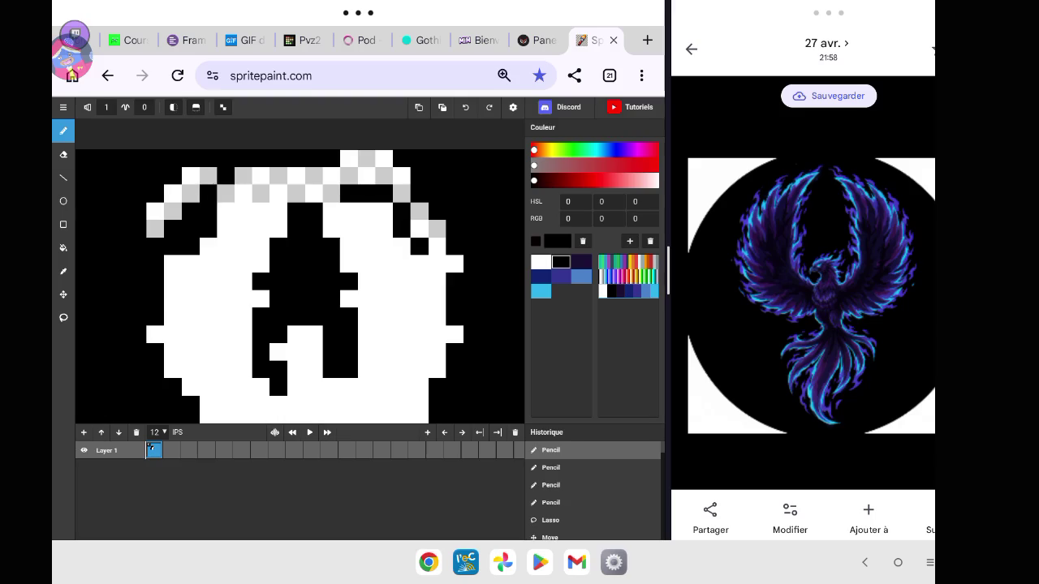
{"action": "mouse_move", "coordinate": [242, 185]}
{"action": "left_mouse_down"}
{"action": "mouse_move", "coordinate": [314, 194]}
{"action": "mouse_move", "coordinate": [349, 159]}
{"action": "mouse_move", "coordinate": [392, 177]}
{"action": "mouse_move", "coordinate": [440, 228]}
{"action": "mouse_move", "coordinate": [454, 264]}
{"action": "left_mouse_up"}
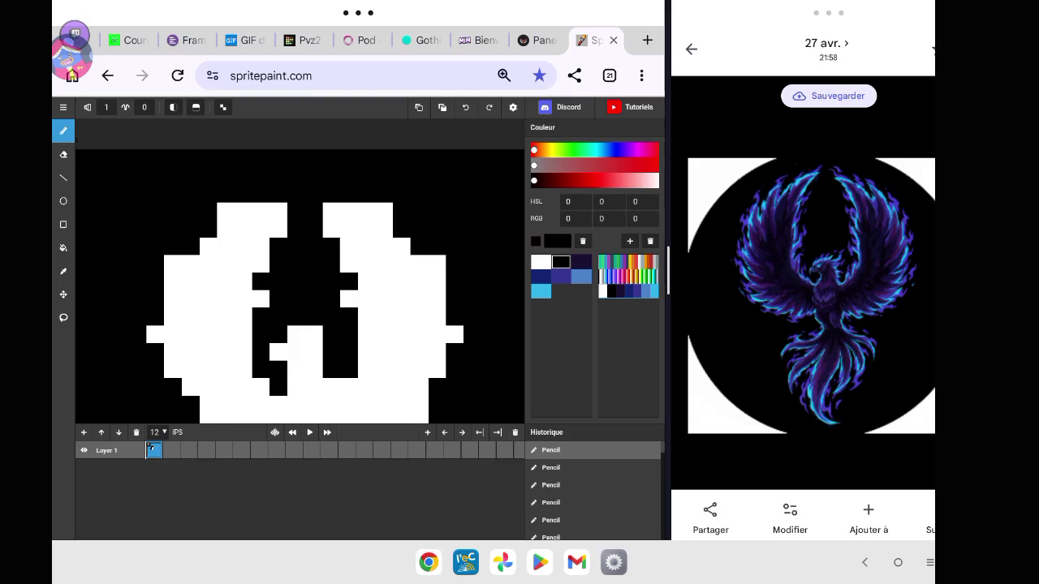
{"action": "scroll", "coordinate": [300, 284], "scroll_direction": "down", "scroll_amount": 2}
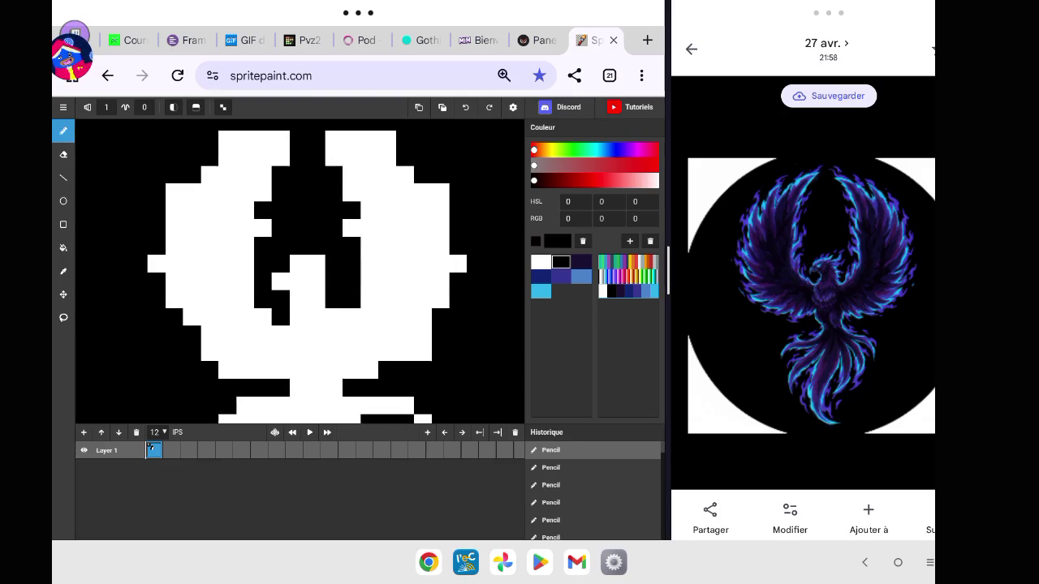
- Add white pixels along the phoenix's right edge and black out two on the head's right
{"action": "left_click", "coordinate": [540, 261]}
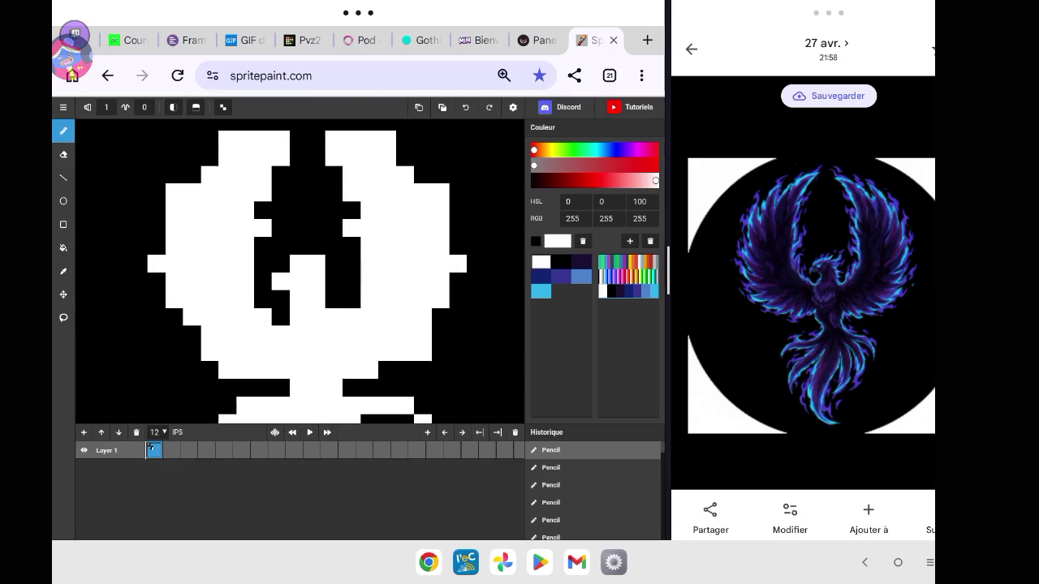
{"action": "left_click", "coordinate": [406, 367]}
{"action": "left_click", "coordinate": [442, 333]}
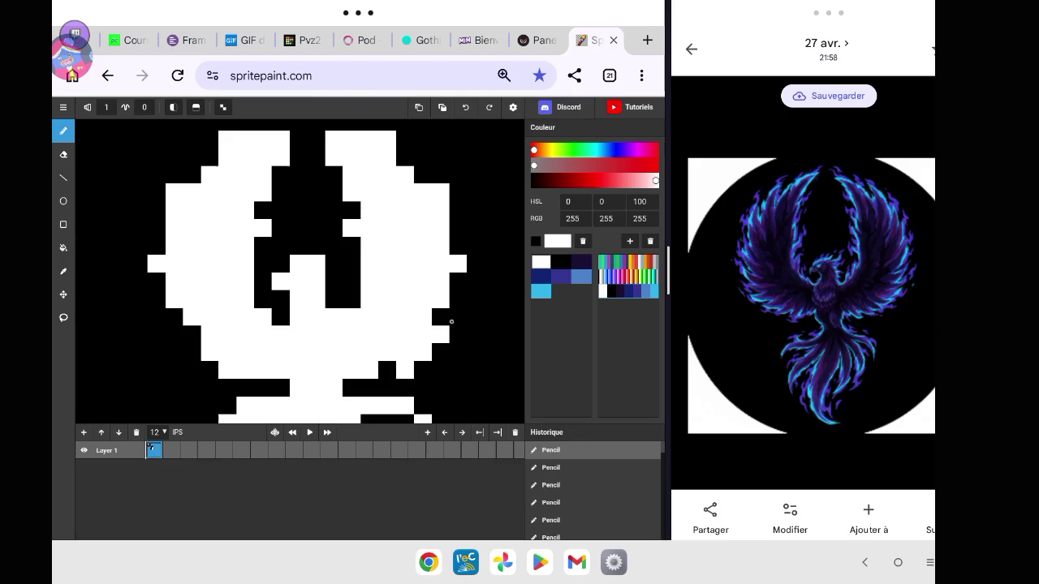
{"action": "left_click", "coordinate": [458, 211]}
{"action": "left_click", "coordinate": [458, 228]}
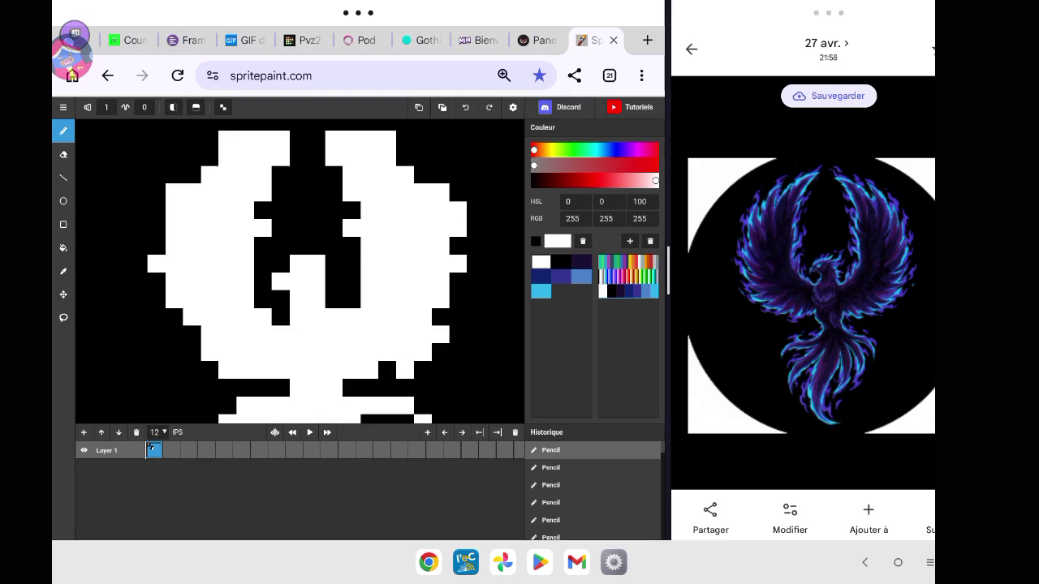
{"action": "left_click", "coordinate": [560, 261]}
{"action": "left_click", "coordinate": [441, 210]}
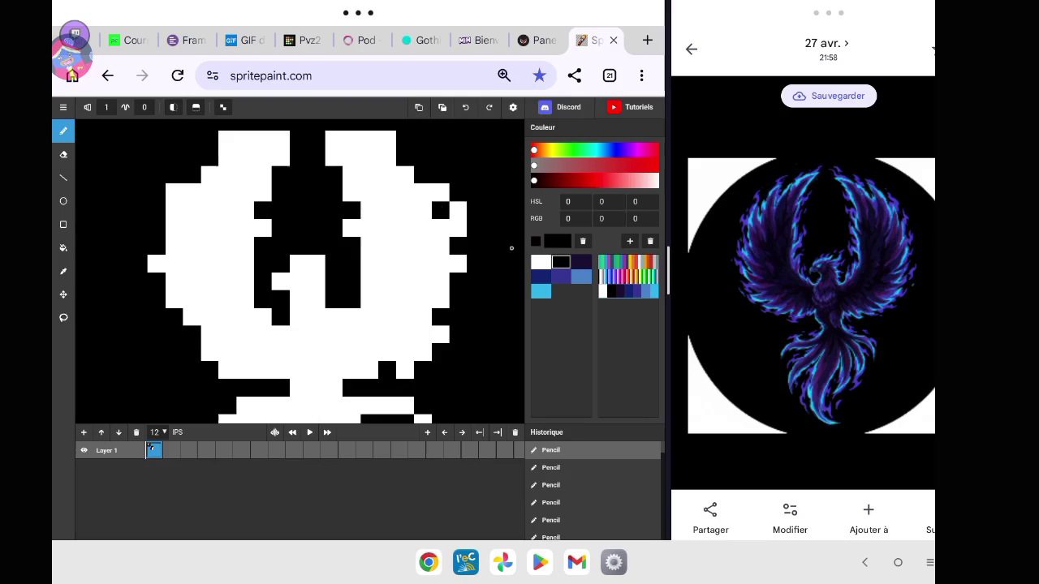
{"action": "left_click", "coordinate": [438, 192]}
- Add white pixels on the head's left edge and stepping down the body's lower left
{"action": "left_click", "coordinate": [540, 264]}
{"action": "left_click", "coordinate": [561, 261]}
{"action": "left_click", "coordinate": [540, 261]}
{"action": "left_click", "coordinate": [155, 227]}
{"action": "left_click", "coordinate": [153, 209]}
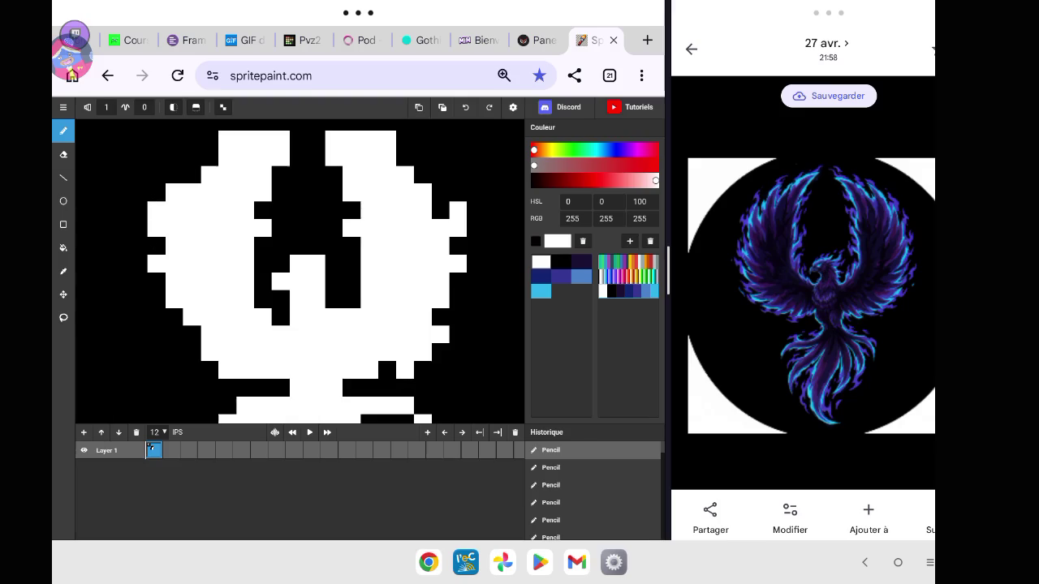
{"action": "left_click", "coordinate": [191, 334]}
{"action": "left_click", "coordinate": [176, 339]}
{"action": "left_click", "coordinate": [192, 351]}
{"action": "left_click", "coordinate": [209, 375]}
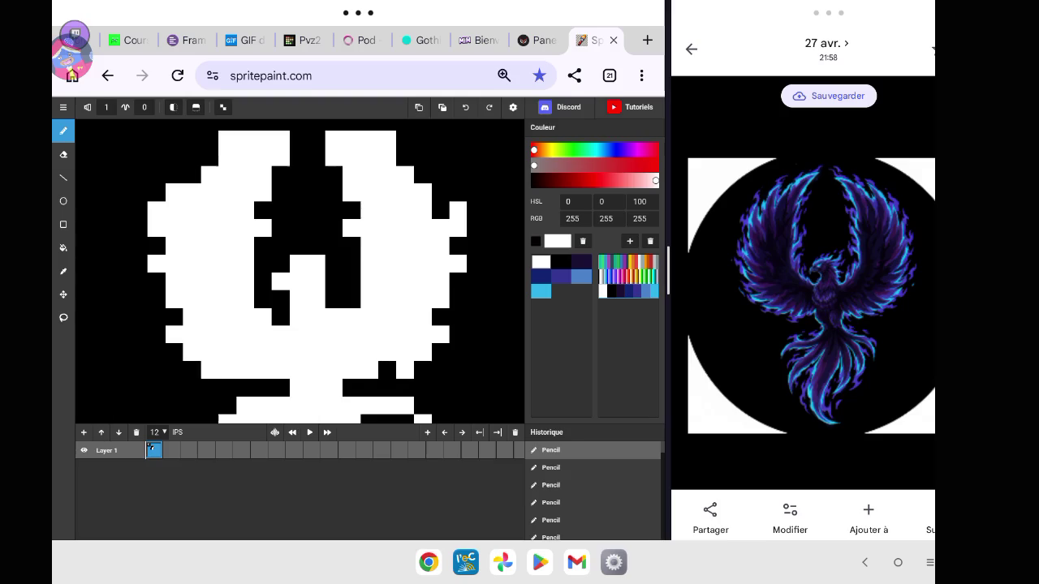
- Touch up the lower left and the head's upper left with black and white pixels
{"action": "left_click", "coordinate": [560, 261]}
{"action": "left_click", "coordinate": [228, 370]}
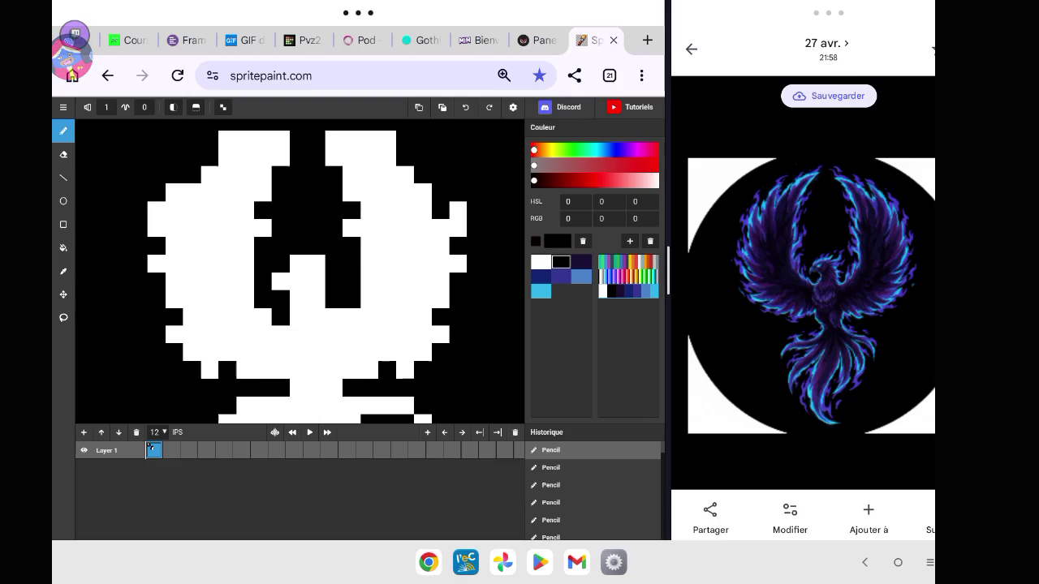
{"action": "key", "text": "ctrl+z"}
{"action": "key", "text": "ctrl+z"}
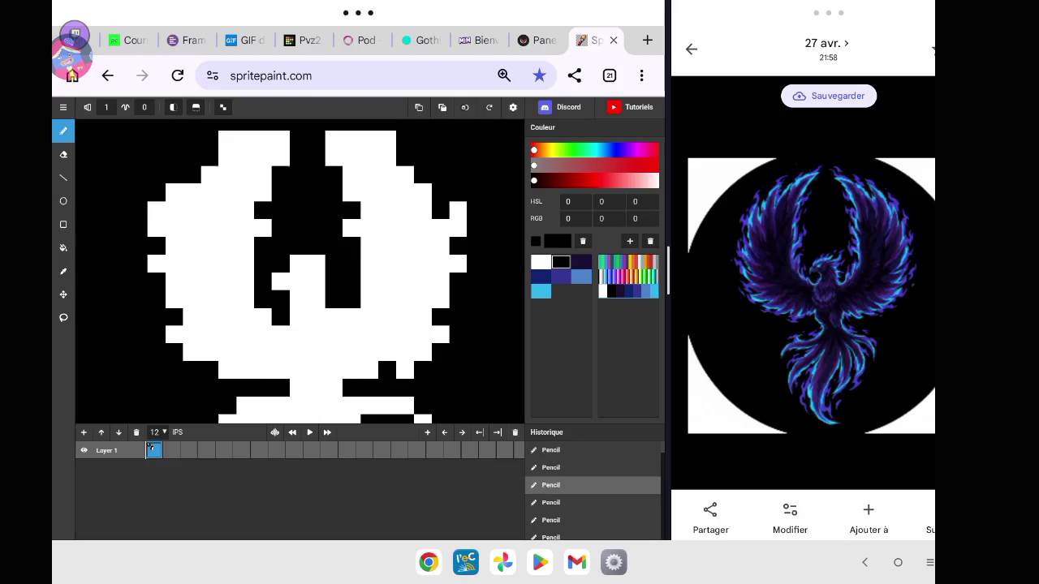
{"action": "key", "text": "ctrl+y"}
{"action": "key", "text": "ctrl+y"}
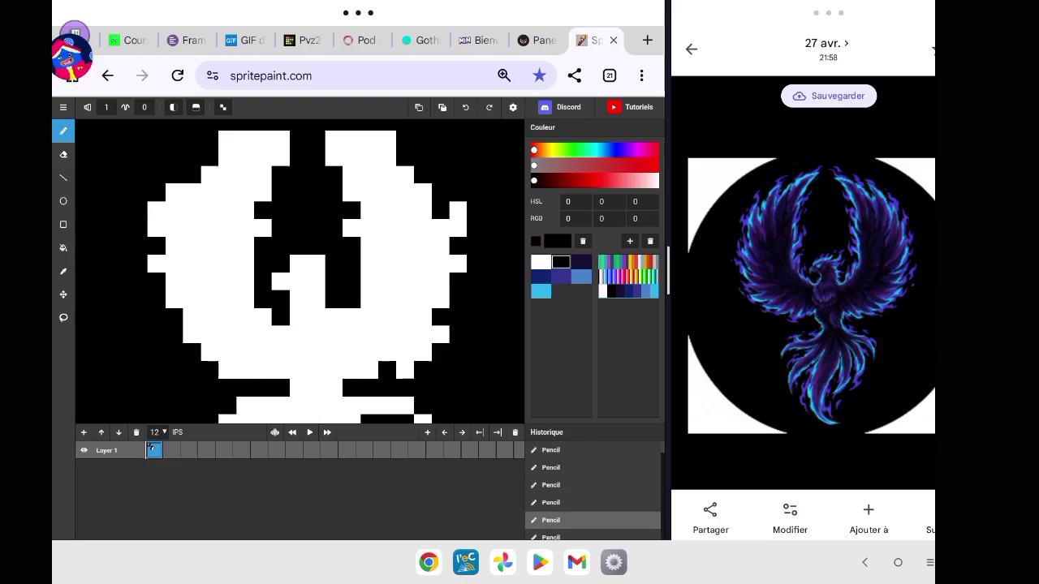
{"action": "left_click", "coordinate": [540, 261]}
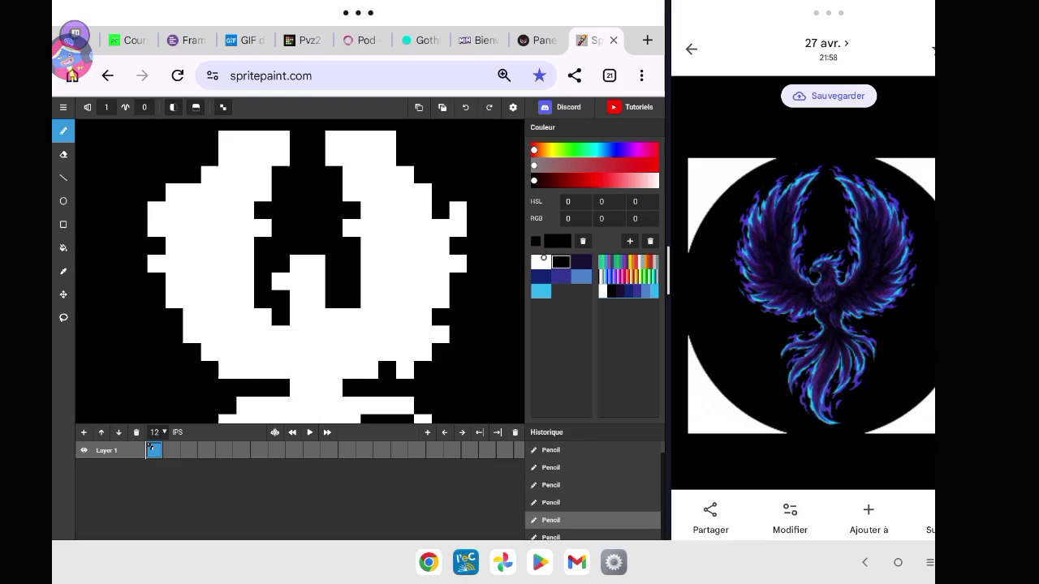
{"action": "left_click", "coordinate": [180, 341]}
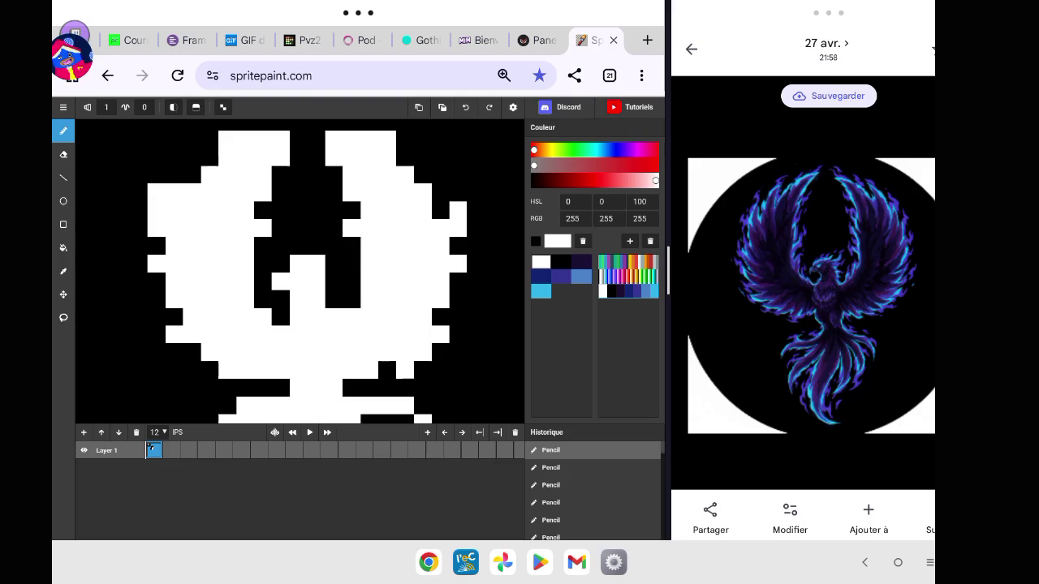
{"action": "left_click", "coordinate": [561, 261]}
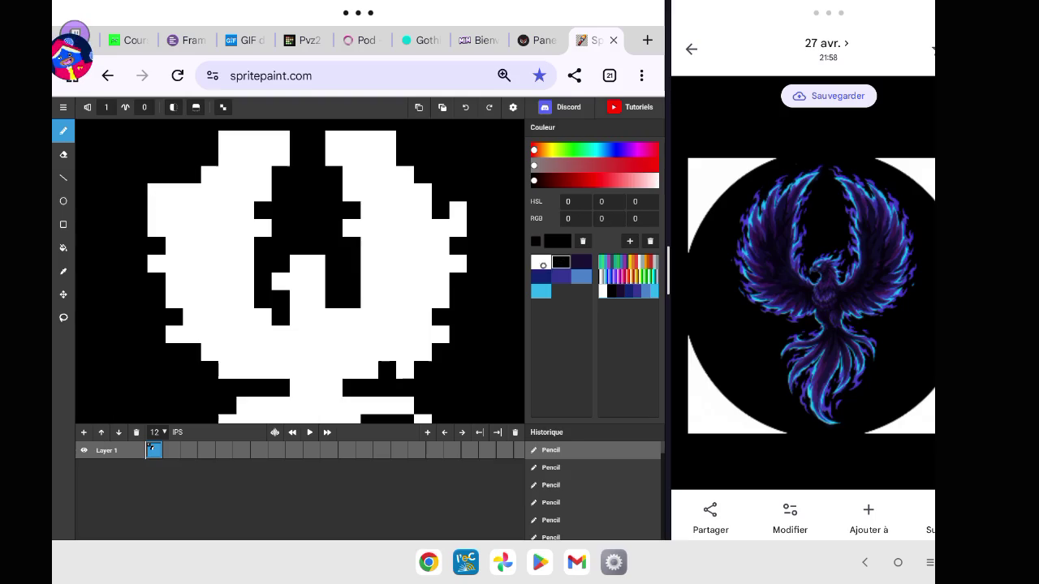
{"action": "left_click", "coordinate": [174, 192]}
{"action": "left_click", "coordinate": [540, 261]}
{"action": "left_click", "coordinate": [540, 261]}
{"action": "left_click", "coordinate": [561, 261]}
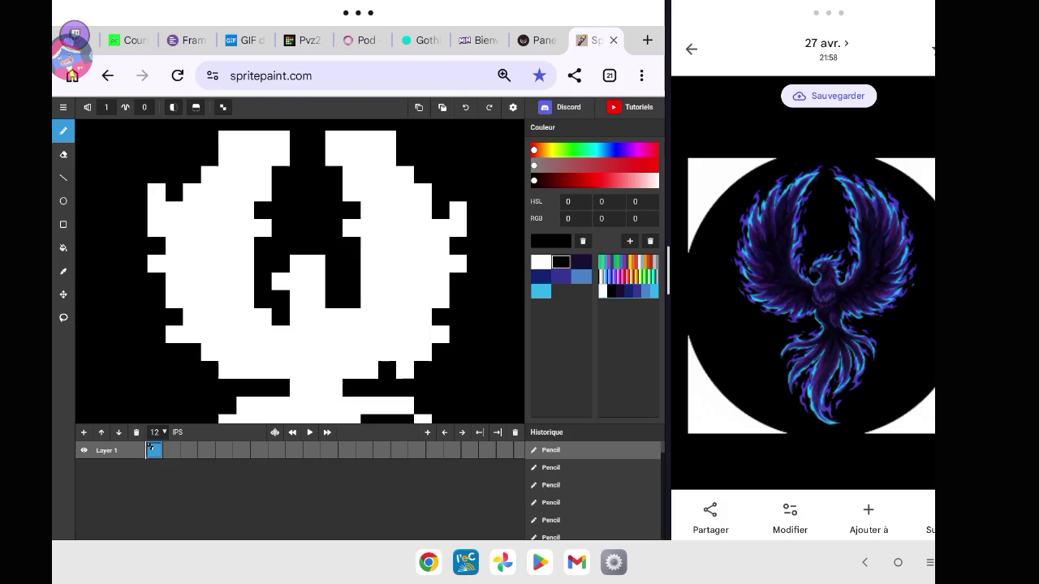
- Blacken the top rows of both wing tips and pixels beside the central gap
{"action": "left_click_drag", "start_coordinate": [231, 135], "coordinate": [268, 140]}
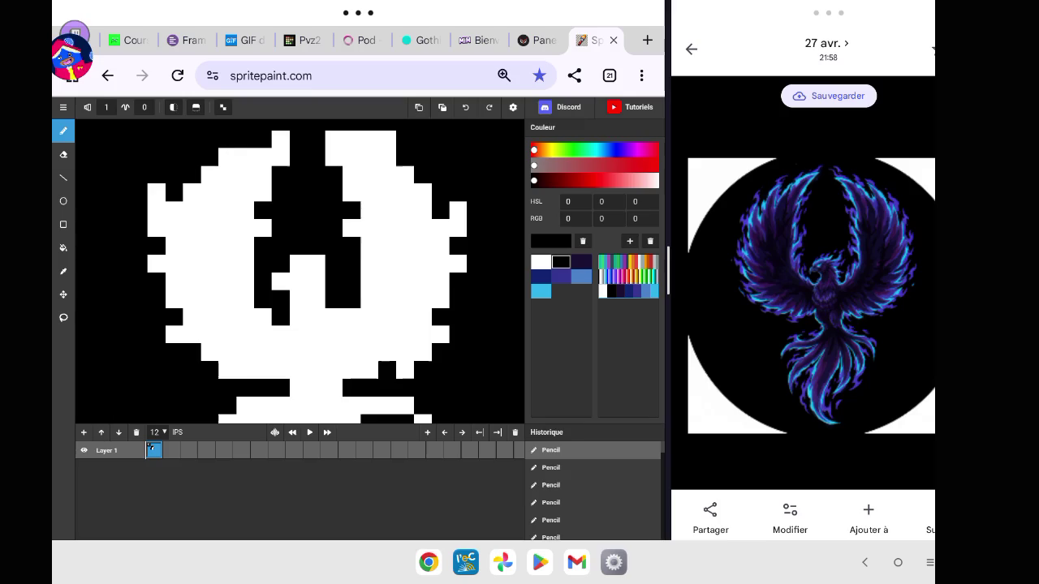
{"action": "left_click", "coordinate": [231, 151]}
{"action": "mouse_move", "coordinate": [348, 140]}
{"action": "left_mouse_down"}
{"action": "mouse_move", "coordinate": [394, 158]}
{"action": "mouse_move", "coordinate": [387, 139]}
{"action": "left_mouse_up"}
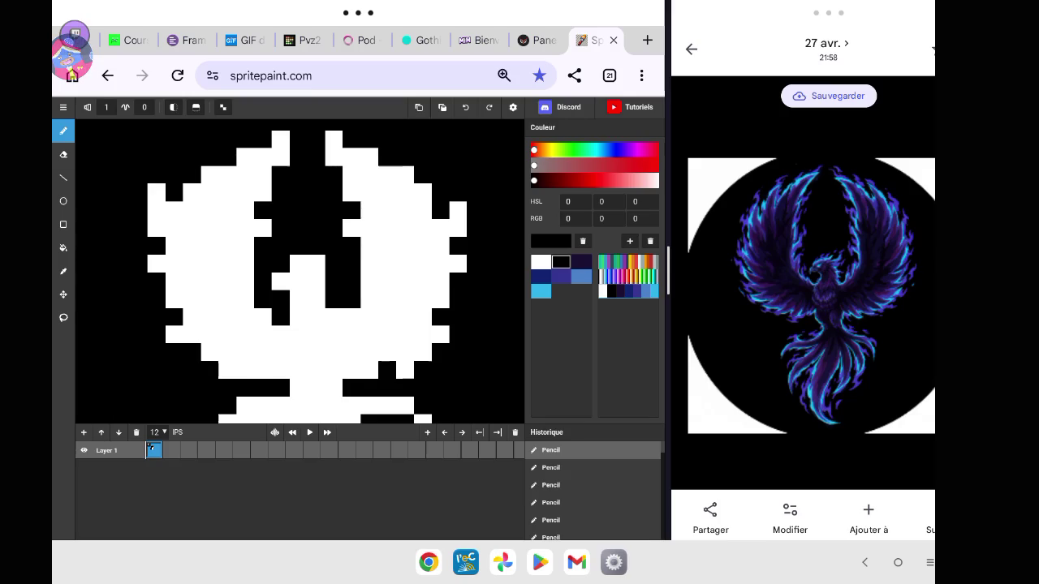
{"action": "left_click", "coordinate": [540, 261]}
{"action": "left_click", "coordinate": [560, 261]}
{"action": "left_click", "coordinate": [334, 156]}
{"action": "left_click", "coordinate": [280, 156]}
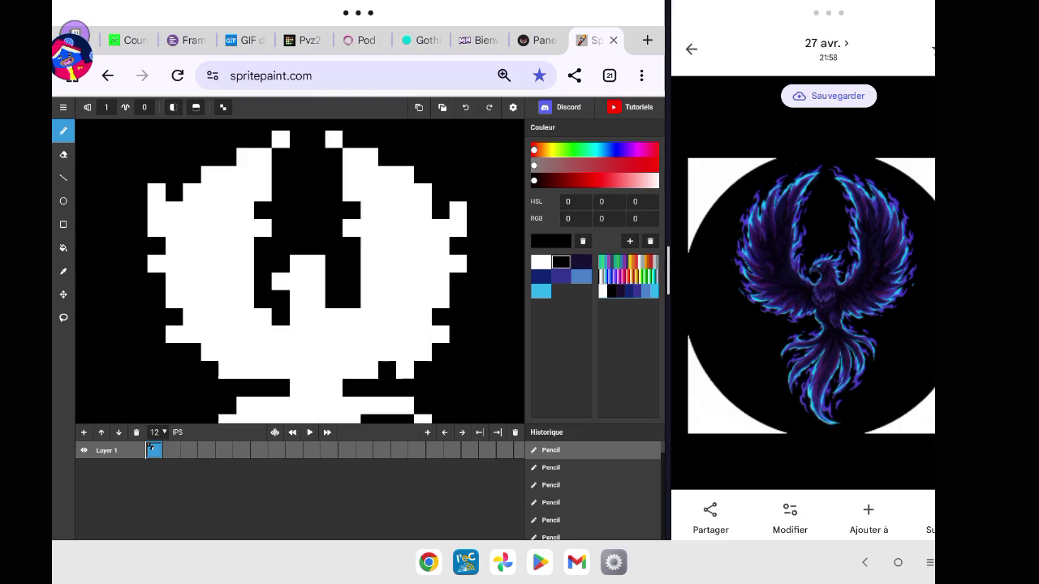
- Blacken pixels on the right wing's inner edge, central gap, and lower body
{"action": "left_click", "coordinate": [540, 261]}
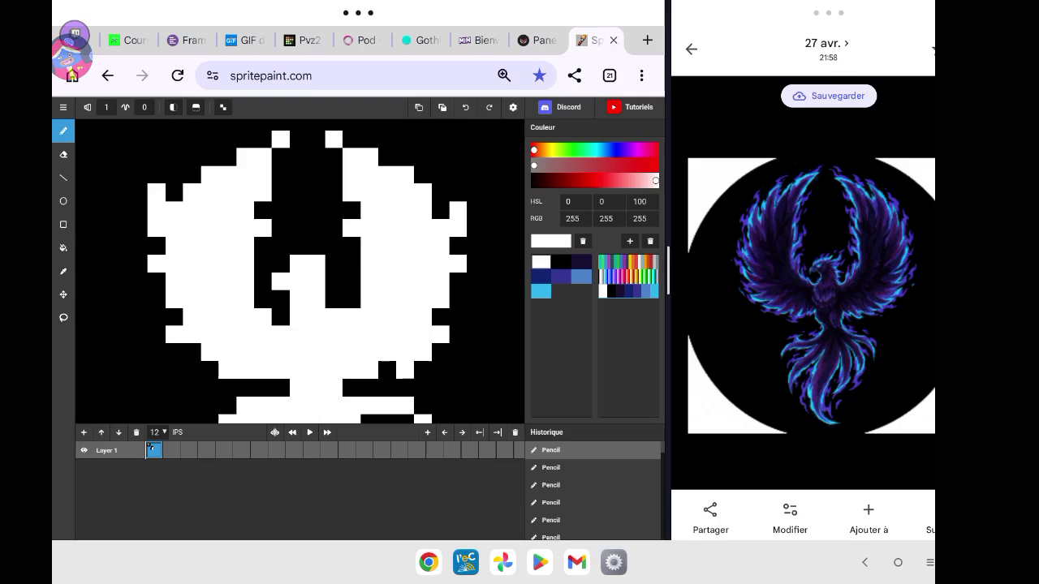
{"action": "left_click", "coordinate": [560, 261]}
{"action": "left_click", "coordinate": [352, 192]}
{"action": "left_click", "coordinate": [263, 192]}
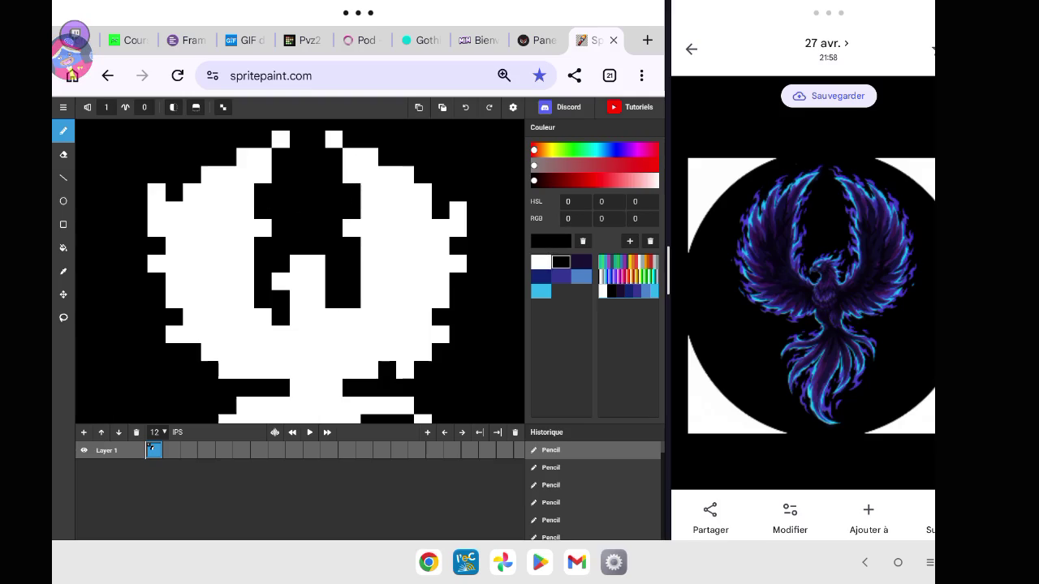
{"action": "left_click", "coordinate": [339, 314]}
{"action": "left_click", "coordinate": [345, 319]}
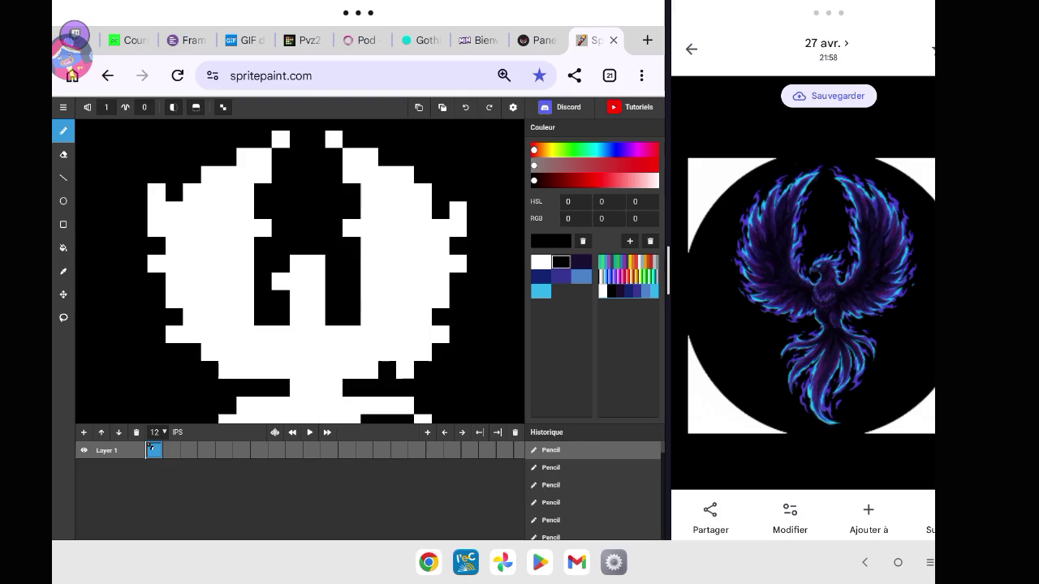
- Reshape the right wing by alternating white and black pixels along it
{"action": "left_click", "coordinate": [533, 262]}
{"action": "left_click", "coordinate": [355, 322]}
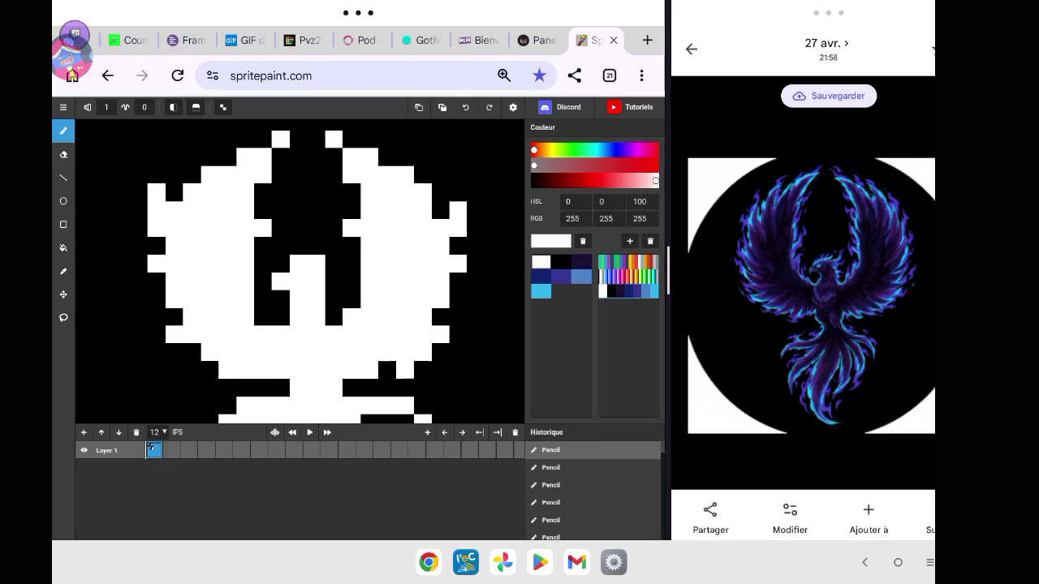
{"action": "left_click", "coordinate": [334, 246]}
{"action": "left_click", "coordinate": [560, 262]}
{"action": "left_click", "coordinate": [352, 228]}
{"action": "left_click", "coordinate": [538, 258]}
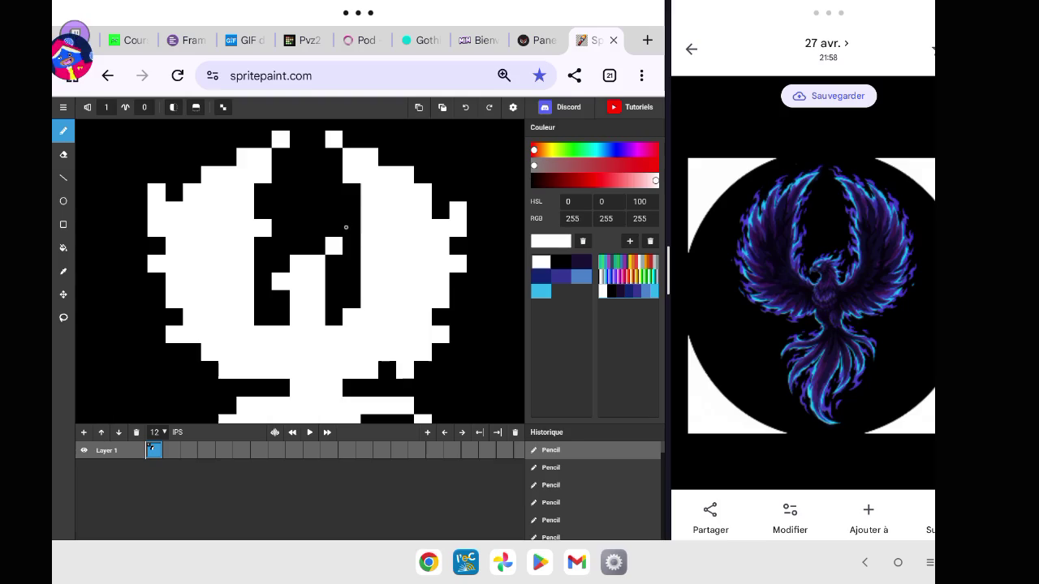
{"action": "left_click", "coordinate": [353, 214]}
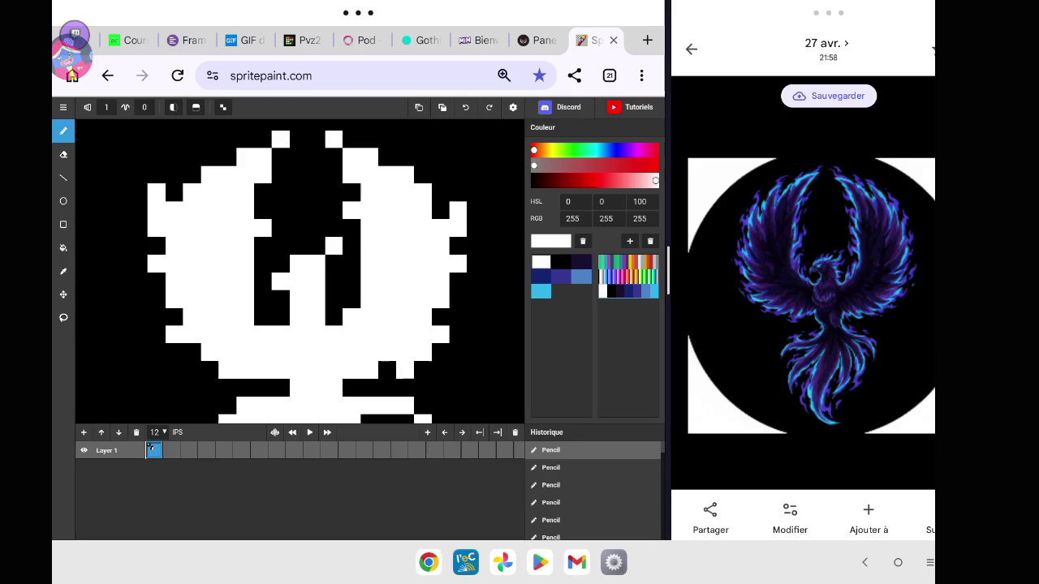
- Add white pixels to the wing tips for ragged flame points, then undo the last two edits
{"action": "left_click", "coordinate": [333, 156]}
{"action": "left_click", "coordinate": [560, 262]}
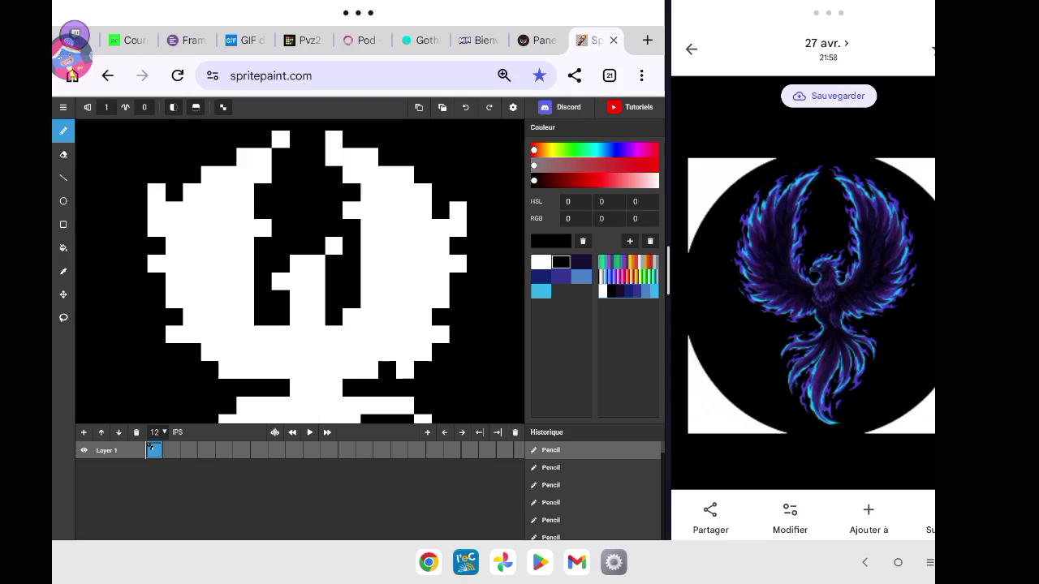
{"action": "left_click", "coordinate": [245, 156]}
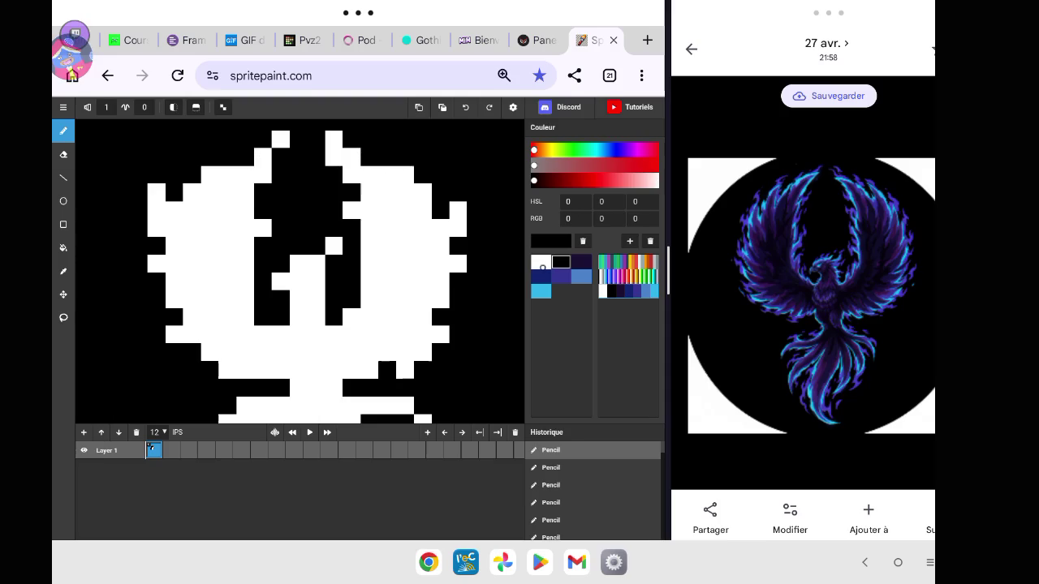
{"action": "left_click", "coordinate": [542, 263]}
{"action": "left_click", "coordinate": [277, 154]}
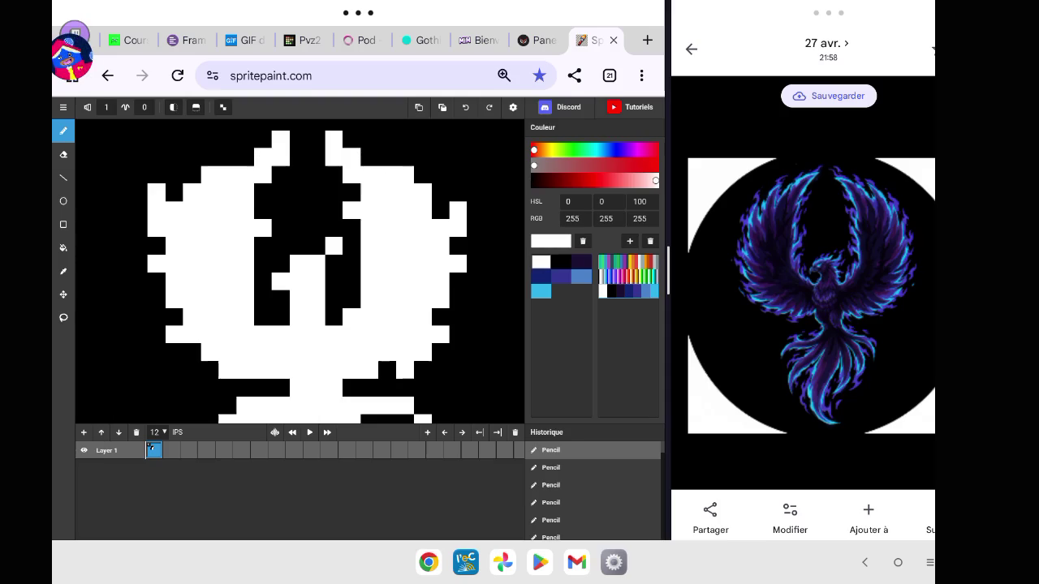
{"action": "left_click", "coordinate": [227, 157]}
{"action": "left_click", "coordinate": [388, 158]}
{"action": "left_click", "coordinate": [561, 262]}
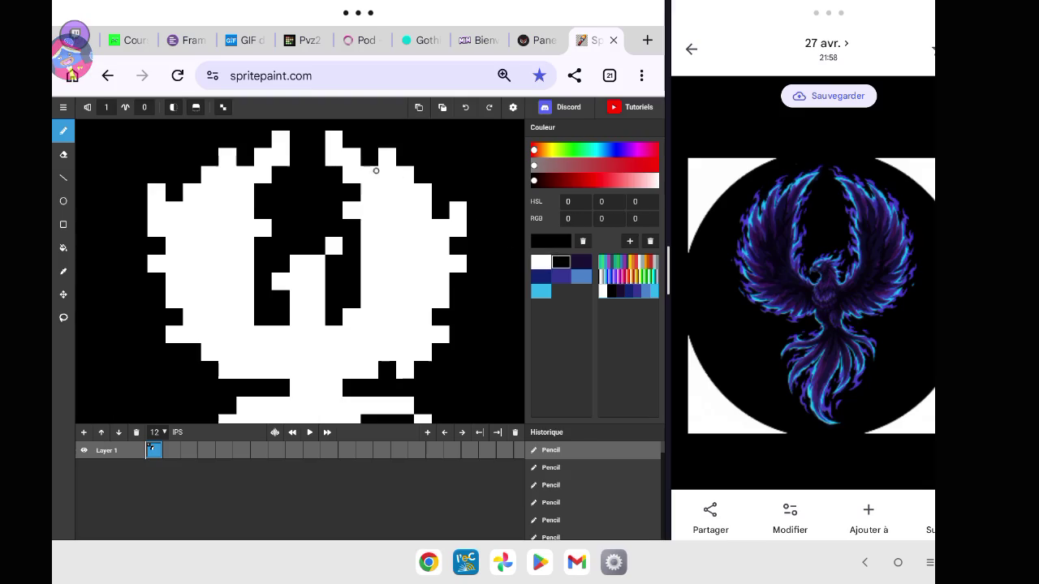
{"action": "left_click", "coordinate": [405, 174]}
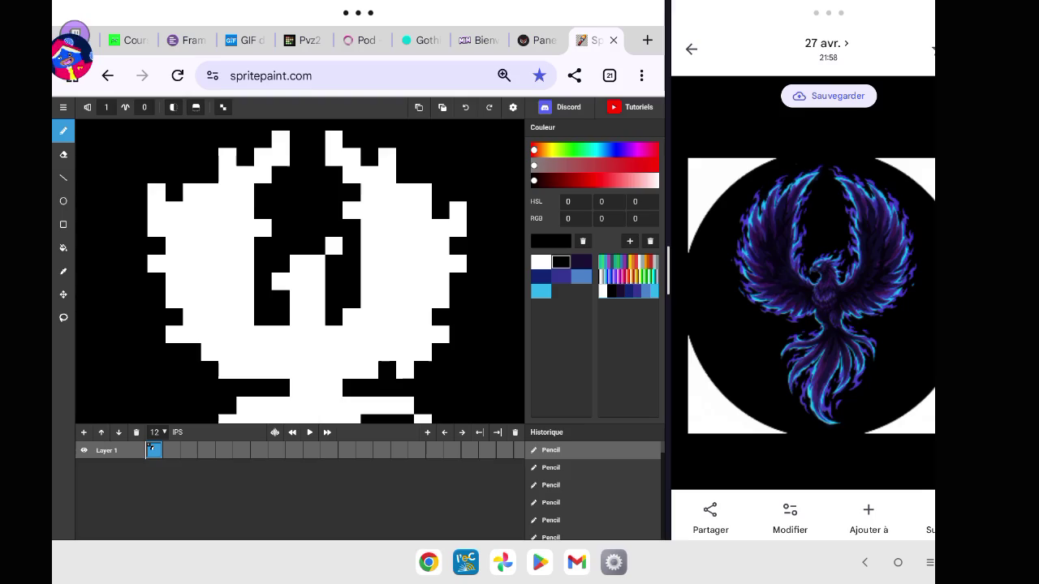
{"action": "left_click", "coordinate": [541, 261]}
{"action": "left_click", "coordinate": [465, 107]}
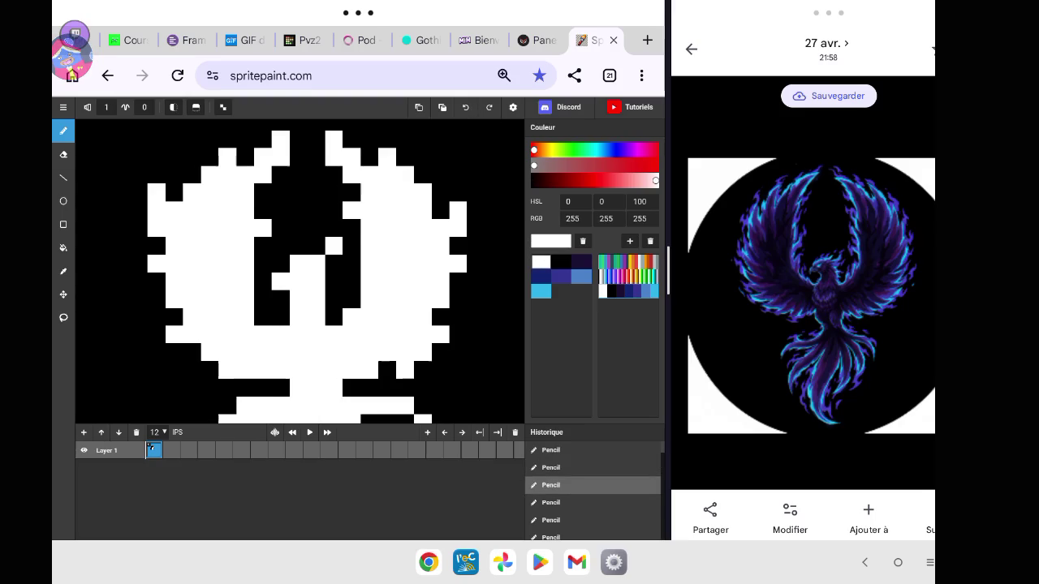
- Zoom out until the small phoenix tile and the circular phoenix emblem both show
{"action": "scroll", "coordinate": [151, 448], "scroll_direction": "down", "scroll_amount": 2}
{"action": "scroll", "coordinate": [150, 447], "scroll_direction": "down", "scroll_amount": 2}
{"action": "scroll", "coordinate": [150, 447], "scroll_direction": "down", "scroll_amount": 1}
{"action": "scroll", "coordinate": [150, 447], "scroll_direction": "down", "scroll_amount": 1}
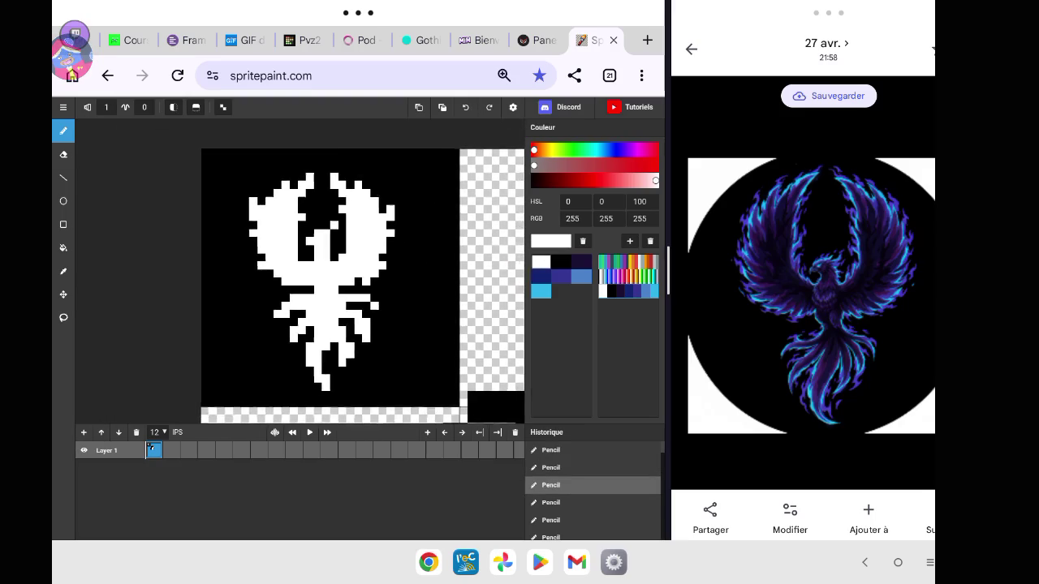
{"action": "scroll", "coordinate": [150, 448], "scroll_direction": "down", "scroll_amount": 2}
{"action": "scroll", "coordinate": [150, 447], "scroll_direction": "down", "scroll_amount": 1}
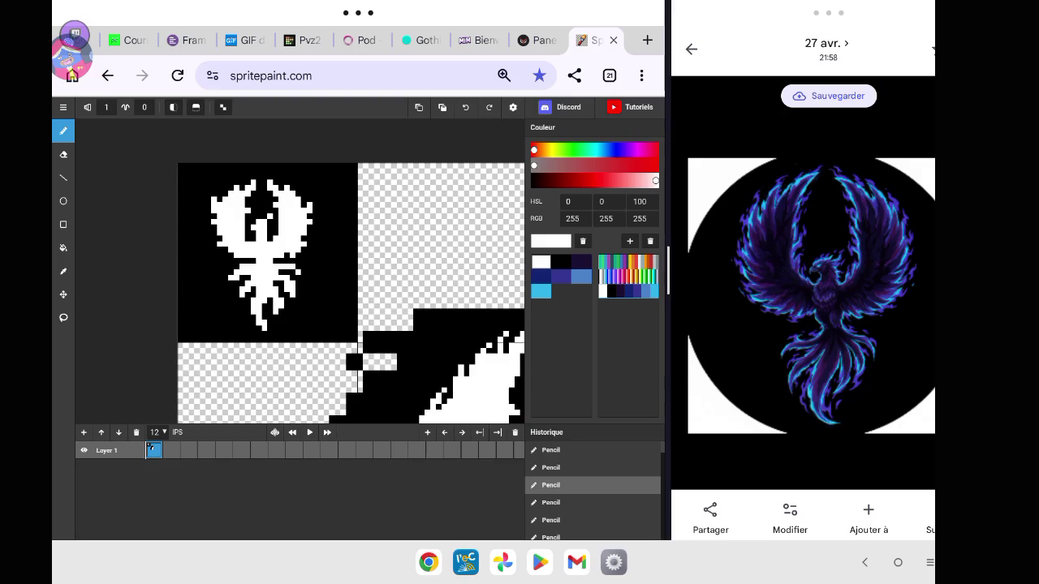
{"action": "scroll", "coordinate": [150, 447], "scroll_direction": "down", "scroll_amount": 1}
{"action": "scroll", "coordinate": [150, 447], "scroll_direction": "down", "scroll_amount": 1}
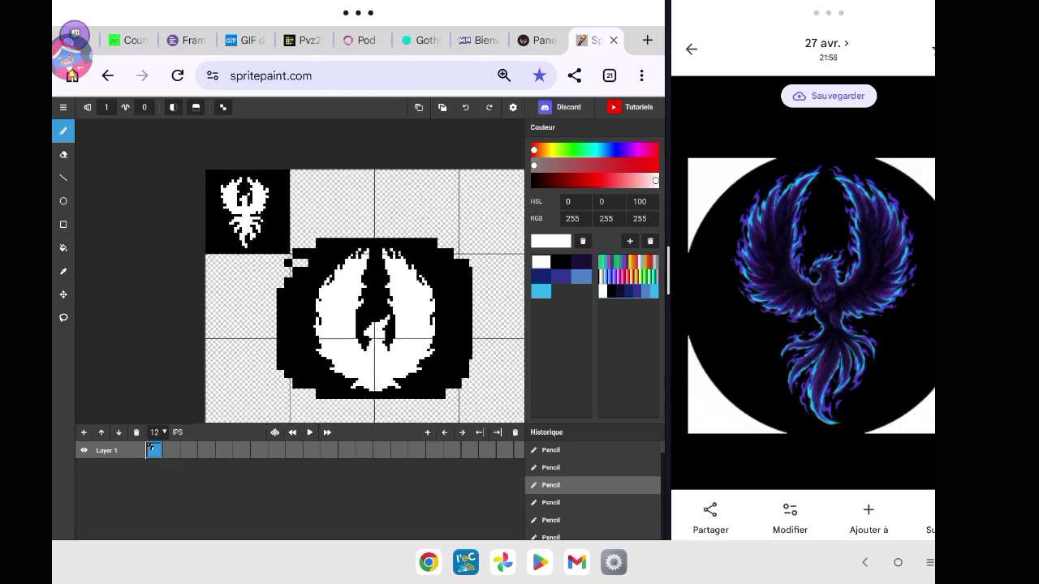
{"action": "scroll", "coordinate": [150, 447], "scroll_direction": "up", "scroll_amount": 5}
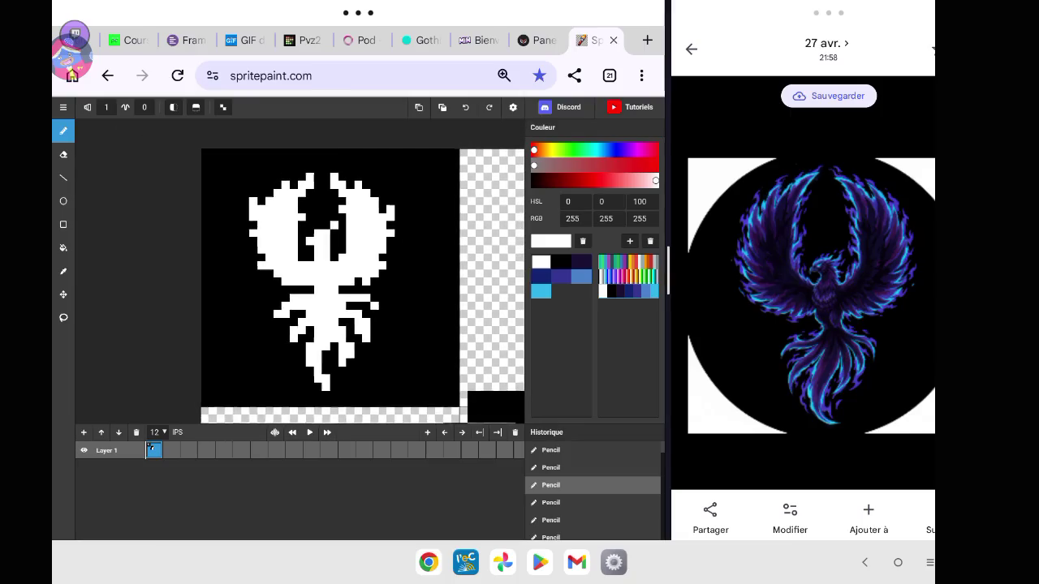
{"action": "scroll", "coordinate": [150, 447], "scroll_direction": "down", "scroll_amount": 1}
{"action": "scroll", "coordinate": [151, 447], "scroll_direction": "down", "scroll_amount": 1}
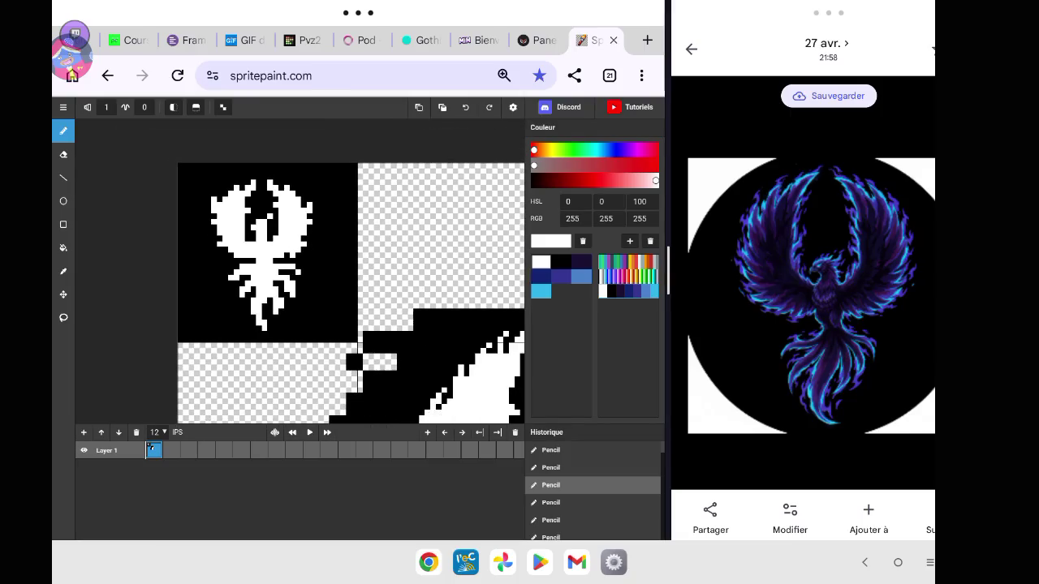
{"action": "scroll", "coordinate": [150, 447], "scroll_direction": "down", "scroll_amount": 1}
{"action": "scroll", "coordinate": [150, 448], "scroll_direction": "down", "scroll_amount": 1}
{"action": "scroll", "coordinate": [150, 448], "scroll_direction": "up", "scroll_amount": 1}
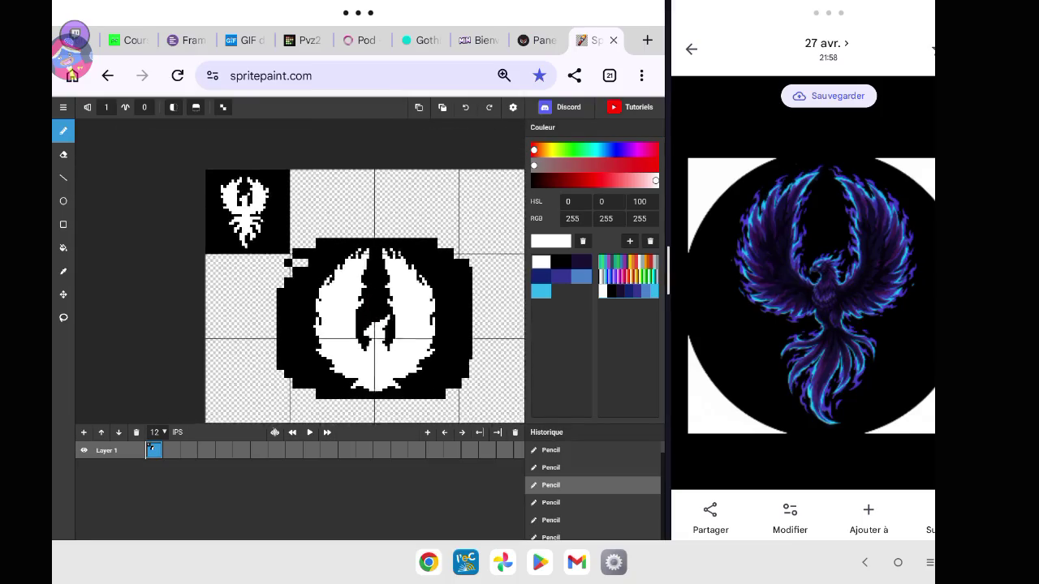
{"action": "scroll", "coordinate": [150, 447], "scroll_direction": "up", "scroll_amount": 1}
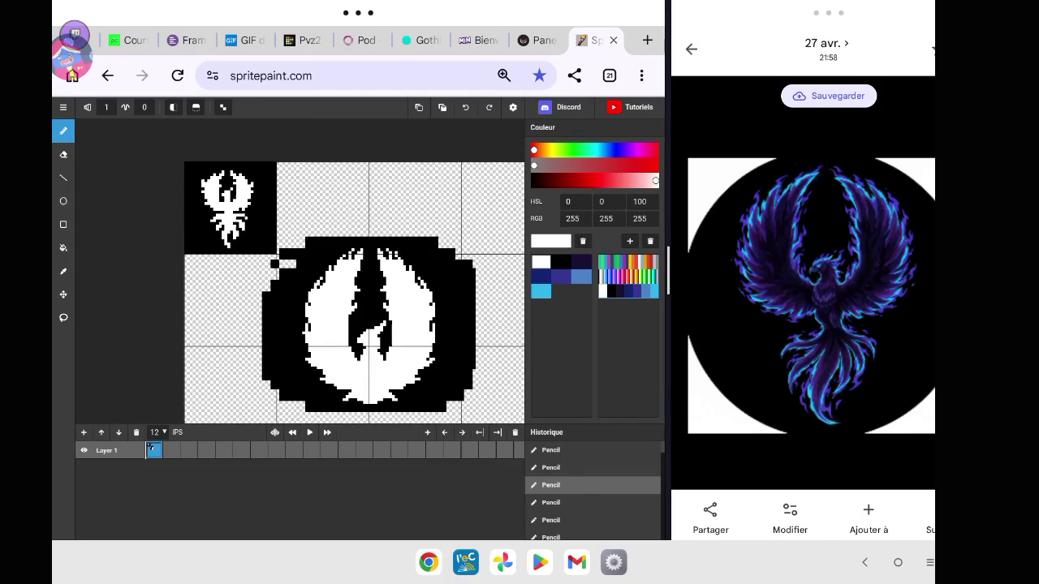
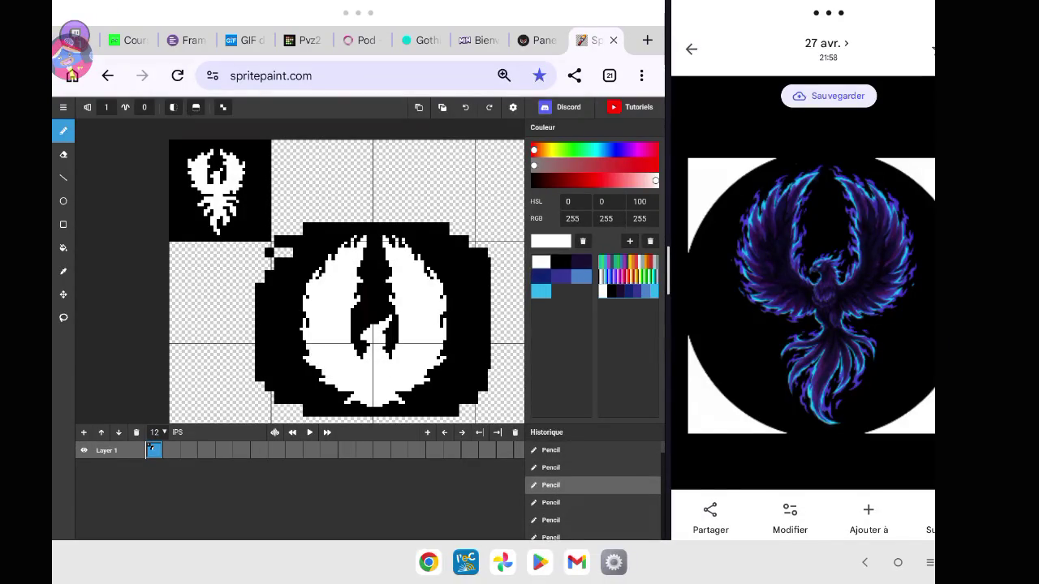
- Switch to Discord, scroll BAUDO BOYZ #Général to the newest messages, and open the Remake top 25 thread
{"action": "key", "text": "alt+Tab"}
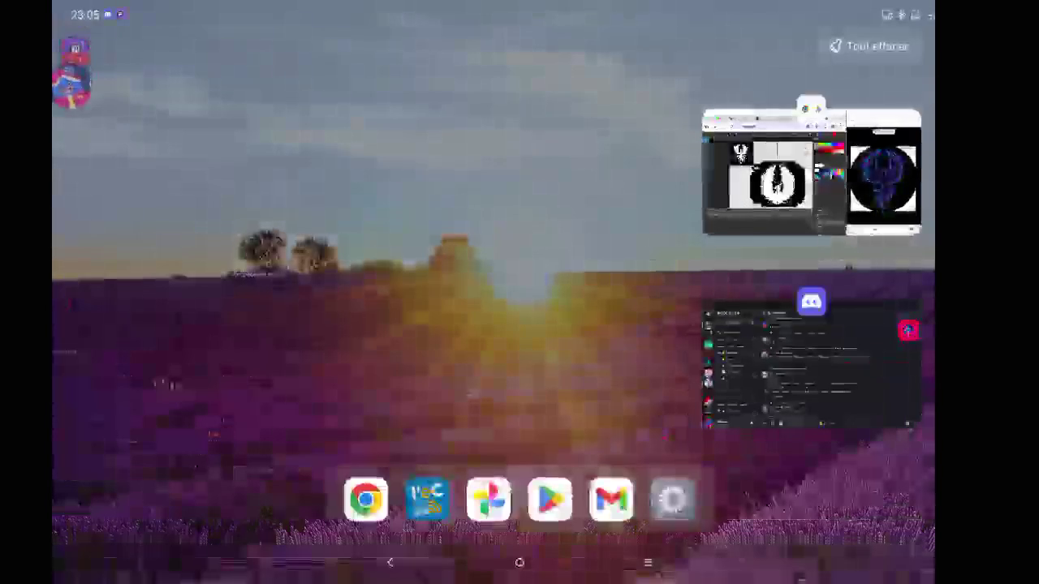
{"action": "left_click", "coordinate": [811, 365]}
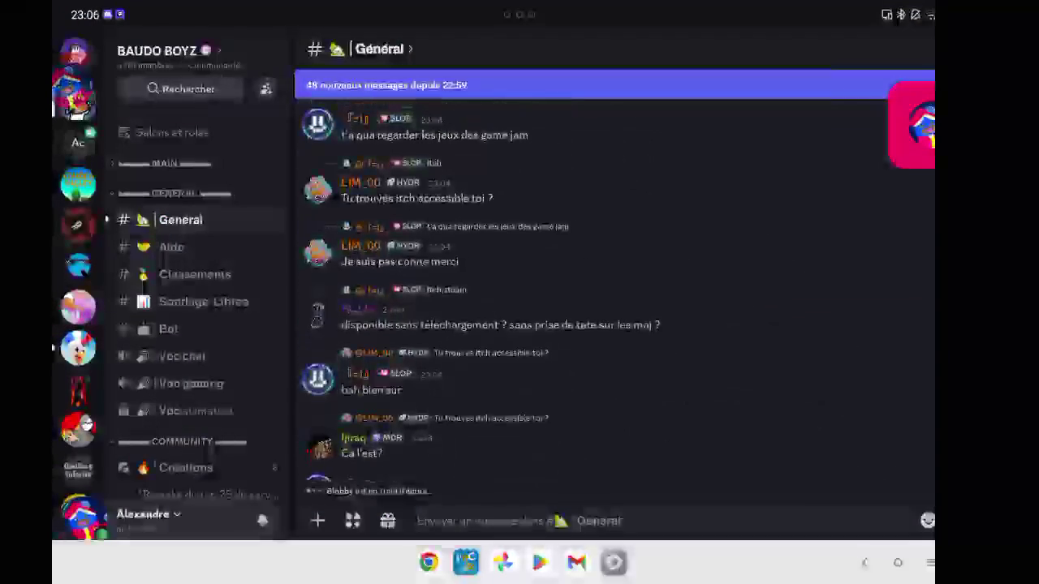
{"action": "scroll", "coordinate": [609, 300], "scroll_direction": "down", "scroll_amount": 3}
{"action": "scroll", "coordinate": [609, 300], "scroll_direction": "down", "scroll_amount": 3}
{"action": "scroll", "coordinate": [609, 300], "scroll_direction": "down", "scroll_amount": 3}
{"action": "scroll", "coordinate": [608, 300], "scroll_direction": "down", "scroll_amount": 5}
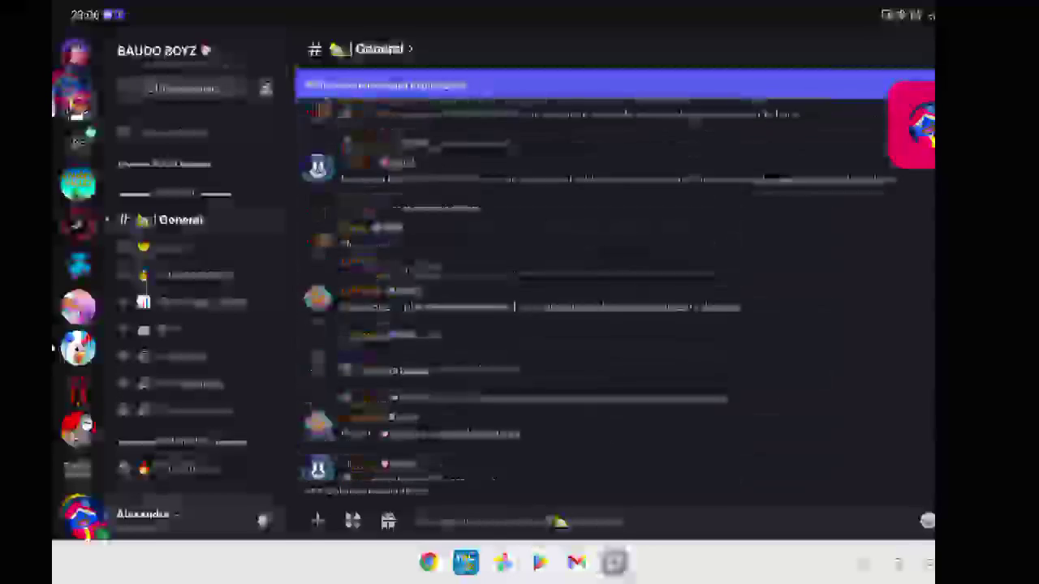
{"action": "scroll", "coordinate": [609, 301], "scroll_direction": "down", "scroll_amount": 1}
{"action": "scroll", "coordinate": [608, 300], "scroll_direction": "down", "scroll_amount": 3}
{"action": "scroll", "coordinate": [609, 300], "scroll_direction": "down", "scroll_amount": 3}
{"action": "scroll", "coordinate": [609, 300], "scroll_direction": "down", "scroll_amount": 2}
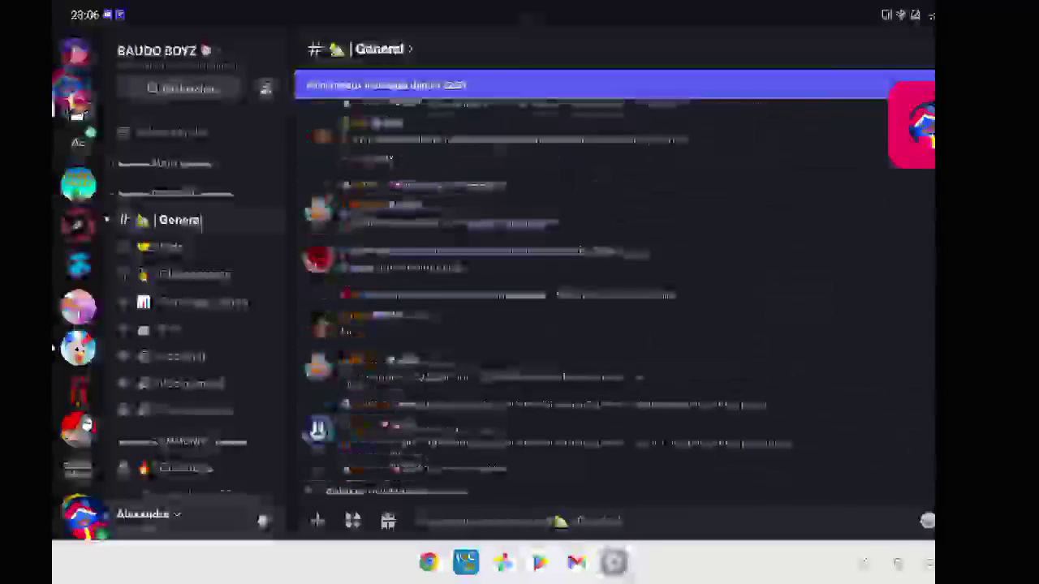
{"action": "scroll", "coordinate": [609, 300], "scroll_direction": "down", "scroll_amount": 3}
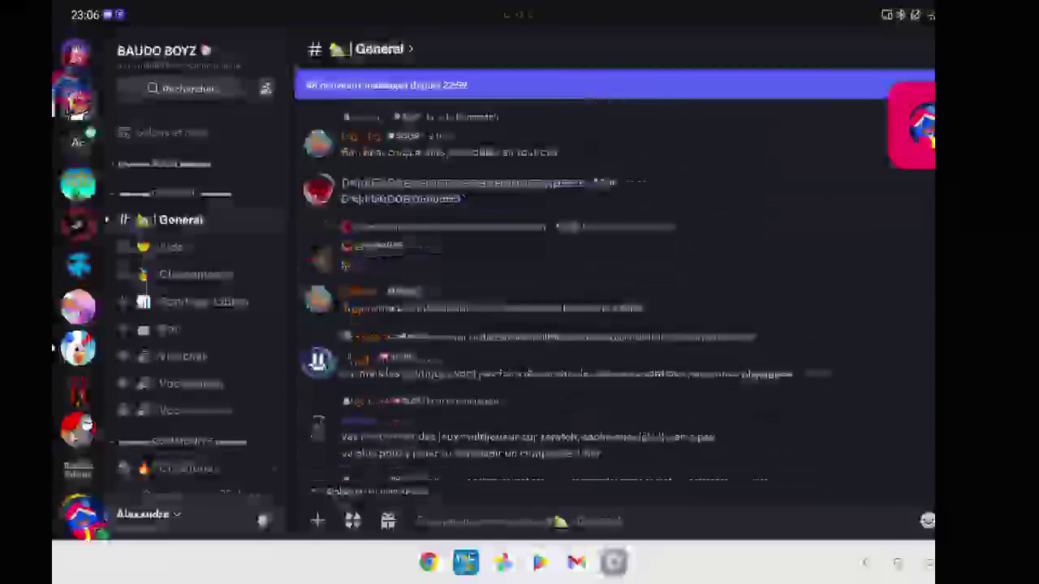
{"action": "scroll", "coordinate": [608, 300], "scroll_direction": "down", "scroll_amount": 3}
{"action": "scroll", "coordinate": [609, 300], "scroll_direction": "down", "scroll_amount": 3}
{"action": "scroll", "coordinate": [609, 300], "scroll_direction": "down", "scroll_amount": 3}
{"action": "scroll", "coordinate": [609, 300], "scroll_direction": "down", "scroll_amount": 3}
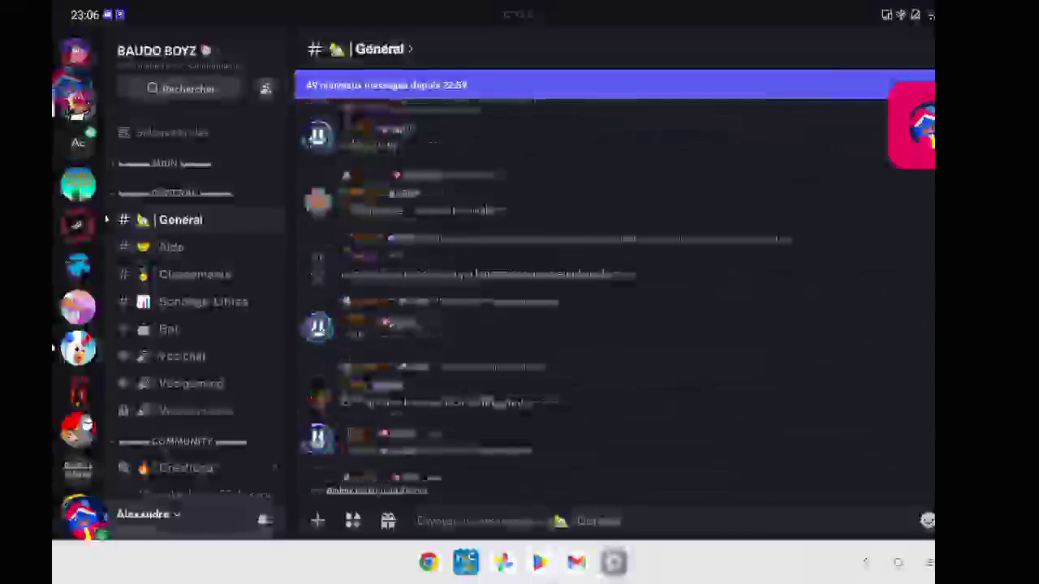
{"action": "scroll", "coordinate": [609, 301], "scroll_direction": "down", "scroll_amount": 3}
{"action": "scroll", "coordinate": [199, 325], "scroll_direction": "down", "scroll_amount": 3}
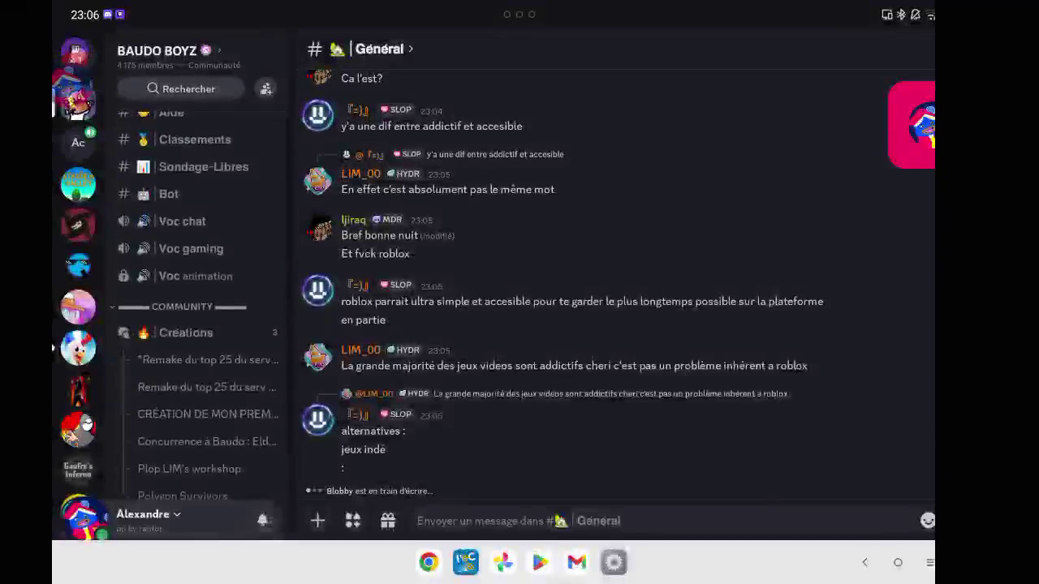
{"action": "left_click", "coordinate": [209, 360]}
- Post the latest black-and-white phoenix screenshot in the Remake top 25 thread
{"action": "left_click", "coordinate": [317, 287]}
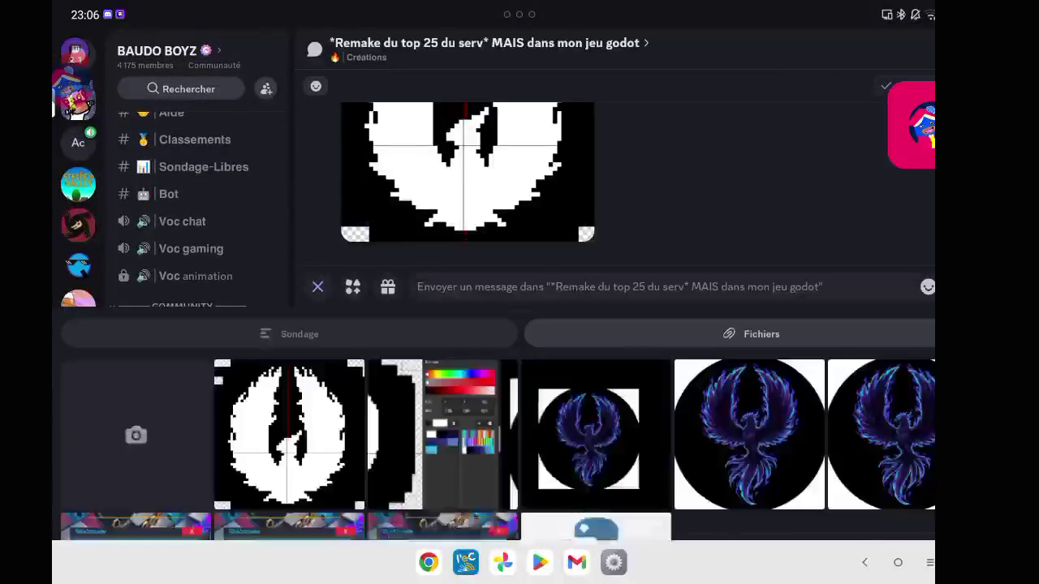
{"action": "left_click", "coordinate": [289, 434]}
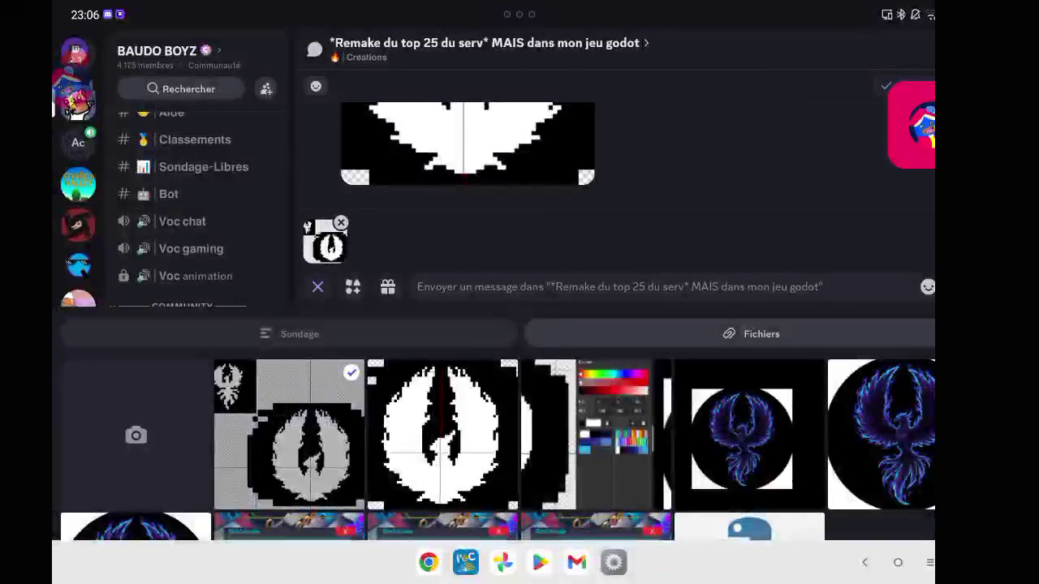
{"action": "key", "text": "Return"}
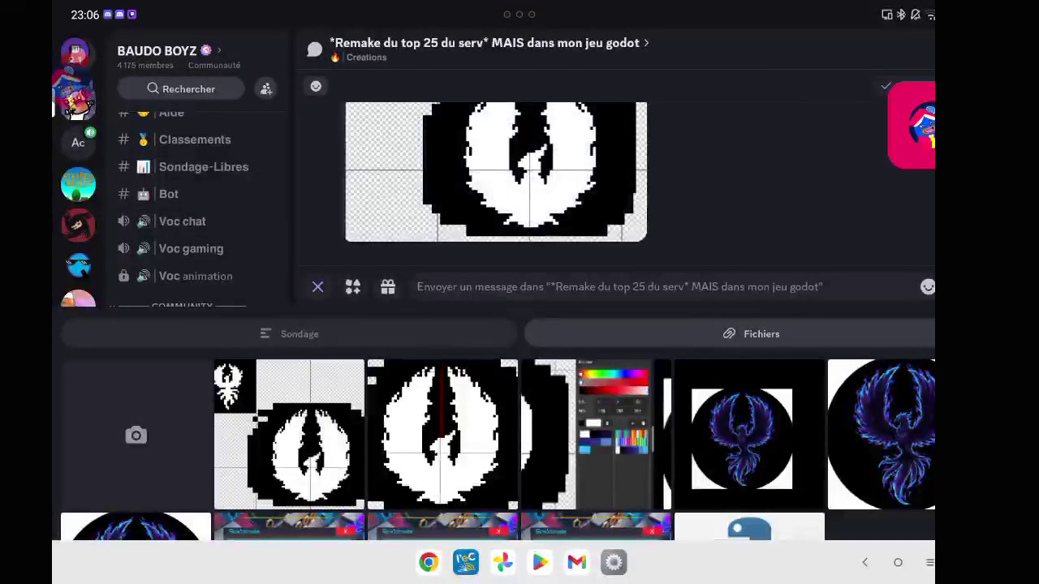
{"action": "key", "text": "super"}
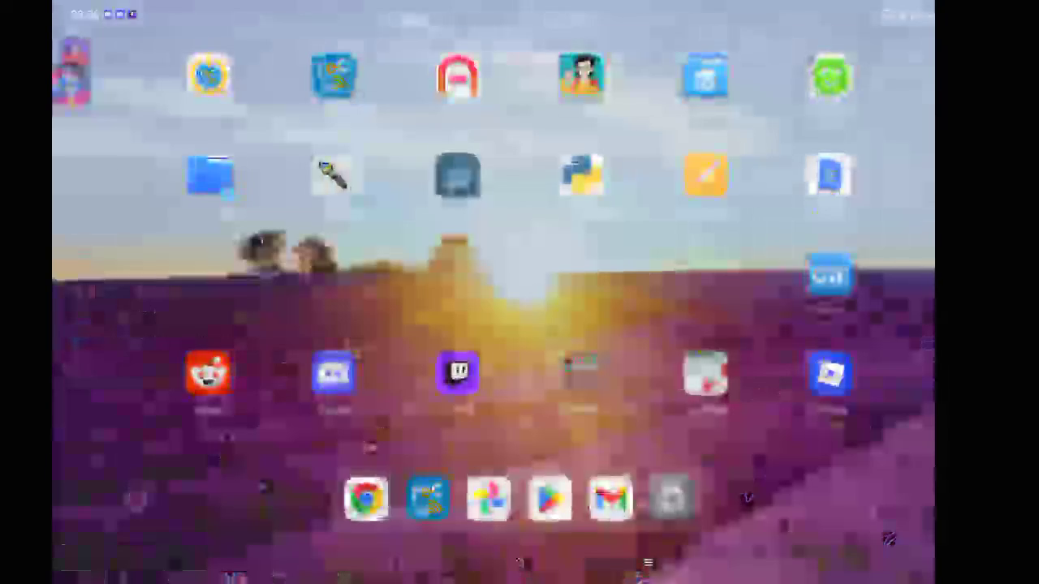
{"action": "key", "text": "alt+Tab"}
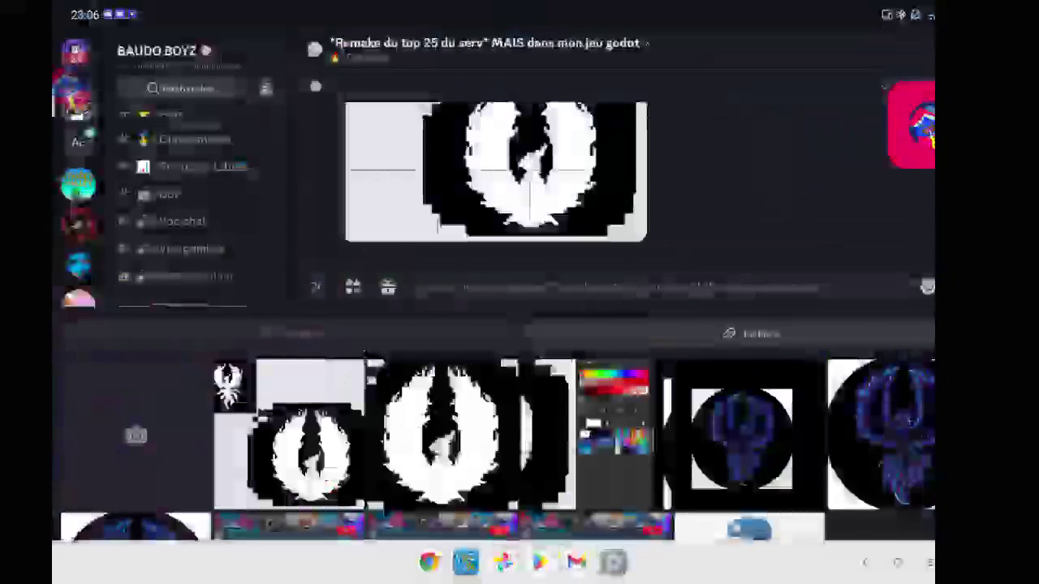
- Send the caption 'Il manque les couleurs' in the thread
{"action": "type", "text": "I"}
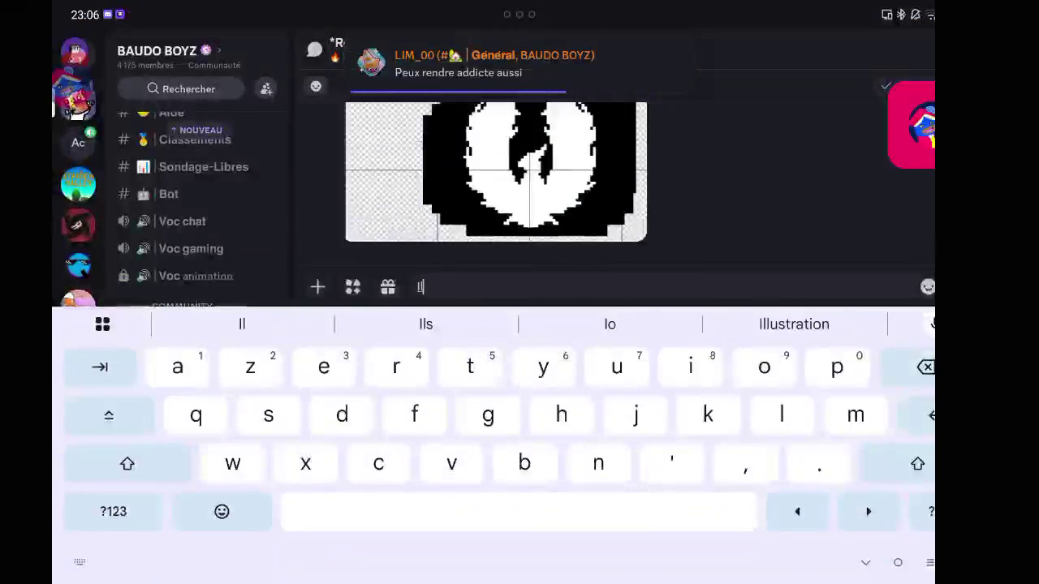
{"action": "type", "text": "l manque les couleurs"}
{"action": "key", "text": "Return"}
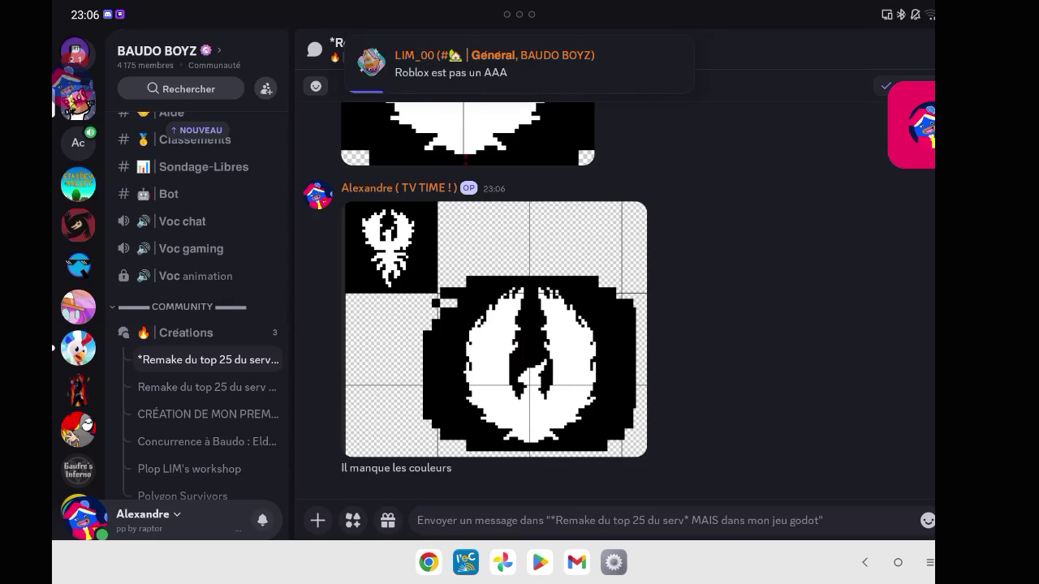
{"action": "left_click", "coordinate": [495, 63]}
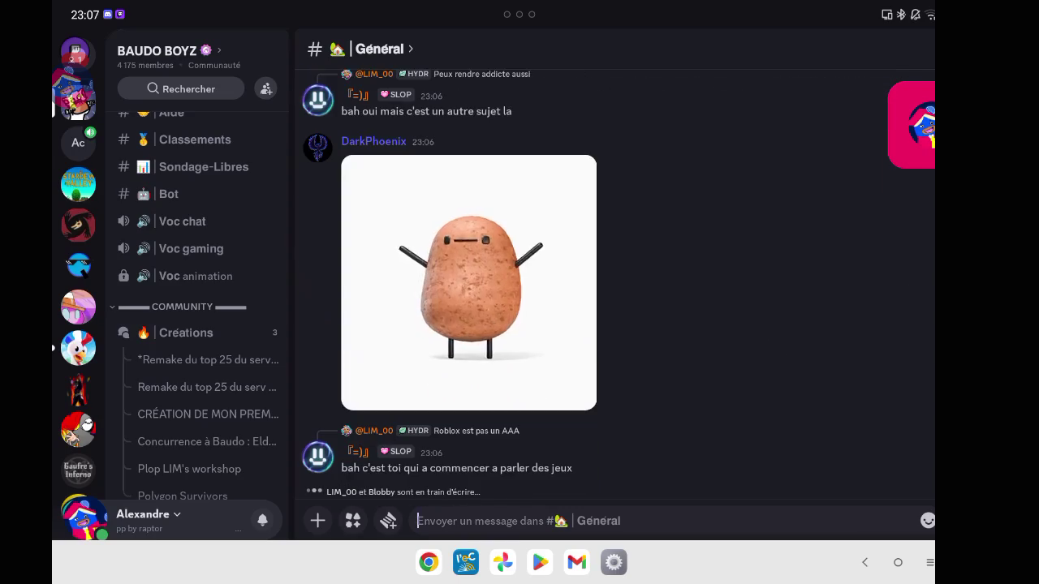
- Reply 'Yo' to the potato image post in Général
{"action": "left_click_drag", "start_coordinate": [568, 284], "coordinate": [406, 284]}
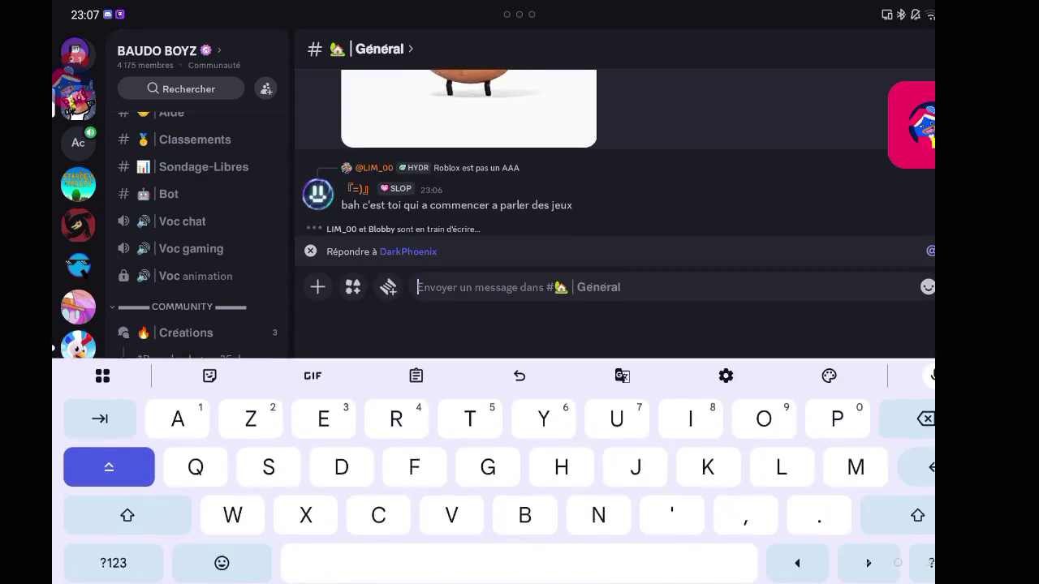
{"action": "type", "text": "Yo"}
{"action": "key", "text": "Return"}
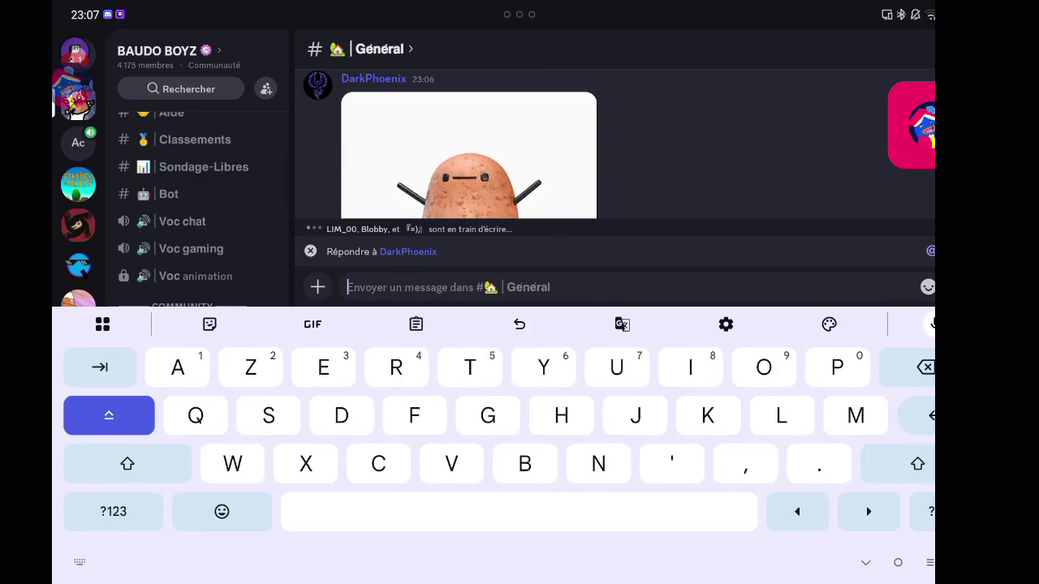
{"action": "key", "text": "Escape"}
{"action": "scroll", "coordinate": [199, 308], "scroll_direction": "down", "scroll_amount": 2}
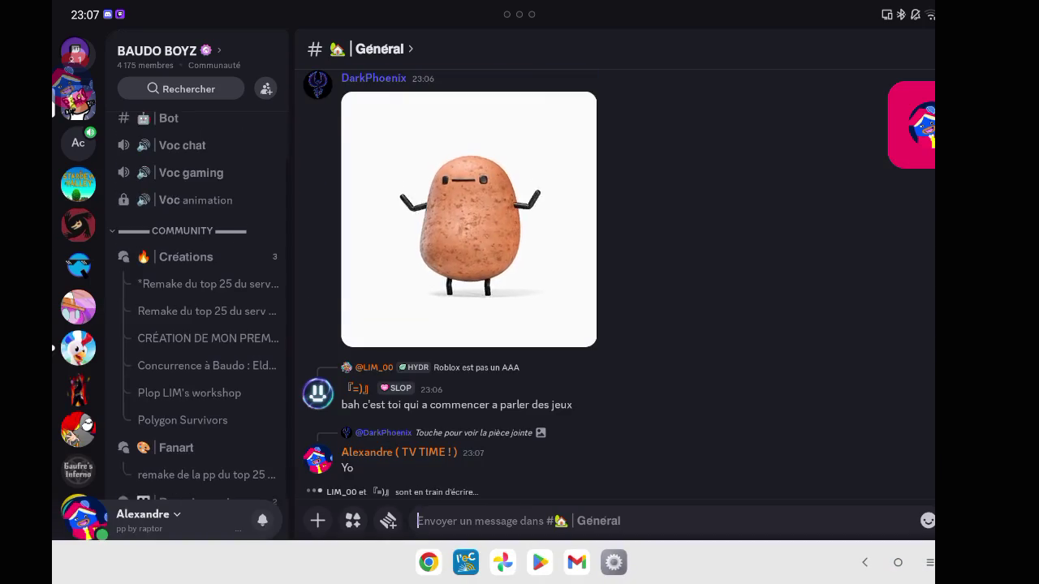
- In the Remake top 25 thread, start a message by @-mentioning the member
{"action": "left_click", "coordinate": [208, 271]}
{"action": "left_click", "coordinate": [568, 521]}
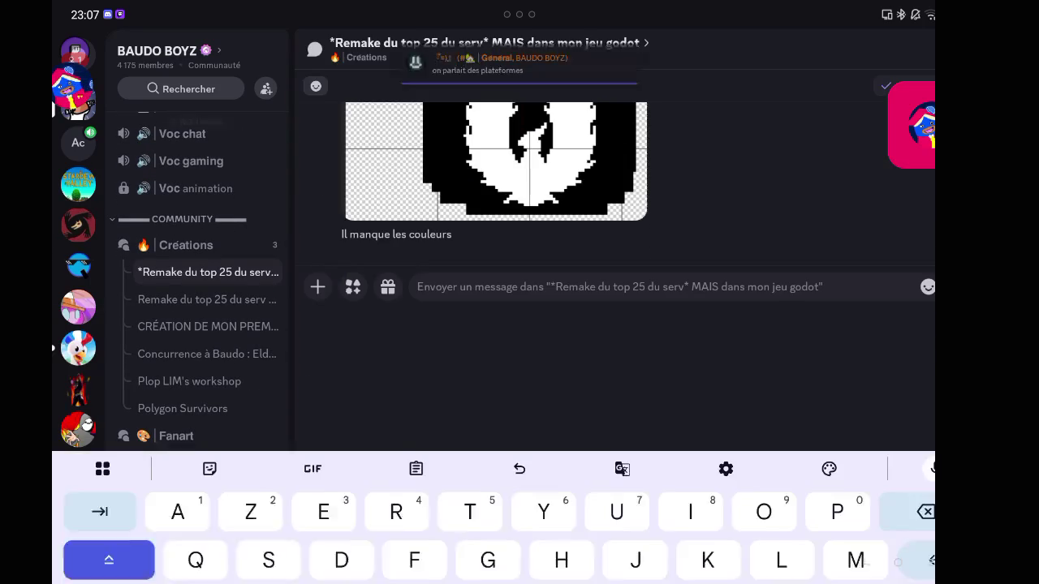
{"action": "left_click", "coordinate": [111, 508]}
{"action": "type", "text": "@"}
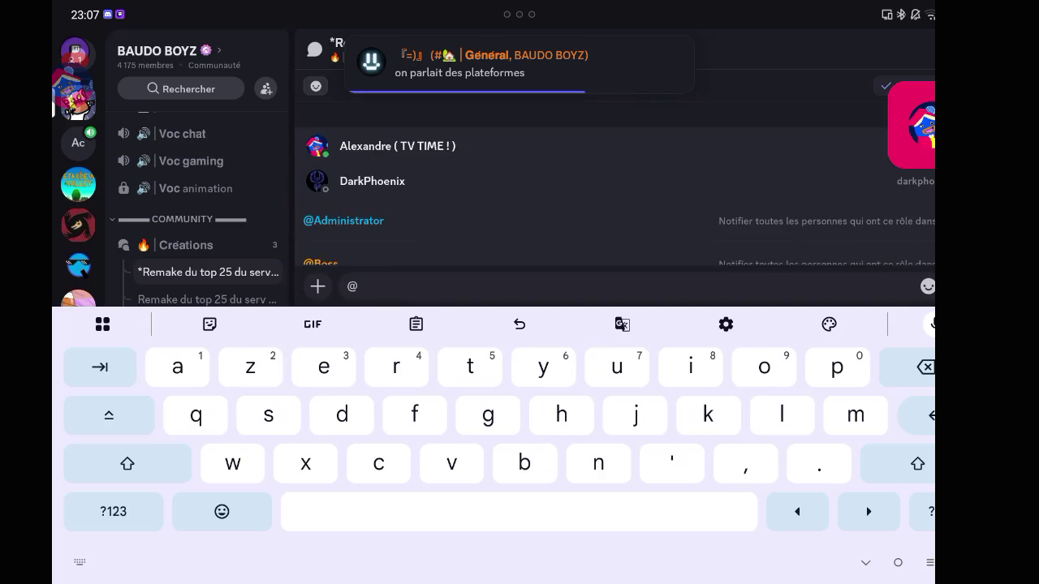
{"action": "left_click", "coordinate": [372, 172]}
- Complete the mention with 'on est d'accord c'est un carnage' and send it
{"action": "type", "text": "o"}
{"action": "left_click", "coordinate": [608, 324]}
{"action": "type", "text": "est d'ac"}
{"action": "left_click", "coordinate": [426, 323]}
{"action": "type", "text": "c'est un carnag"}
{"action": "left_click", "coordinate": [426, 324]}
{"action": "key", "text": "Return"}
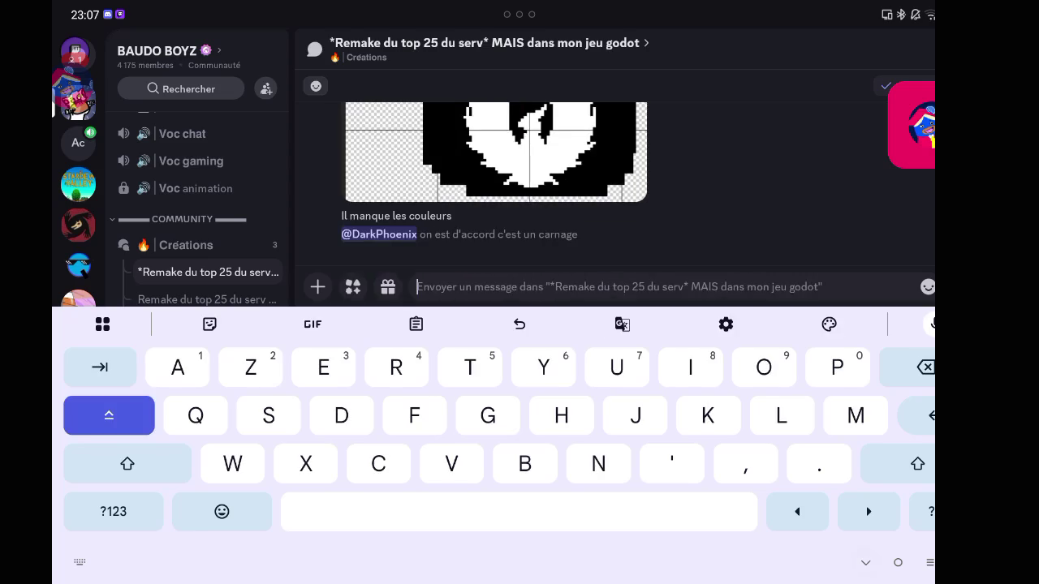
{"action": "left_click", "coordinate": [865, 562]}
- Check Général, dismiss the Twitch notification, and return to the SpritePaint split screen
{"action": "scroll", "coordinate": [199, 300], "scroll_direction": "up", "scroll_amount": 5}
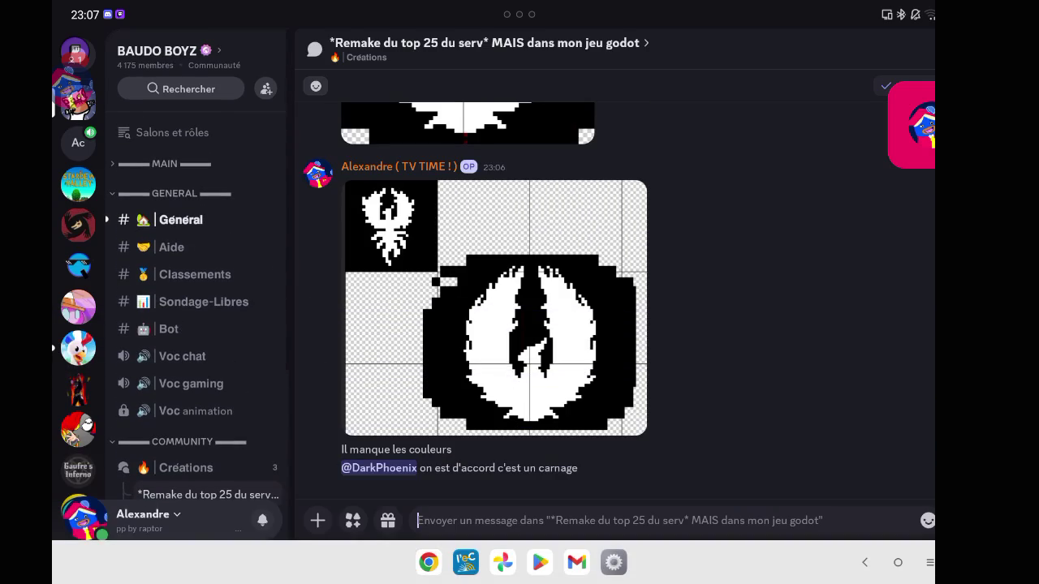
{"action": "left_click", "coordinate": [180, 220]}
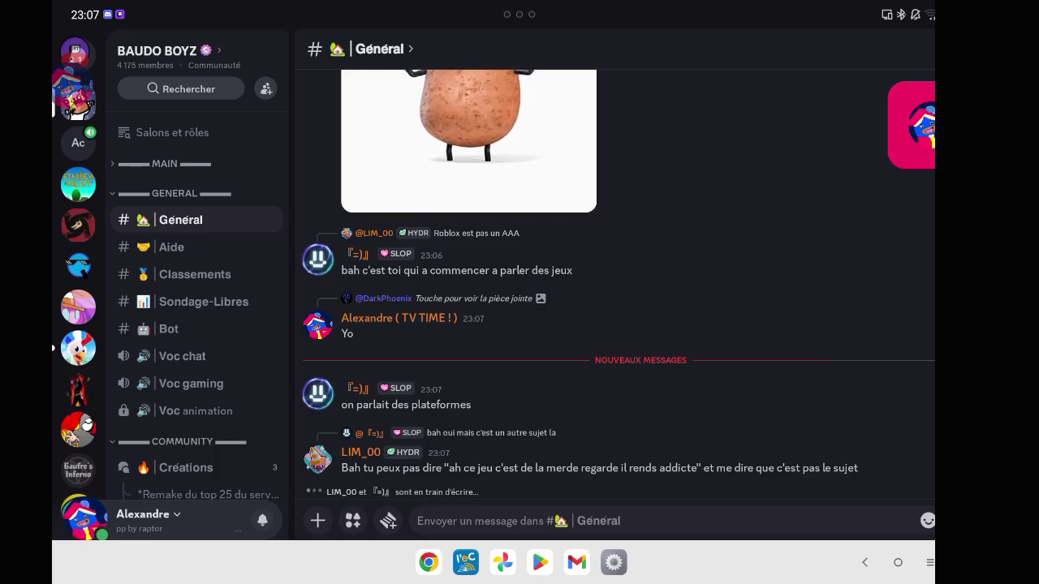
{"action": "left_click_drag", "start_coordinate": [520, 4], "coordinate": [519, 324]}
{"action": "left_click_drag", "start_coordinate": [279, 173], "coordinate": [730, 174]}
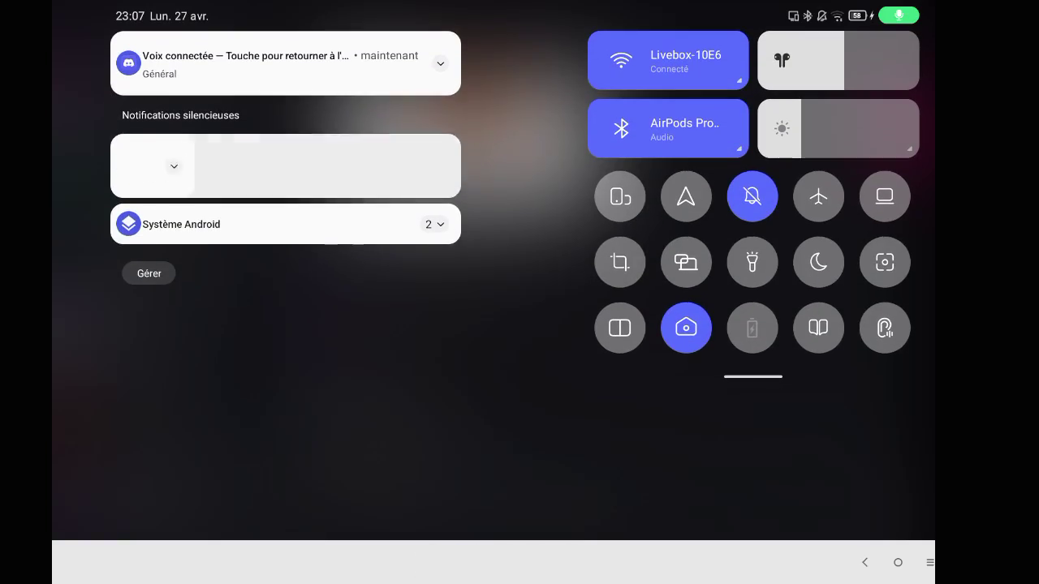
{"action": "left_click_drag", "start_coordinate": [519, 487], "coordinate": [520, 81]}
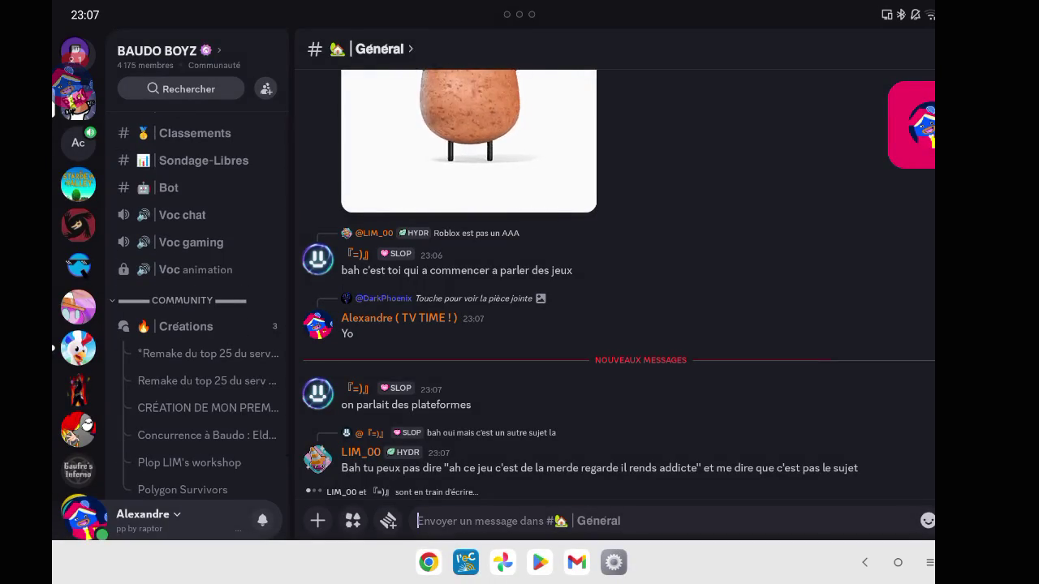
{"action": "left_click", "coordinate": [208, 353]}
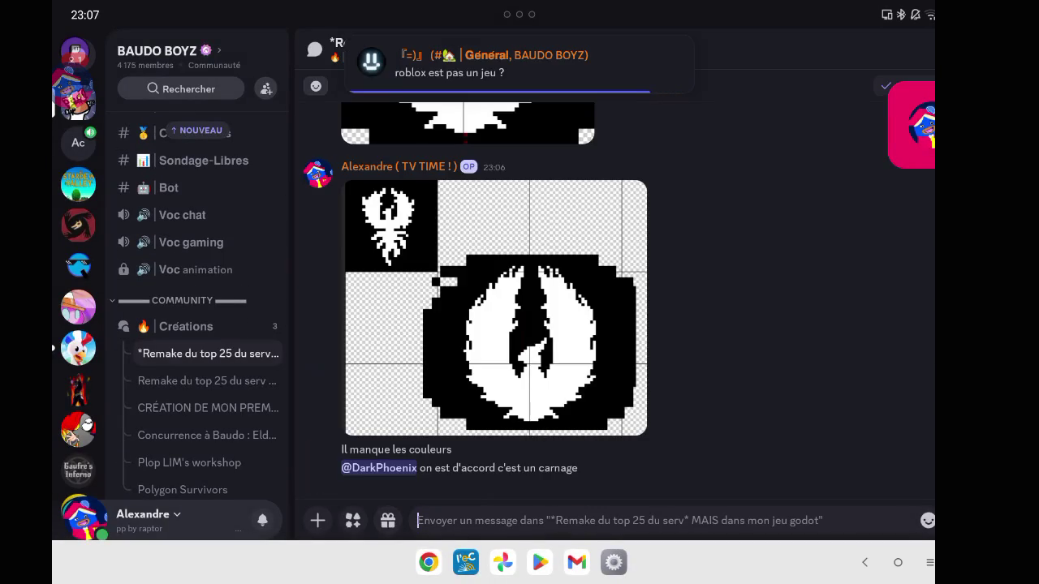
{"action": "left_click", "coordinate": [487, 65]}
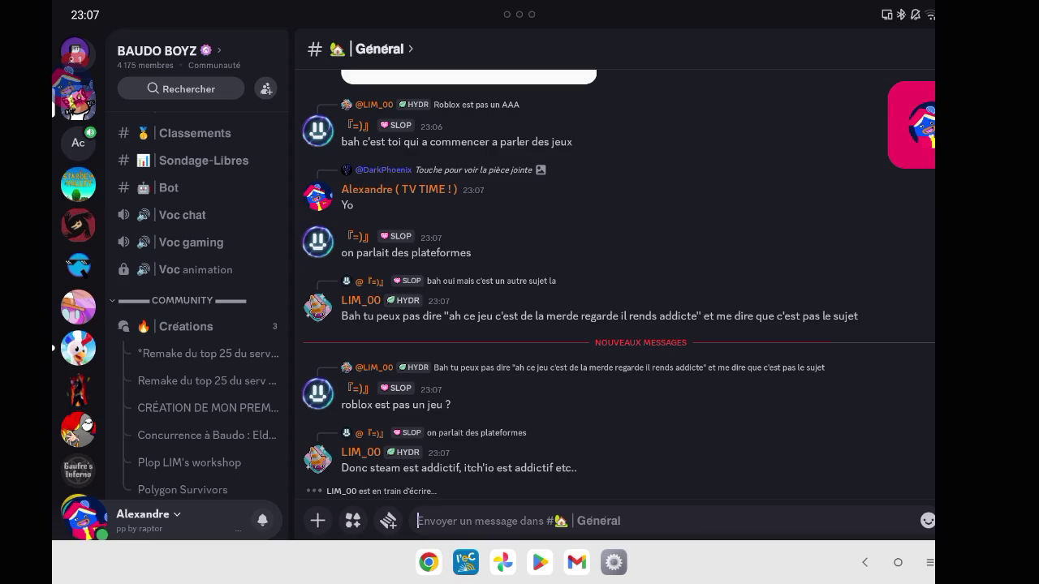
{"action": "left_click", "coordinate": [208, 353]}
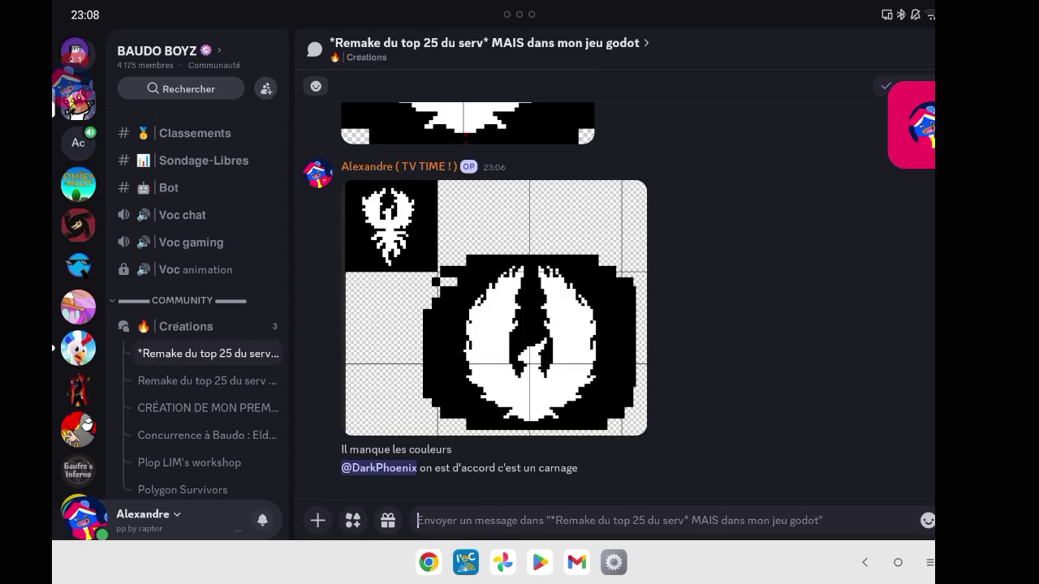
{"action": "left_click", "coordinate": [929, 562]}
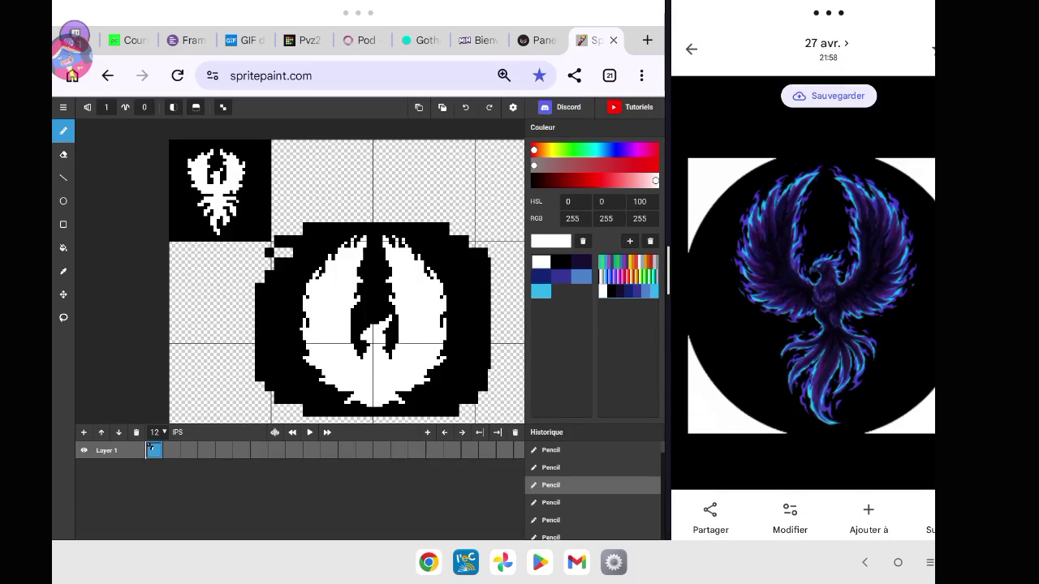
- Paint the phoenix's tail tips and bottom tail pixel light blue
{"action": "scroll", "coordinate": [219, 191], "scroll_direction": "up", "scroll_amount": 2}
{"action": "scroll", "coordinate": [219, 190], "scroll_direction": "up", "scroll_amount": 2}
{"action": "scroll", "coordinate": [219, 191], "scroll_direction": "up", "scroll_amount": 1}
{"action": "scroll", "coordinate": [219, 191], "scroll_direction": "up", "scroll_amount": 1}
{"action": "scroll", "coordinate": [219, 191], "scroll_direction": "up", "scroll_amount": 1}
{"action": "scroll", "coordinate": [353, 378], "scroll_direction": "up", "scroll_amount": 1}
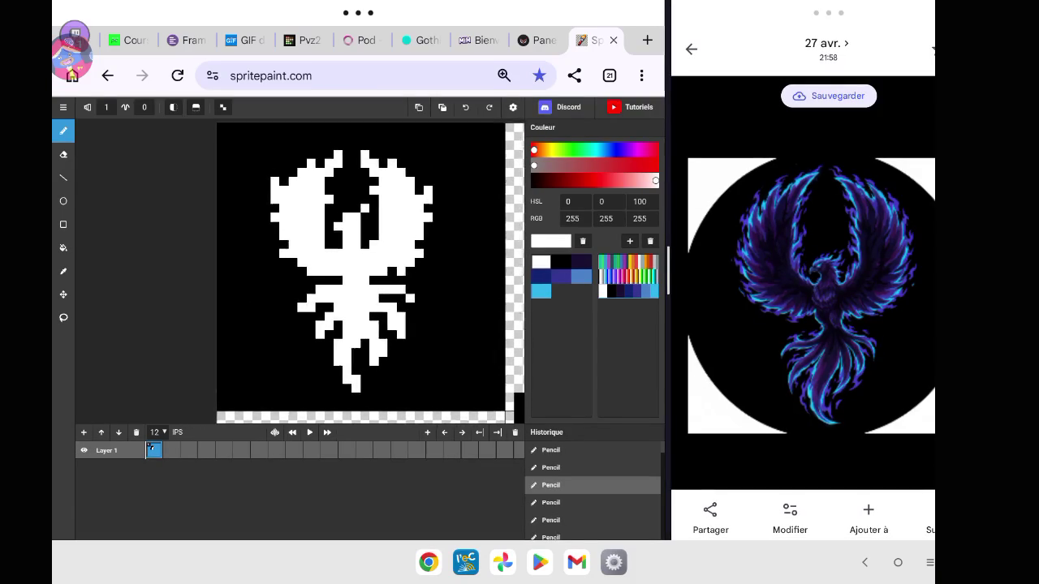
{"action": "scroll", "coordinate": [353, 377], "scroll_direction": "up", "scroll_amount": 1}
{"action": "scroll", "coordinate": [353, 377], "scroll_direction": "up", "scroll_amount": 1}
{"action": "scroll", "coordinate": [353, 378], "scroll_direction": "up", "scroll_amount": 1}
{"action": "scroll", "coordinate": [353, 377], "scroll_direction": "up", "scroll_amount": 1}
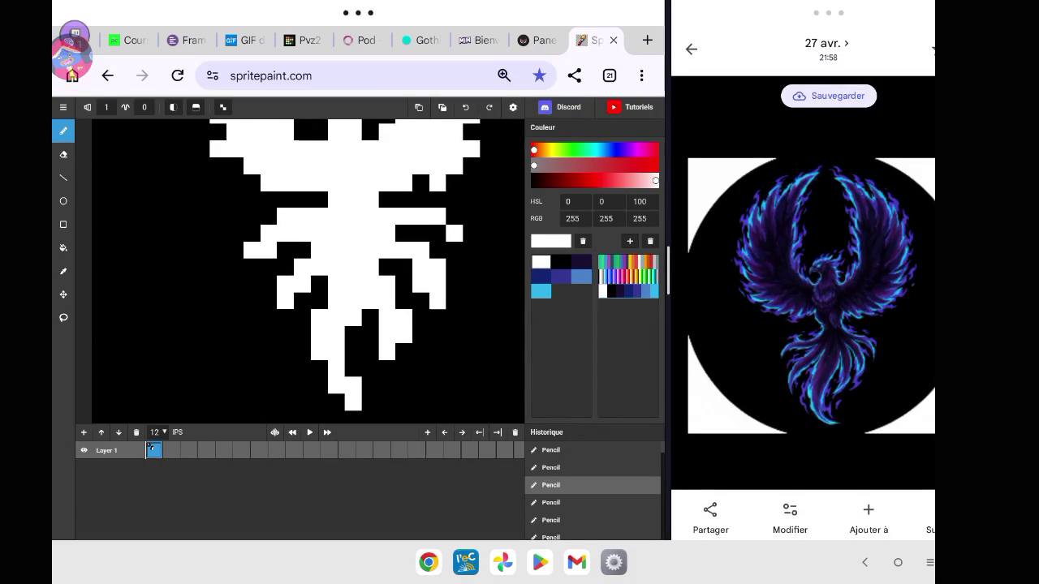
{"action": "left_click", "coordinate": [541, 290]}
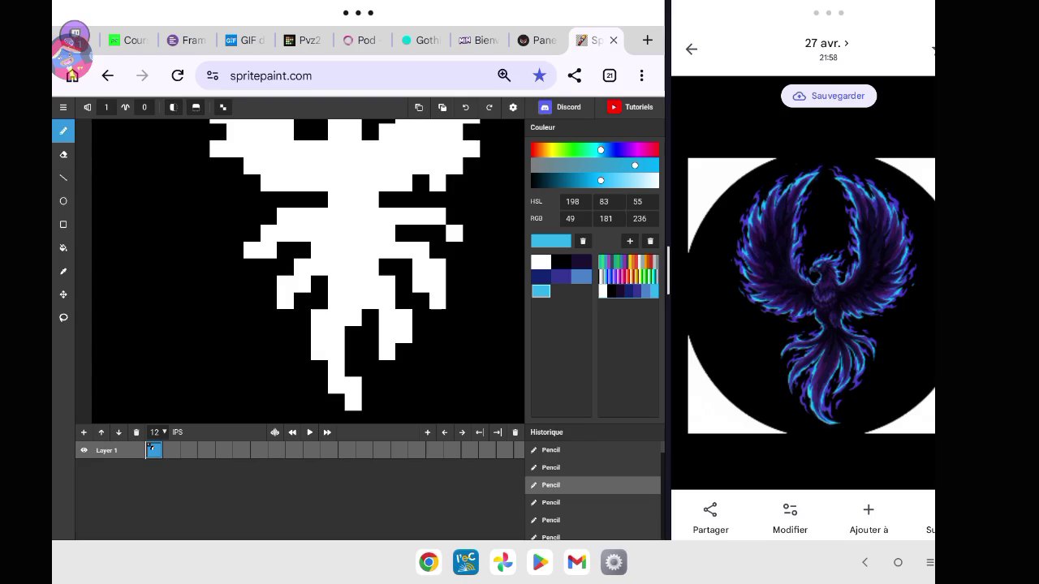
{"action": "left_click", "coordinate": [326, 351]}
{"action": "left_click", "coordinate": [336, 385]}
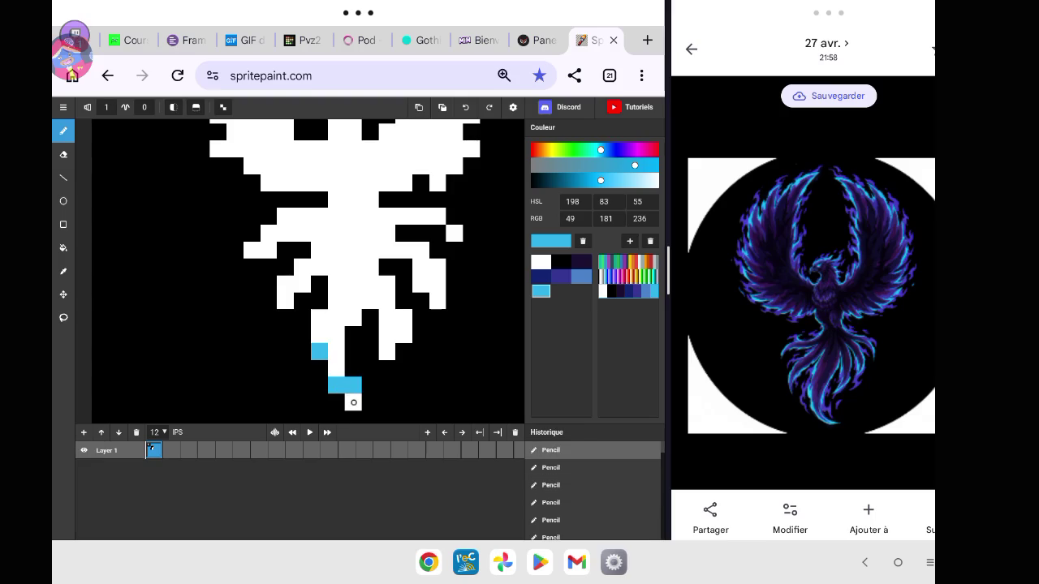
{"action": "left_click", "coordinate": [353, 402]}
- Add medium-blue tail pixels and more light-blue feather tips, undoing one stray pixel
{"action": "left_click", "coordinate": [581, 276]}
{"action": "left_click", "coordinate": [353, 385]}
{"action": "left_click", "coordinate": [336, 369]}
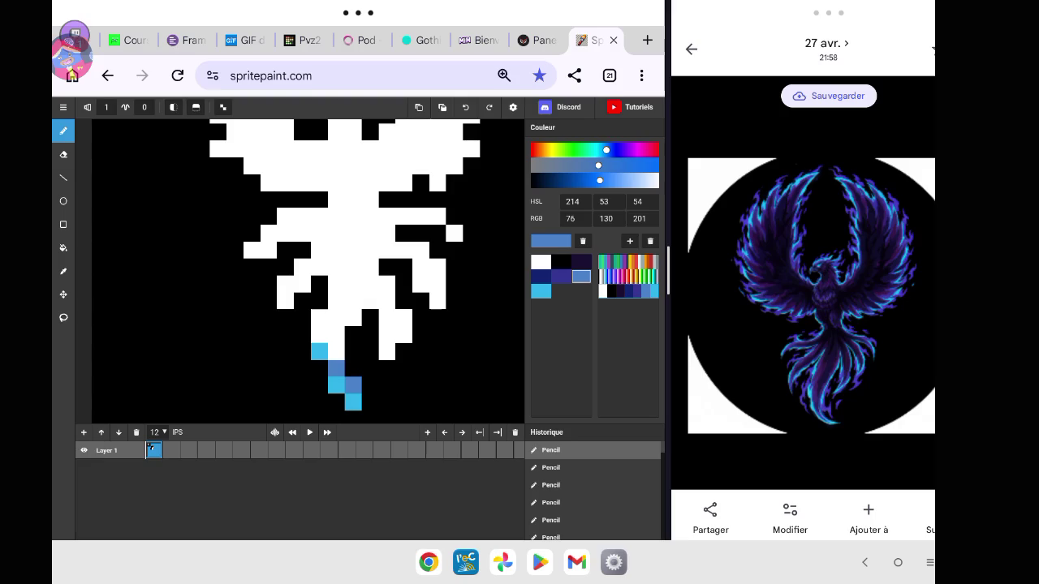
{"action": "left_click", "coordinate": [319, 334]}
{"action": "left_click", "coordinate": [538, 294]}
{"action": "left_click", "coordinate": [386, 352]}
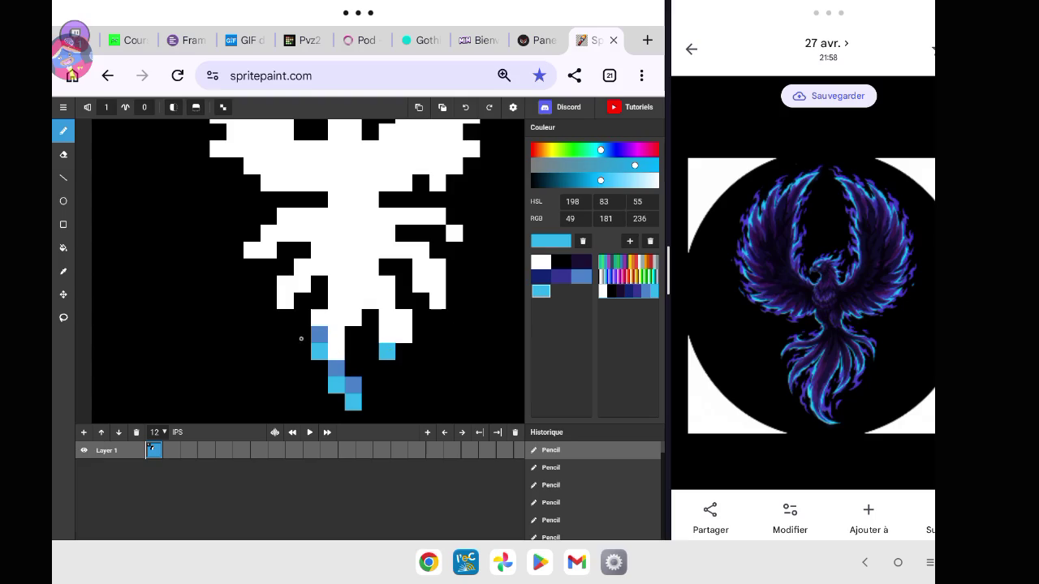
{"action": "left_click", "coordinate": [269, 301]}
{"action": "left_click", "coordinate": [284, 301]}
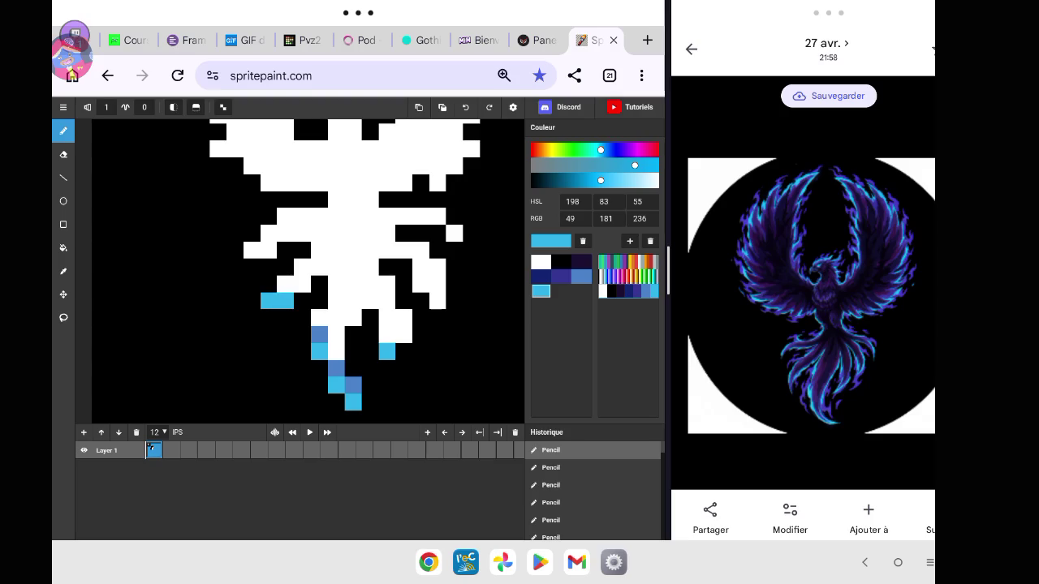
{"action": "key", "text": "ctrl+z"}
{"action": "key", "text": "ctrl+z"}
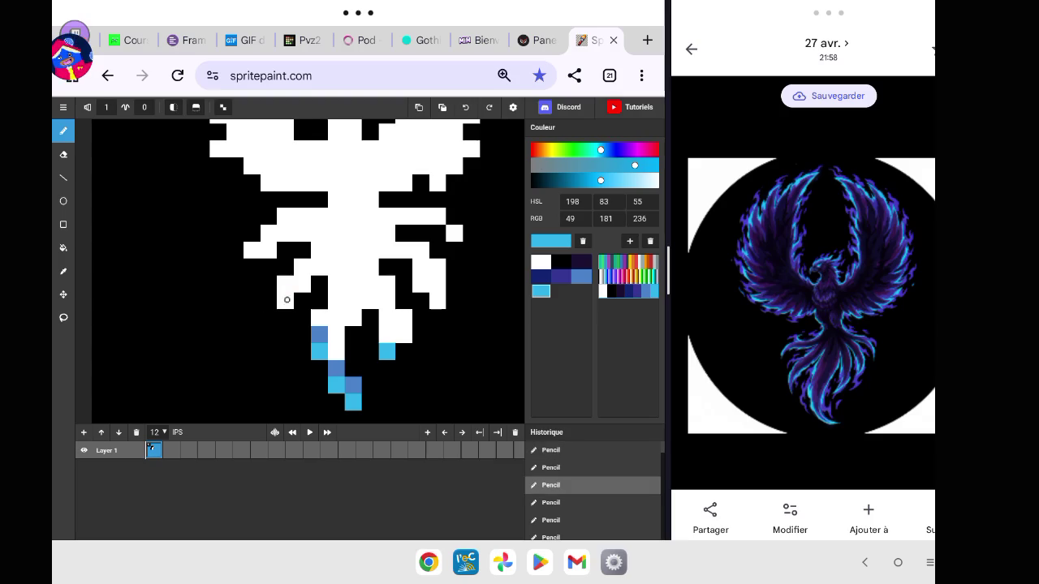
{"action": "left_click", "coordinate": [285, 301]}
- Paint the feather and wing edge pixels medium blue on both sides
{"action": "left_click", "coordinate": [575, 278]}
{"action": "left_click", "coordinate": [285, 284]}
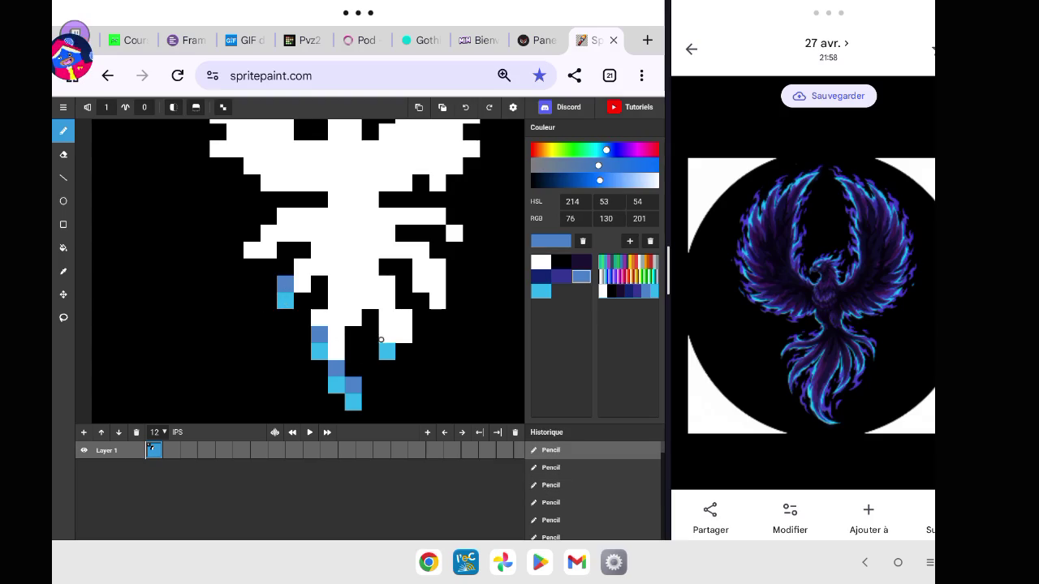
{"action": "left_click_drag", "start_coordinate": [395, 335], "coordinate": [403, 318]}
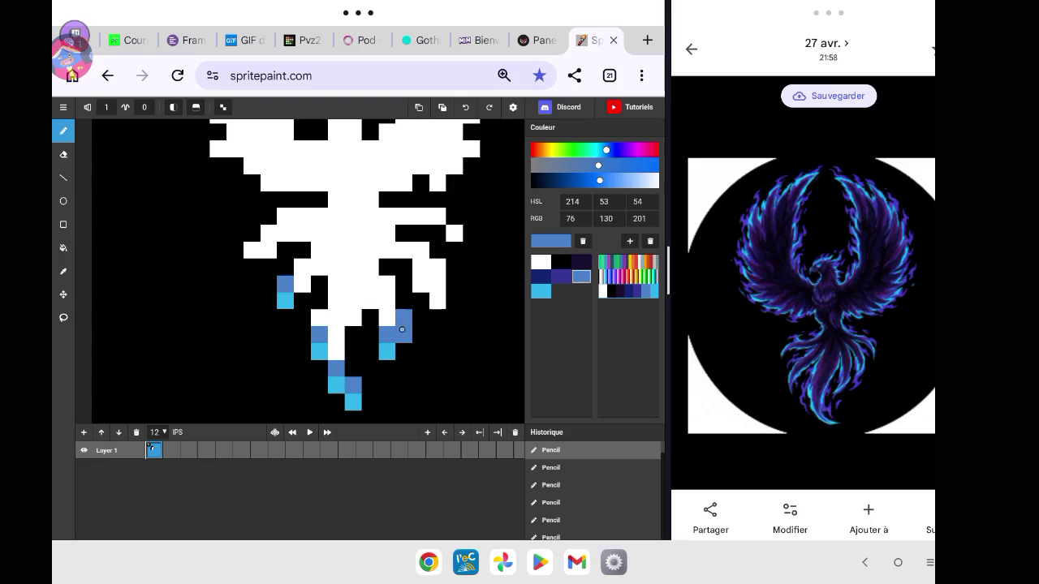
{"action": "left_click", "coordinate": [437, 300]}
{"action": "left_click", "coordinate": [421, 283]}
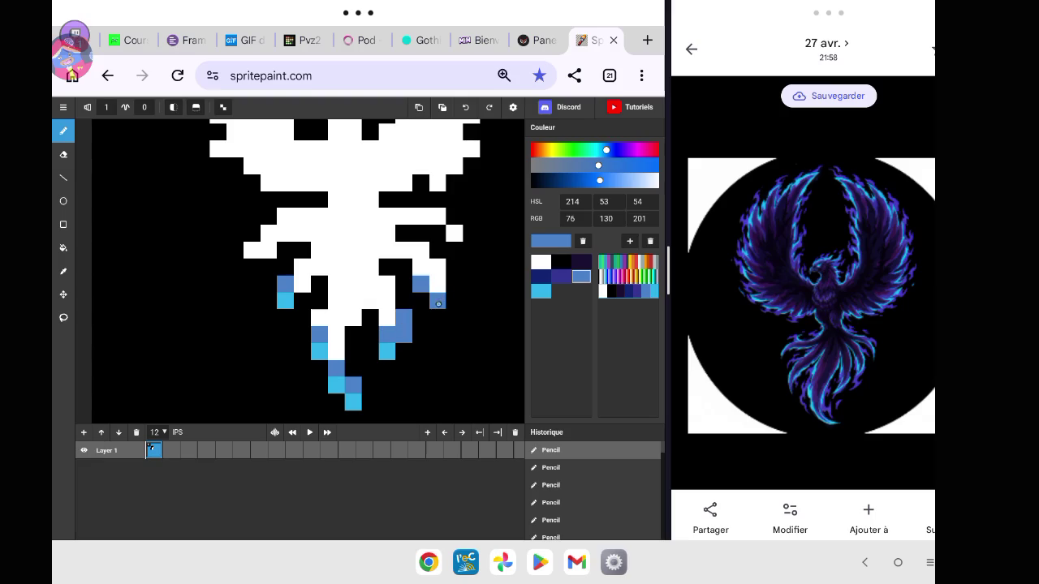
{"action": "left_click", "coordinate": [256, 254]}
{"action": "left_click", "coordinate": [455, 234]}
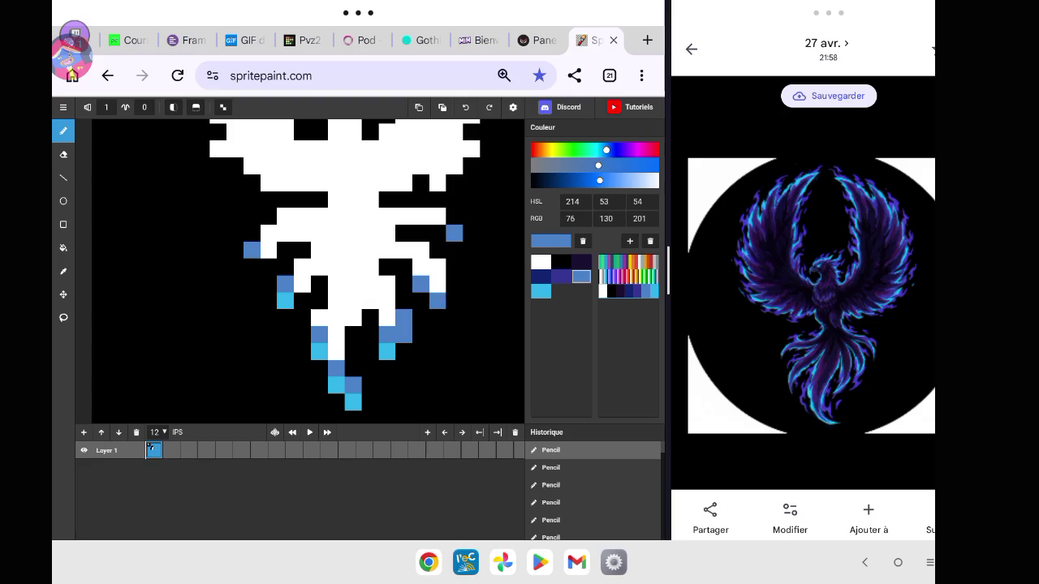
- Paint a column of tail pixels and several feather pixels dark indigo
{"action": "left_click", "coordinate": [561, 277]}
{"action": "mouse_move", "coordinate": [337, 353]}
{"action": "left_mouse_down"}
{"action": "mouse_move", "coordinate": [336, 334]}
{"action": "mouse_move", "coordinate": [438, 267]}
{"action": "left_mouse_up"}
{"action": "left_click", "coordinate": [326, 322]}
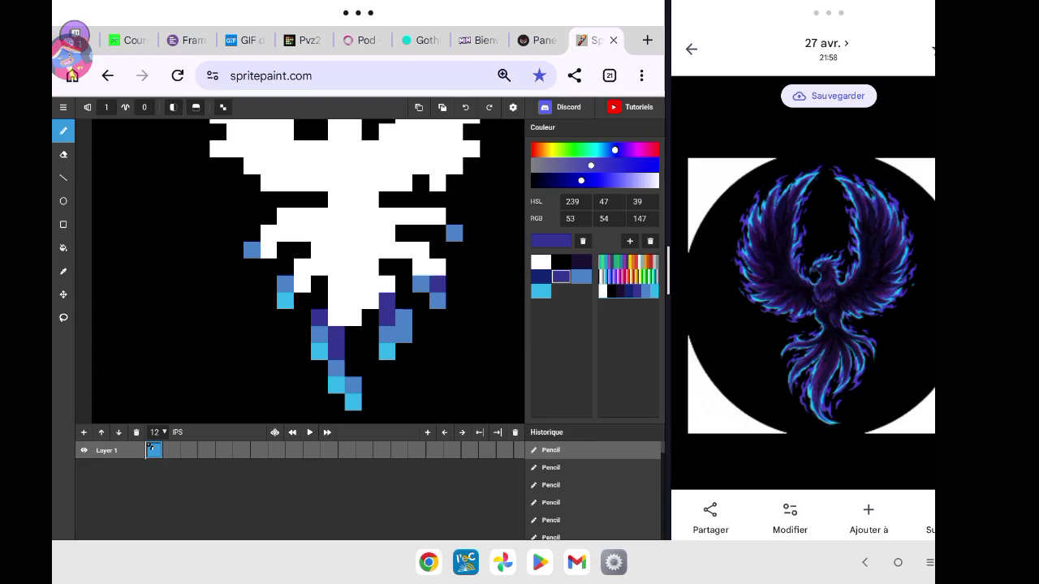
{"action": "left_click", "coordinate": [441, 217]}
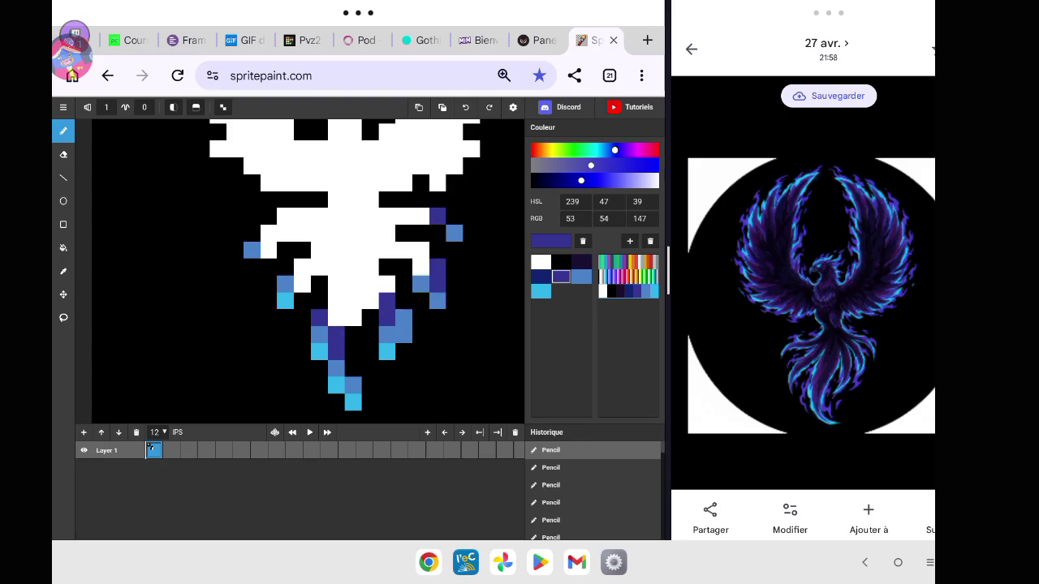
{"action": "left_click_drag", "start_coordinate": [268, 250], "coordinate": [269, 234]}
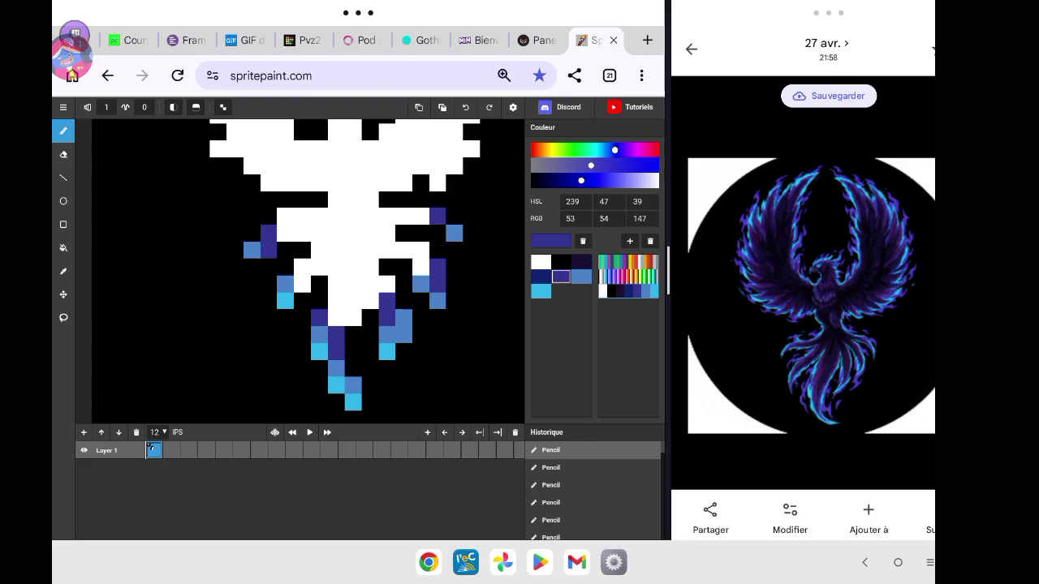
{"action": "left_click", "coordinate": [302, 282]}
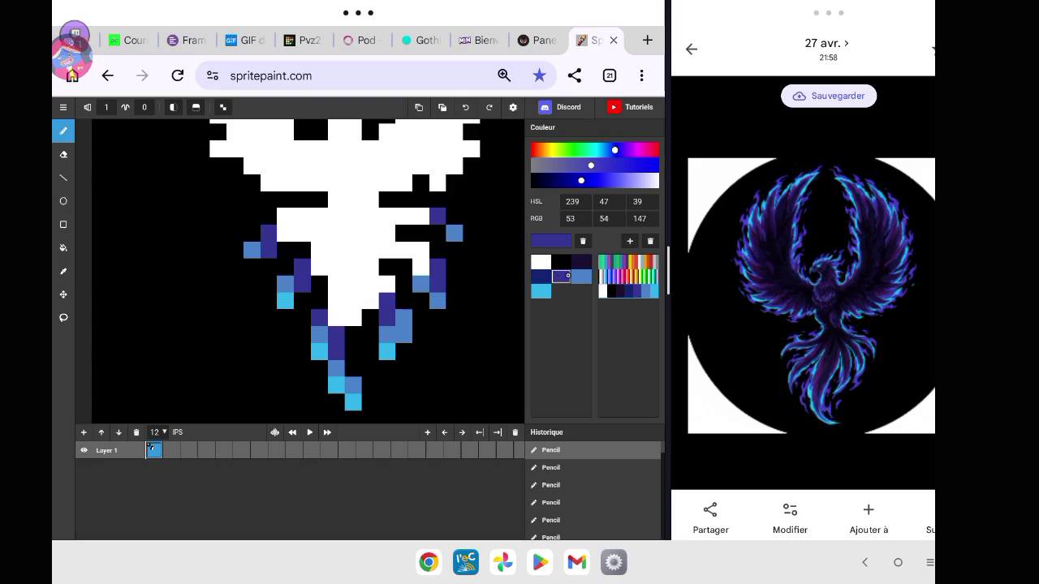
- Paint the left, lower and right body pixels dark navy
{"action": "left_click", "coordinate": [541, 277]}
{"action": "mouse_move", "coordinate": [278, 232]}
{"action": "left_mouse_down"}
{"action": "mouse_move", "coordinate": [266, 233]}
{"action": "mouse_move", "coordinate": [304, 216]}
{"action": "left_mouse_up"}
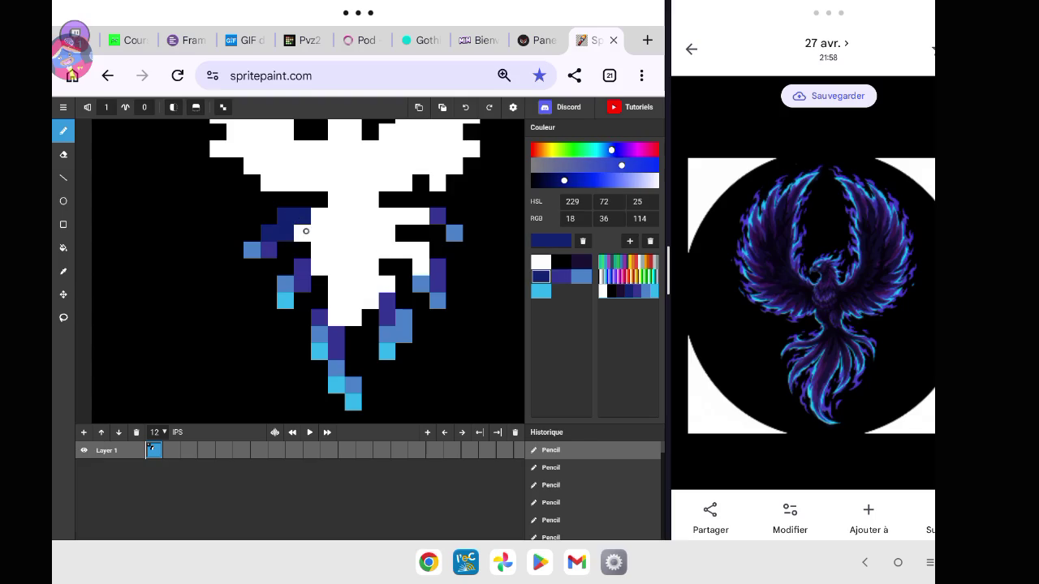
{"action": "mouse_move", "coordinate": [339, 318]}
{"action": "left_mouse_down"}
{"action": "mouse_move", "coordinate": [382, 285]}
{"action": "mouse_move", "coordinate": [341, 290]}
{"action": "left_mouse_up"}
{"action": "left_click", "coordinate": [356, 313]}
{"action": "left_click", "coordinate": [318, 255]}
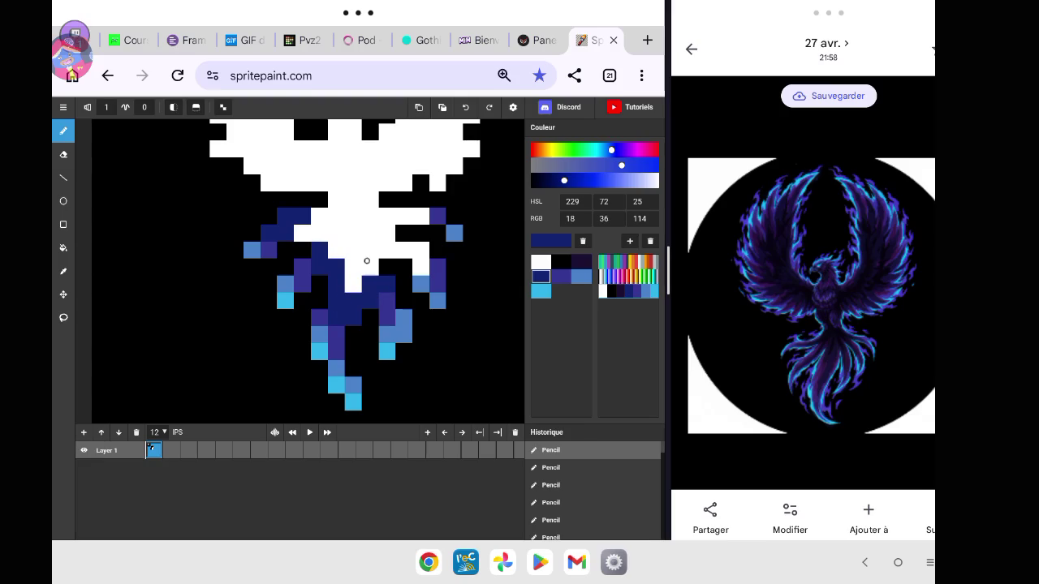
{"action": "left_click_drag", "start_coordinate": [404, 250], "coordinate": [421, 268]}
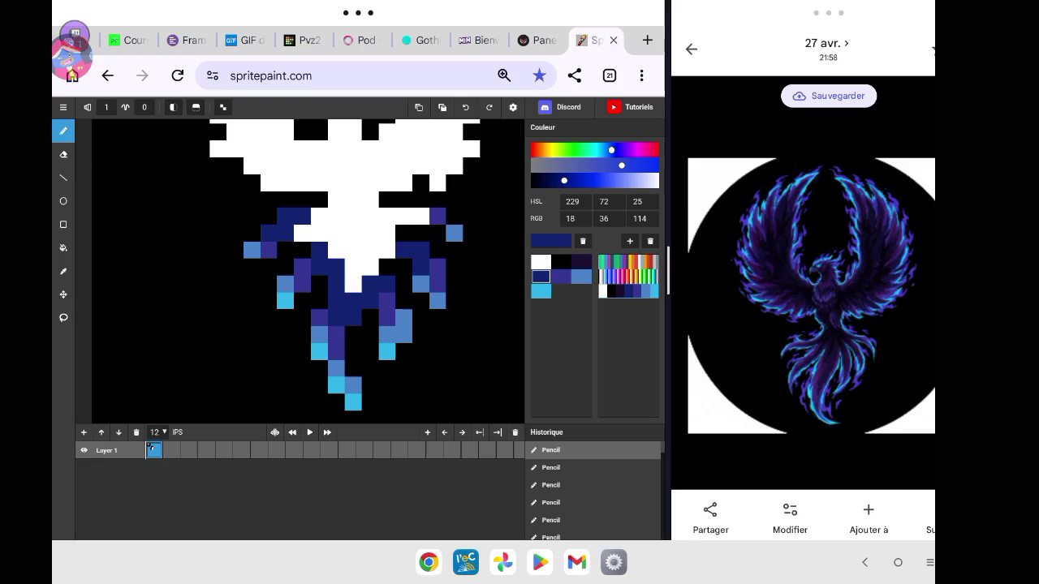
{"action": "left_click_drag", "start_coordinate": [420, 216], "coordinate": [387, 216]}
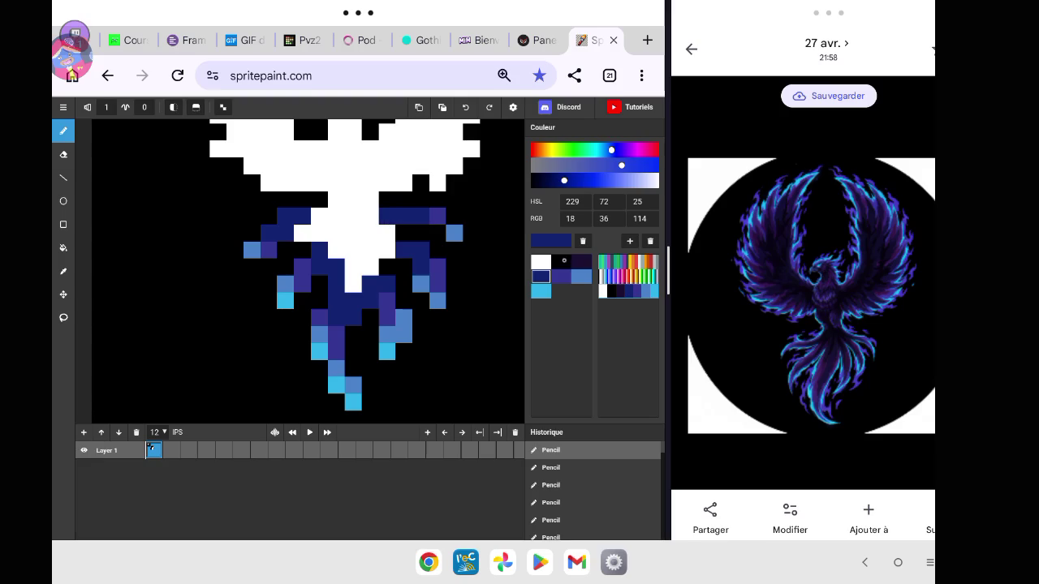
- Fill the body centre with dark purple, with two black pixels in the middle
{"action": "left_click", "coordinate": [581, 262]}
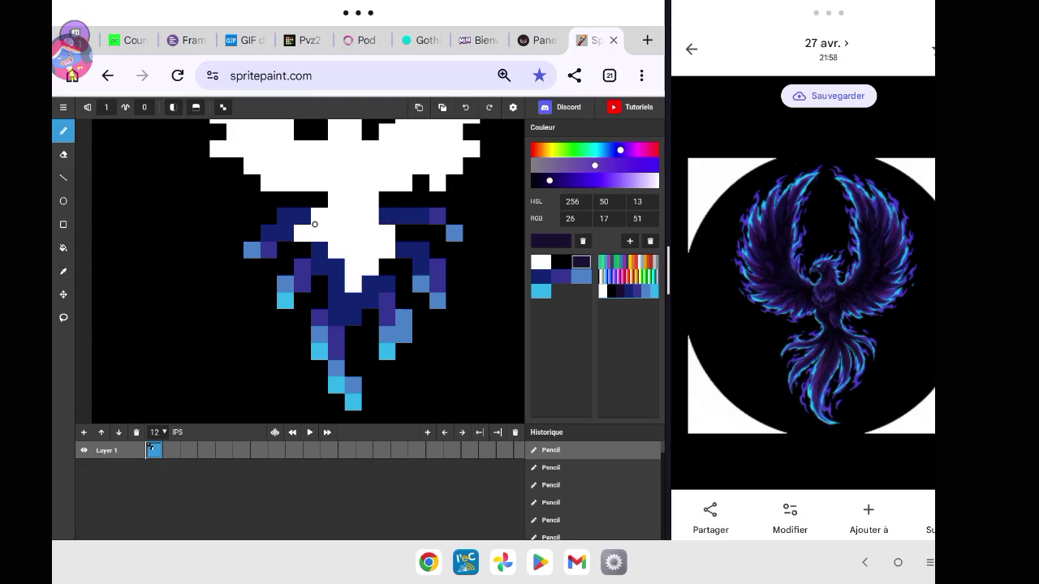
{"action": "mouse_move", "coordinate": [301, 234]}
{"action": "left_mouse_down"}
{"action": "mouse_move", "coordinate": [333, 216]}
{"action": "mouse_move", "coordinate": [337, 234]}
{"action": "mouse_move", "coordinate": [353, 233]}
{"action": "mouse_move", "coordinate": [370, 217]}
{"action": "mouse_move", "coordinate": [371, 251]}
{"action": "mouse_move", "coordinate": [356, 277]}
{"action": "mouse_move", "coordinate": [373, 273]}
{"action": "left_mouse_up"}
{"action": "left_click", "coordinate": [350, 278]}
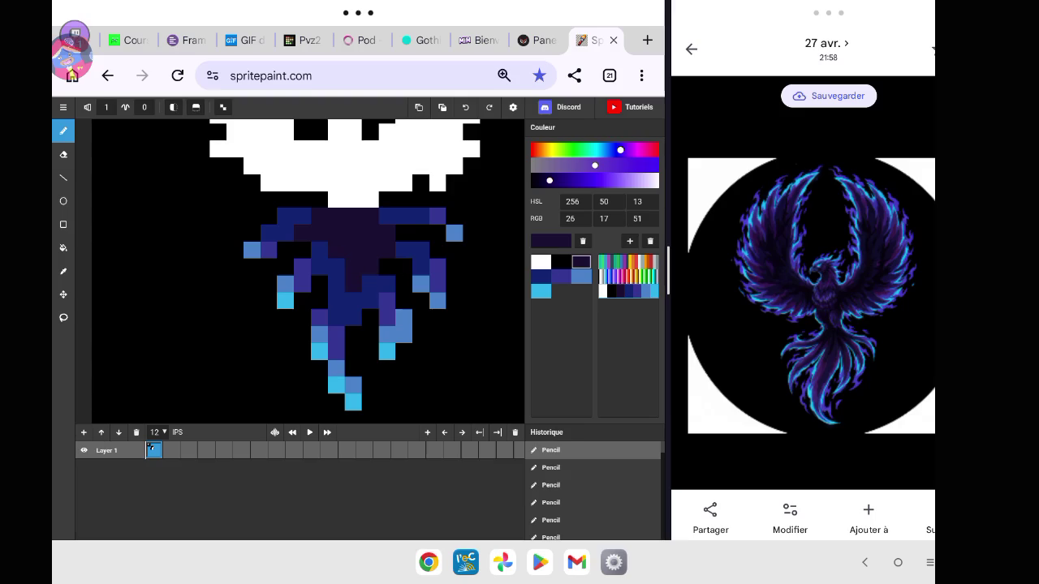
{"action": "scroll", "coordinate": [301, 244], "scroll_direction": "up", "scroll_amount": 2}
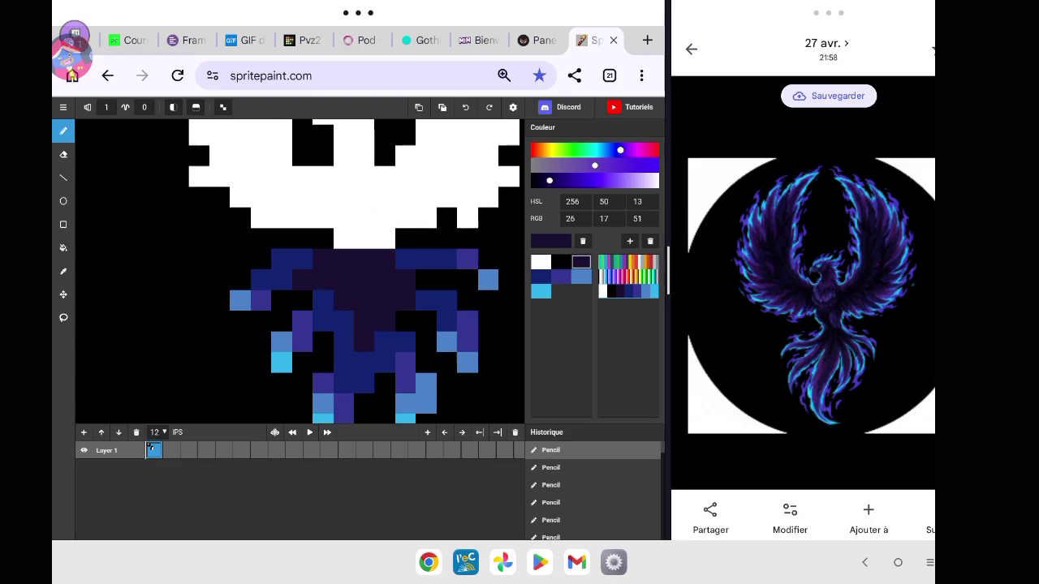
{"action": "left_click", "coordinate": [561, 261]}
{"action": "left_click", "coordinate": [363, 276]}
{"action": "left_click", "coordinate": [365, 300]}
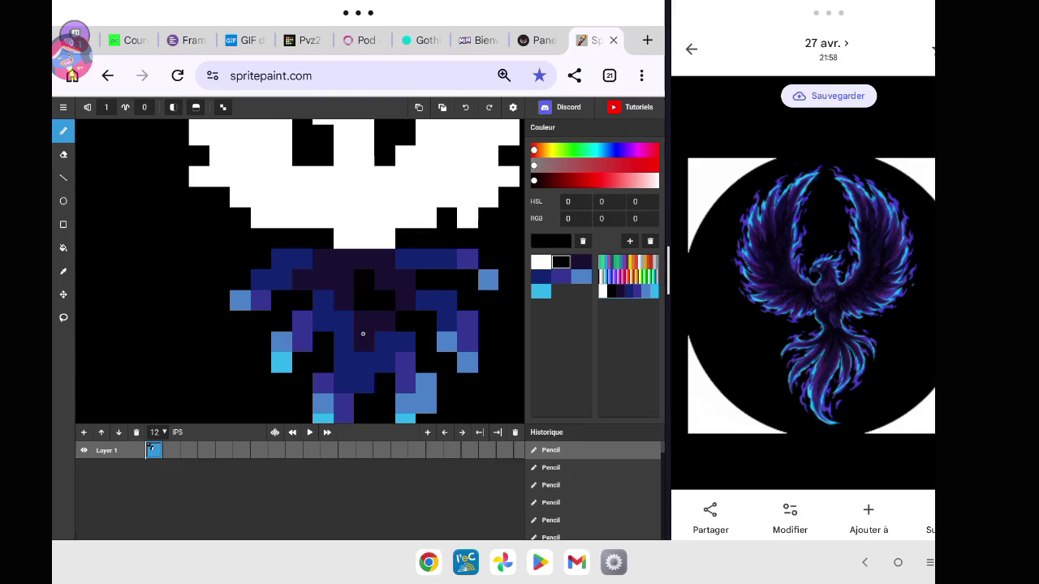
{"action": "left_click", "coordinate": [581, 261]}
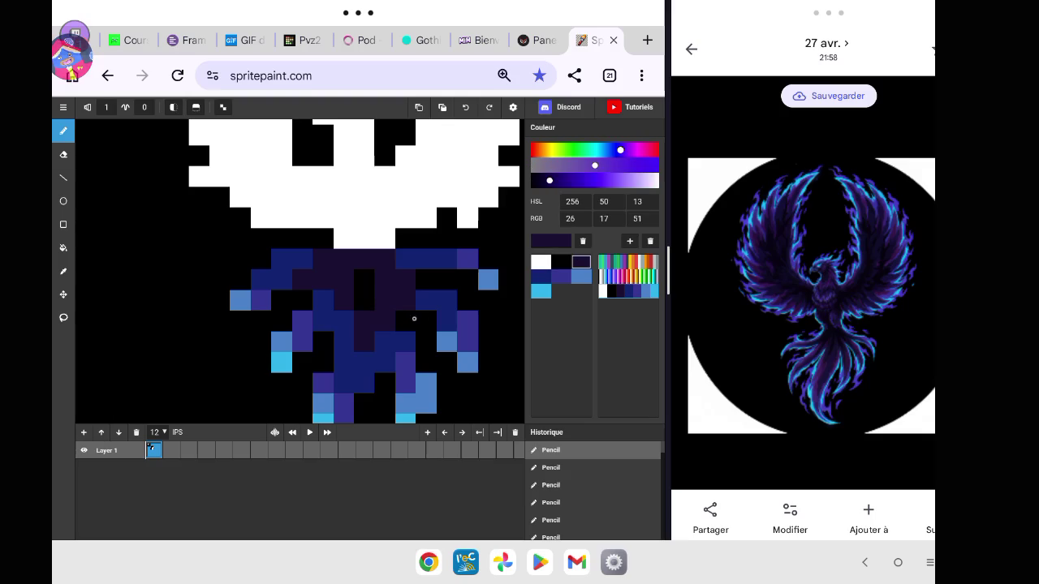
{"action": "scroll", "coordinate": [348, 275], "scroll_direction": "down", "scroll_amount": 1}
{"action": "scroll", "coordinate": [348, 276], "scroll_direction": "down", "scroll_amount": 1}
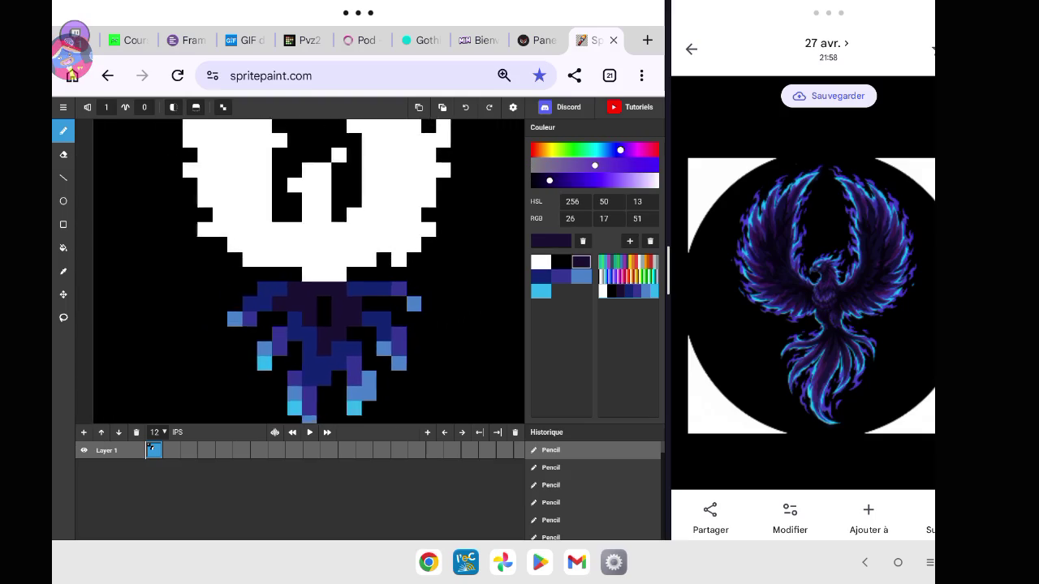
{"action": "scroll", "coordinate": [349, 276], "scroll_direction": "down", "scroll_amount": 1}
{"action": "scroll", "coordinate": [349, 276], "scroll_direction": "down", "scroll_amount": 1}
{"action": "scroll", "coordinate": [349, 276], "scroll_direction": "down", "scroll_amount": 1}
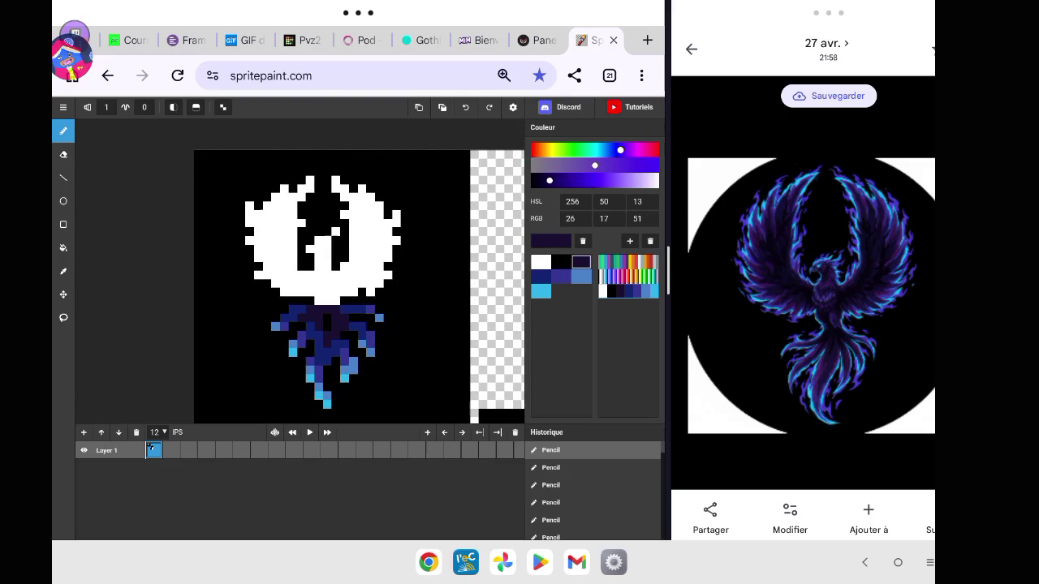
- Bucket-fill the black background pink, then darken it to maroon RGB 53, 13, 13
{"action": "left_click", "coordinate": [541, 262]}
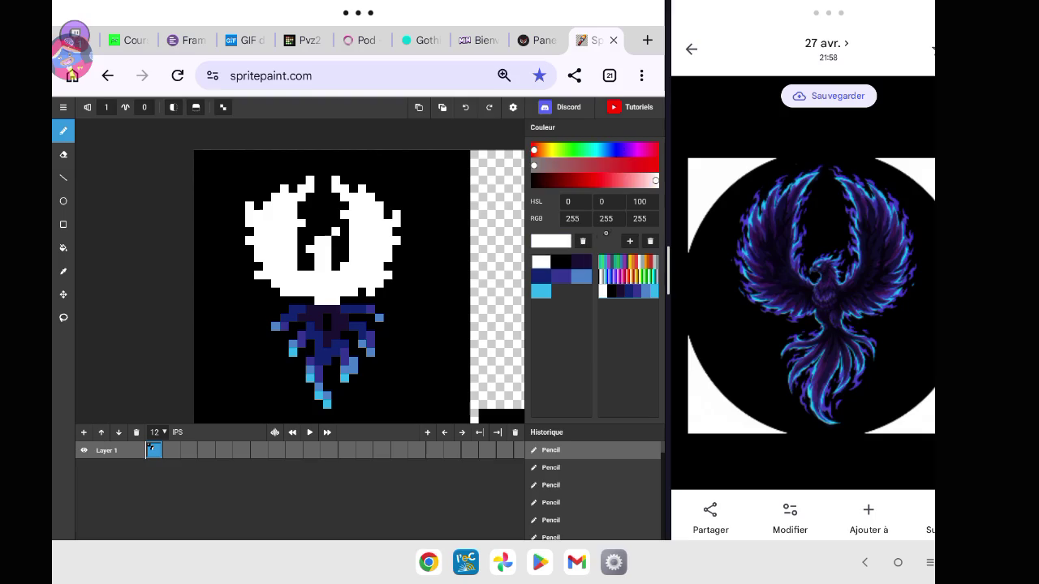
{"action": "mouse_move", "coordinate": [653, 183]}
{"action": "left_mouse_down"}
{"action": "mouse_move", "coordinate": [606, 165]}
{"action": "mouse_move", "coordinate": [632, 181]}
{"action": "left_mouse_up"}
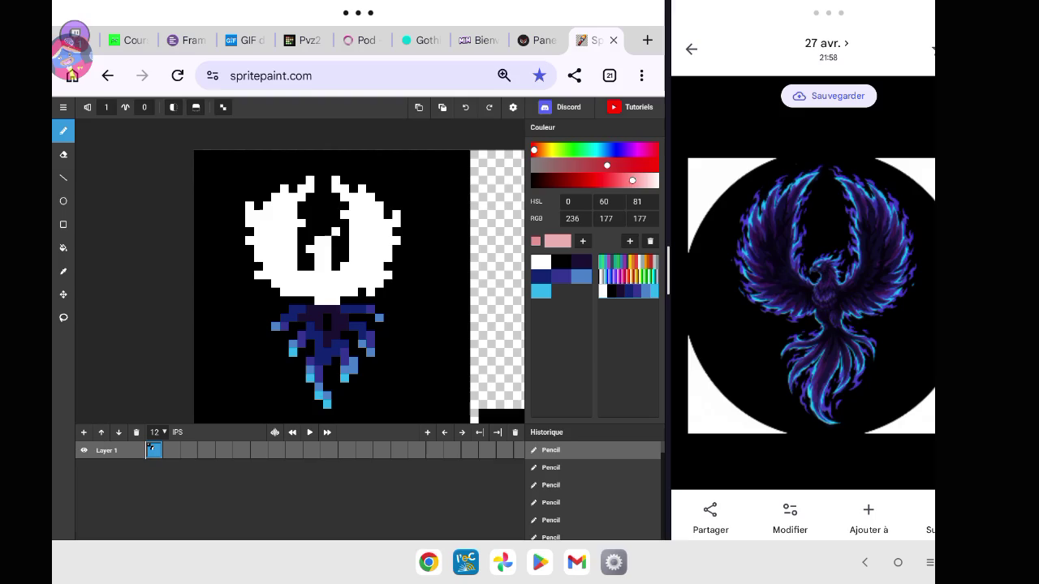
{"action": "left_click_drag", "start_coordinate": [325, 284], "coordinate": [334, 280]}
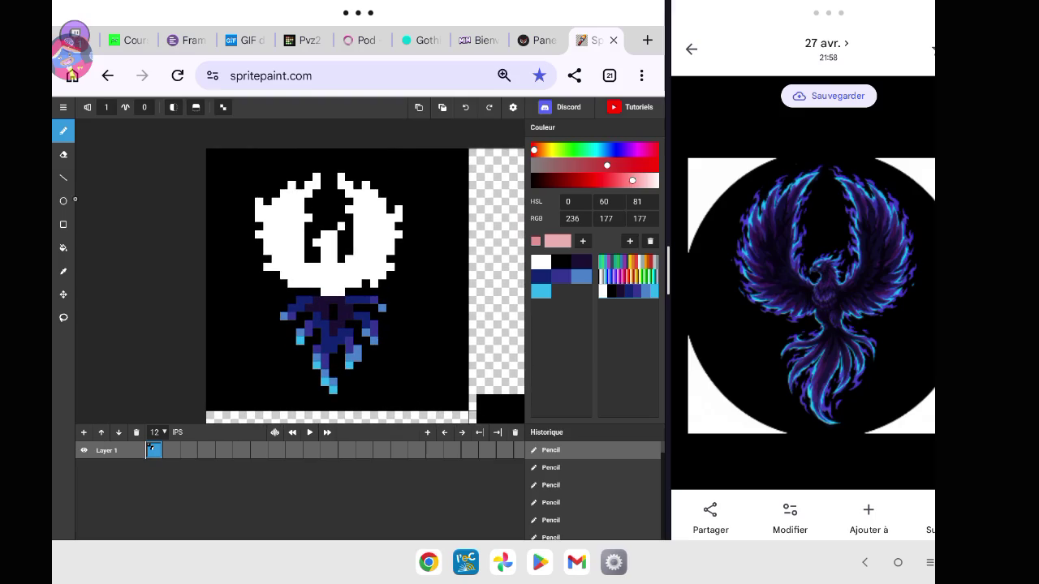
{"action": "left_click", "coordinate": [64, 247]}
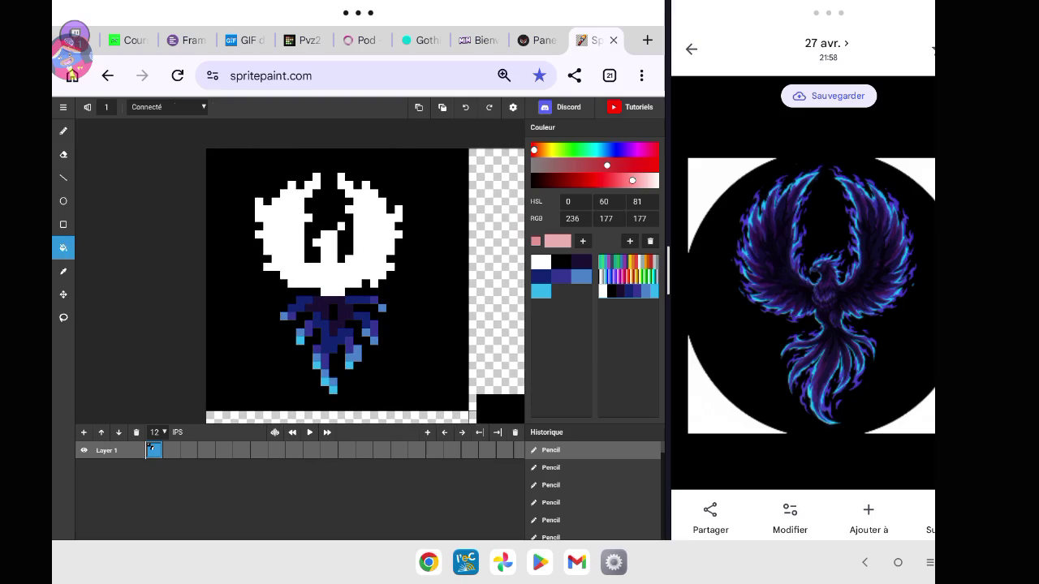
{"action": "left_click", "coordinate": [428, 360]}
{"action": "left_click", "coordinate": [430, 355]}
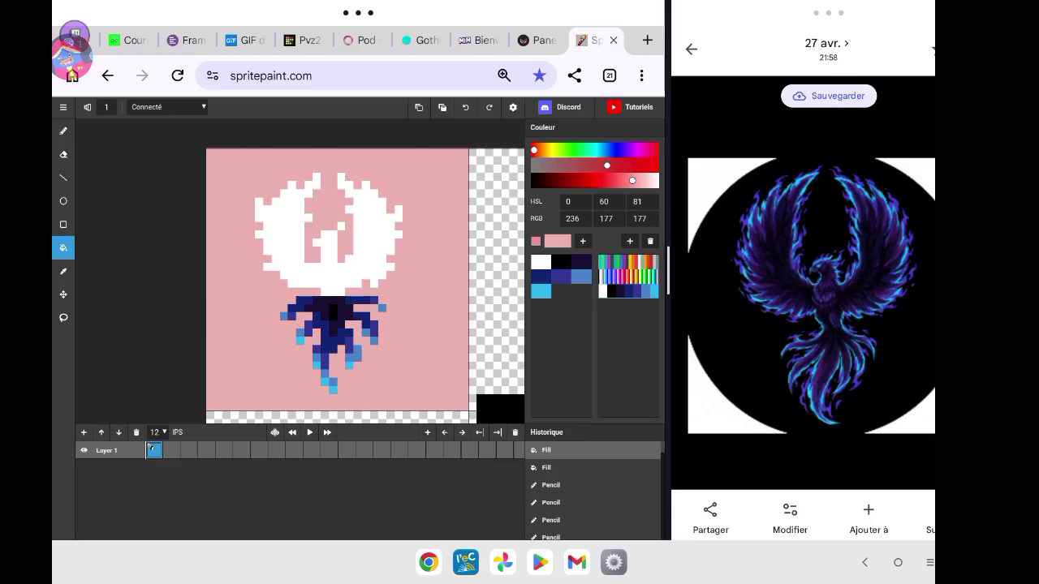
{"action": "left_click_drag", "start_coordinate": [632, 181], "coordinate": [546, 180]}
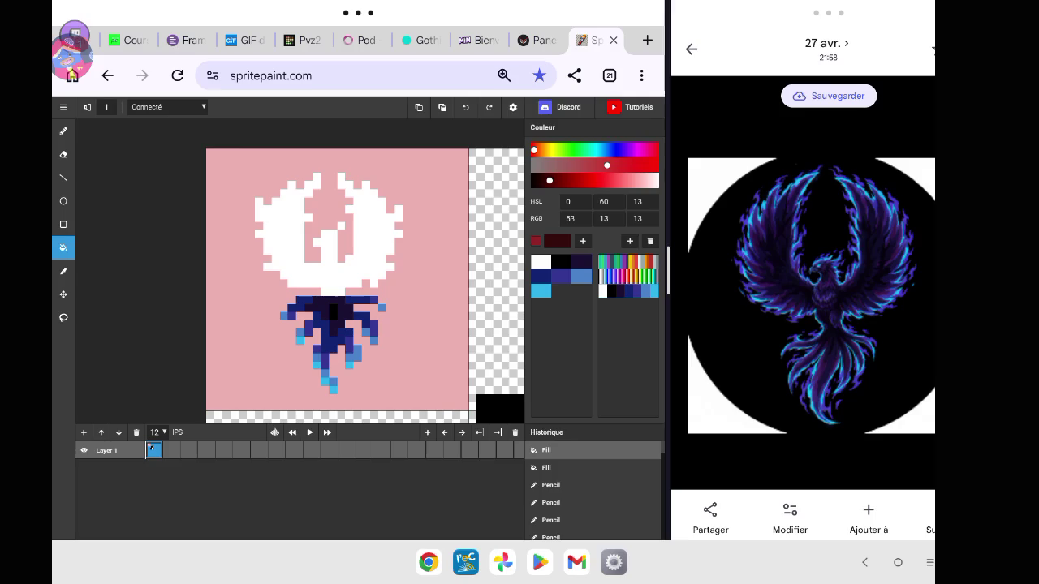
{"action": "left_click", "coordinate": [447, 338]}
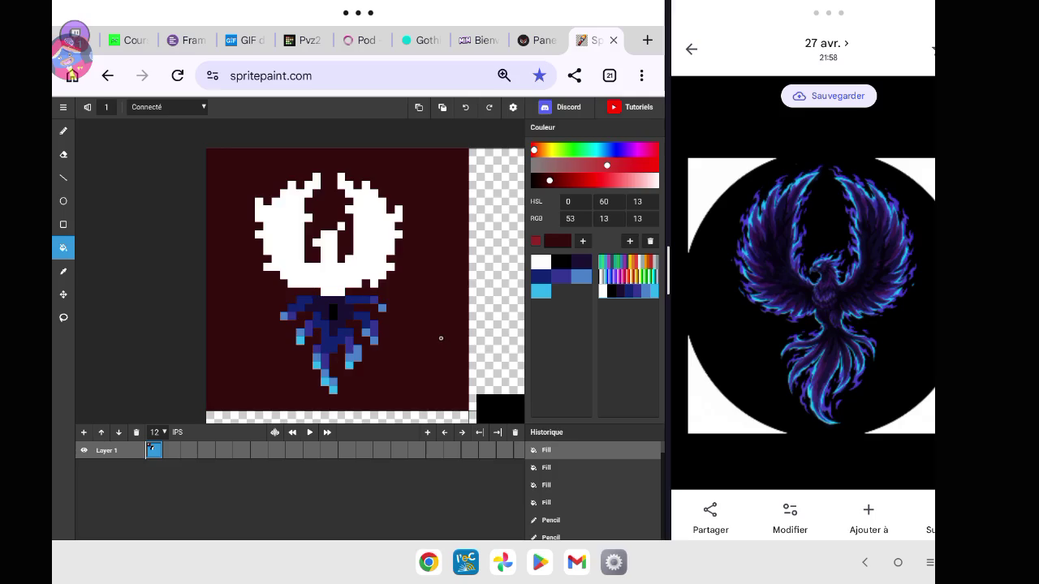
{"action": "scroll", "coordinate": [334, 212], "scroll_direction": "up", "scroll_amount": 2}
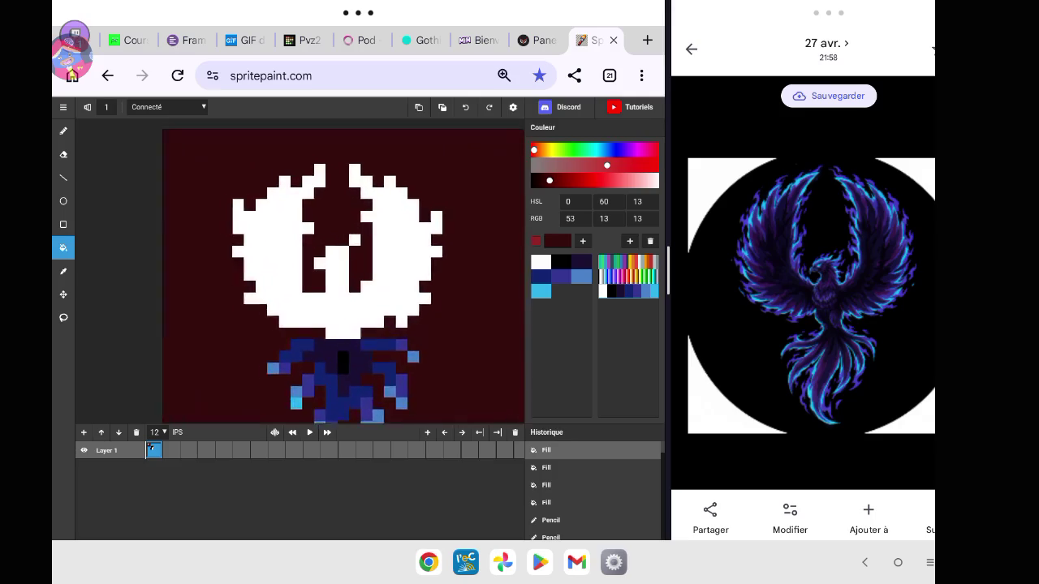
- Zoom in and dot light-blue pencil pixels on the phoenix's wing tips
{"action": "scroll", "coordinate": [334, 213], "scroll_direction": "up", "scroll_amount": 2}
{"action": "scroll", "coordinate": [334, 213], "scroll_direction": "up", "scroll_amount": 1}
{"action": "scroll", "coordinate": [334, 212], "scroll_direction": "up", "scroll_amount": 1}
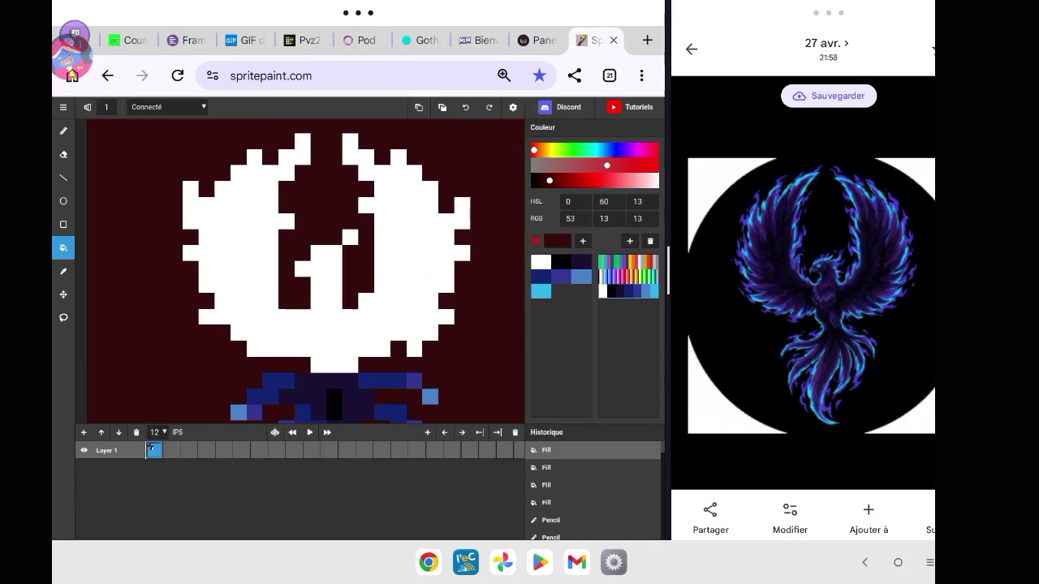
{"action": "key", "text": "b"}
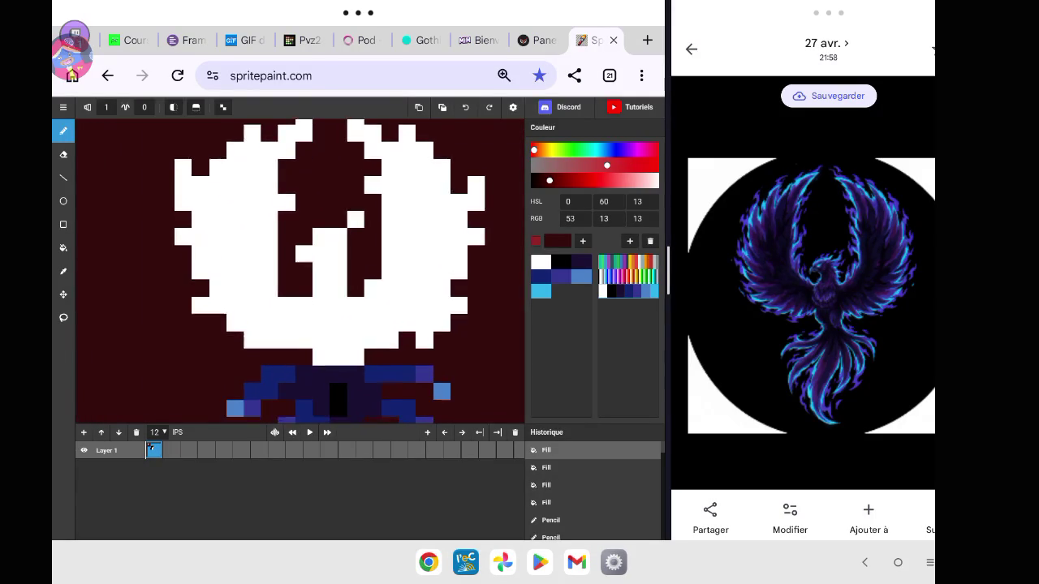
{"action": "scroll", "coordinate": [334, 267], "scroll_direction": "up", "scroll_amount": 1}
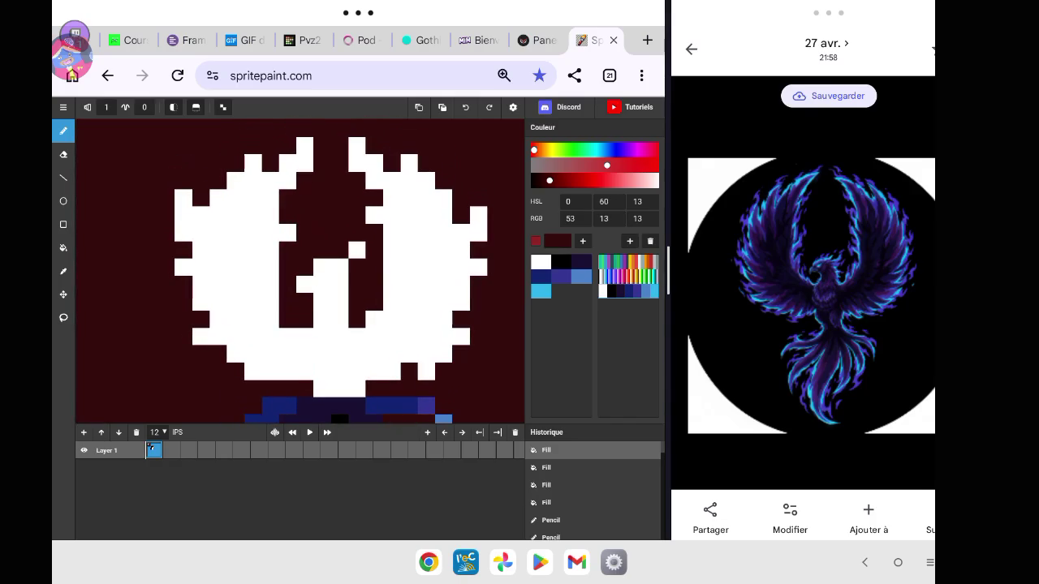
{"action": "left_click", "coordinate": [540, 291]}
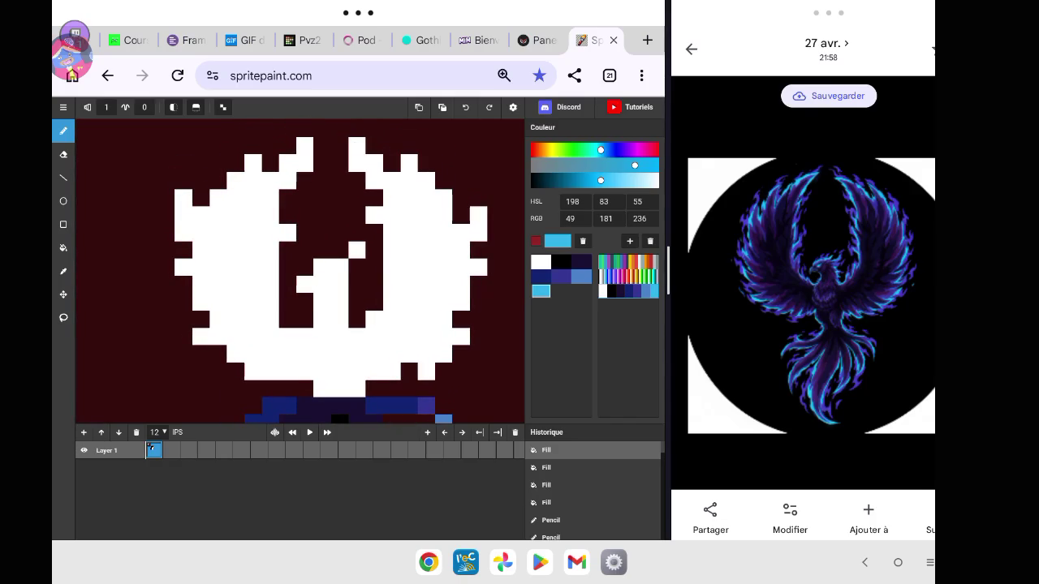
{"action": "left_click", "coordinate": [304, 145]}
{"action": "left_click", "coordinate": [357, 145]}
{"action": "left_click", "coordinate": [409, 163]}
{"action": "left_click", "coordinate": [479, 215]}
- Add light-blue pixels along the wings' left and lower edges
{"action": "left_click", "coordinate": [184, 197]}
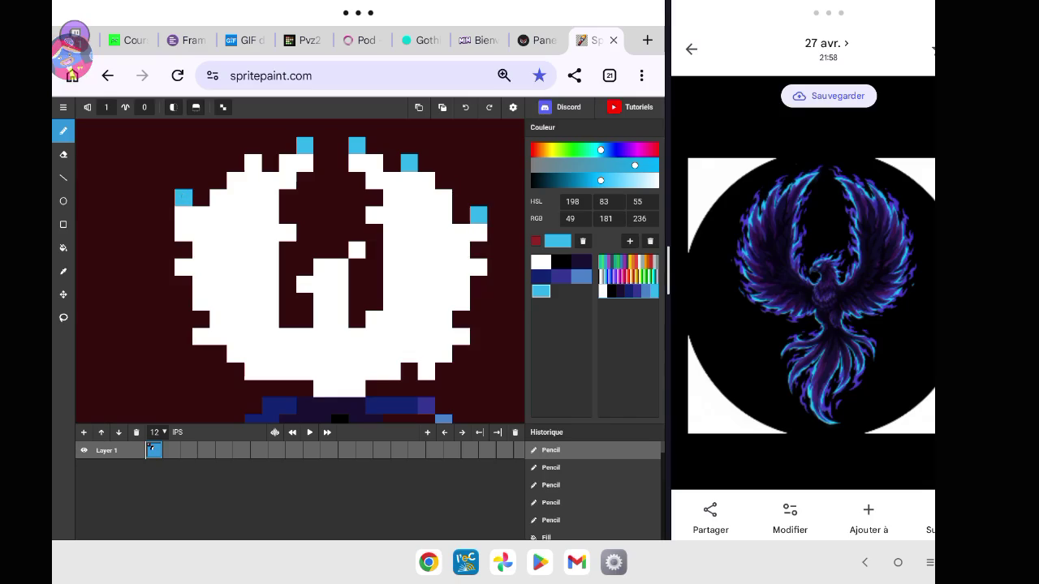
{"action": "left_click", "coordinate": [461, 336]}
{"action": "left_click", "coordinate": [253, 371]}
{"action": "left_click", "coordinate": [201, 336]}
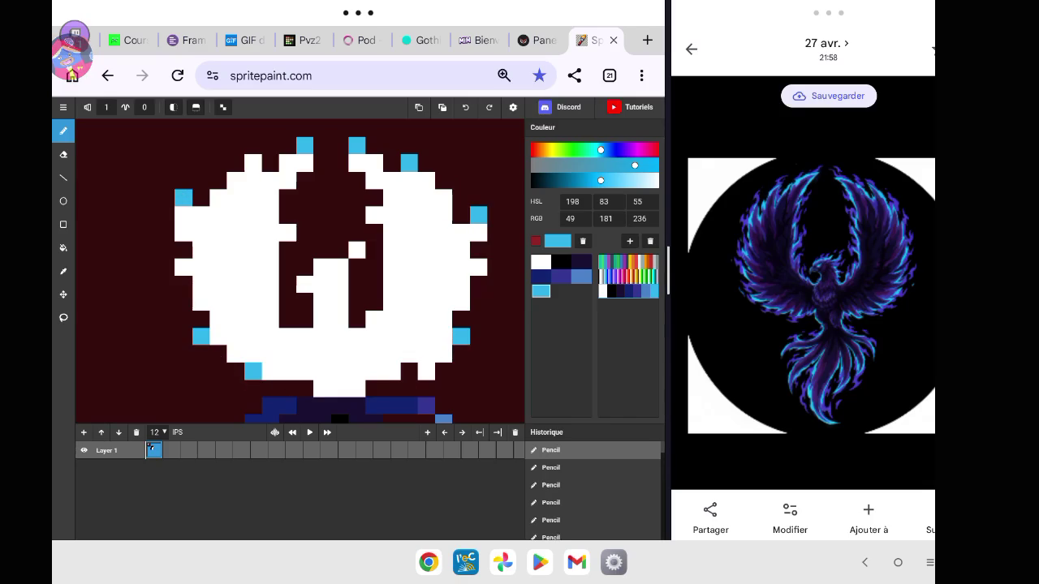
- Edge the lower-right and right wing in medium blue, with one dark-blue pixel
{"action": "left_click", "coordinate": [581, 277]}
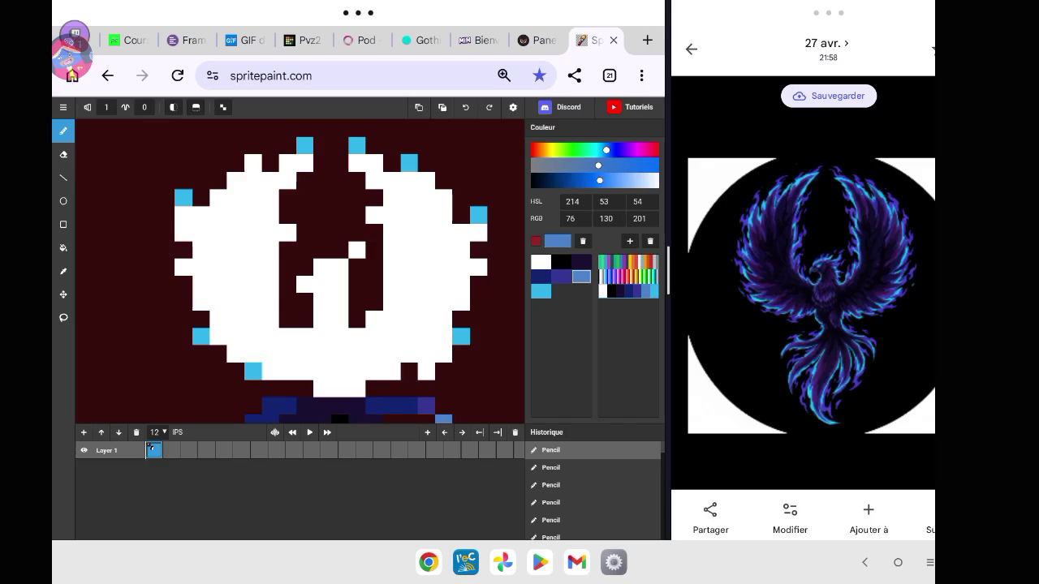
{"action": "left_click_drag", "start_coordinate": [426, 371], "coordinate": [443, 336]}
{"action": "left_click", "coordinate": [560, 277]}
{"action": "left_click", "coordinate": [426, 354]}
{"action": "left_click", "coordinate": [581, 277]}
{"action": "left_click", "coordinate": [478, 233]}
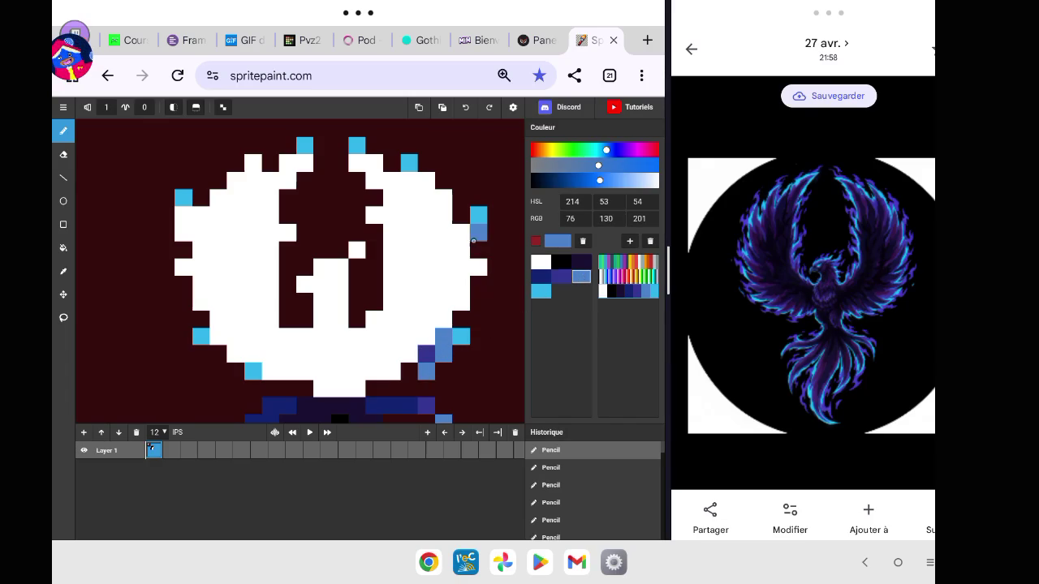
{"action": "left_click", "coordinate": [478, 267]}
{"action": "left_click", "coordinate": [461, 233]}
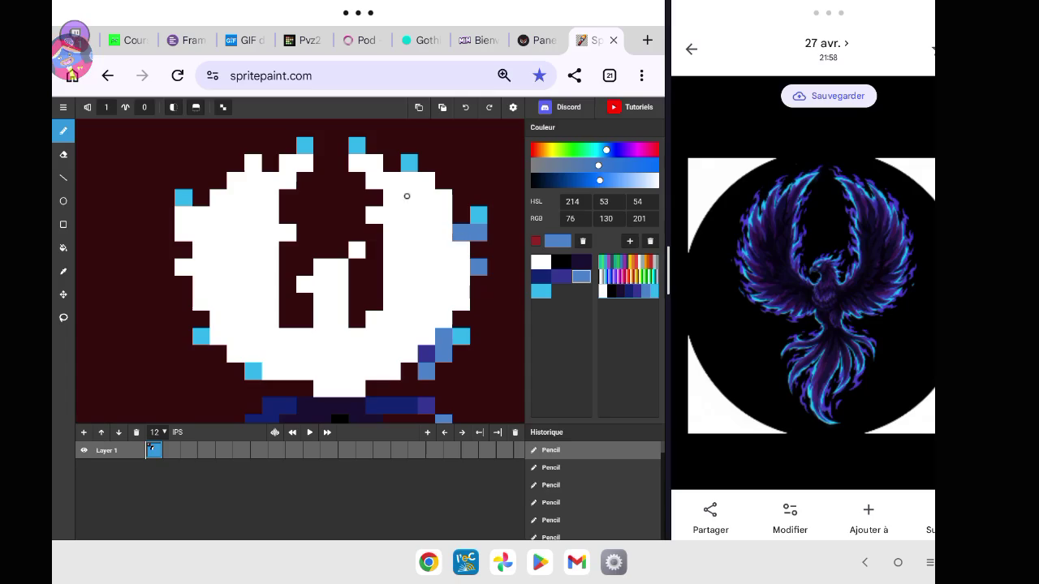
{"action": "left_click", "coordinate": [410, 180]}
- Paint medium-blue pixels around the upper wing tips and upper-left wing
{"action": "left_click_drag", "start_coordinate": [358, 163], "coordinate": [371, 166]}
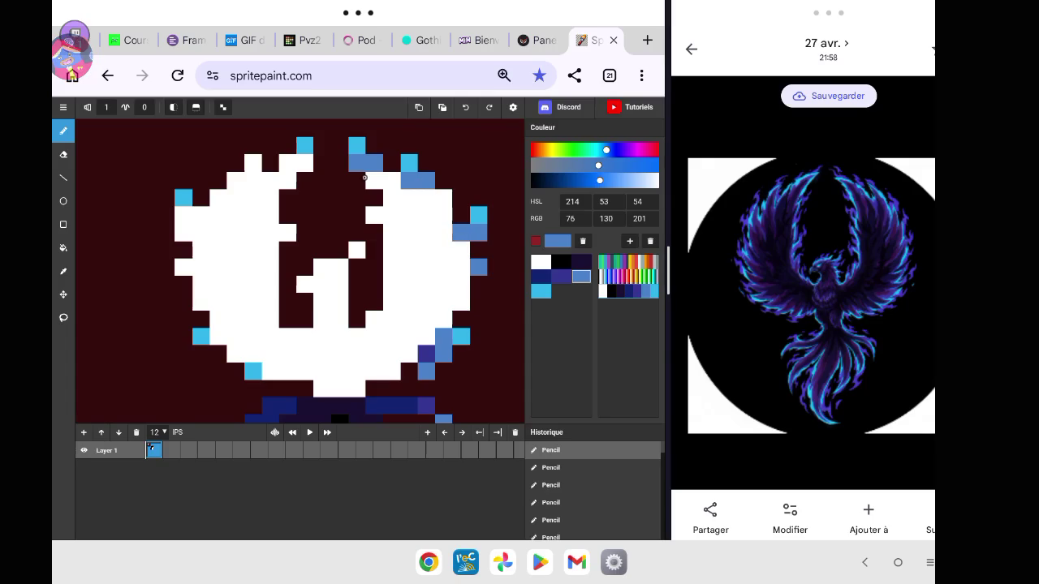
{"action": "left_click_drag", "start_coordinate": [305, 162], "coordinate": [288, 163]}
{"action": "left_click", "coordinate": [288, 180]}
{"action": "left_click", "coordinate": [253, 163]}
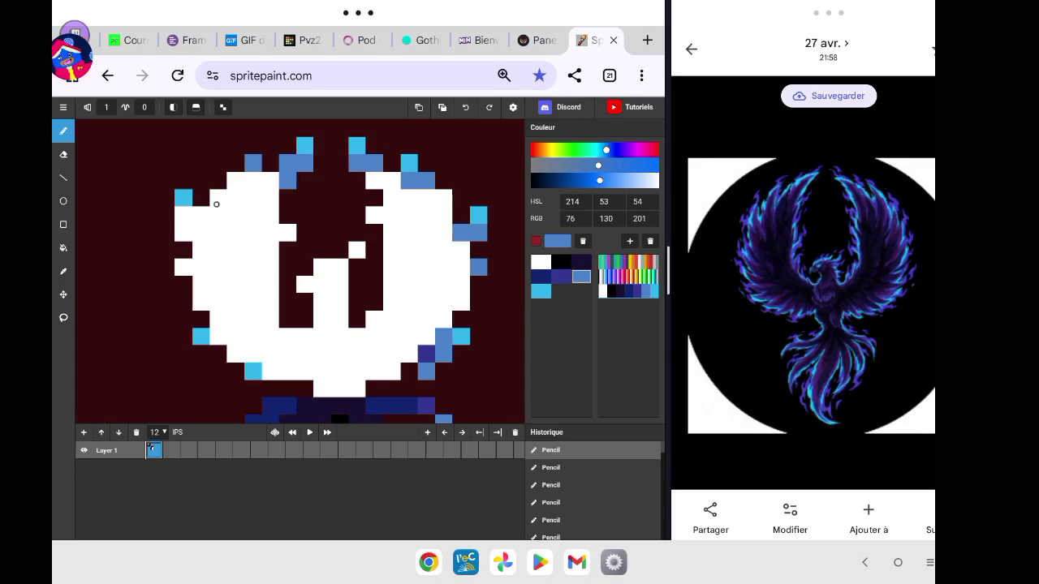
{"action": "left_click", "coordinate": [187, 211]}
{"action": "left_click", "coordinate": [204, 214]}
{"action": "left_click", "coordinate": [234, 181]}
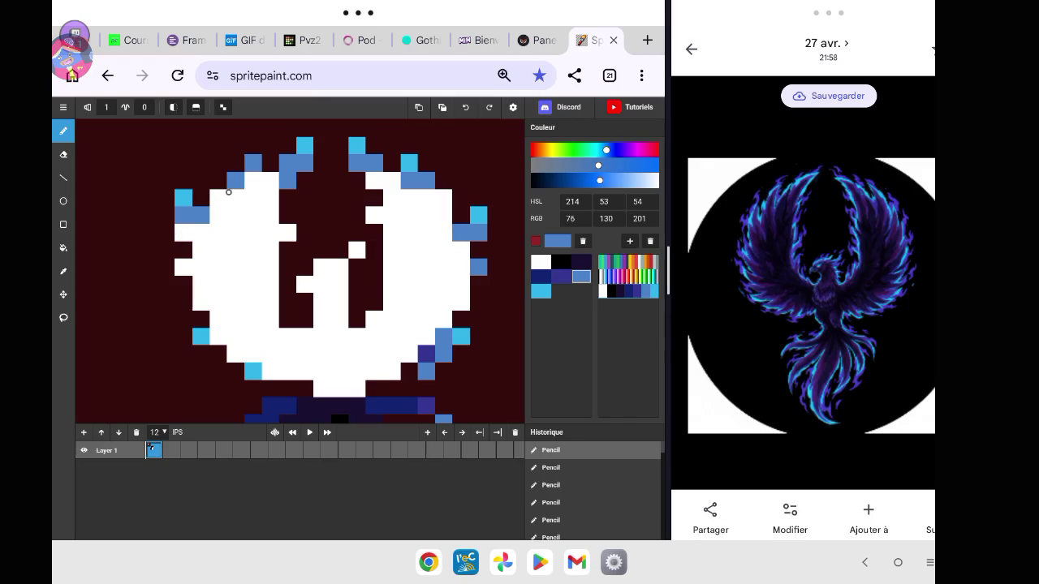
- Add medium-blue pixels down the left edge and at the lower left
{"action": "left_click", "coordinate": [187, 268]}
{"action": "left_click", "coordinate": [203, 302]}
{"action": "left_click", "coordinate": [217, 354]}
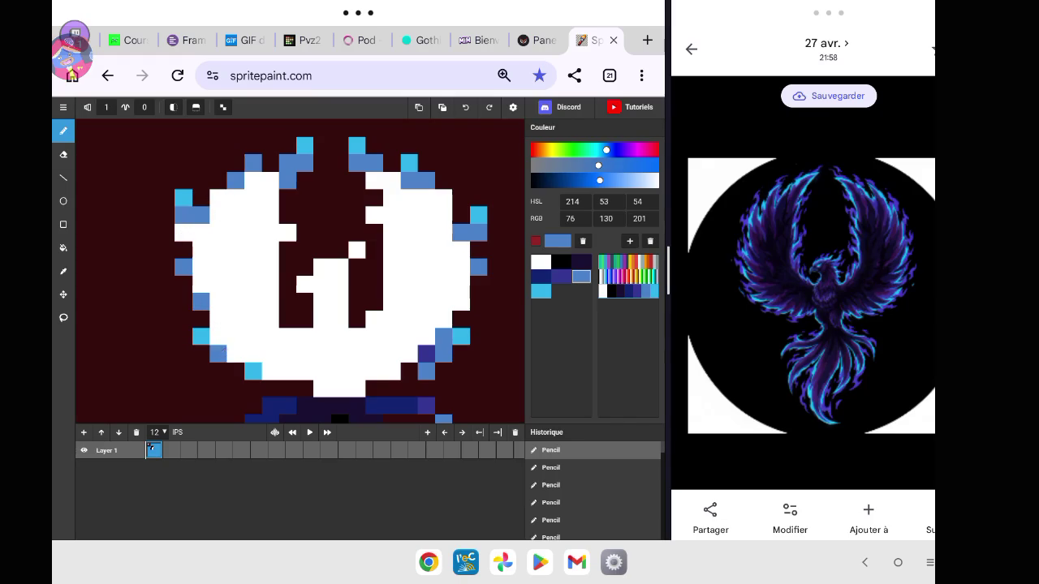
{"action": "left_click", "coordinate": [218, 336]}
{"action": "left_click", "coordinate": [235, 355]}
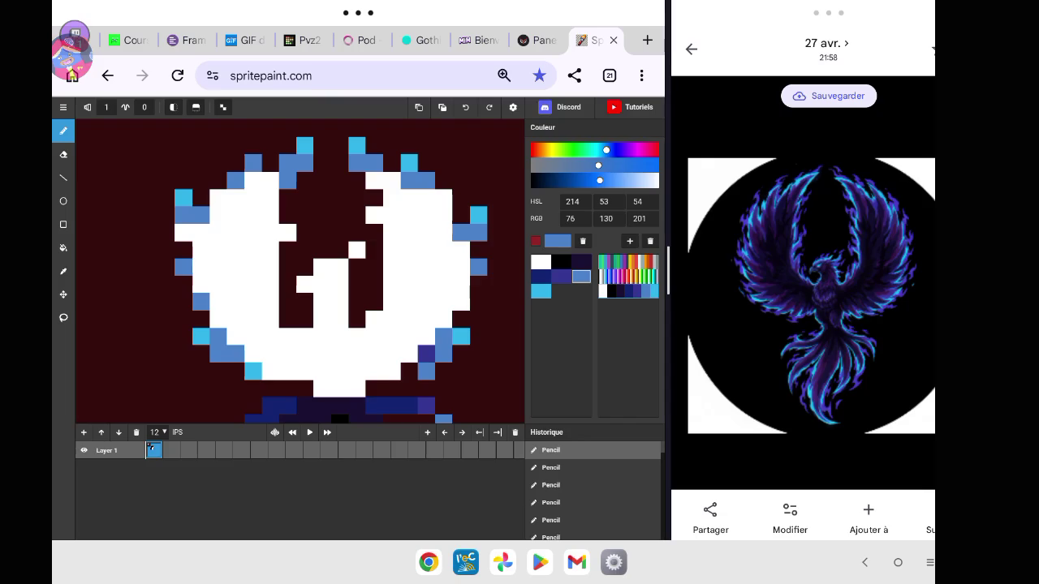
- Redo the last three lower-left pixels in medium blue, then dark-blue the lower-right edge
{"action": "key", "text": "ctrl+z"}
{"action": "key", "text": "ctrl+z"}
{"action": "key", "text": "ctrl+z"}
{"action": "left_click", "coordinate": [224, 334]}
{"action": "left_click", "coordinate": [236, 354]}
{"action": "left_click_drag", "start_coordinate": [271, 374], "coordinate": [286, 376]}
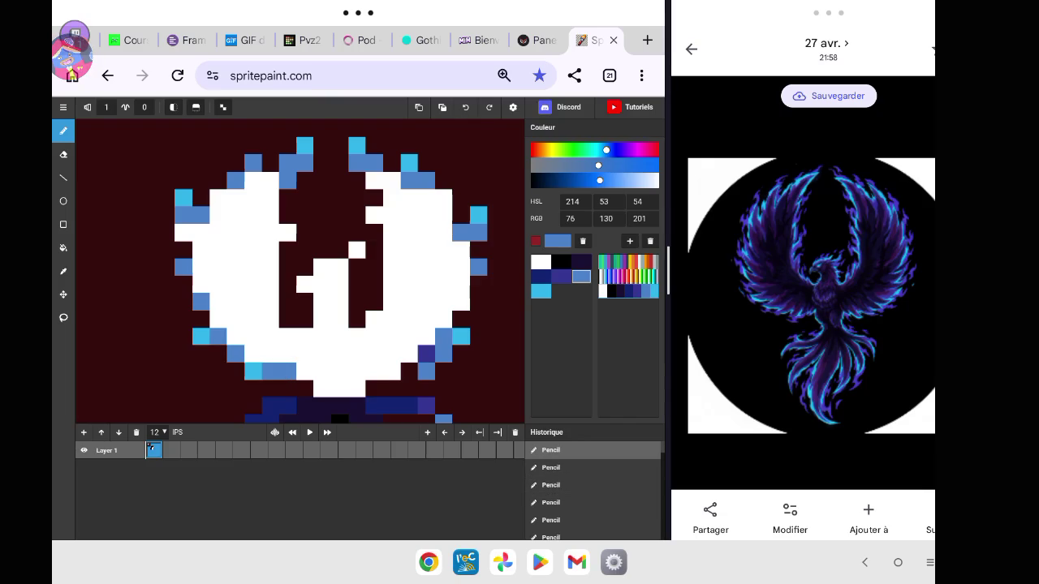
{"action": "mouse_move", "coordinate": [357, 388]}
{"action": "left_mouse_down"}
{"action": "mouse_move", "coordinate": [357, 371]}
{"action": "mouse_move", "coordinate": [407, 359]}
{"action": "left_mouse_up"}
{"action": "left_click", "coordinate": [560, 276]}
{"action": "left_click_drag", "start_coordinate": [418, 345], "coordinate": [443, 319]}
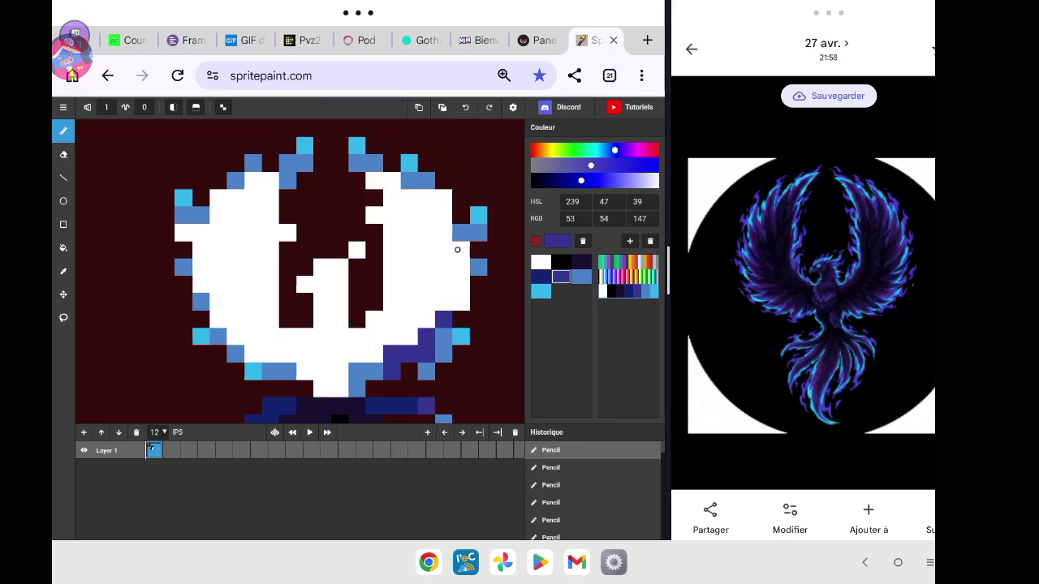
- Outline the right, upper and upper-left wing edges in dark blue
{"action": "left_click_drag", "start_coordinate": [443, 233], "coordinate": [461, 294]}
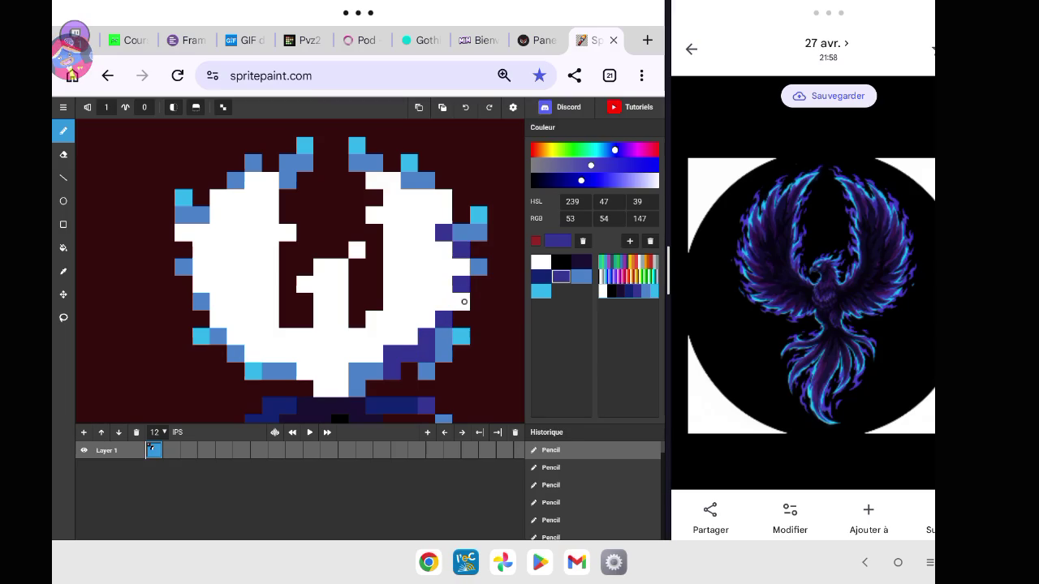
{"action": "left_click_drag", "start_coordinate": [417, 194], "coordinate": [431, 230]}
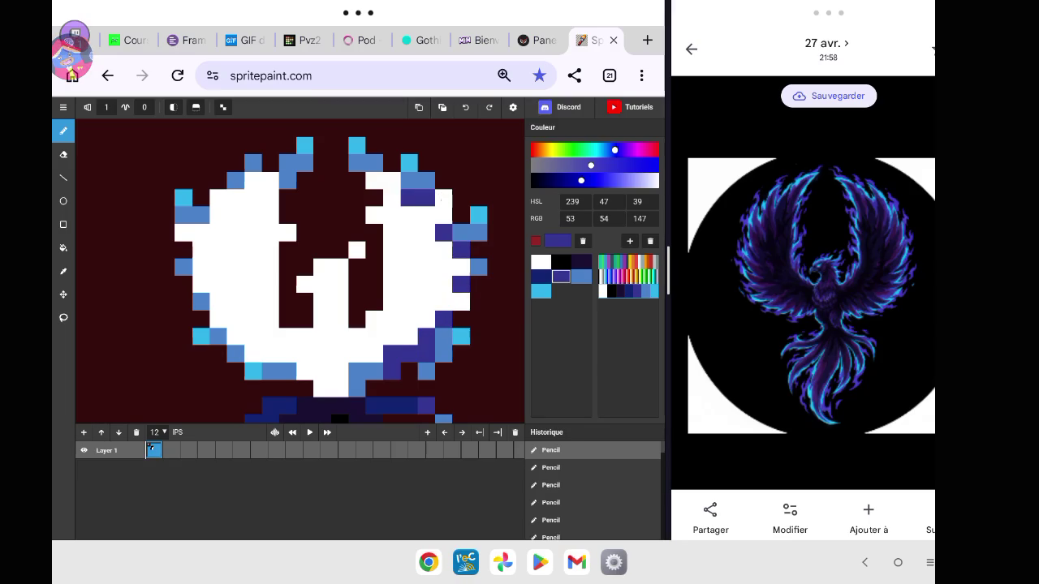
{"action": "left_click_drag", "start_coordinate": [375, 182], "coordinate": [392, 201]}
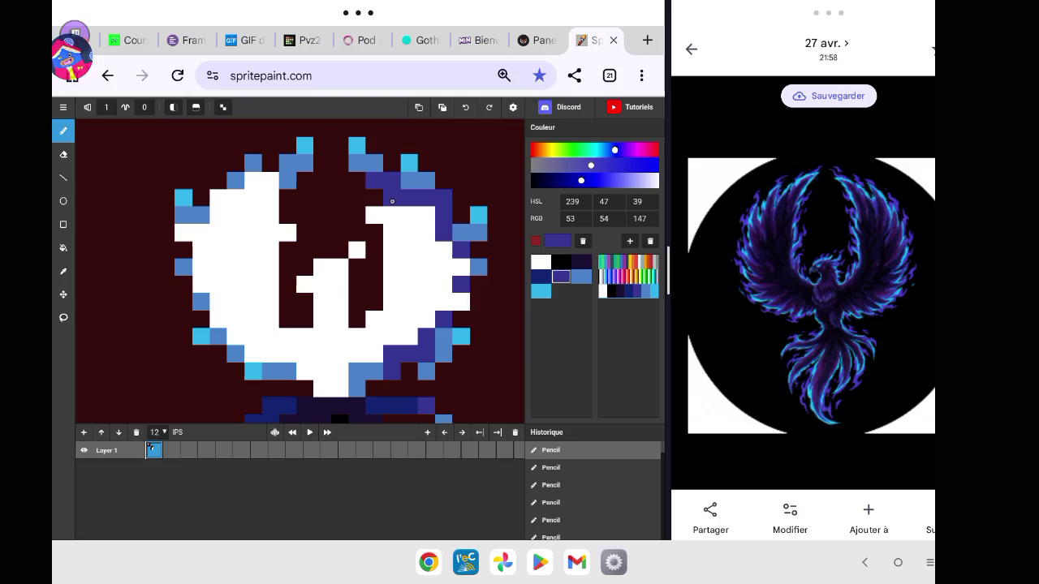
{"action": "left_click", "coordinate": [271, 182]}
{"action": "left_click_drag", "start_coordinate": [273, 185], "coordinate": [213, 222]}
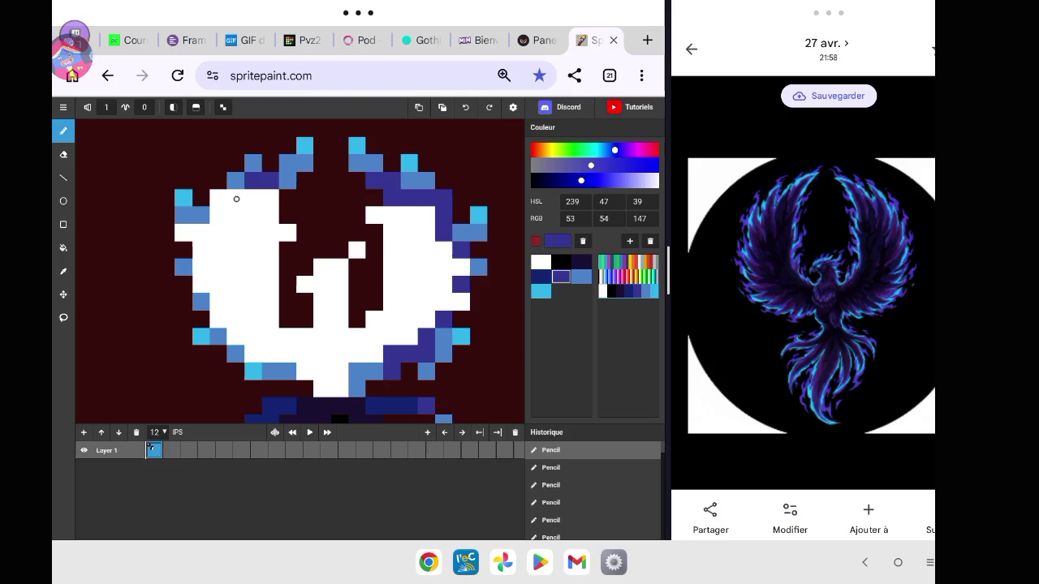
{"action": "left_click", "coordinate": [216, 215]}
{"action": "left_click_drag", "start_coordinate": [189, 231], "coordinate": [217, 302]}
- Continue the dark-blue outline down the left, lower left and bottom centre, plus one medium-blue inner pixel
{"action": "left_click", "coordinate": [201, 266]}
{"action": "left_click", "coordinate": [222, 323]}
{"action": "mouse_move", "coordinate": [235, 339]}
{"action": "left_mouse_down"}
{"action": "mouse_move", "coordinate": [248, 355]}
{"action": "mouse_move", "coordinate": [339, 381]}
{"action": "left_mouse_up"}
{"action": "left_click", "coordinate": [340, 370]}
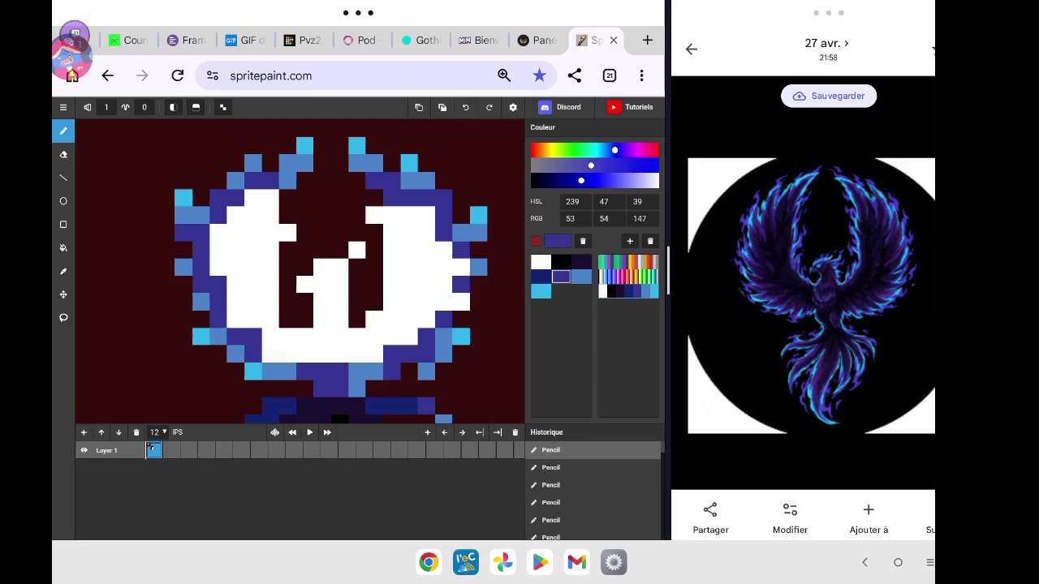
{"action": "left_click", "coordinate": [577, 276]}
{"action": "left_click", "coordinate": [321, 286]}
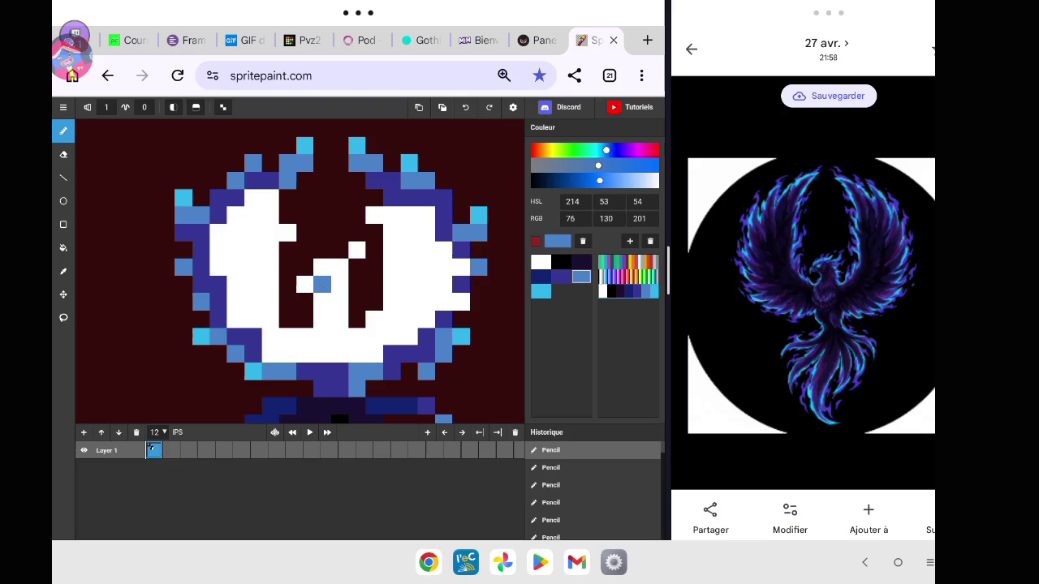
- Paint inner body pixels medium and dark blue, then a dark navy body column
{"action": "left_click", "coordinate": [357, 249]}
{"action": "left_click", "coordinate": [563, 277]}
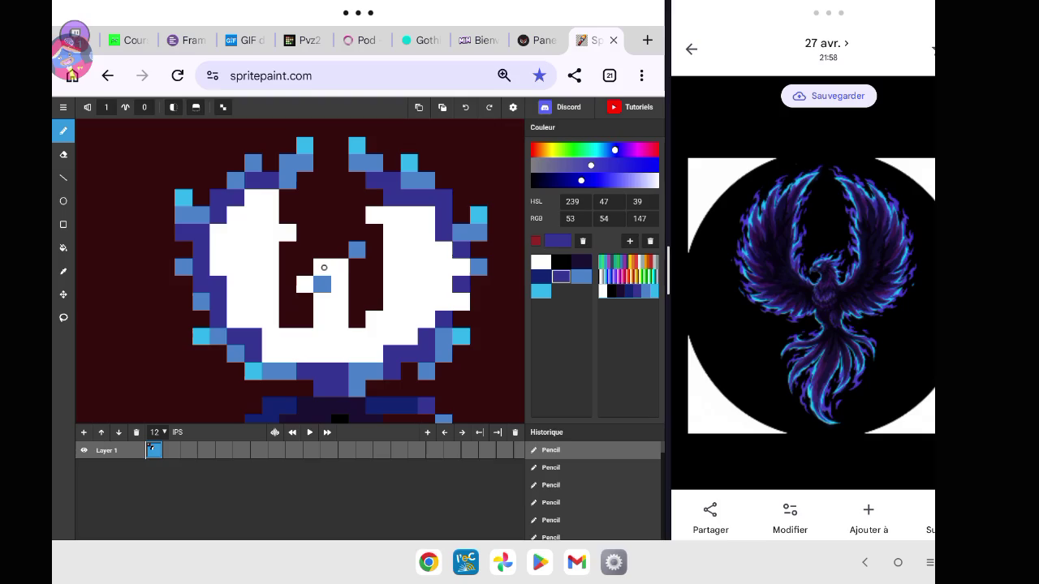
{"action": "left_click", "coordinate": [340, 268]}
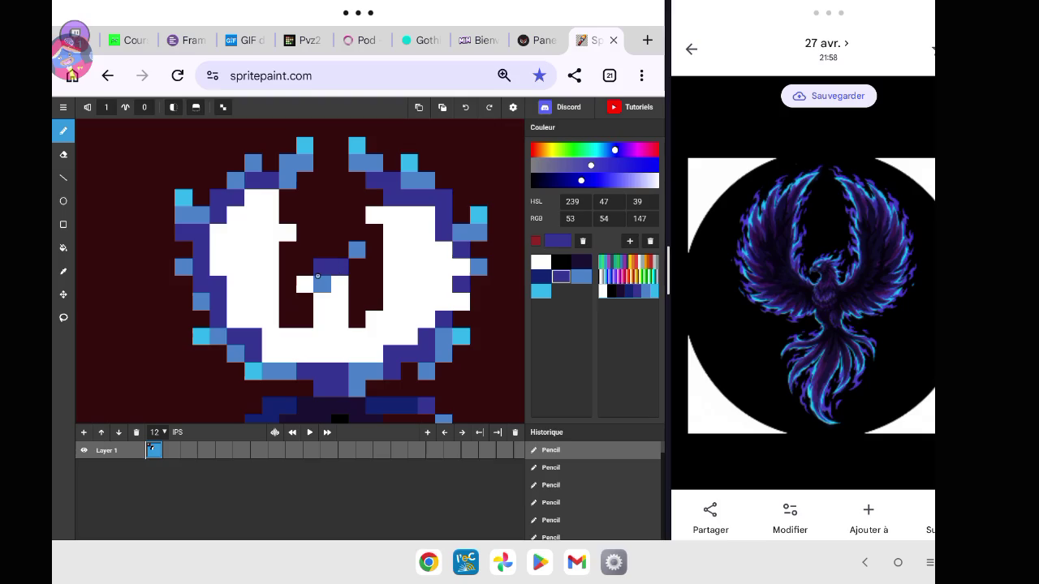
{"action": "left_click", "coordinate": [307, 291]}
{"action": "left_click", "coordinate": [543, 276]}
{"action": "left_click", "coordinate": [339, 281]}
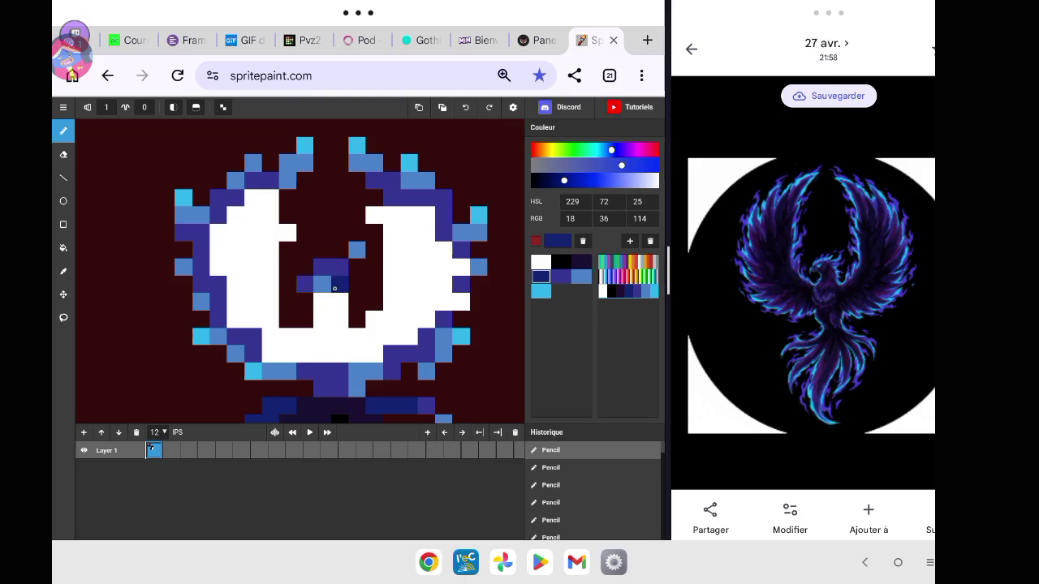
{"action": "mouse_move", "coordinate": [340, 301]}
{"action": "left_mouse_down"}
{"action": "mouse_move", "coordinate": [322, 302]}
{"action": "mouse_move", "coordinate": [340, 319]}
{"action": "left_mouse_up"}
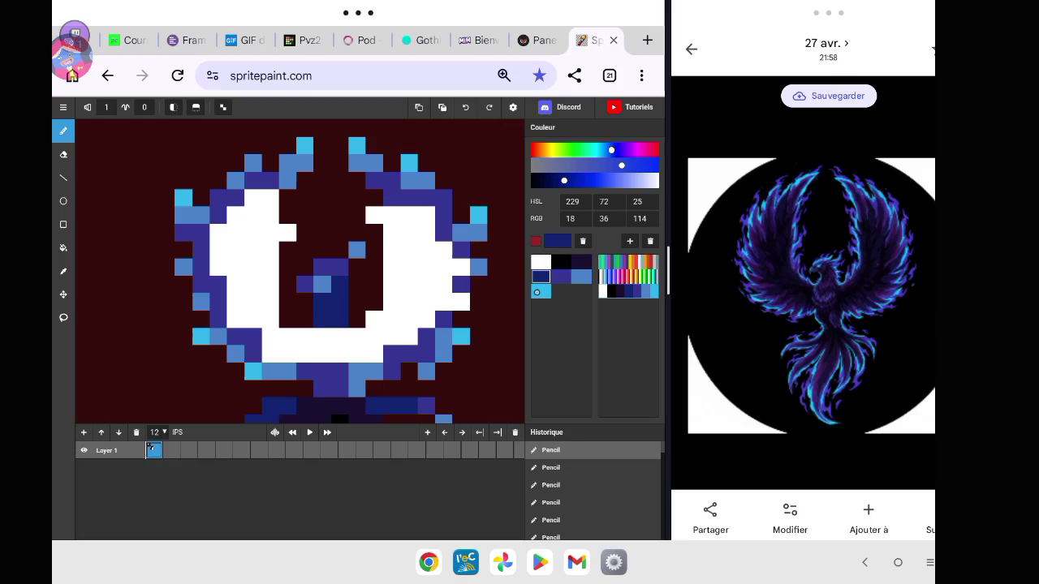
- Add a dark-purple row at the body base and a light-blue top pixel
{"action": "left_click", "coordinate": [581, 261]}
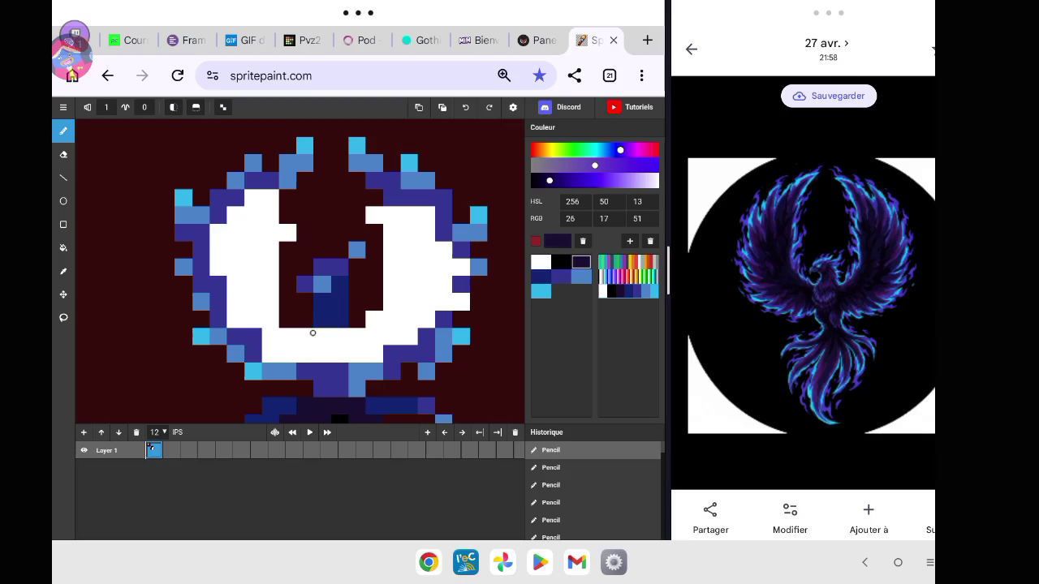
{"action": "left_click_drag", "start_coordinate": [313, 333], "coordinate": [357, 336]}
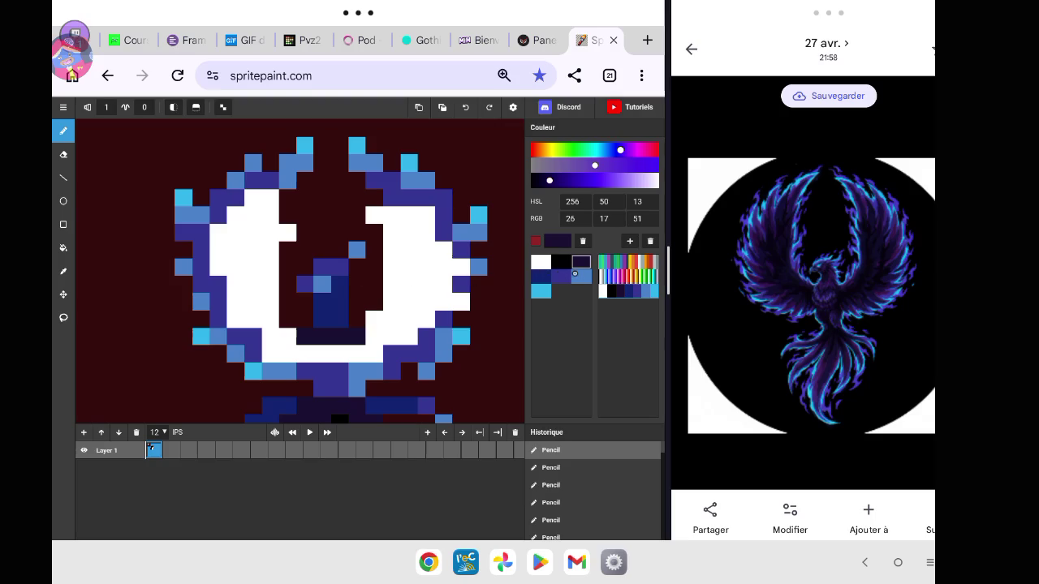
{"action": "left_click", "coordinate": [540, 291]}
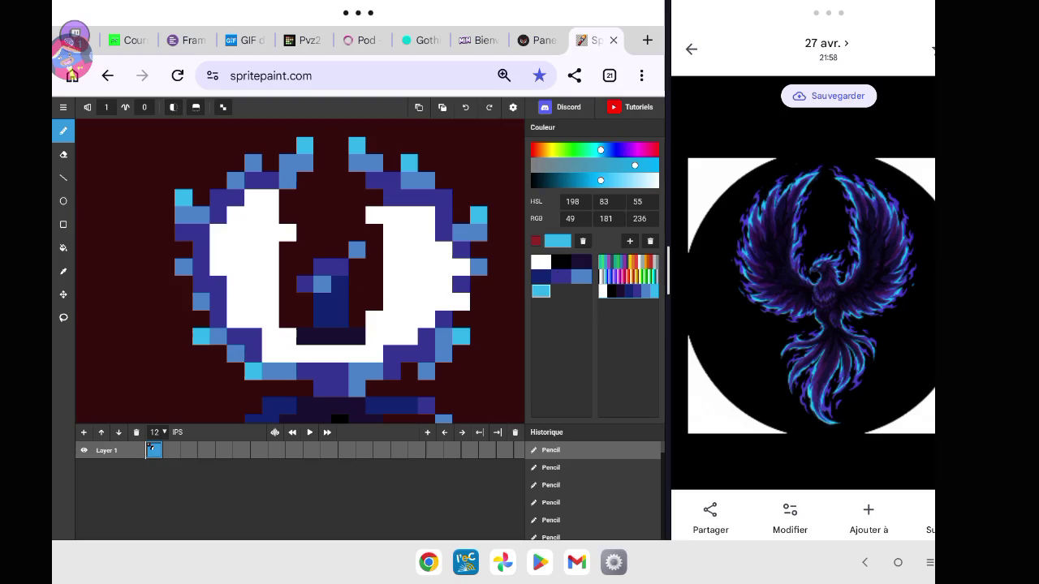
{"action": "left_click", "coordinate": [323, 286]}
{"action": "left_click", "coordinate": [540, 277]}
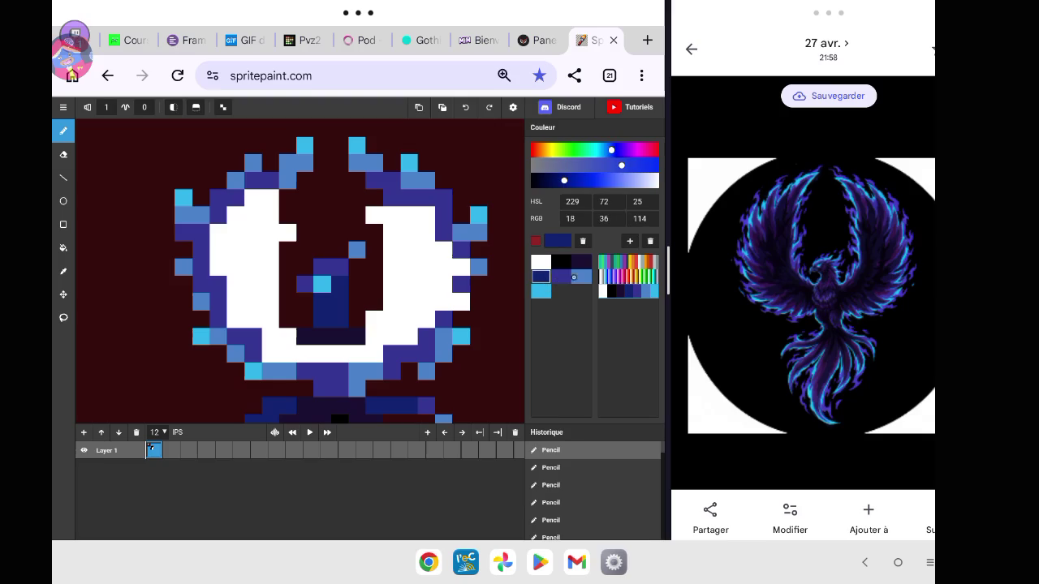
{"action": "left_click", "coordinate": [579, 276]}
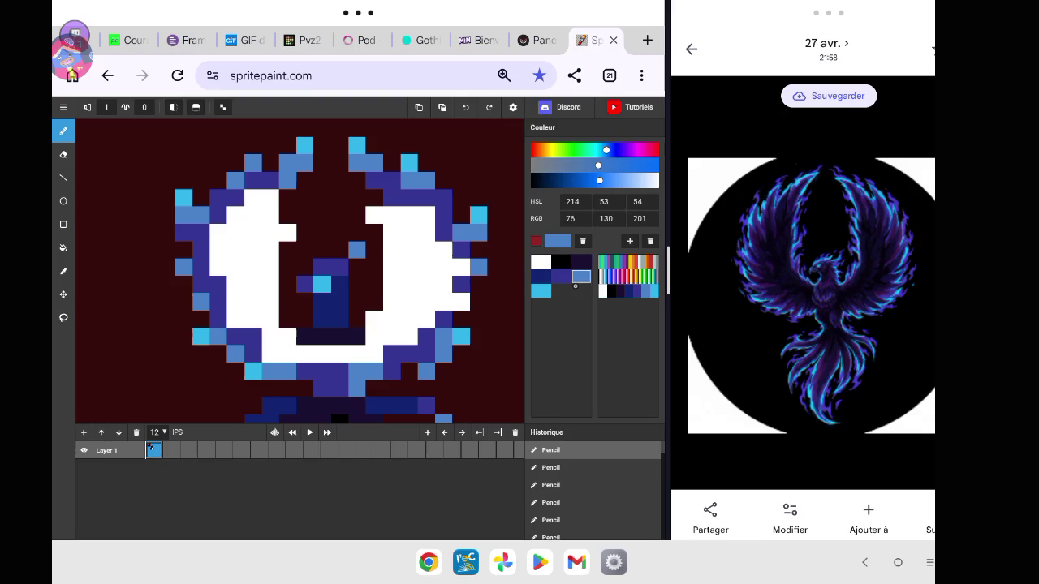
{"action": "left_click", "coordinate": [324, 268]}
{"action": "left_click", "coordinate": [465, 107]}
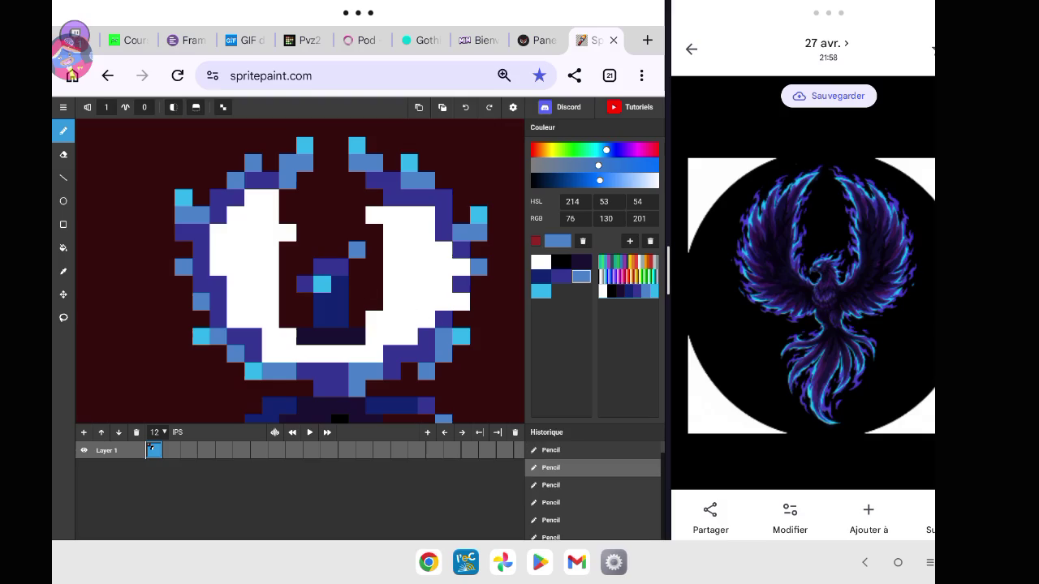
- Fill the remaining white shapes in both wing eyes with dark navy
{"action": "left_click", "coordinate": [74, 37]}
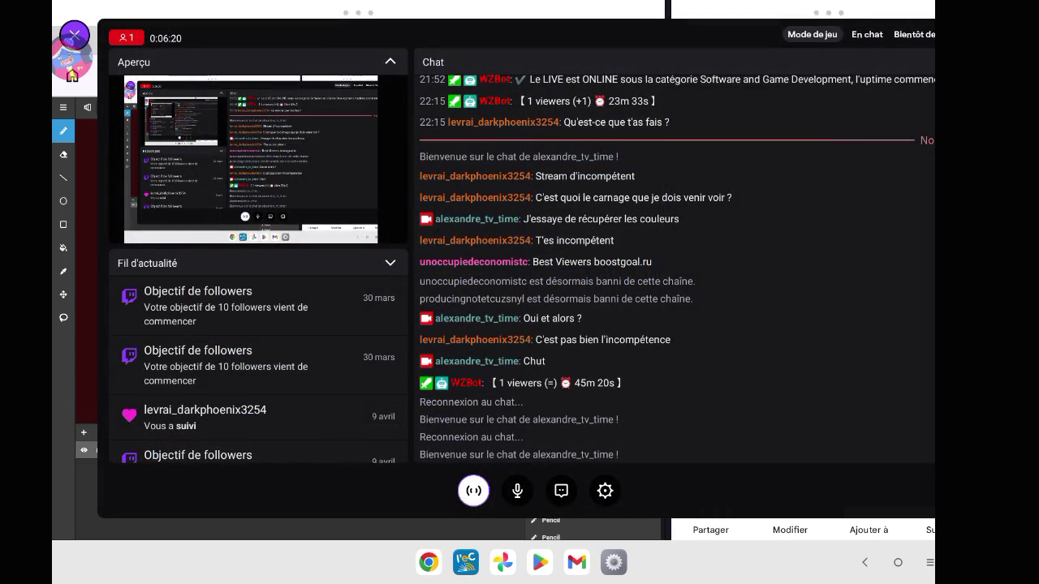
{"action": "left_click", "coordinate": [74, 36]}
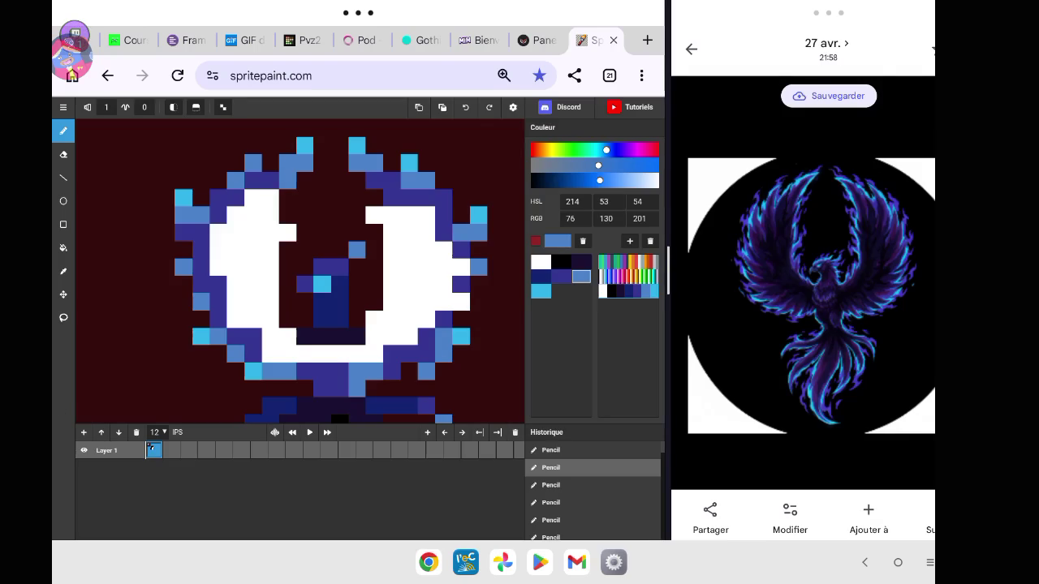
{"action": "left_click", "coordinate": [541, 276]}
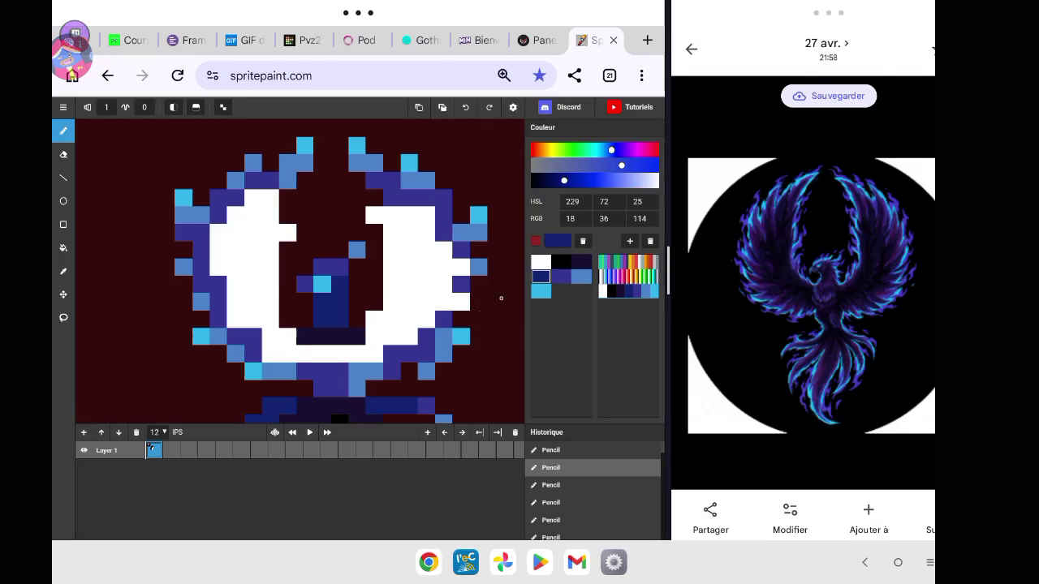
{"action": "mouse_move", "coordinate": [270, 338]}
{"action": "left_mouse_down"}
{"action": "mouse_move", "coordinate": [374, 354]}
{"action": "mouse_move", "coordinate": [392, 319]}
{"action": "mouse_move", "coordinate": [410, 329]}
{"action": "mouse_move", "coordinate": [459, 298]}
{"action": "mouse_move", "coordinate": [426, 249]}
{"action": "mouse_move", "coordinate": [444, 250]}
{"action": "mouse_move", "coordinate": [410, 215]}
{"action": "mouse_move", "coordinate": [374, 215]}
{"action": "mouse_move", "coordinate": [401, 300]}
{"action": "left_mouse_up"}
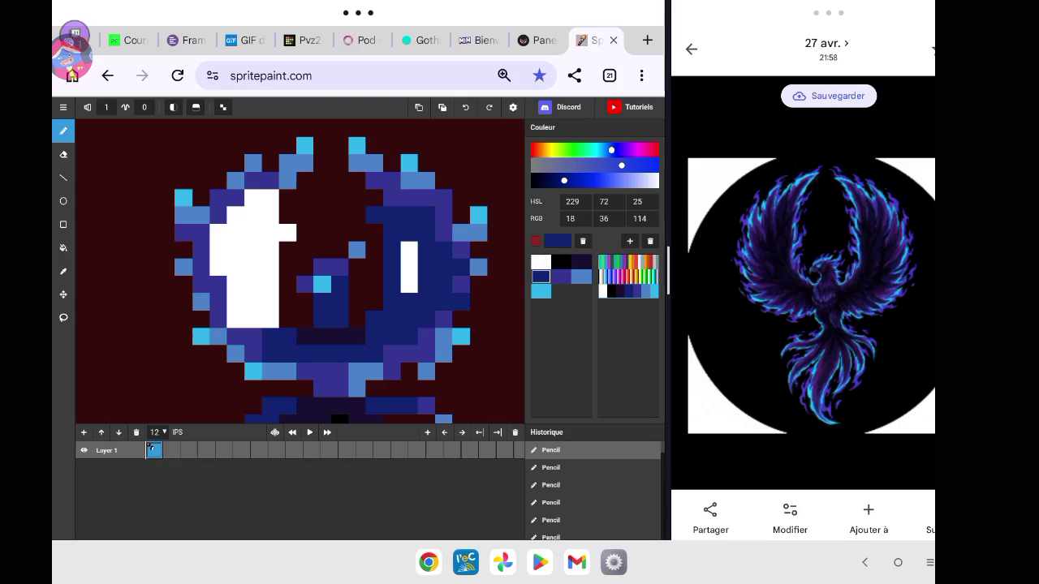
{"action": "left_click_drag", "start_coordinate": [410, 243], "coordinate": [410, 291]}
{"action": "mouse_move", "coordinate": [278, 223]}
{"action": "left_mouse_down"}
{"action": "mouse_move", "coordinate": [288, 233]}
{"action": "mouse_move", "coordinate": [254, 198]}
{"action": "mouse_move", "coordinate": [235, 224]}
{"action": "mouse_move", "coordinate": [236, 267]}
{"action": "mouse_move", "coordinate": [253, 249]}
{"action": "mouse_move", "coordinate": [253, 272]}
{"action": "left_mouse_up"}
{"action": "left_click_drag", "start_coordinate": [270, 323], "coordinate": [274, 250]}
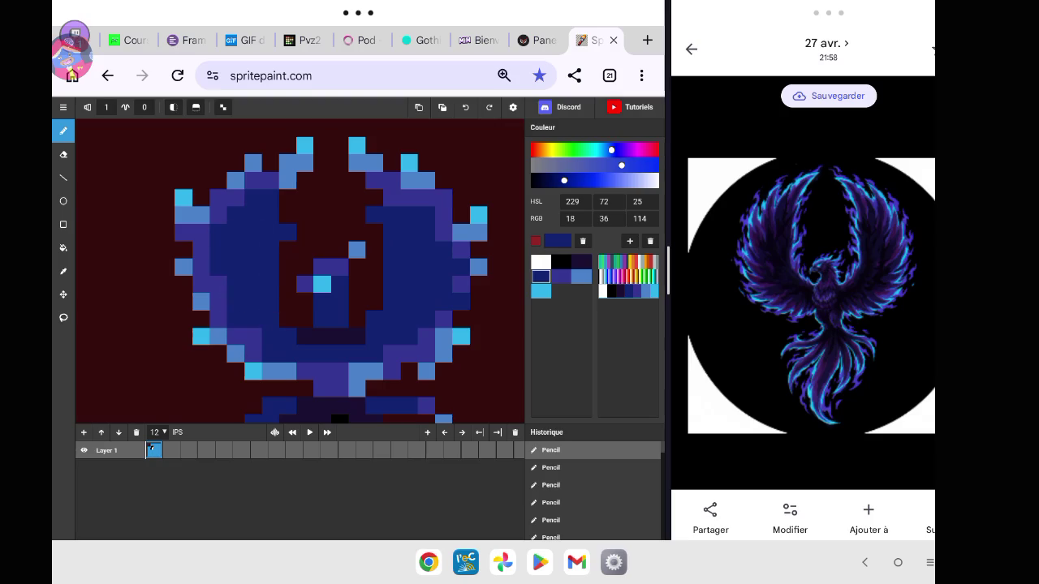
{"action": "left_click", "coordinate": [581, 261]}
- Draw dark-purple shading columns in the right and left eye shapes
{"action": "left_click_drag", "start_coordinate": [407, 232], "coordinate": [408, 310]}
{"action": "left_click", "coordinate": [408, 284]}
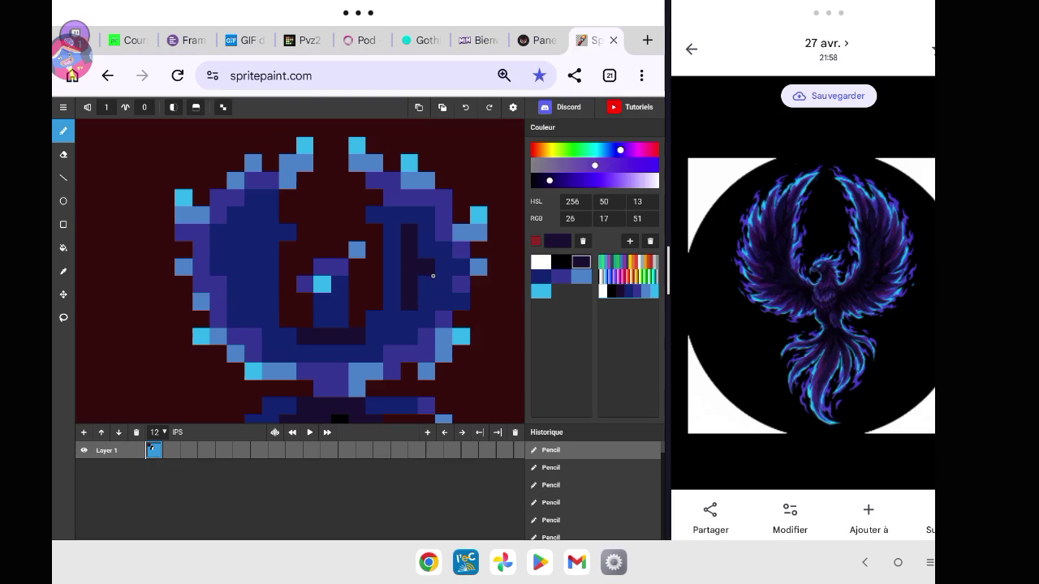
{"action": "left_click", "coordinate": [248, 253]}
{"action": "left_click", "coordinate": [255, 234]}
{"action": "left_click_drag", "start_coordinate": [265, 237], "coordinate": [253, 288]}
{"action": "left_click", "coordinate": [249, 300]}
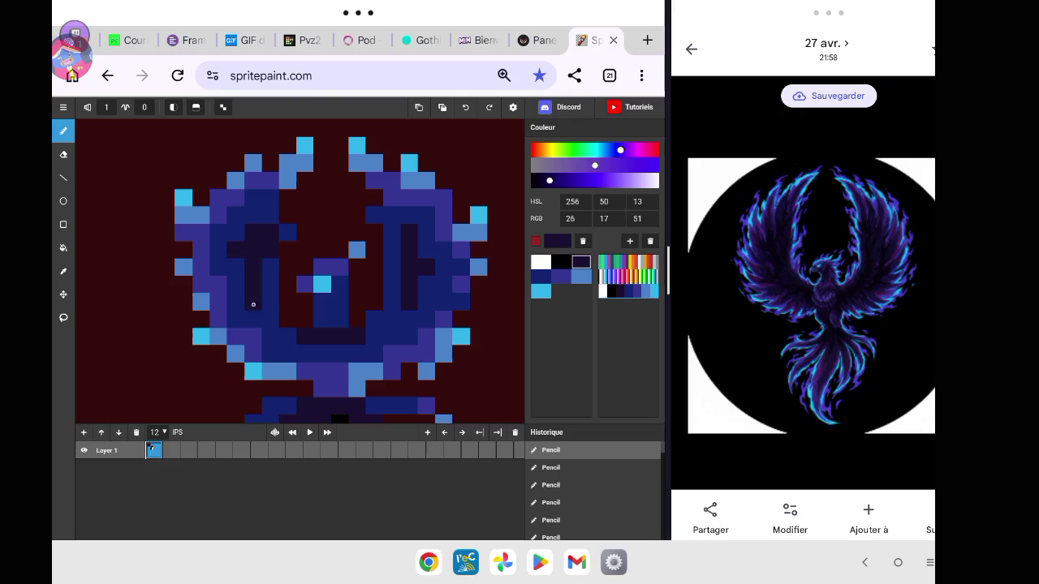
{"action": "key", "text": "ctrl+z"}
{"action": "key", "text": "ctrl+z"}
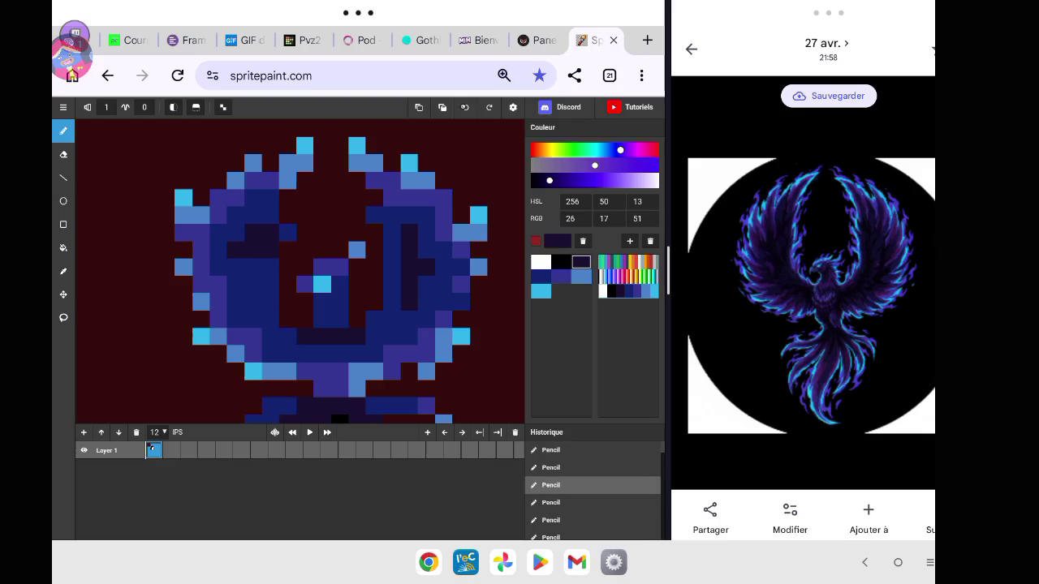
{"action": "key", "text": "ctrl+z"}
{"action": "key", "text": "ctrl+y"}
{"action": "key", "text": "ctrl+y"}
{"action": "key", "text": "ctrl+y"}
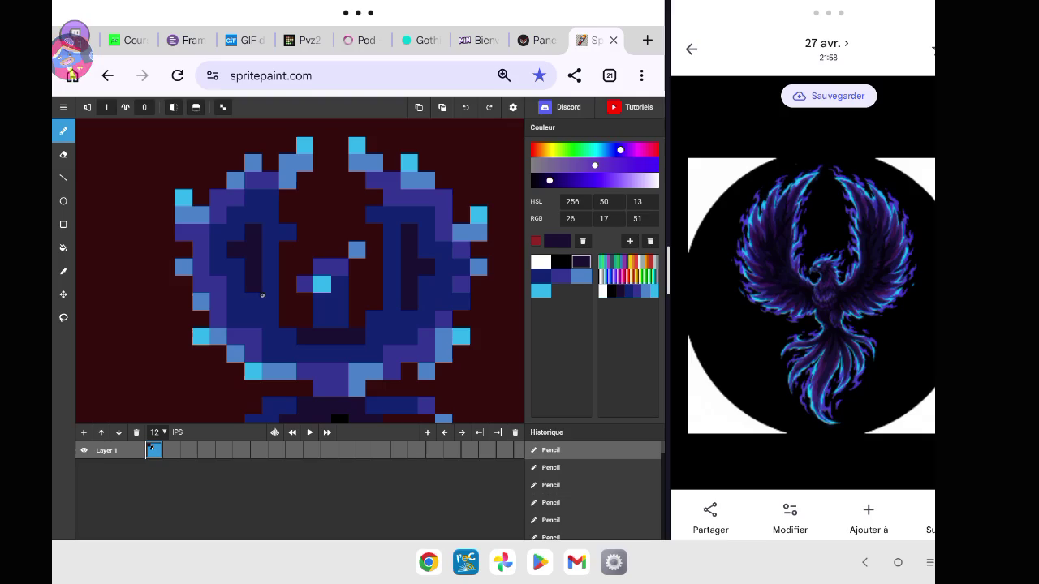
{"action": "left_click", "coordinate": [253, 302]}
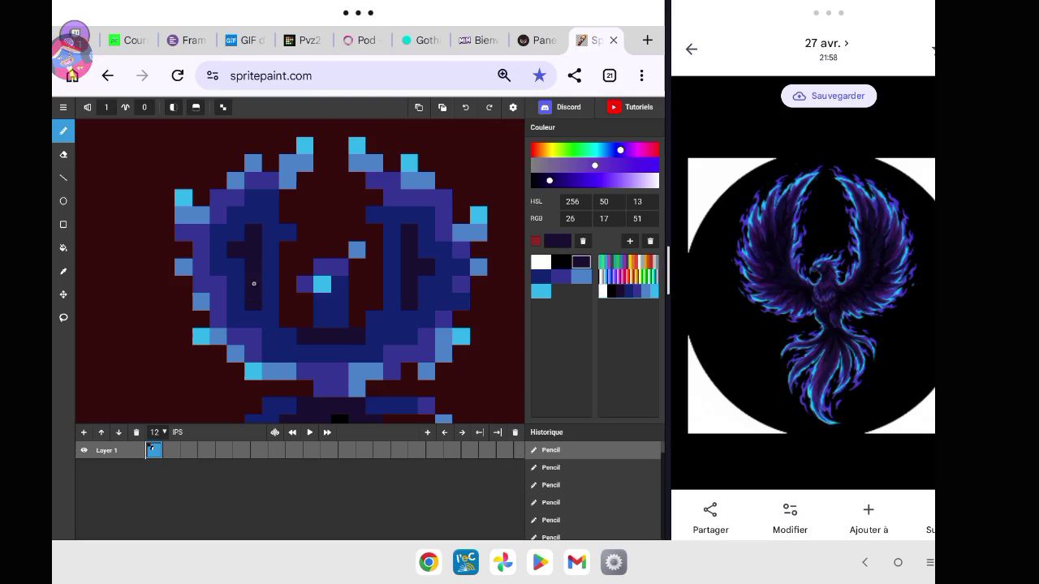
{"action": "left_click", "coordinate": [270, 215]}
- Place a single black pupil pixel in each eye, redoing the left one
{"action": "left_click", "coordinate": [560, 261]}
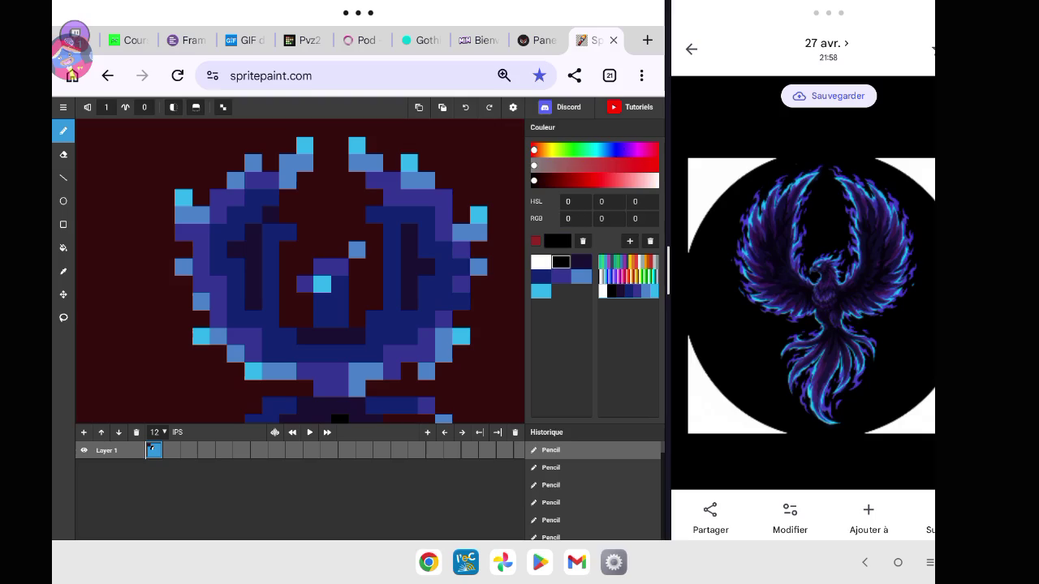
{"action": "left_click", "coordinate": [409, 267]}
{"action": "left_click", "coordinate": [253, 251]}
{"action": "scroll", "coordinate": [300, 271], "scroll_direction": "down", "scroll_amount": 1}
{"action": "scroll", "coordinate": [301, 271], "scroll_direction": "down", "scroll_amount": 1}
{"action": "scroll", "coordinate": [300, 271], "scroll_direction": "down", "scroll_amount": 1}
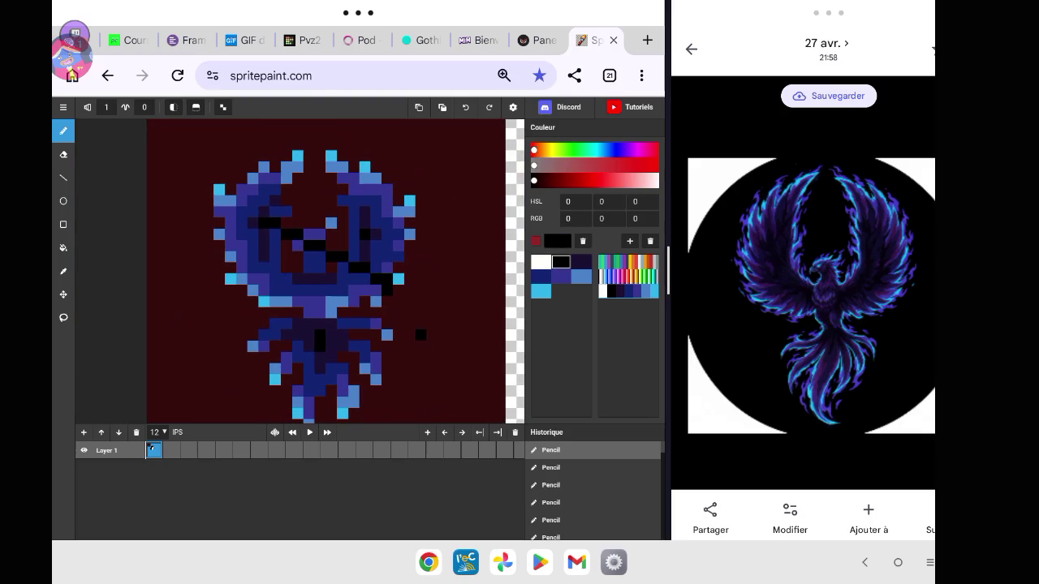
{"action": "key", "text": "ctrl+z"}
{"action": "left_click", "coordinate": [260, 218]}
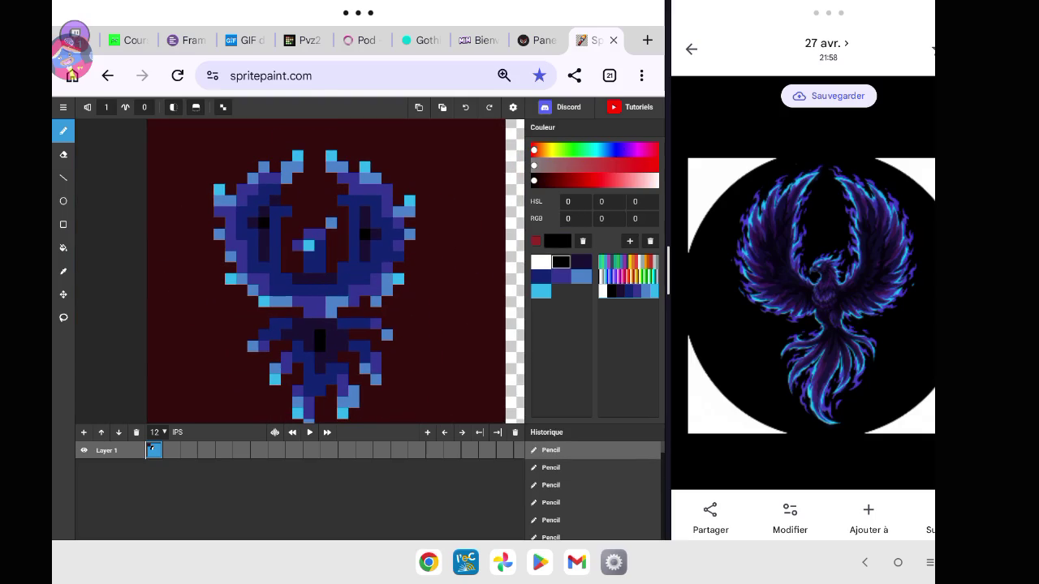
{"action": "scroll", "coordinate": [300, 271], "scroll_direction": "down", "scroll_amount": 1}
{"action": "scroll", "coordinate": [300, 271], "scroll_direction": "down", "scroll_amount": 1}
{"action": "scroll", "coordinate": [300, 271], "scroll_direction": "down", "scroll_amount": 1}
{"action": "scroll", "coordinate": [300, 271], "scroll_direction": "down", "scroll_amount": 1}
{"action": "scroll", "coordinate": [332, 276], "scroll_direction": "up", "scroll_amount": 1}
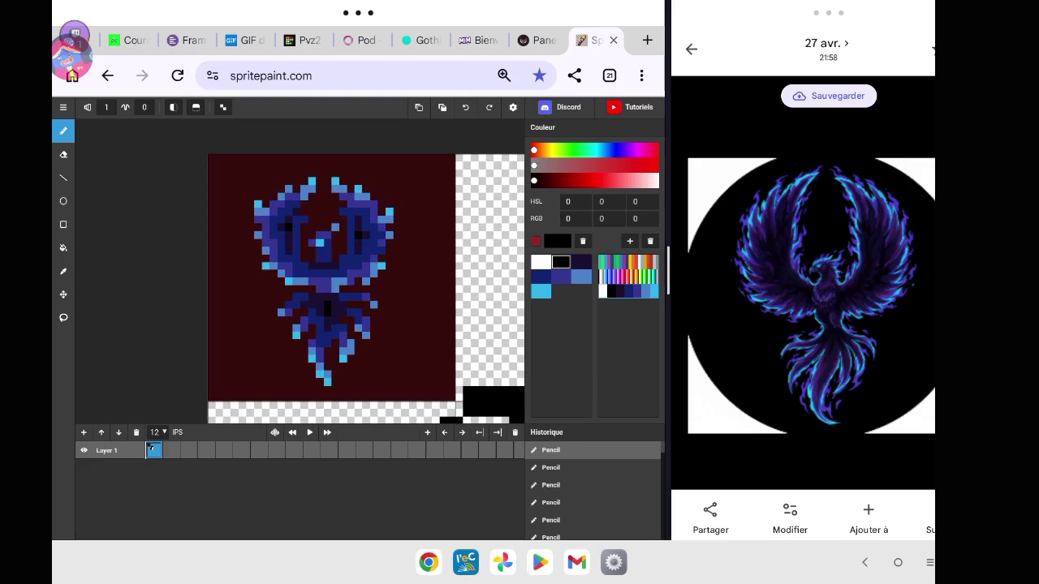
- Switch to the Eraser tool and zoom in on the canvas
{"action": "left_click", "coordinate": [63, 154]}
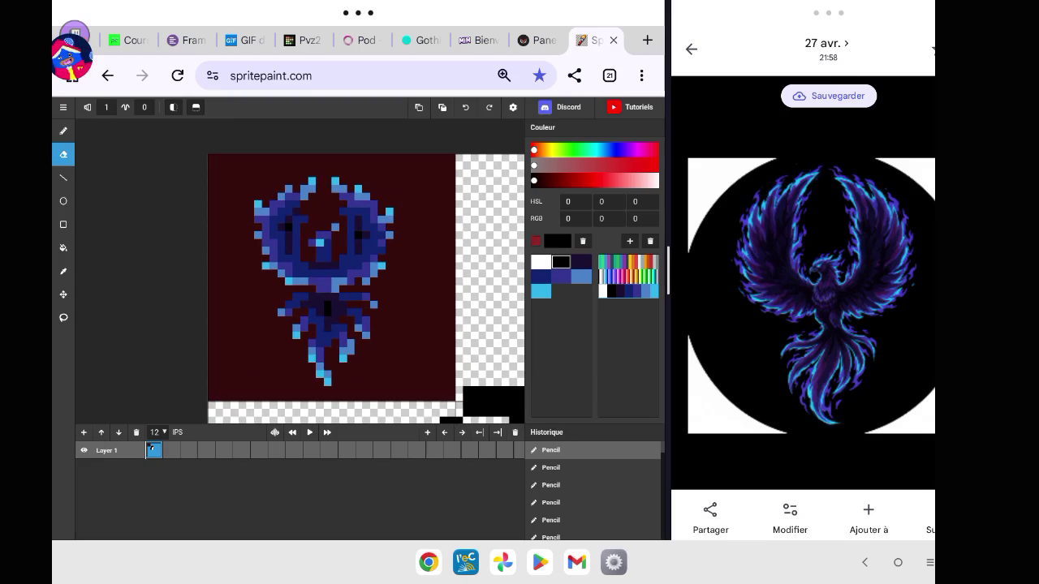
{"action": "scroll", "coordinate": [358, 359], "scroll_direction": "up", "scroll_amount": 1}
{"action": "scroll", "coordinate": [358, 359], "scroll_direction": "up", "scroll_amount": 1}
{"action": "scroll", "coordinate": [314, 254], "scroll_direction": "up", "scroll_amount": 1}
{"action": "scroll", "coordinate": [313, 254], "scroll_direction": "up", "scroll_amount": 1}
{"action": "scroll", "coordinate": [313, 254], "scroll_direction": "up", "scroll_amount": 1}
{"action": "scroll", "coordinate": [313, 254], "scroll_direction": "up", "scroll_amount": 1}
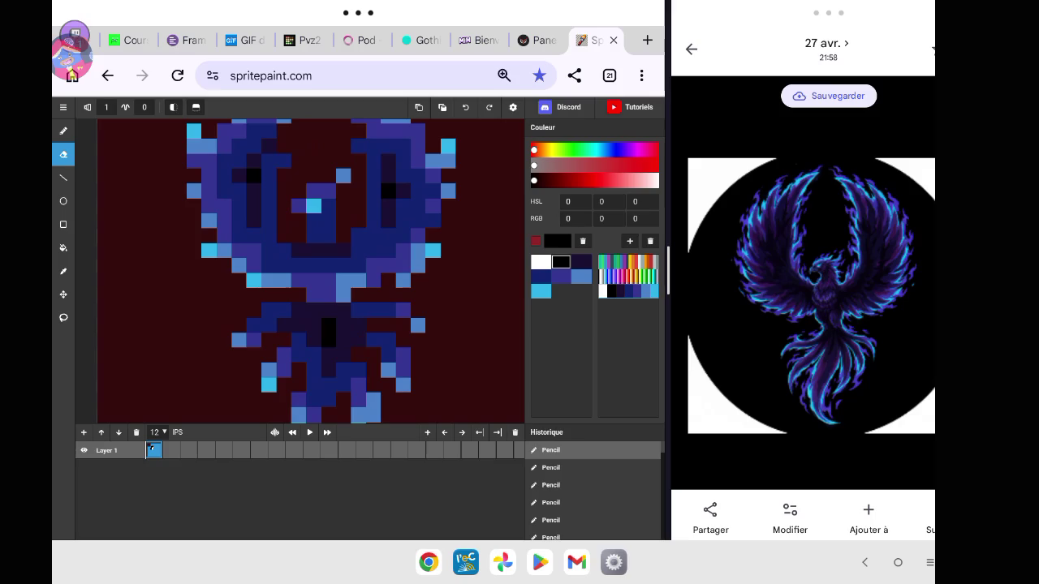
{"action": "scroll", "coordinate": [313, 268], "scroll_direction": "up", "scroll_amount": 1}
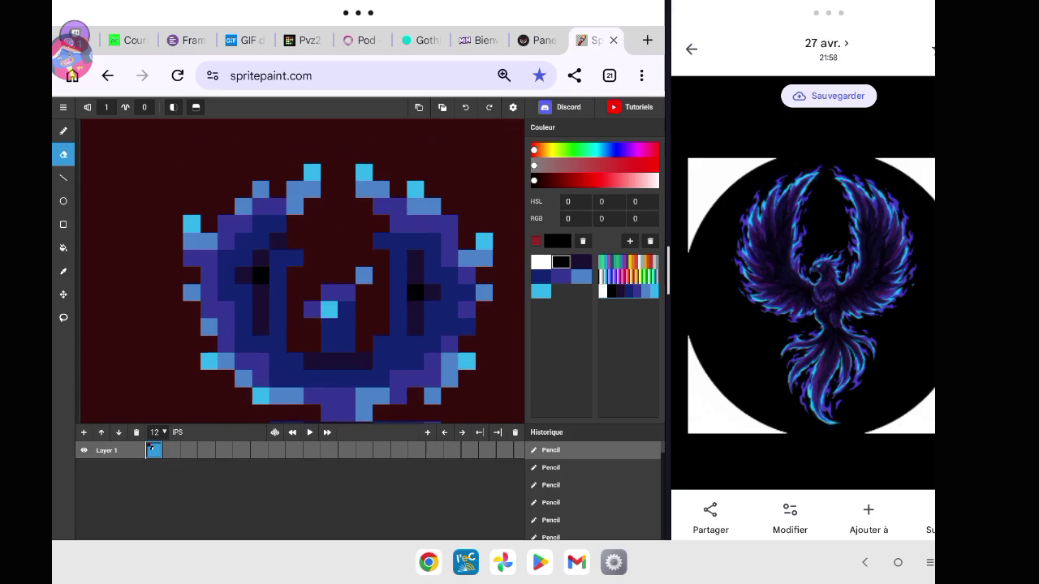
- Erase the dark red background between the wings, beside the body and at the top
{"action": "mouse_move", "coordinate": [294, 327]}
{"action": "left_mouse_down"}
{"action": "mouse_move", "coordinate": [295, 345]}
{"action": "mouse_move", "coordinate": [313, 275]}
{"action": "mouse_move", "coordinate": [329, 276]}
{"action": "mouse_move", "coordinate": [347, 258]}
{"action": "mouse_move", "coordinate": [312, 258]}
{"action": "mouse_move", "coordinate": [346, 172]}
{"action": "mouse_move", "coordinate": [346, 225]}
{"action": "mouse_move", "coordinate": [364, 207]}
{"action": "mouse_move", "coordinate": [364, 260]}
{"action": "left_mouse_up"}
{"action": "left_click", "coordinate": [316, 276]}
{"action": "mouse_move", "coordinate": [382, 225]}
{"action": "left_mouse_down"}
{"action": "mouse_move", "coordinate": [365, 259]}
{"action": "mouse_move", "coordinate": [381, 327]}
{"action": "left_mouse_up"}
{"action": "left_click_drag", "start_coordinate": [365, 292], "coordinate": [364, 345]}
{"action": "scroll", "coordinate": [300, 276], "scroll_direction": "down", "scroll_amount": 1}
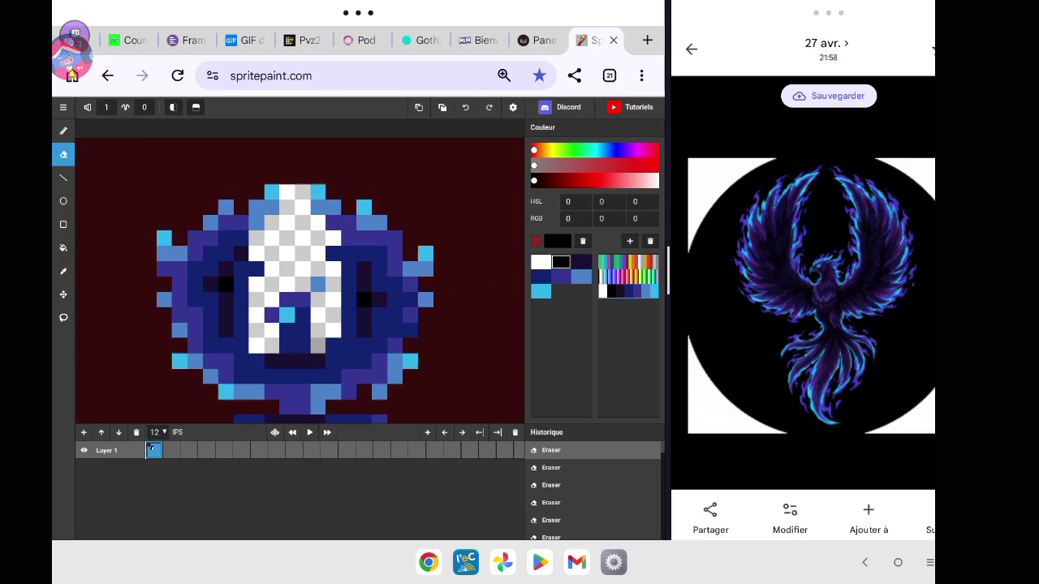
{"action": "scroll", "coordinate": [301, 276], "scroll_direction": "down", "scroll_amount": 1}
{"action": "mouse_move", "coordinate": [317, 186]}
{"action": "left_mouse_down"}
{"action": "mouse_move", "coordinate": [276, 186]}
{"action": "mouse_move", "coordinate": [249, 199]}
{"action": "mouse_move", "coordinate": [255, 214]}
{"action": "mouse_move", "coordinate": [235, 212]}
{"action": "mouse_move", "coordinate": [221, 186]}
{"action": "mouse_move", "coordinate": [194, 227]}
{"action": "mouse_move", "coordinate": [167, 226]}
{"action": "mouse_move", "coordinate": [152, 295]}
{"action": "mouse_move", "coordinate": [181, 282]}
{"action": "mouse_move", "coordinate": [166, 322]}
{"action": "mouse_move", "coordinate": [180, 348]}
{"action": "mouse_move", "coordinate": [194, 348]}
{"action": "mouse_move", "coordinate": [194, 334]}
{"action": "mouse_move", "coordinate": [208, 376]}
{"action": "mouse_move", "coordinate": [221, 376]}
{"action": "mouse_move", "coordinate": [234, 404]}
{"action": "mouse_move", "coordinate": [362, 381]}
{"action": "mouse_move", "coordinate": [385, 390]}
{"action": "mouse_move", "coordinate": [386, 403]}
{"action": "mouse_move", "coordinate": [412, 349]}
{"action": "mouse_move", "coordinate": [406, 335]}
{"action": "mouse_move", "coordinate": [426, 295]}
{"action": "mouse_move", "coordinate": [426, 254]}
{"action": "mouse_move", "coordinate": [406, 239]}
{"action": "mouse_move", "coordinate": [398, 246]}
{"action": "mouse_move", "coordinate": [358, 192]}
{"action": "mouse_move", "coordinate": [344, 206]}
{"action": "mouse_move", "coordinate": [338, 193]}
{"action": "mouse_move", "coordinate": [357, 199]}
{"action": "left_mouse_up"}
- Erase the background along and right of the tail, undoing two mistaken erases
{"action": "scroll", "coordinate": [308, 276], "scroll_direction": "down", "scroll_amount": 2}
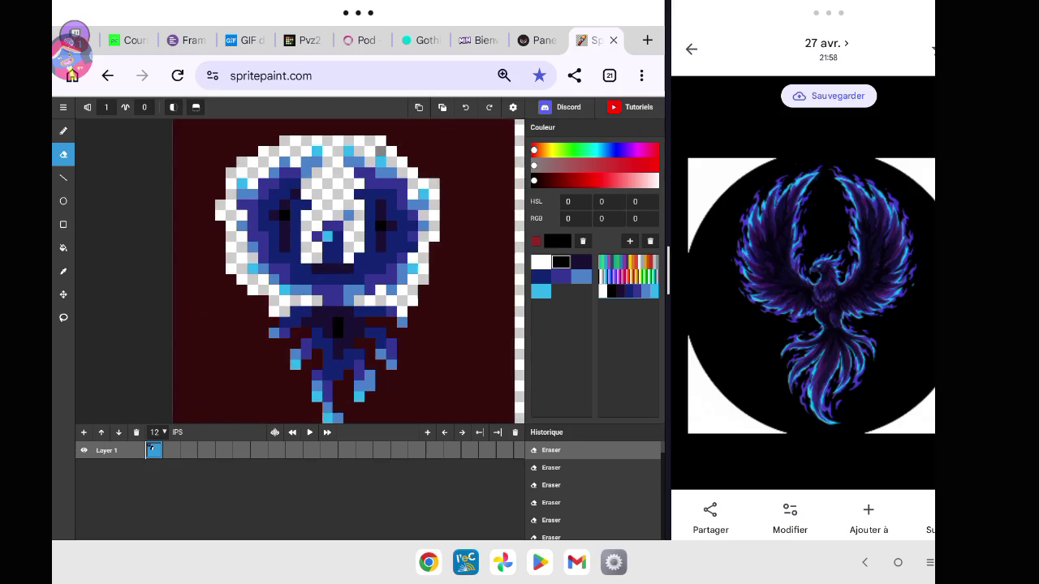
{"action": "scroll", "coordinate": [309, 276], "scroll_direction": "down", "scroll_amount": 2}
{"action": "scroll", "coordinate": [308, 276], "scroll_direction": "down", "scroll_amount": 2}
{"action": "mouse_move", "coordinate": [347, 339]}
{"action": "left_mouse_down"}
{"action": "mouse_move", "coordinate": [333, 365]}
{"action": "mouse_move", "coordinate": [346, 416]}
{"action": "mouse_move", "coordinate": [317, 408]}
{"action": "mouse_move", "coordinate": [288, 379]}
{"action": "mouse_move", "coordinate": [288, 322]}
{"action": "mouse_move", "coordinate": [303, 308]}
{"action": "mouse_move", "coordinate": [260, 337]}
{"action": "mouse_move", "coordinate": [266, 285]}
{"action": "mouse_move", "coordinate": [215, 264]}
{"action": "mouse_move", "coordinate": [244, 293]}
{"action": "left_mouse_up"}
{"action": "mouse_move", "coordinate": [380, 264]}
{"action": "left_mouse_down"}
{"action": "mouse_move", "coordinate": [404, 278]}
{"action": "mouse_move", "coordinate": [433, 249]}
{"action": "mouse_move", "coordinate": [433, 293]}
{"action": "mouse_move", "coordinate": [404, 350]}
{"action": "mouse_move", "coordinate": [361, 293]}
{"action": "left_mouse_up"}
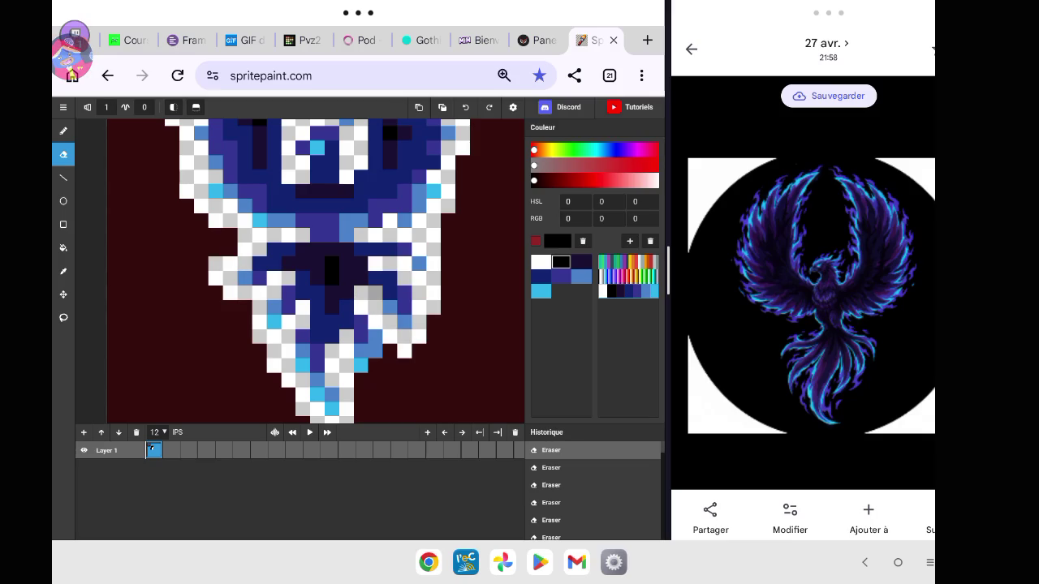
{"action": "left_click", "coordinate": [465, 107]}
{"action": "left_click", "coordinate": [465, 107]}
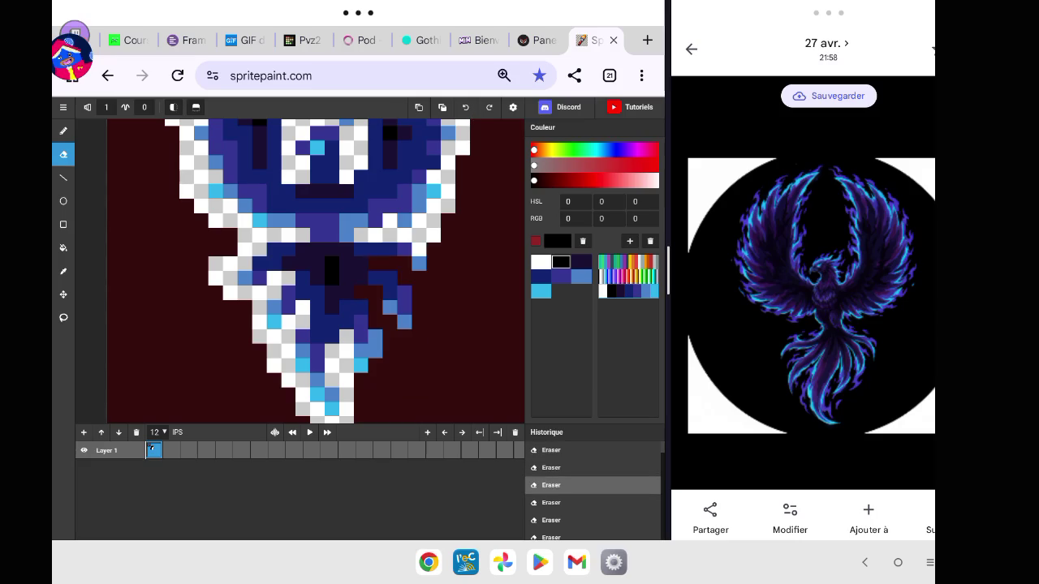
{"action": "mouse_move", "coordinate": [385, 264]}
{"action": "left_mouse_down"}
{"action": "mouse_move", "coordinate": [419, 280]}
{"action": "mouse_move", "coordinate": [422, 294]}
{"action": "mouse_move", "coordinate": [434, 260]}
{"action": "mouse_move", "coordinate": [418, 351]}
{"action": "mouse_move", "coordinate": [375, 374]}
{"action": "mouse_move", "coordinate": [366, 393]}
{"action": "left_mouse_up"}
{"action": "scroll", "coordinate": [317, 270], "scroll_direction": "down", "scroll_amount": 5}
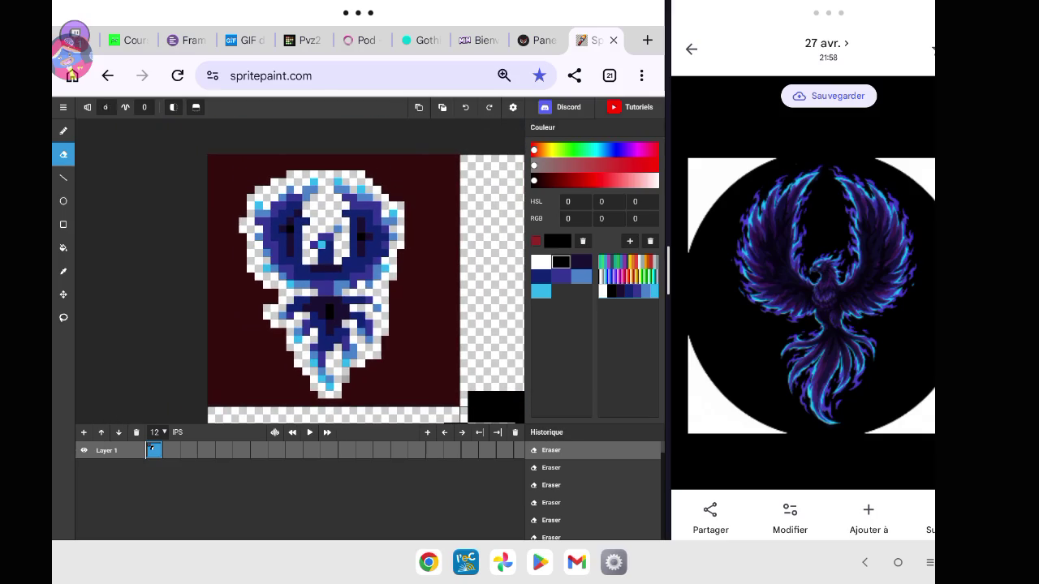
- Shrink the eraser size and clear the remaining dark red at the top-left
{"action": "left_click", "coordinate": [104, 107]}
{"action": "left_click_drag", "start_coordinate": [115, 124], "coordinate": [104, 124]}
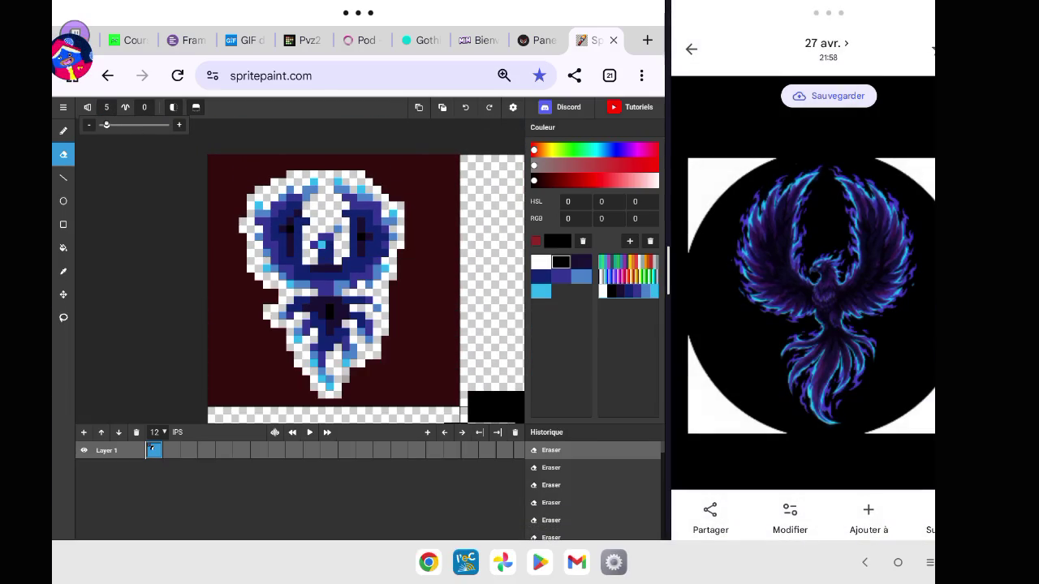
{"action": "mouse_move", "coordinate": [251, 162]}
{"action": "left_mouse_down"}
{"action": "mouse_move", "coordinate": [215, 186]}
{"action": "mouse_move", "coordinate": [219, 203]}
{"action": "mouse_move", "coordinate": [284, 163]}
{"action": "mouse_move", "coordinate": [360, 161]}
{"action": "mouse_move", "coordinate": [410, 175]}
{"action": "mouse_move", "coordinate": [435, 162]}
{"action": "mouse_move", "coordinate": [448, 309]}
{"action": "mouse_move", "coordinate": [439, 396]}
{"action": "mouse_move", "coordinate": [369, 404]}
{"action": "mouse_move", "coordinate": [362, 399]}
{"action": "mouse_move", "coordinate": [384, 386]}
{"action": "mouse_move", "coordinate": [399, 352]}
{"action": "mouse_move", "coordinate": [411, 362]}
{"action": "mouse_move", "coordinate": [424, 222]}
{"action": "mouse_move", "coordinate": [439, 251]}
{"action": "left_mouse_up"}
{"action": "mouse_move", "coordinate": [221, 197]}
{"action": "left_mouse_down"}
{"action": "mouse_move", "coordinate": [232, 396]}
{"action": "mouse_move", "coordinate": [325, 404]}
{"action": "mouse_move", "coordinate": [290, 404]}
{"action": "mouse_move", "coordinate": [259, 370]}
{"action": "mouse_move", "coordinate": [267, 348]}
{"action": "mouse_move", "coordinate": [251, 340]}
{"action": "mouse_move", "coordinate": [243, 308]}
{"action": "mouse_move", "coordinate": [260, 299]}
{"action": "mouse_move", "coordinate": [251, 292]}
{"action": "left_mouse_up"}
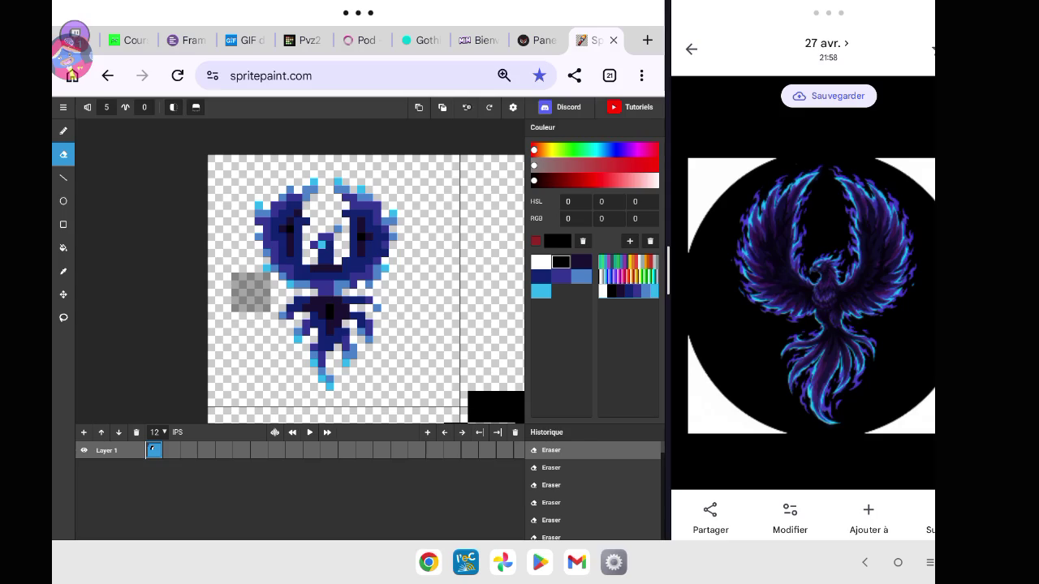
- Step back through the history to compare, then return to the latest state
{"action": "left_click", "coordinate": [552, 467]}
{"action": "left_click", "coordinate": [552, 450]}
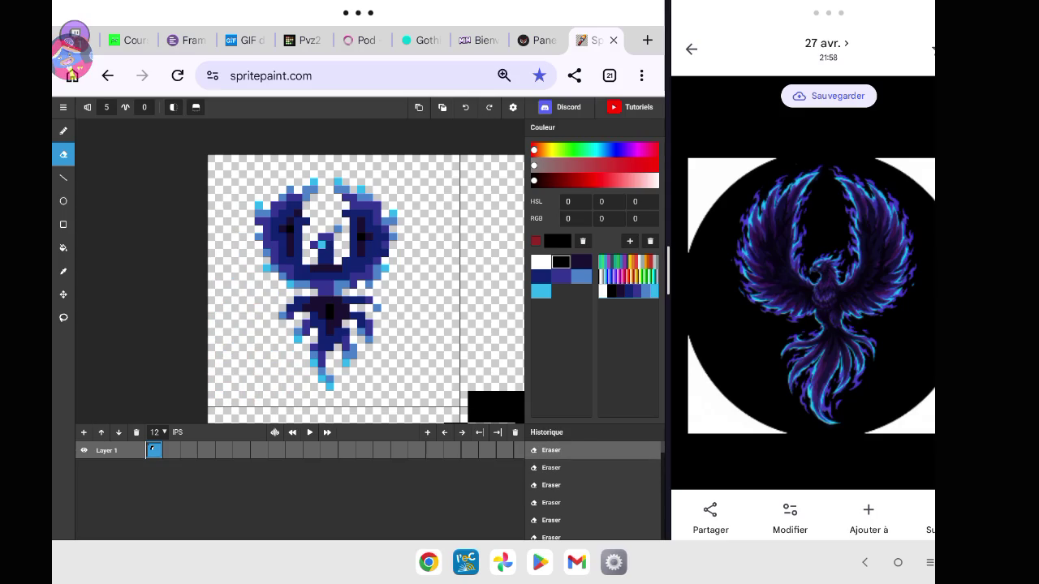
{"action": "scroll", "coordinate": [353, 244], "scroll_direction": "down", "scroll_amount": 2}
{"action": "scroll", "coordinate": [353, 243], "scroll_direction": "down", "scroll_amount": 2}
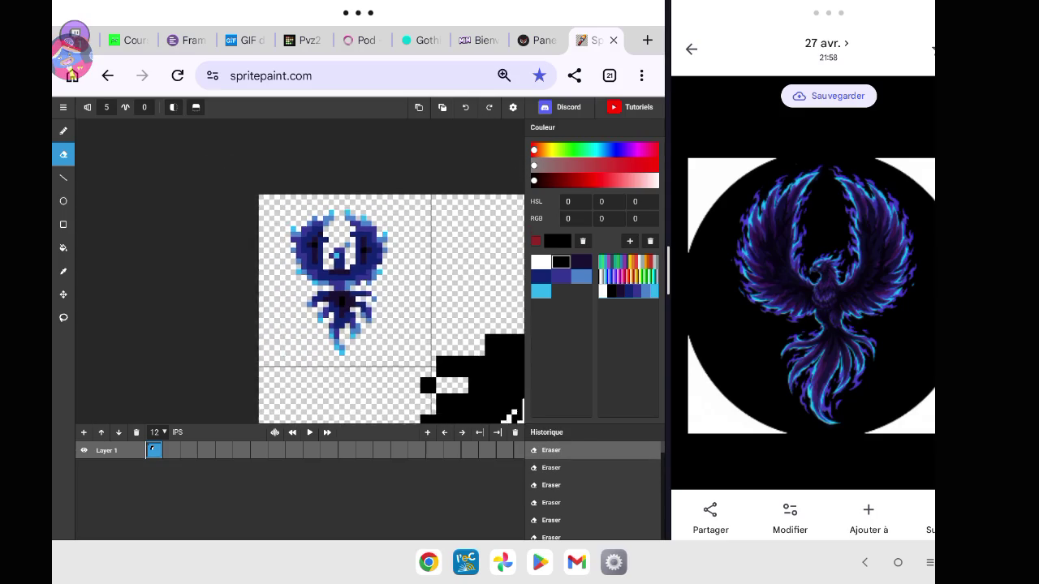
- Lasso-select the black-and-white sketch on the SpritePaint canvas
{"action": "scroll", "coordinate": [353, 244], "scroll_direction": "down", "scroll_amount": 2}
{"action": "scroll", "coordinate": [353, 243], "scroll_direction": "down", "scroll_amount": 2}
{"action": "scroll", "coordinate": [358, 292], "scroll_direction": "down", "scroll_amount": 2}
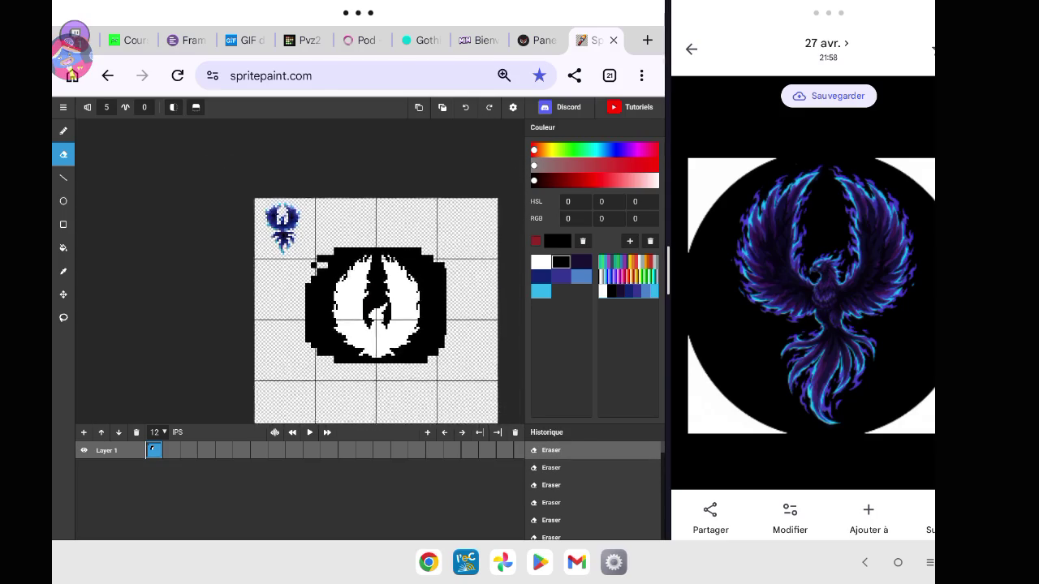
{"action": "scroll", "coordinate": [358, 292], "scroll_direction": "down", "scroll_amount": 3}
{"action": "left_click", "coordinate": [64, 293]}
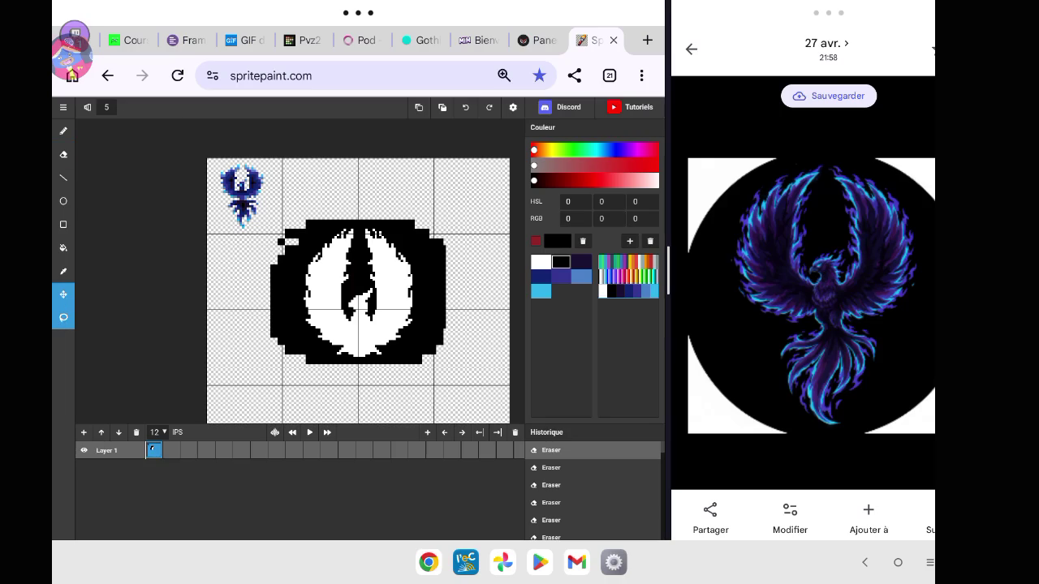
{"action": "mouse_move", "coordinate": [357, 198]}
{"action": "left_mouse_down"}
{"action": "mouse_move", "coordinate": [482, 340]}
{"action": "mouse_move", "coordinate": [333, 209]}
{"action": "left_mouse_up"}
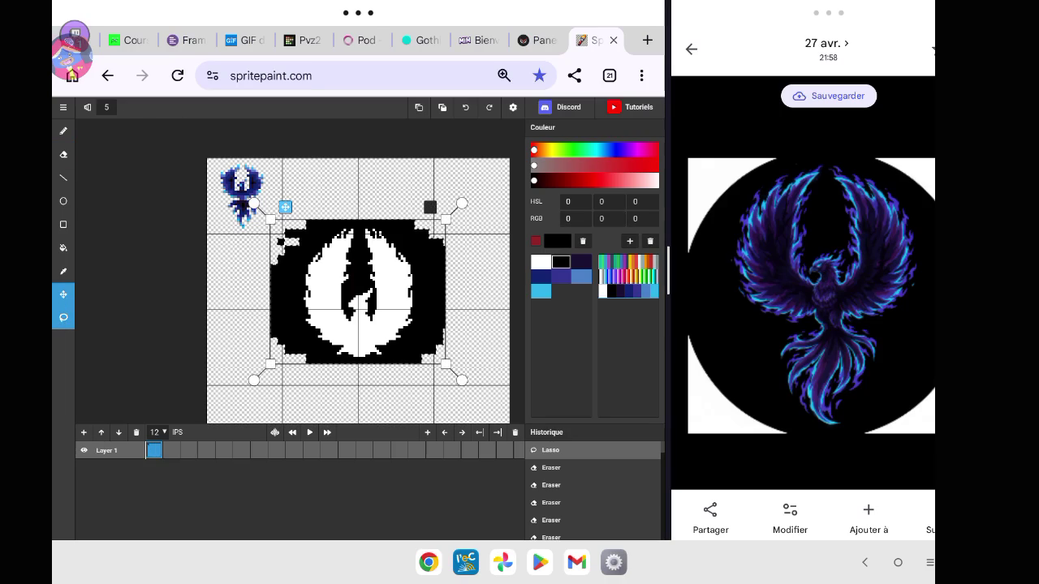
- Erase the upper-left part of the black circle, then bring up the file menu
{"action": "left_click", "coordinate": [63, 131]}
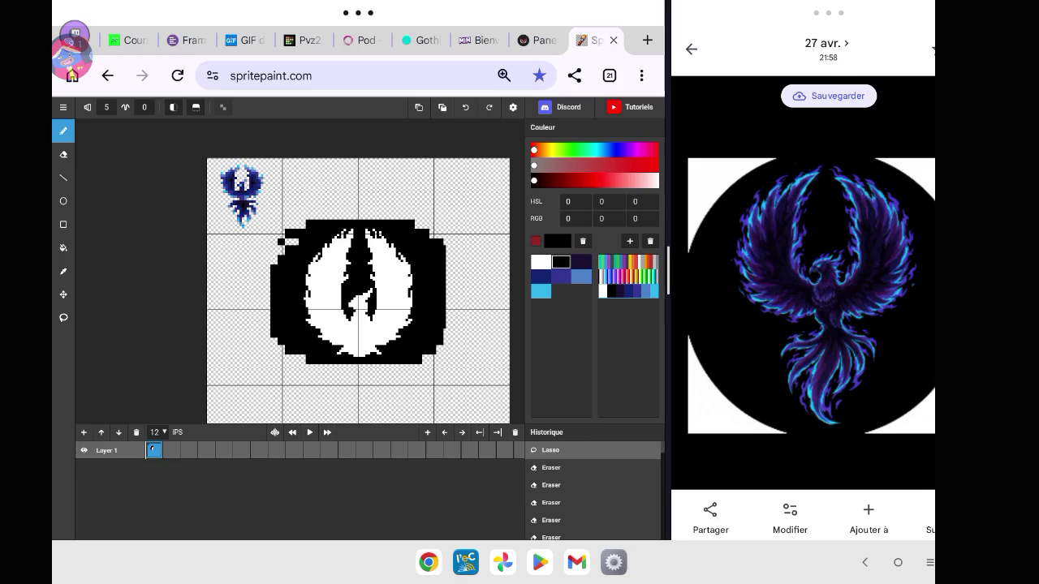
{"action": "left_click", "coordinate": [64, 154]}
{"action": "mouse_move", "coordinate": [325, 216]}
{"action": "left_mouse_down"}
{"action": "mouse_move", "coordinate": [280, 328]}
{"action": "mouse_move", "coordinate": [325, 250]}
{"action": "mouse_move", "coordinate": [344, 271]}
{"action": "mouse_move", "coordinate": [311, 319]}
{"action": "mouse_move", "coordinate": [320, 302]}
{"action": "mouse_move", "coordinate": [314, 357]}
{"action": "mouse_move", "coordinate": [401, 246]}
{"action": "mouse_move", "coordinate": [332, 371]}
{"action": "mouse_move", "coordinate": [442, 244]}
{"action": "mouse_move", "coordinate": [394, 376]}
{"action": "mouse_move", "coordinate": [422, 372]}
{"action": "left_mouse_up"}
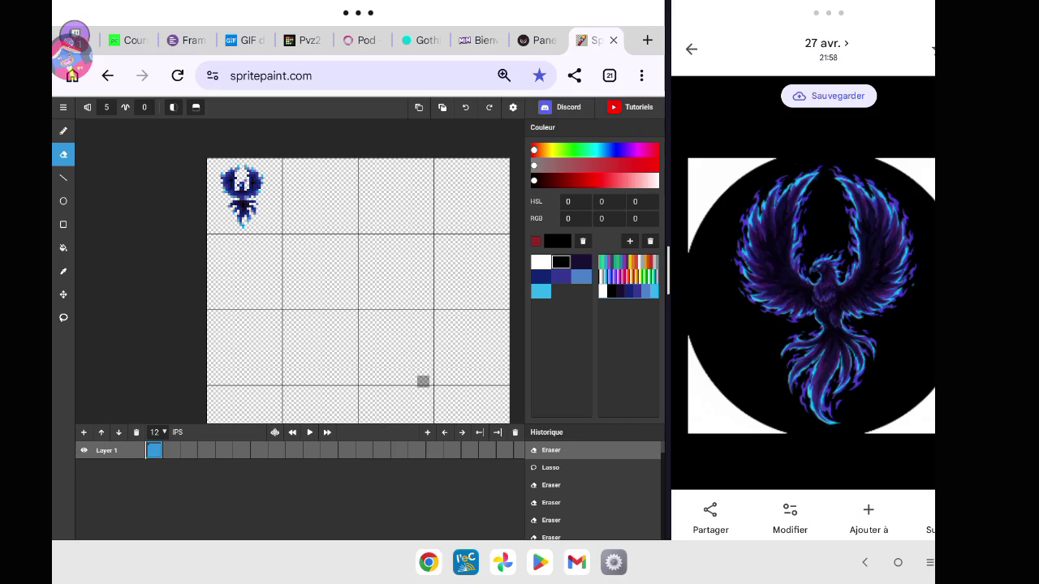
{"action": "left_click", "coordinate": [63, 106]}
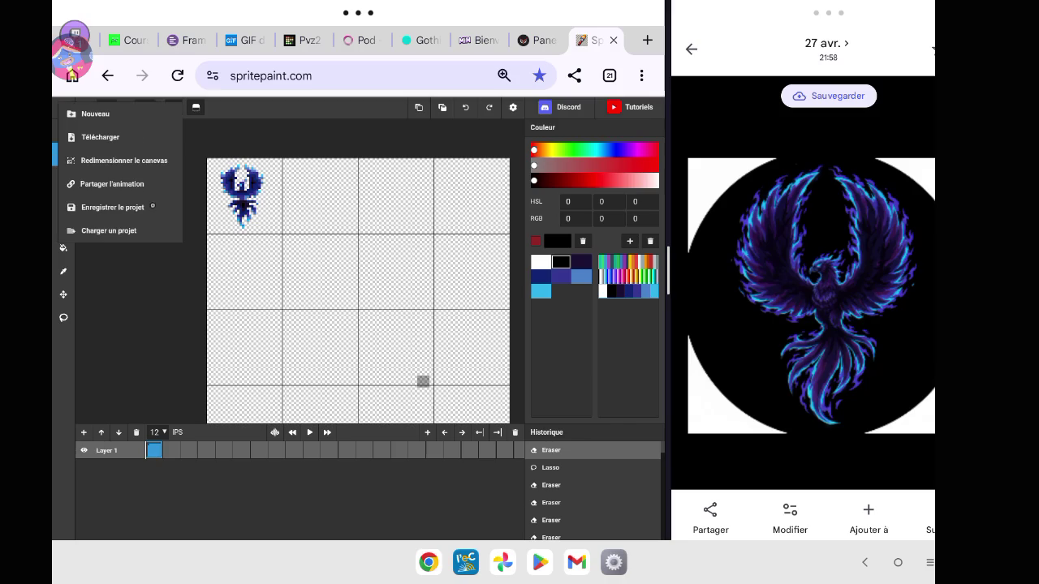
- Start saving the project and replace the default name with 'Dark'
{"action": "left_click", "coordinate": [113, 207]}
{"action": "left_click", "coordinate": [363, 230]}
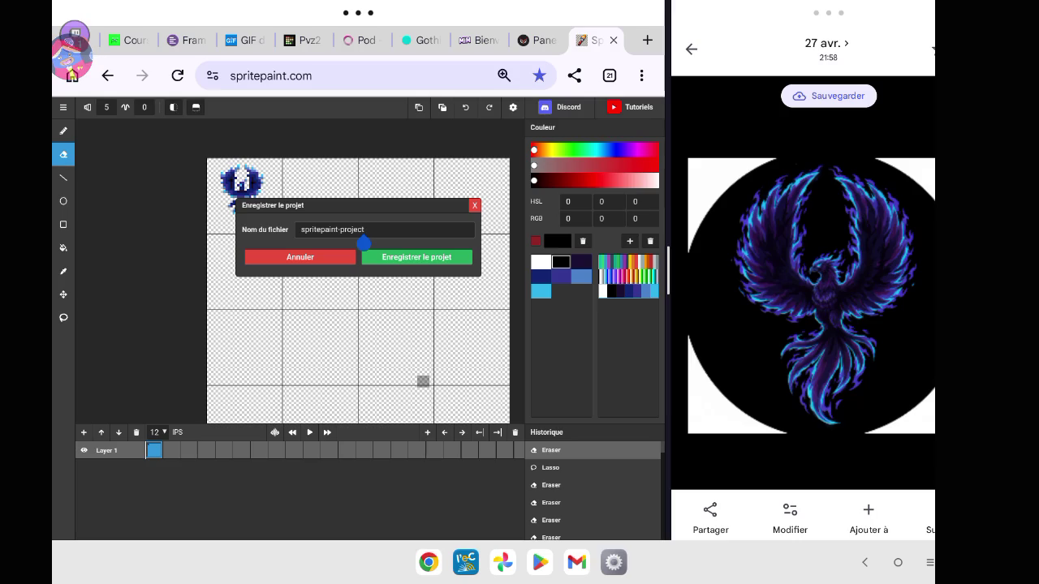
{"action": "left_click", "coordinate": [397, 227]}
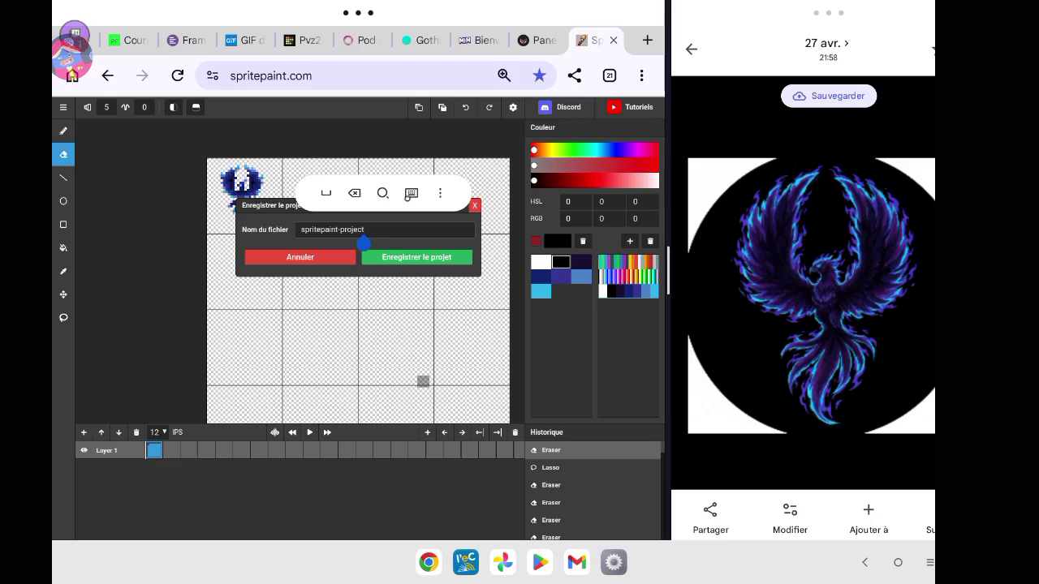
{"action": "left_click", "coordinate": [411, 194]}
{"action": "key", "text": "BackSpace"}
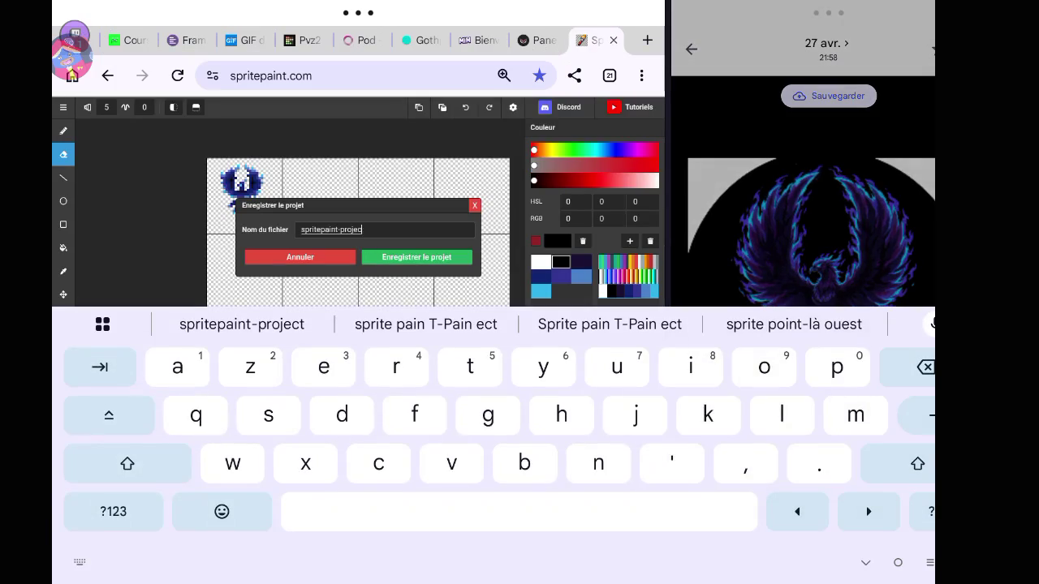
{"action": "key", "text": "BackSpace"}
{"action": "key", "text": "BackSpace"}
{"action": "key", "text": "BackSpace"}
{"action": "type", "text": "Draf"}
{"action": "key", "text": "BackSpace"}
{"action": "type", "text": "k"}
{"action": "left_click", "coordinate": [113, 512]}
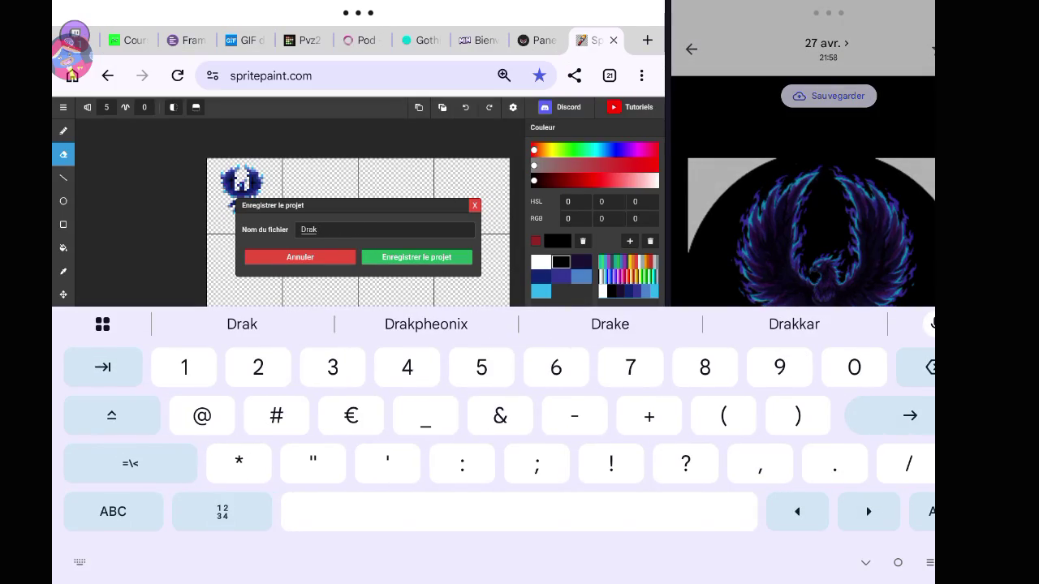
{"action": "left_click", "coordinate": [113, 511]}
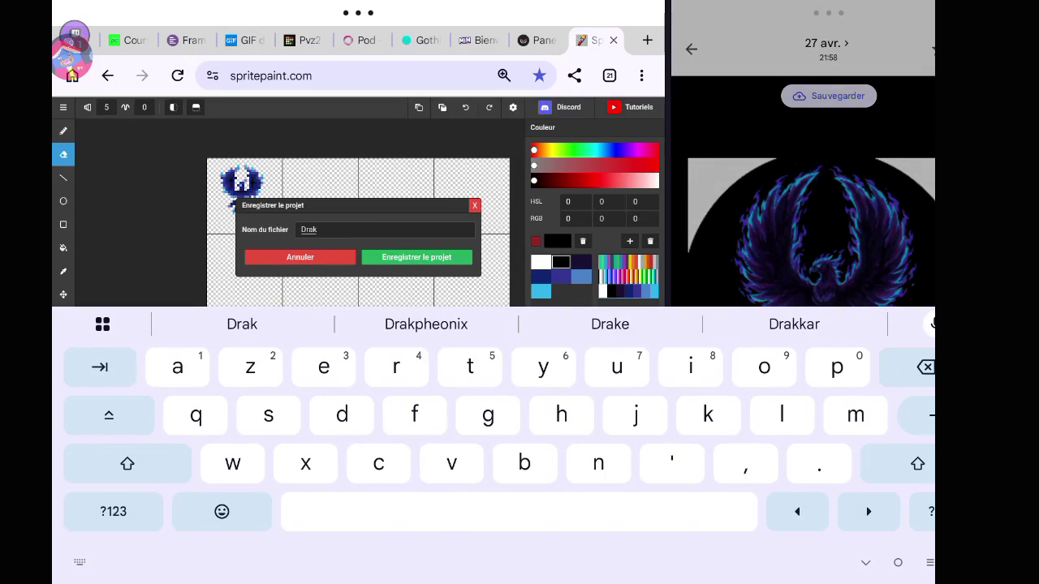
{"action": "key", "text": "BackSpace"}
{"action": "key", "text": "BackSpace"}
{"action": "key", "text": "BackSpace"}
{"action": "type", "text": "ark"}
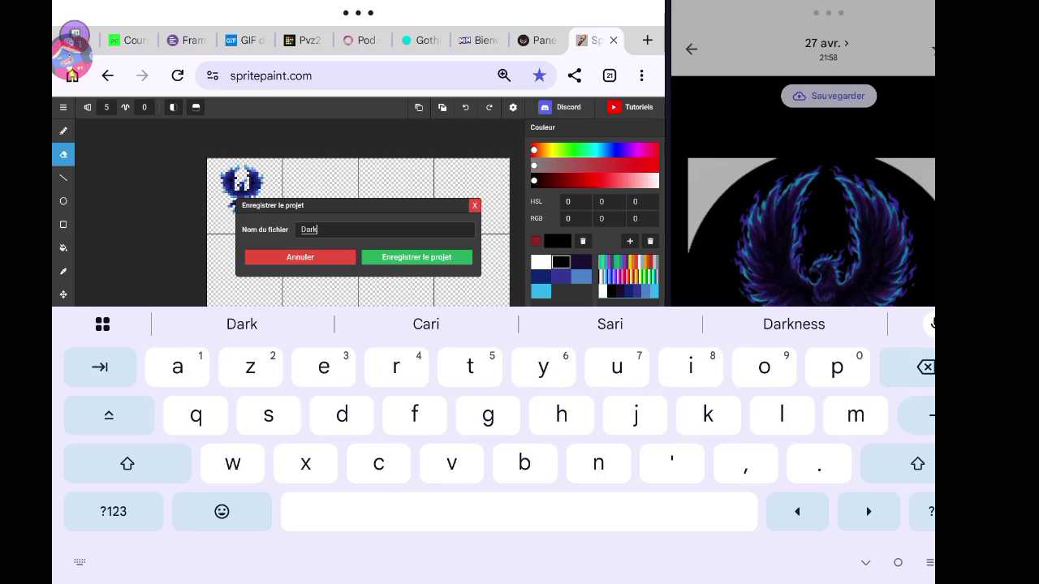
- Complete the name as 'Dark_Phoenix V1' and save the project
{"action": "left_click", "coordinate": [113, 511]}
{"action": "type", "text": "_"}
{"action": "left_click", "coordinate": [113, 511]}
{"action": "left_click", "coordinate": [127, 463]}
{"action": "type", "text": "Phoenix"}
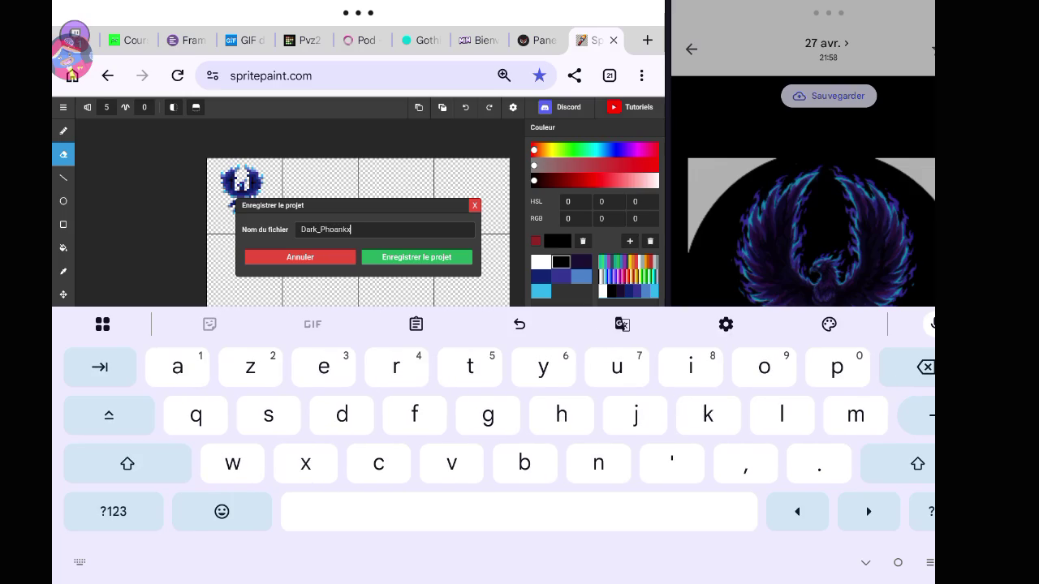
{"action": "key", "text": "BackSpace"}
{"action": "key", "text": "BackSpace"}
{"action": "key", "text": "BackSpace"}
{"action": "key", "text": "BackSpace"}
{"action": "type", "text": "enix "}
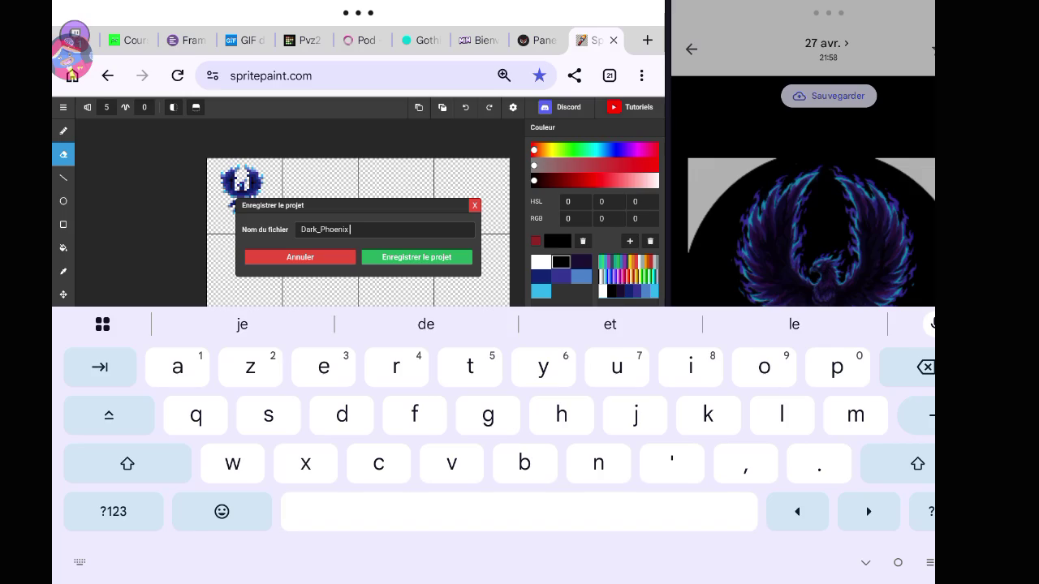
{"action": "type", "text": "V1"}
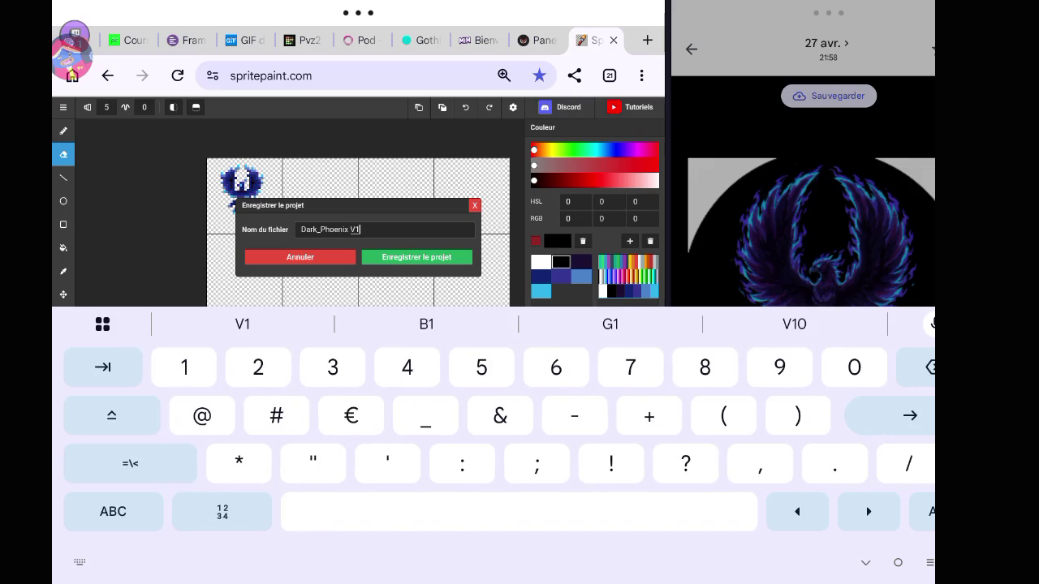
{"action": "left_click", "coordinate": [417, 256]}
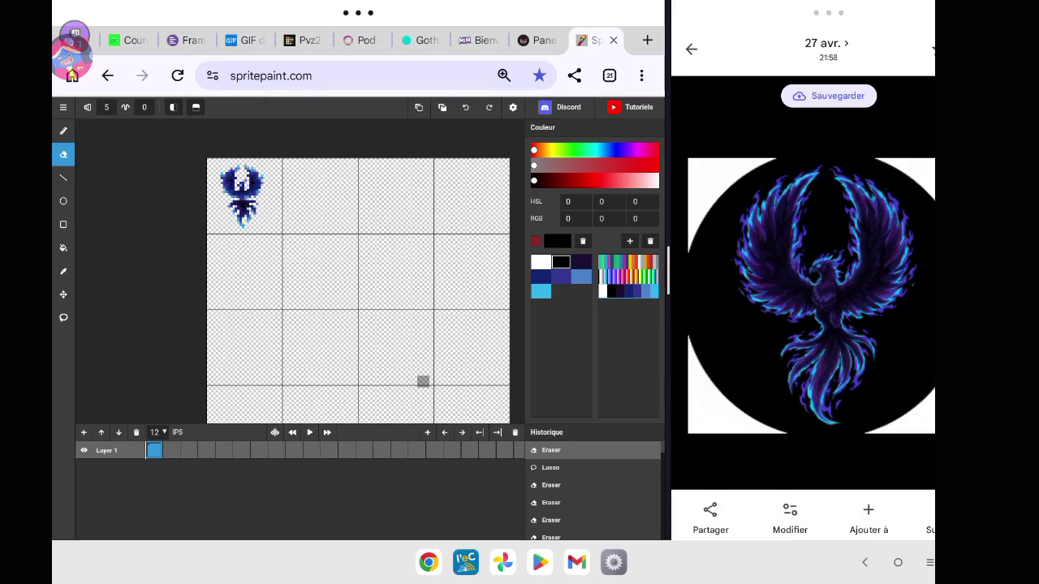
- Paste and undo the black-and-white image, then open the Télécharger download settings
{"action": "key", "text": "ctrl+v"}
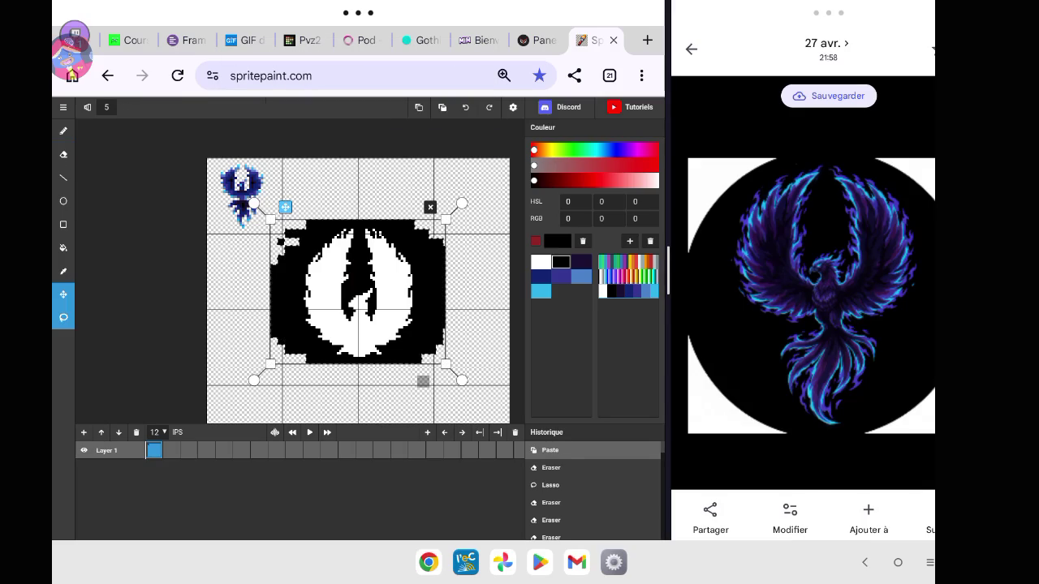
{"action": "key", "text": "ctrl+z"}
{"action": "left_click", "coordinate": [64, 107]}
{"action": "left_click", "coordinate": [100, 138]}
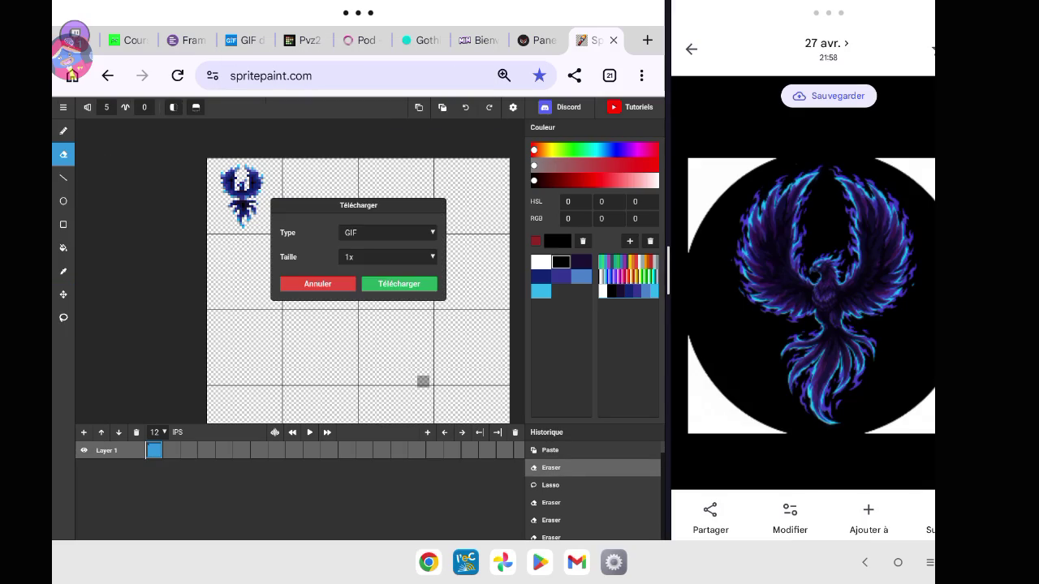
- Download the artwork as a 64x Image (spritepaint.png), allowing multiple downloads
{"action": "left_click", "coordinate": [388, 233]}
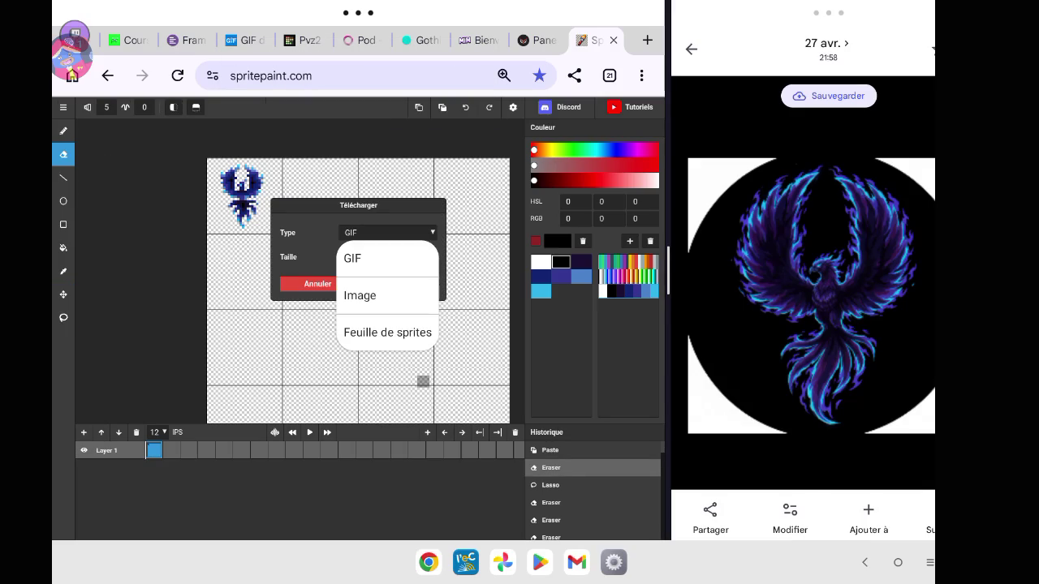
{"action": "left_click", "coordinate": [360, 296]}
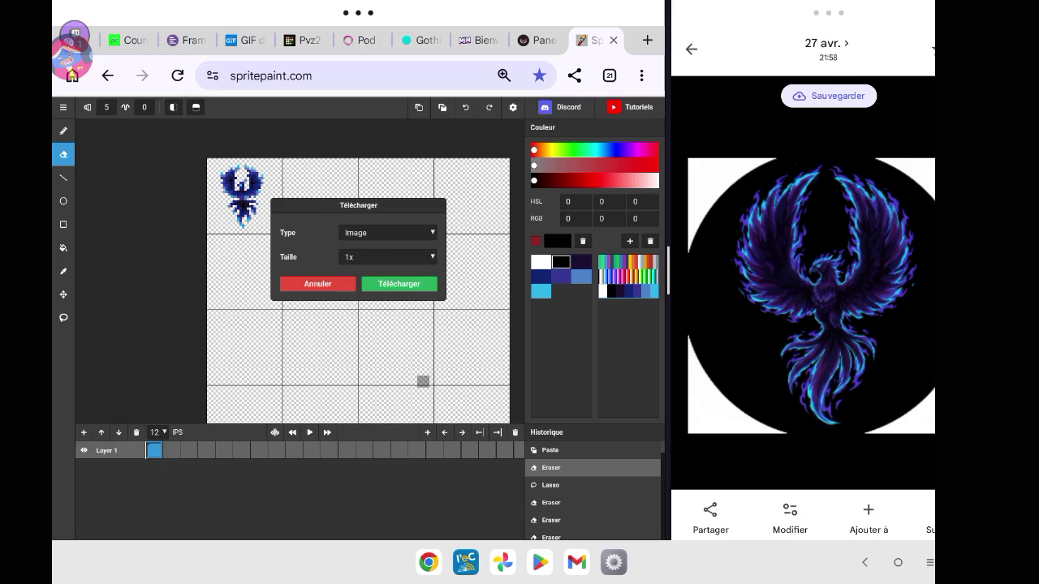
{"action": "left_click", "coordinate": [388, 256]}
{"action": "left_click", "coordinate": [355, 505]}
{"action": "left_click", "coordinate": [398, 283]}
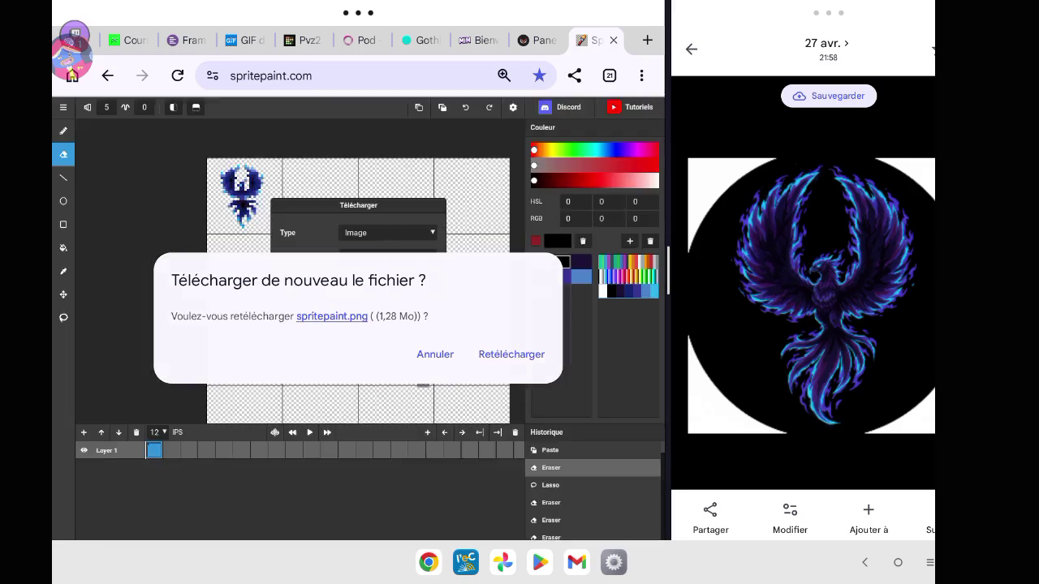
{"action": "left_click", "coordinate": [511, 354]}
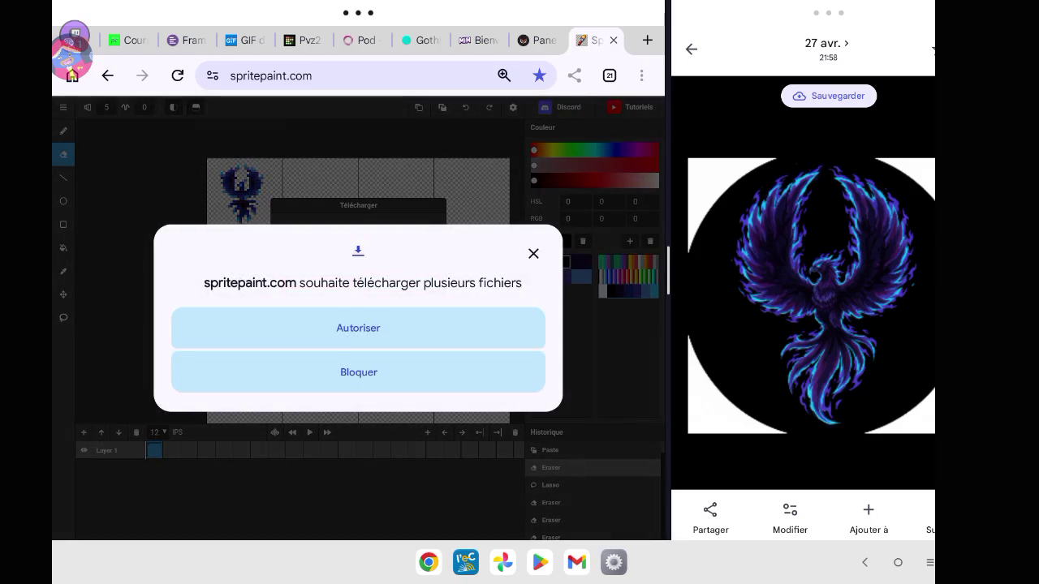
{"action": "left_click", "coordinate": [358, 328]}
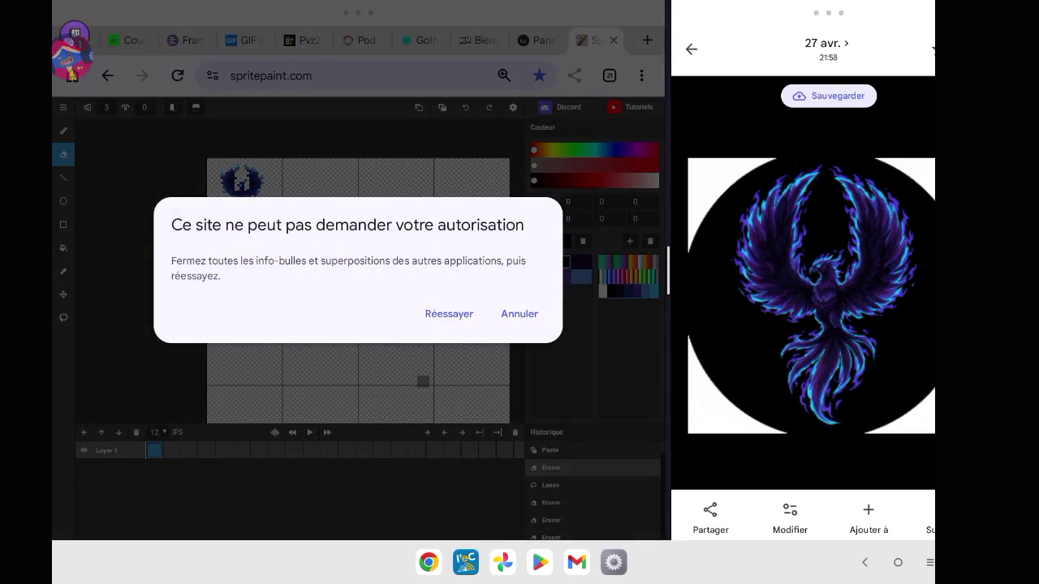
{"action": "left_click", "coordinate": [449, 313]}
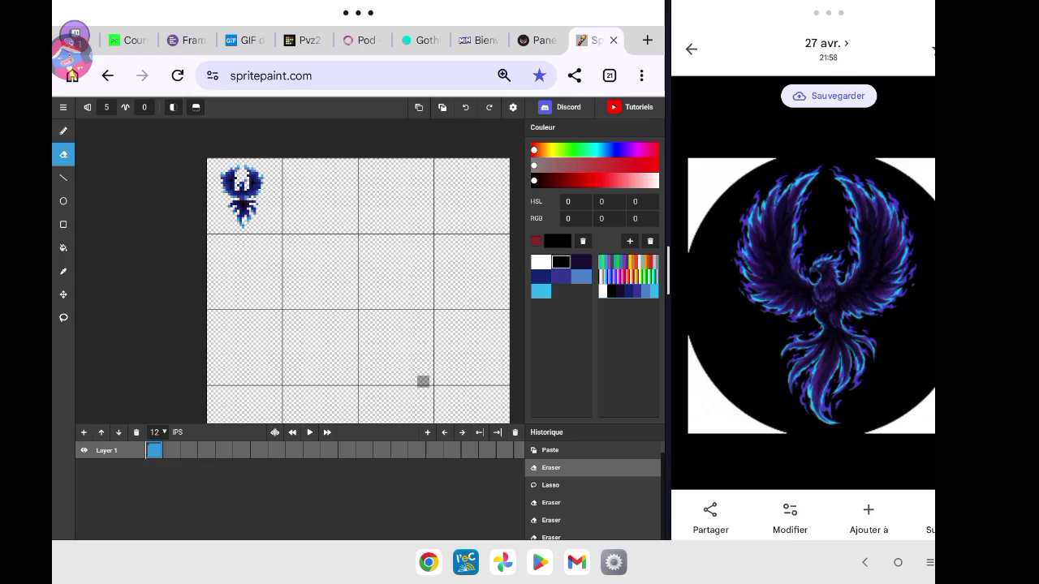
- Undo once, resave the project as Dark_Phoenix V1, and open a new Chrome tab
{"action": "key", "text": "ctrl+z"}
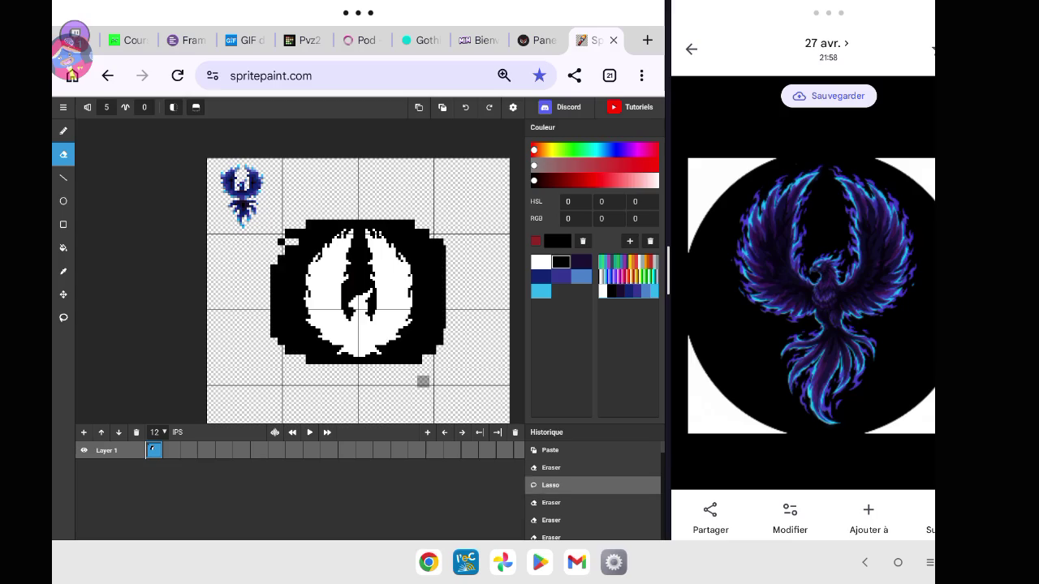
{"action": "left_click", "coordinate": [63, 107]}
{"action": "left_click", "coordinate": [113, 207]}
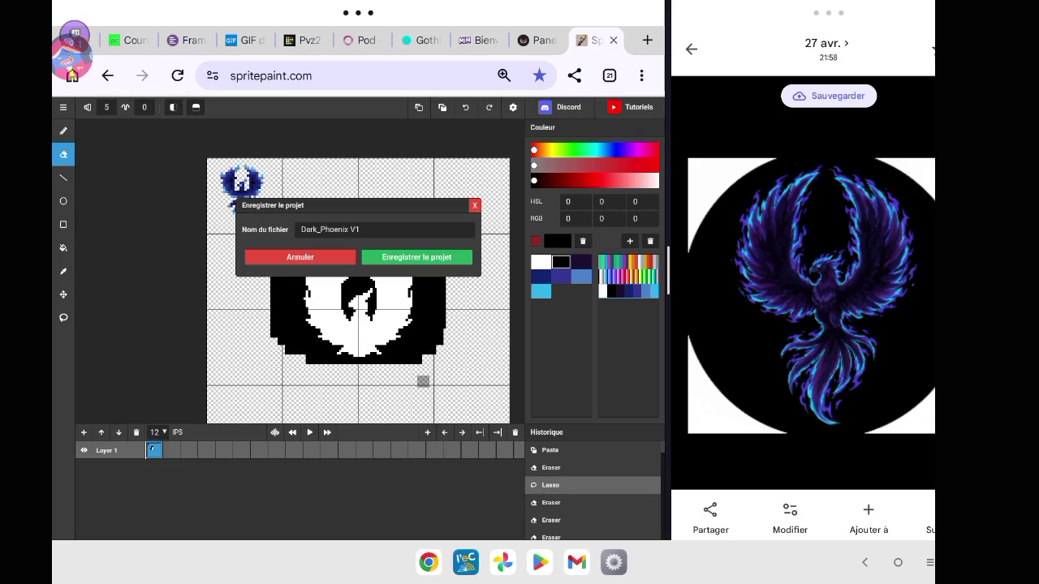
{"action": "left_click", "coordinate": [411, 254]}
{"action": "left_click", "coordinate": [647, 40]}
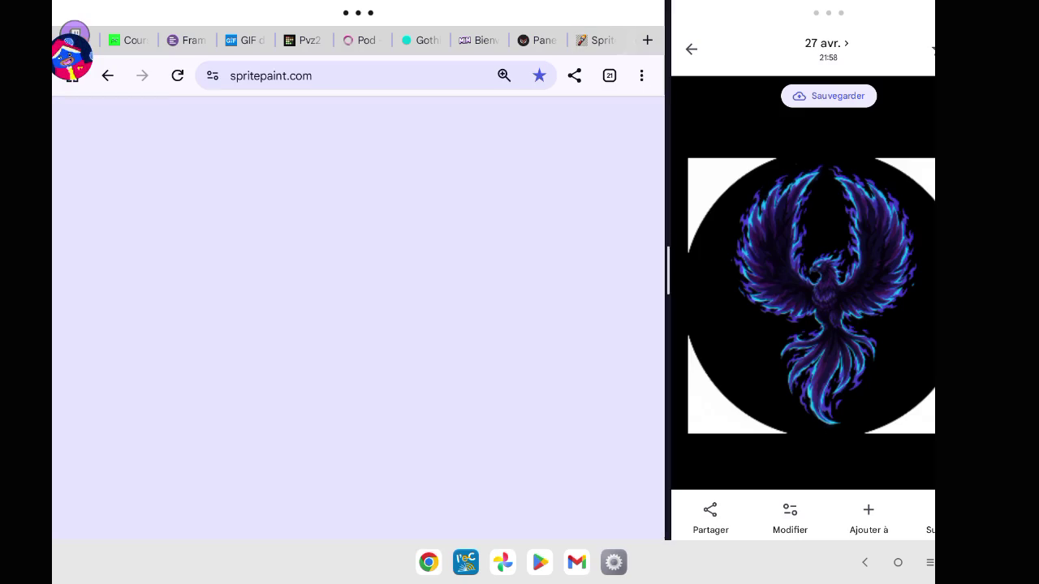
{"action": "left_click", "coordinate": [641, 76]}
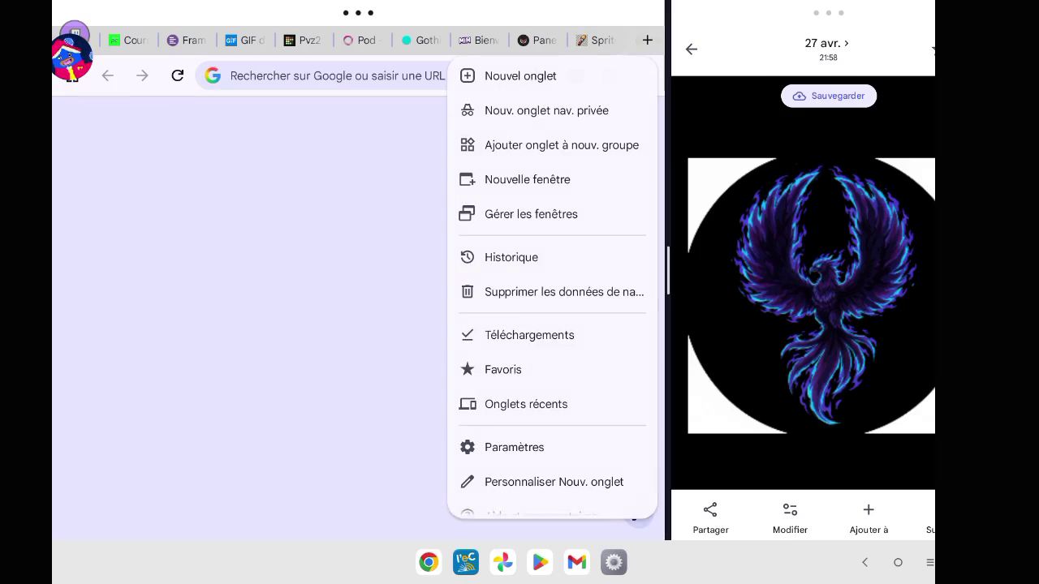
- Check Chrome's downloads list and dismiss the open-with app chooser
{"action": "left_click", "coordinate": [527, 338]}
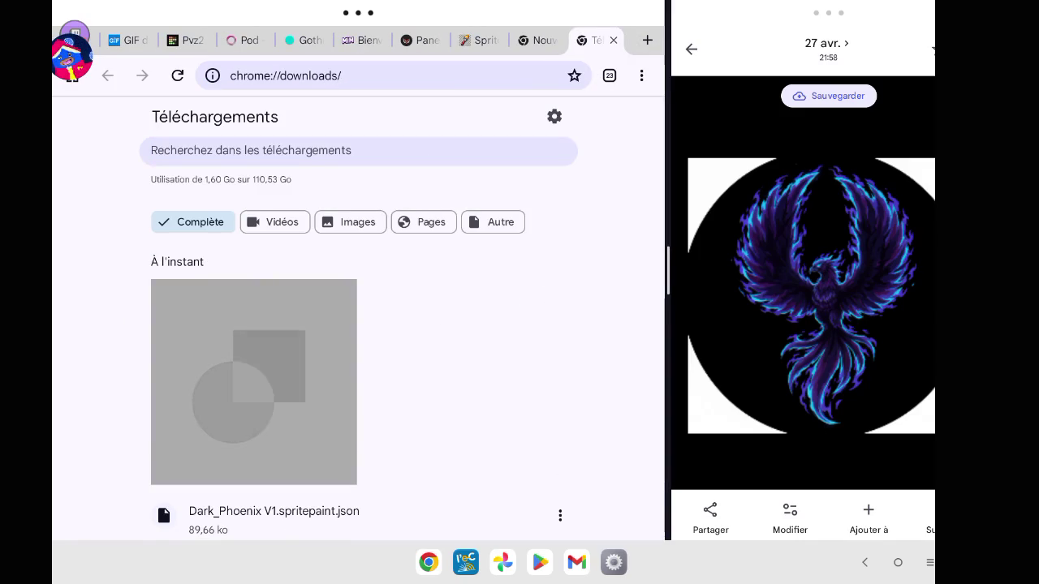
{"action": "scroll", "coordinate": [357, 324], "scroll_direction": "down", "scroll_amount": 3}
{"action": "scroll", "coordinate": [357, 324], "scroll_direction": "up", "scroll_amount": 3}
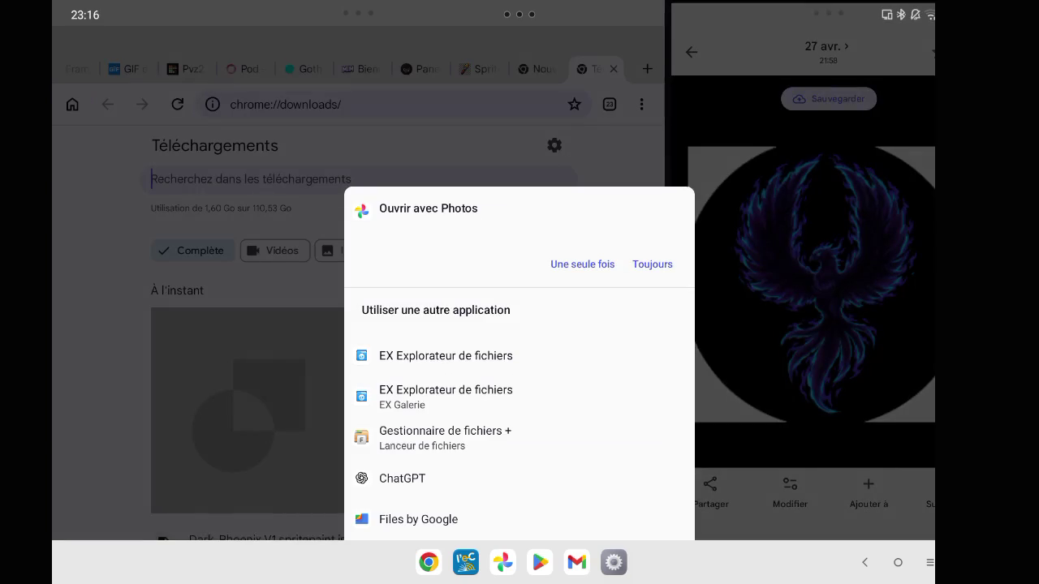
{"action": "key", "text": "Escape"}
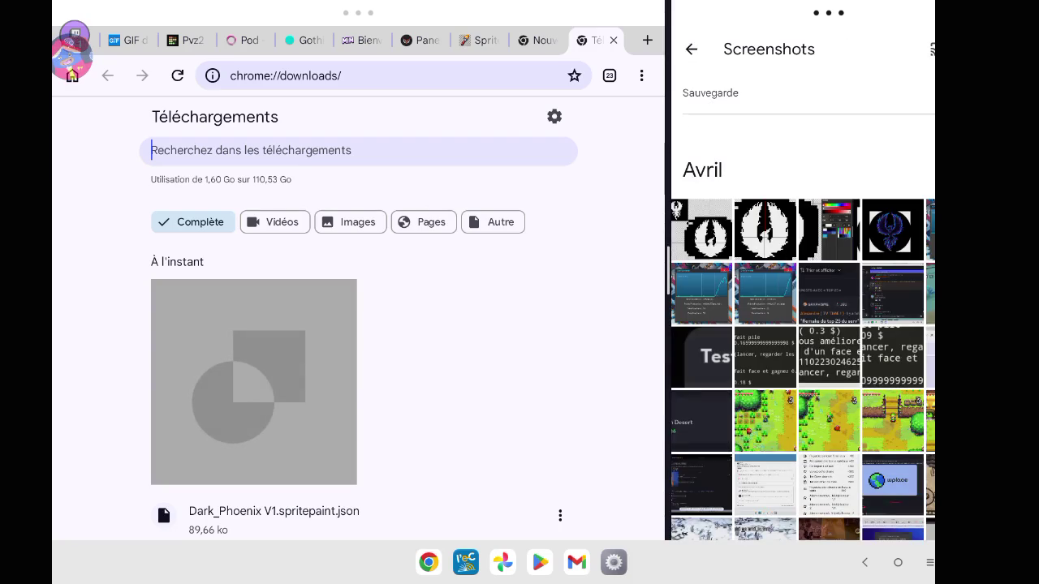
- View the phoenix image from Google Photos' Download collection, then return to SpritePaint
{"action": "left_click", "coordinate": [691, 49]}
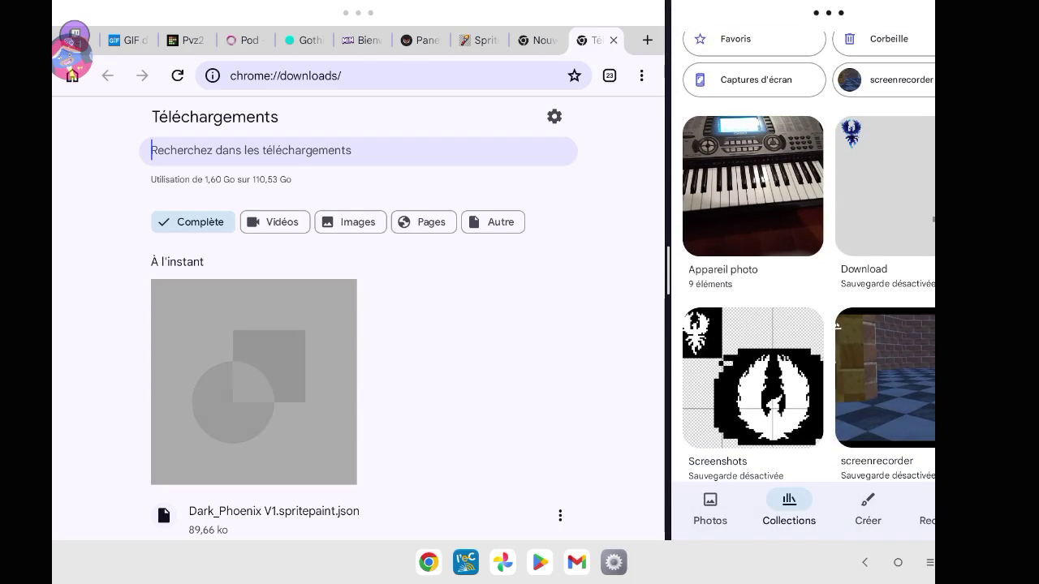
{"action": "left_click", "coordinate": [884, 203]}
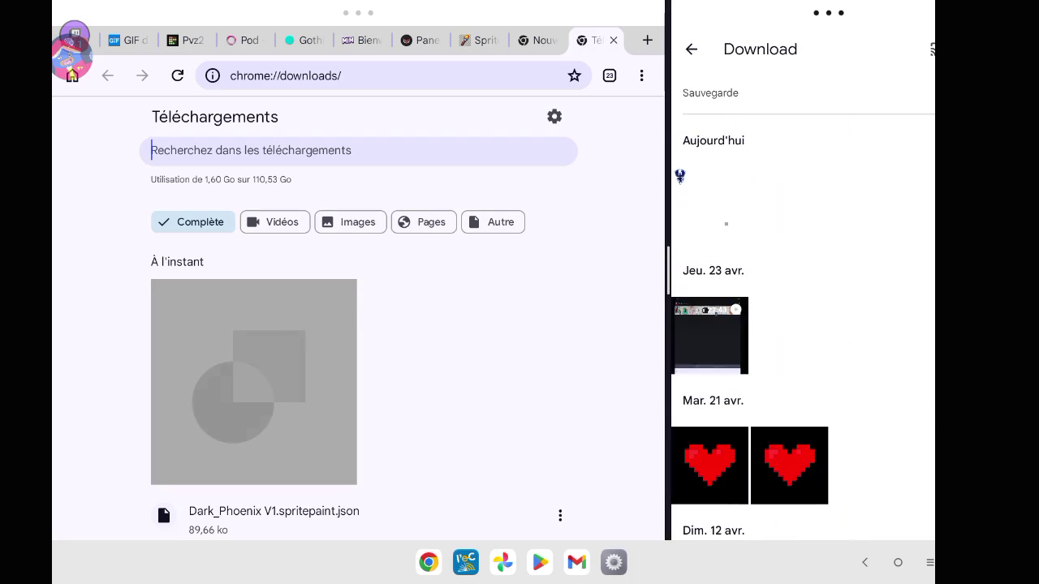
{"action": "left_click", "coordinate": [709, 193]}
{"action": "left_click", "coordinate": [479, 40]}
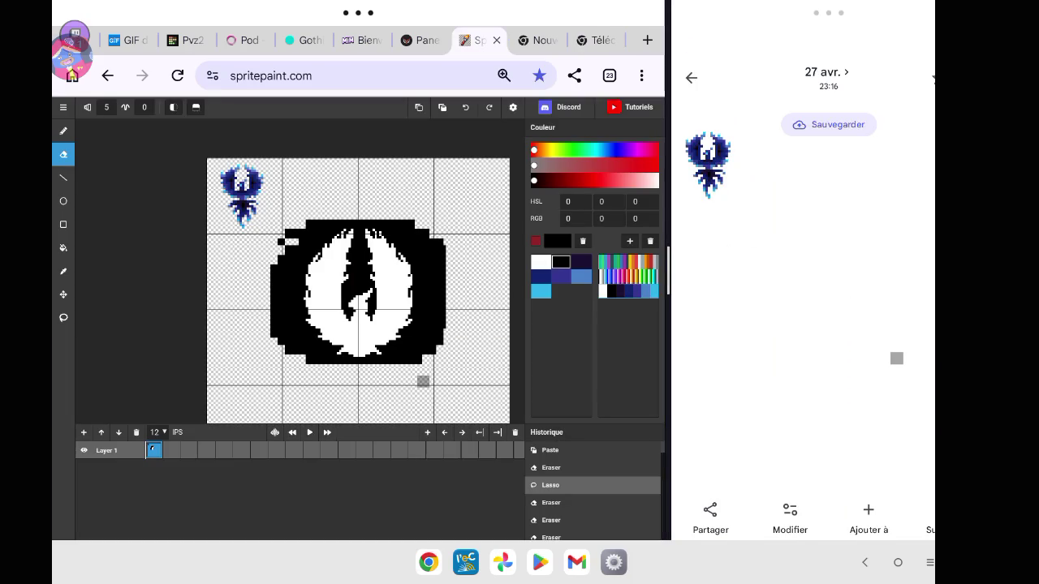
- Erase two test spots, then step back and forward through the Historique entries
{"action": "left_click", "coordinate": [423, 382]}
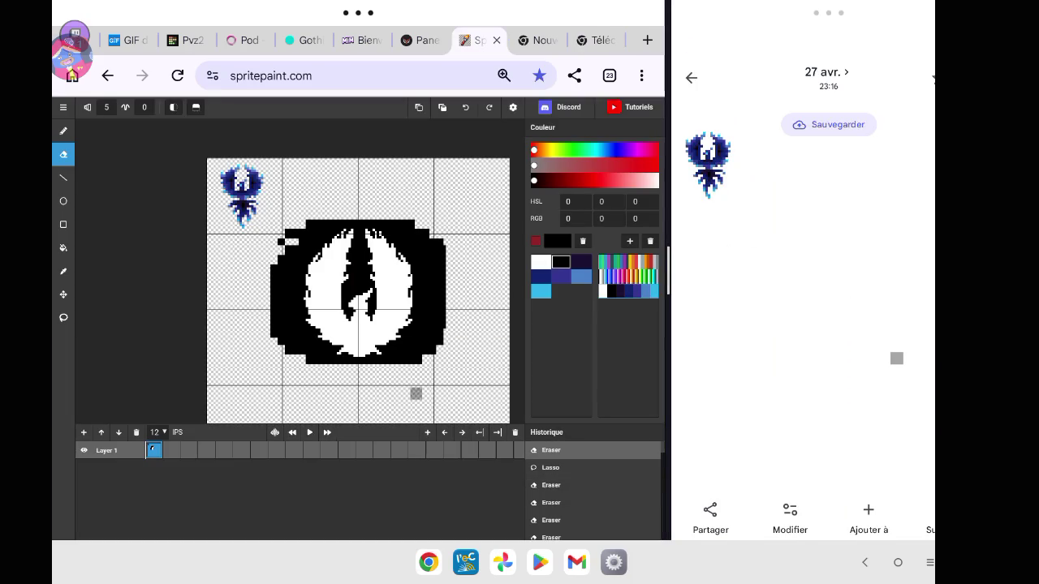
{"action": "left_click", "coordinate": [269, 215]}
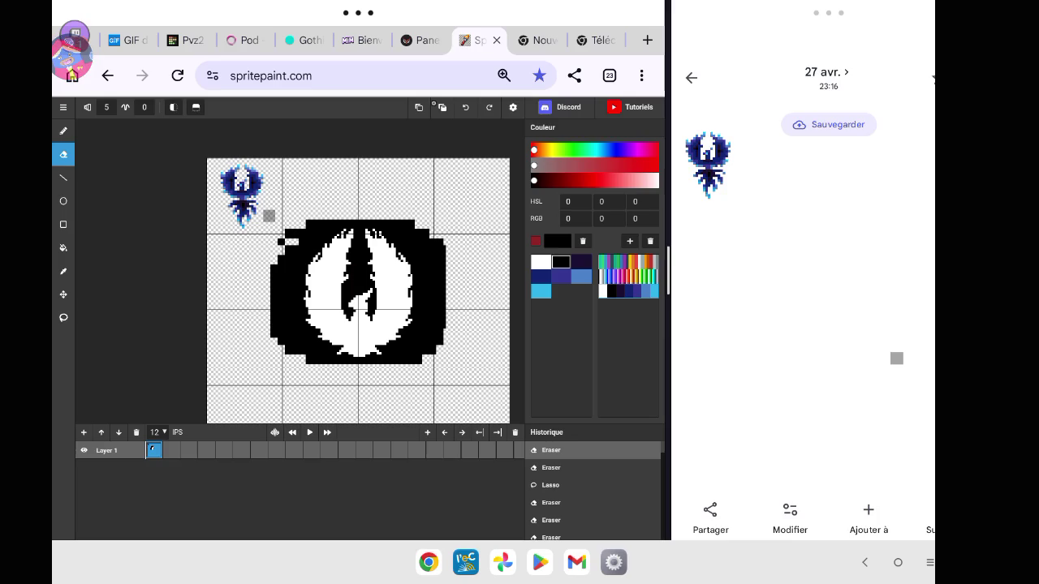
{"action": "key", "text": "ctrl+z"}
{"action": "left_click", "coordinate": [465, 107]}
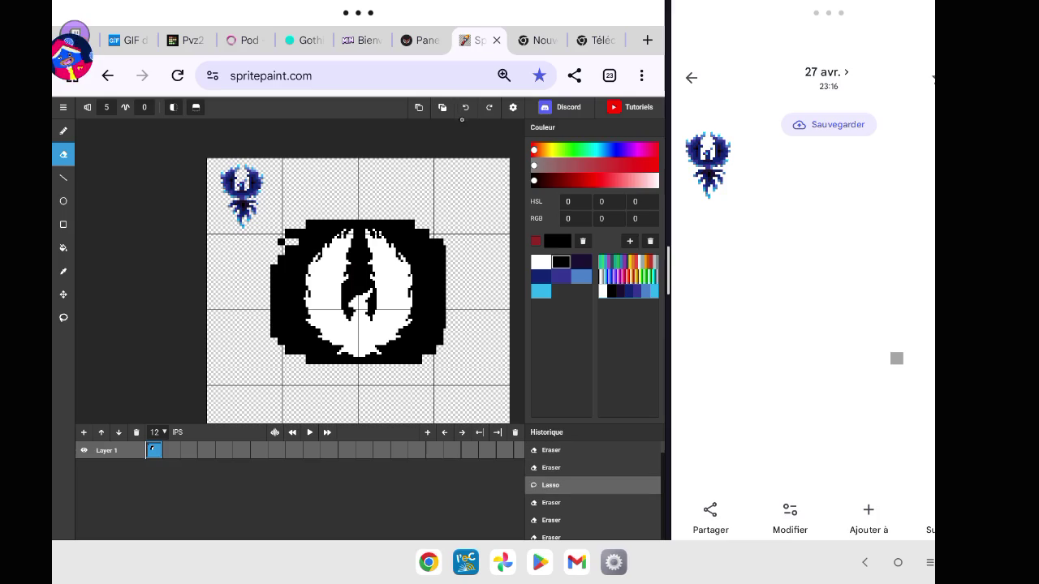
{"action": "left_click", "coordinate": [465, 107]}
{"action": "left_click", "coordinate": [465, 107]}
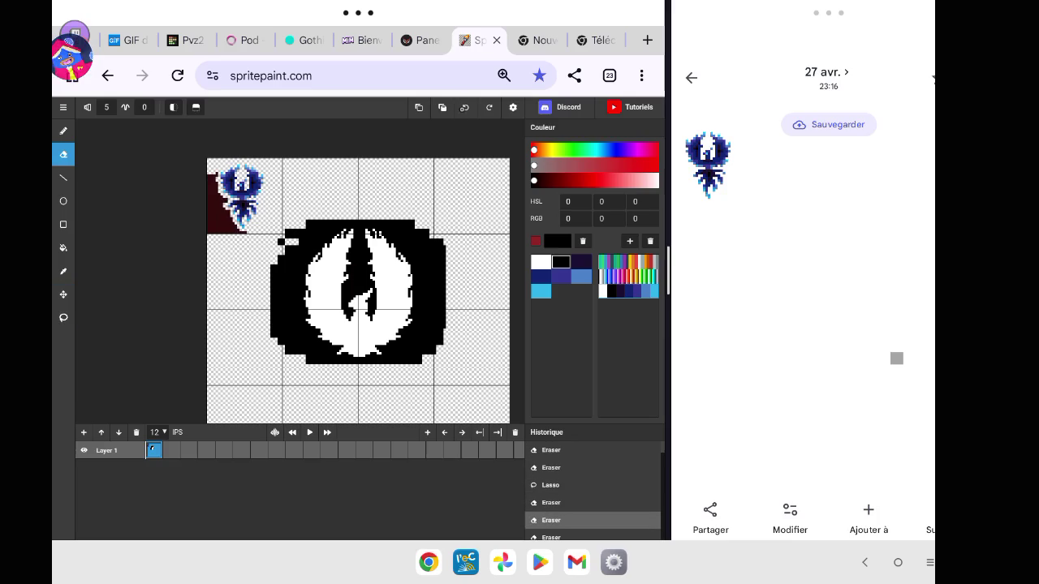
{"action": "left_click", "coordinate": [489, 107]}
{"action": "left_click", "coordinate": [489, 107]}
{"action": "left_click", "coordinate": [488, 107]}
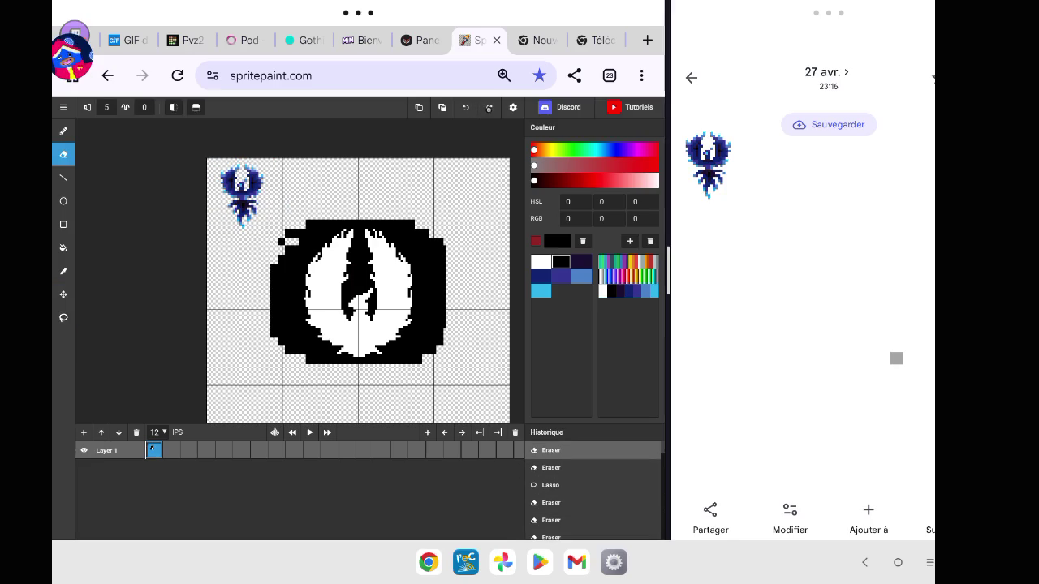
- Erase the whole black-and-white circle sketch and a leftover dark pixel
{"action": "mouse_move", "coordinate": [325, 225]}
{"action": "left_mouse_down"}
{"action": "mouse_move", "coordinate": [279, 253]}
{"action": "mouse_move", "coordinate": [336, 222]}
{"action": "mouse_move", "coordinate": [285, 280]}
{"action": "mouse_move", "coordinate": [322, 276]}
{"action": "mouse_move", "coordinate": [406, 208]}
{"action": "mouse_move", "coordinate": [360, 297]}
{"action": "mouse_move", "coordinate": [344, 360]}
{"action": "mouse_move", "coordinate": [380, 305]}
{"action": "left_mouse_up"}
{"action": "mouse_move", "coordinate": [408, 249]}
{"action": "left_mouse_down"}
{"action": "mouse_move", "coordinate": [447, 239]}
{"action": "mouse_move", "coordinate": [463, 251]}
{"action": "mouse_move", "coordinate": [472, 311]}
{"action": "left_mouse_up"}
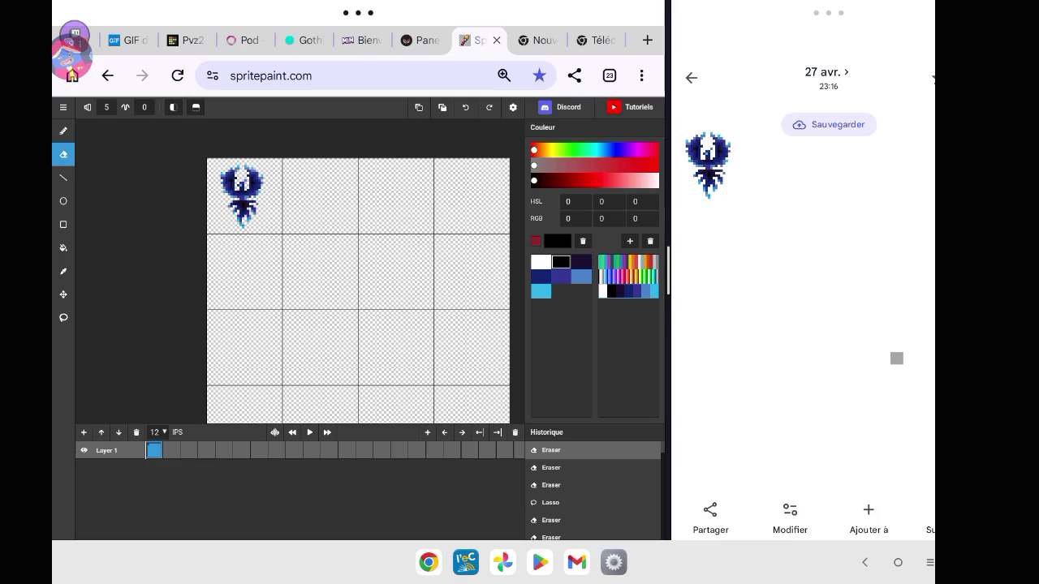
{"action": "left_click_drag", "start_coordinate": [268, 217], "coordinate": [269, 222]}
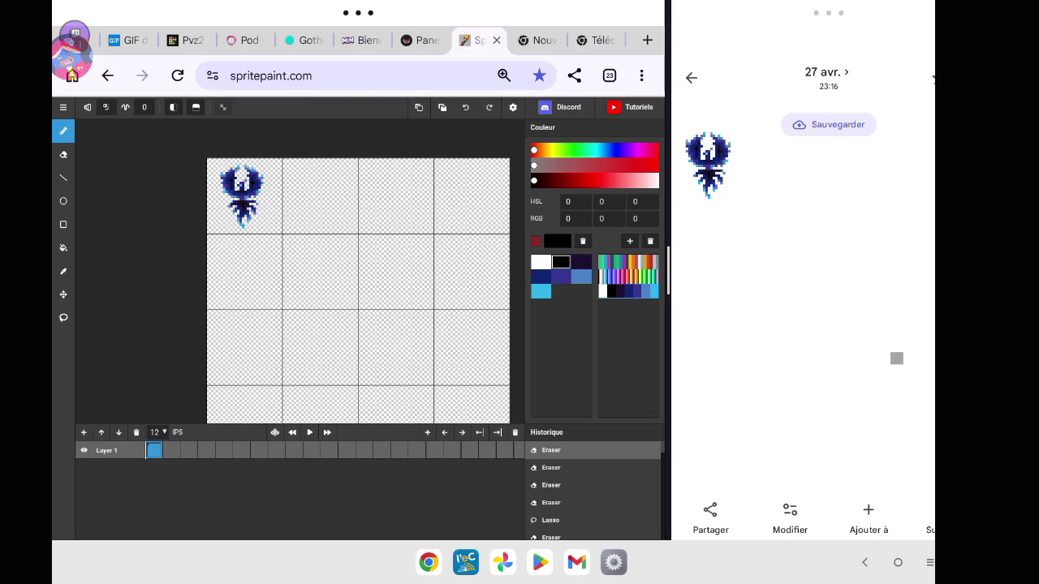
- Download the phoenix sprite as a 64x image
{"action": "left_click", "coordinate": [63, 106]}
{"action": "left_click", "coordinate": [101, 137]}
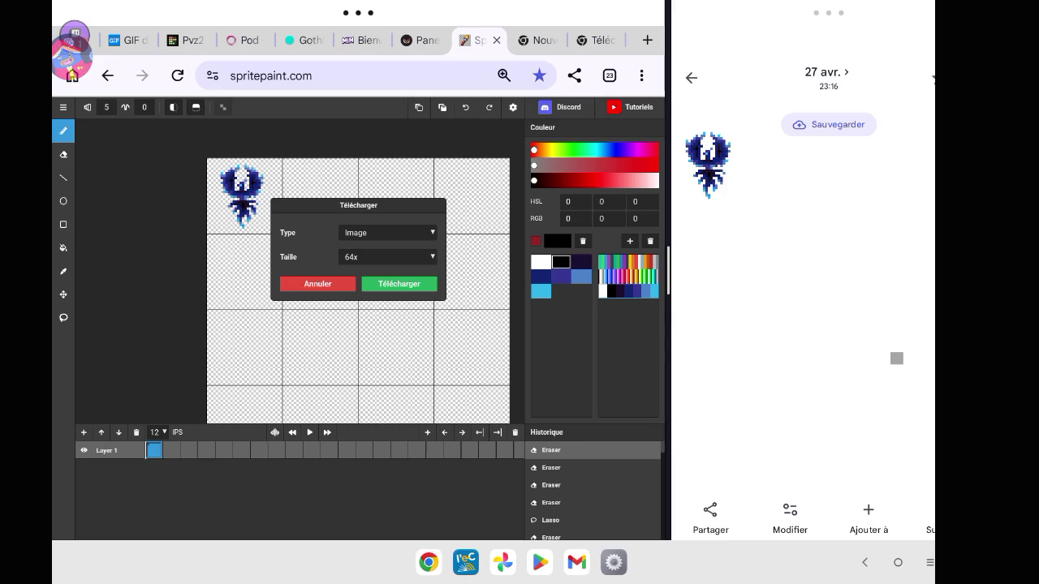
{"action": "left_click", "coordinate": [398, 283]}
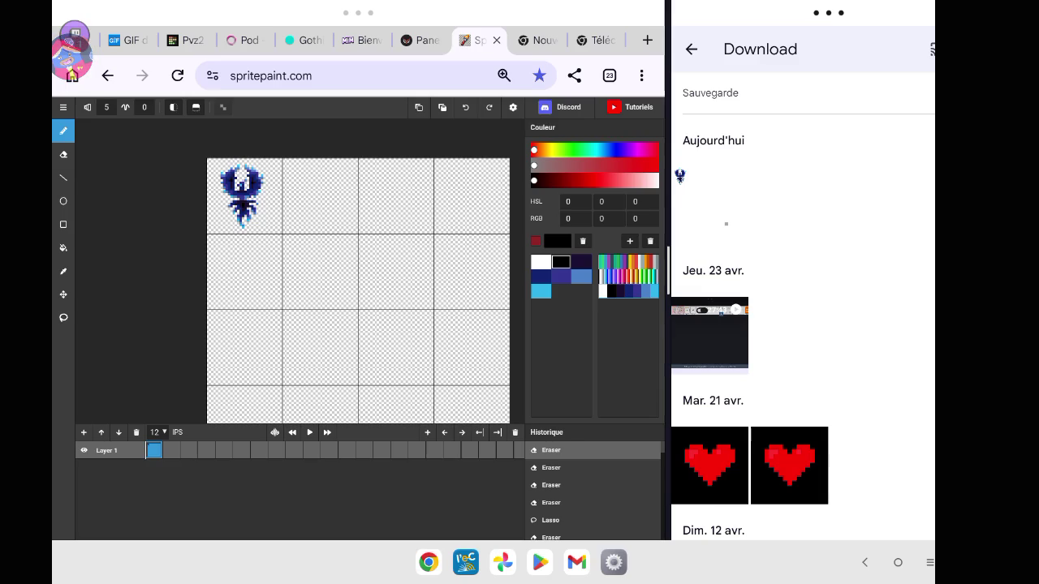
- Cancel an accidental back-navigation, reopen the download settings, and view Chrome's downloads page
{"action": "scroll", "coordinate": [224, 146], "scroll_direction": "up", "scroll_amount": 1}
{"action": "scroll", "coordinate": [224, 147], "scroll_direction": "up", "scroll_amount": 1}
{"action": "scroll", "coordinate": [224, 147], "scroll_direction": "up", "scroll_amount": 1}
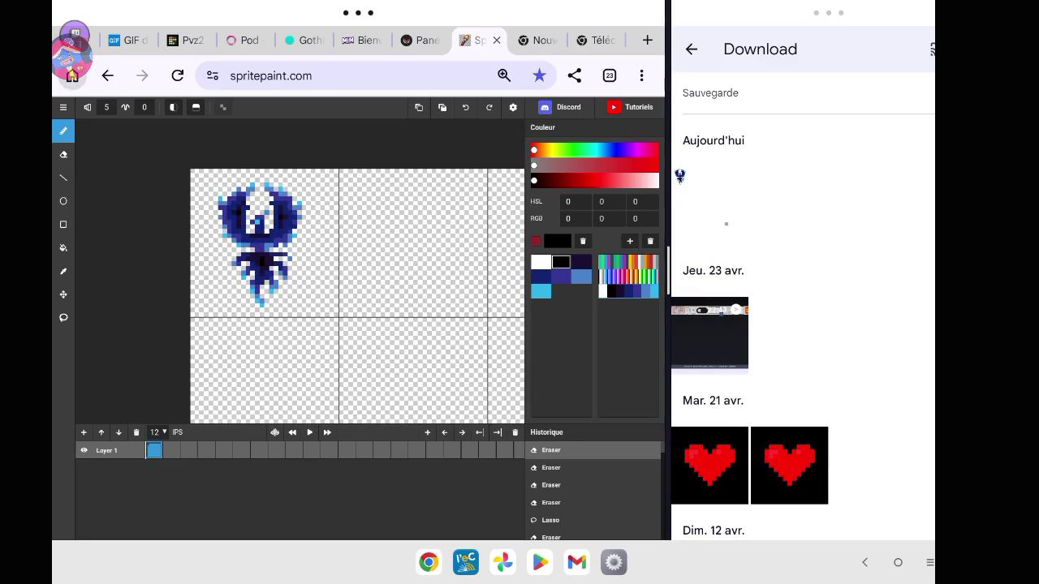
{"action": "key", "text": "alt+Left"}
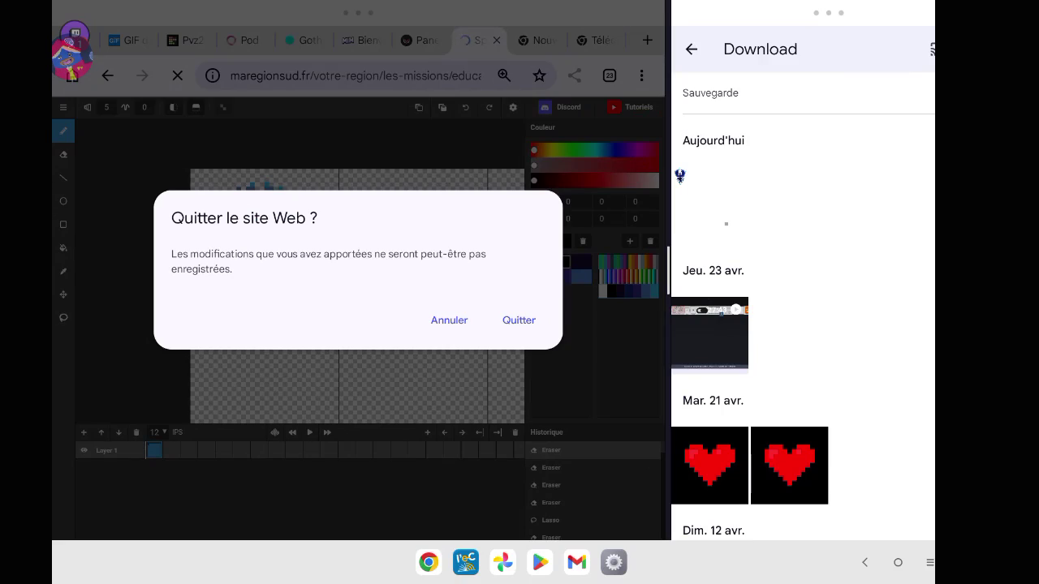
{"action": "left_click", "coordinate": [448, 320]}
{"action": "left_click", "coordinate": [63, 106]}
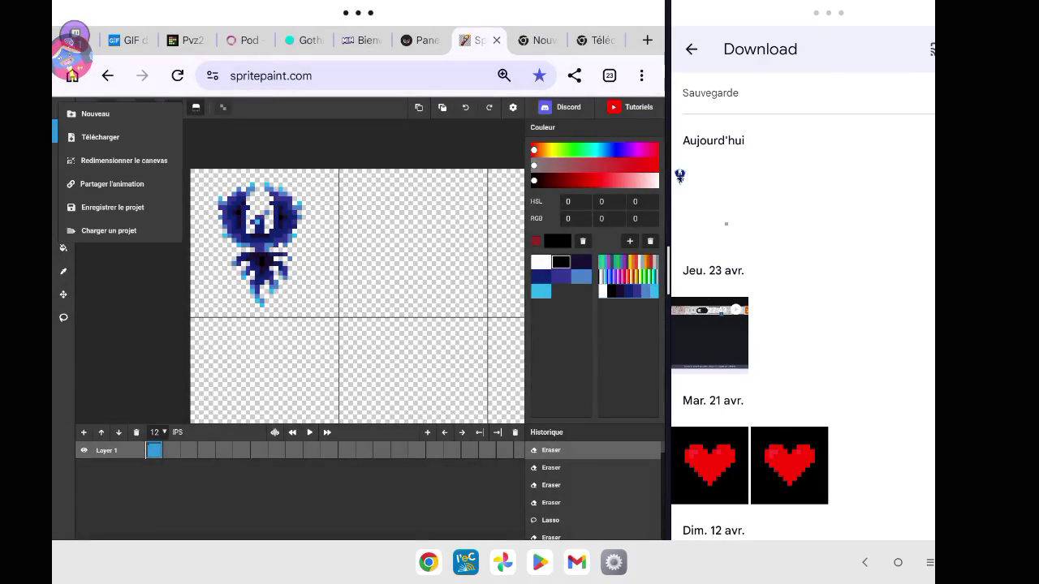
{"action": "left_click", "coordinate": [100, 138]}
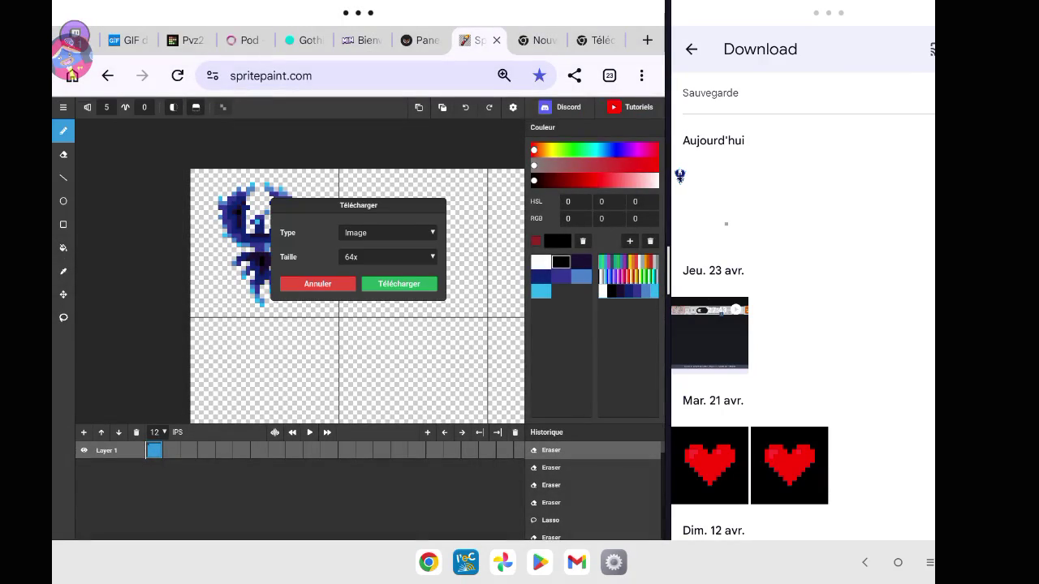
{"action": "left_click", "coordinate": [601, 45]}
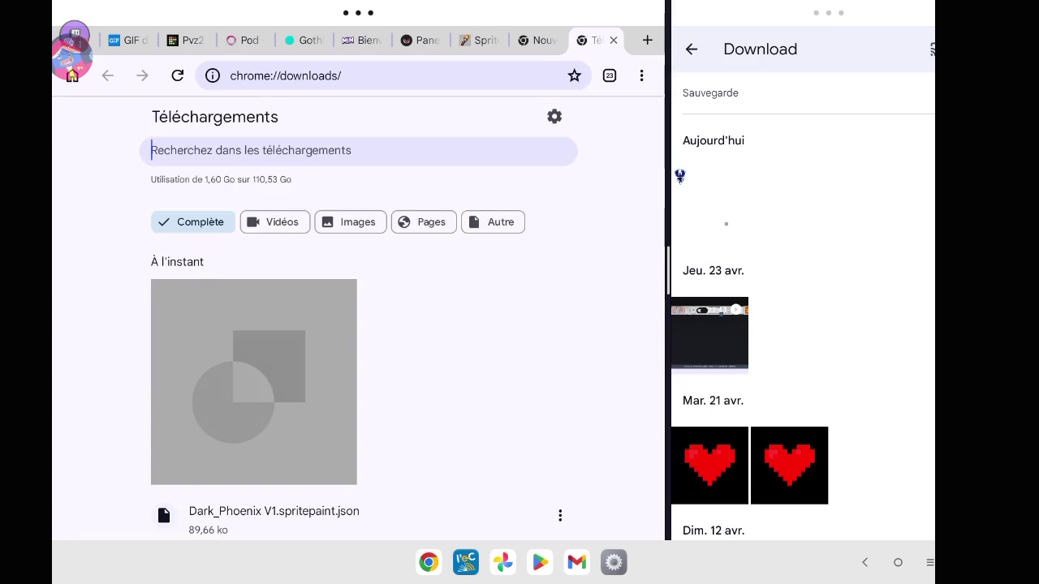
- Scroll through the Chrome downloads list, then close the downloads tab
{"action": "scroll", "coordinate": [357, 339], "scroll_direction": "down", "scroll_amount": 1}
{"action": "scroll", "coordinate": [357, 338], "scroll_direction": "down", "scroll_amount": 2}
{"action": "scroll", "coordinate": [357, 338], "scroll_direction": "up", "scroll_amount": 3}
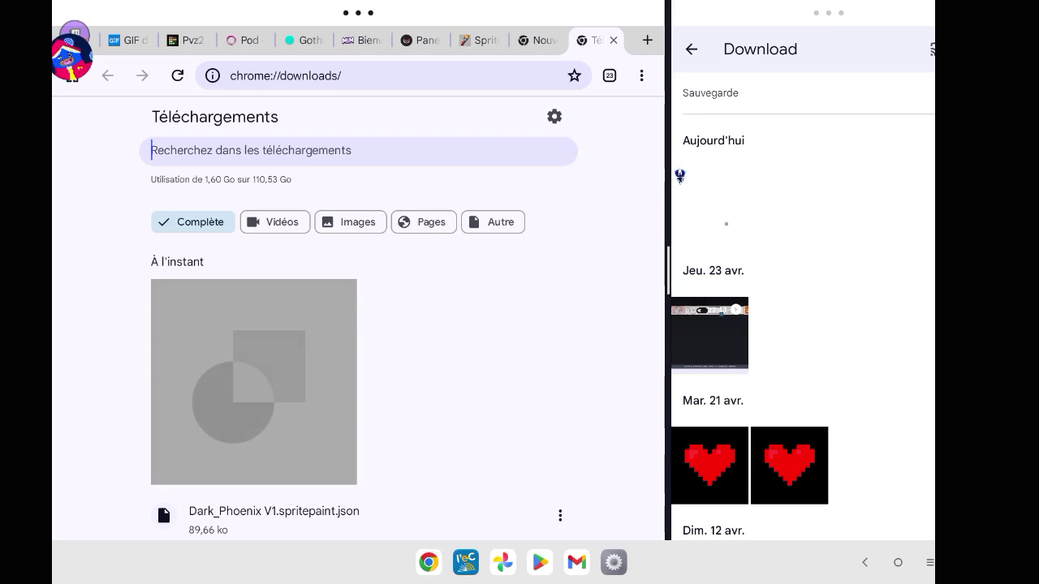
{"action": "key", "text": "ctrl+w"}
{"action": "key", "text": "ctrl+w"}
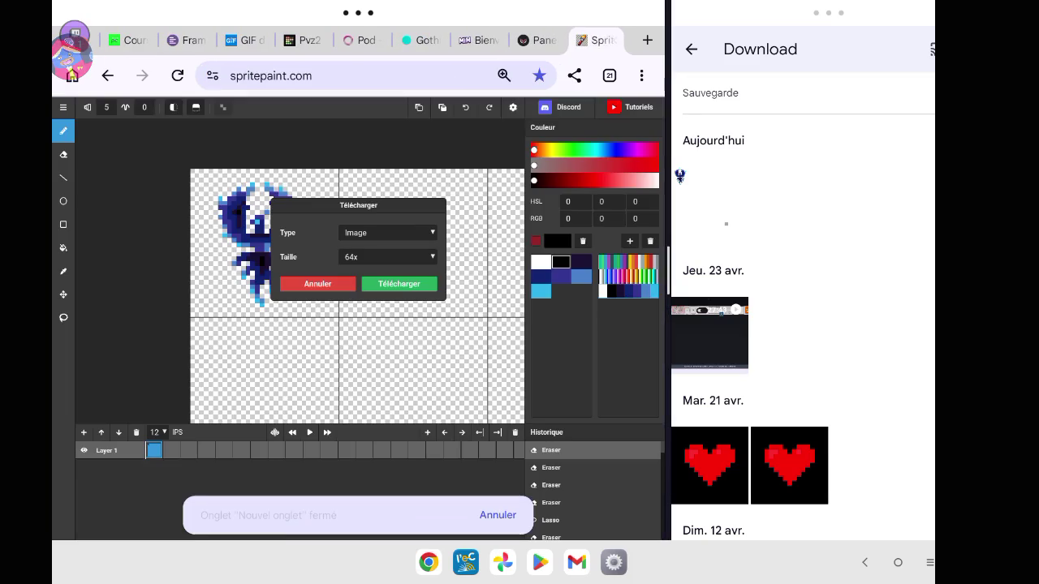
- Cancel the download dialog, paint a test pixel, and set the brush size to 1
{"action": "left_click", "coordinate": [326, 283]}
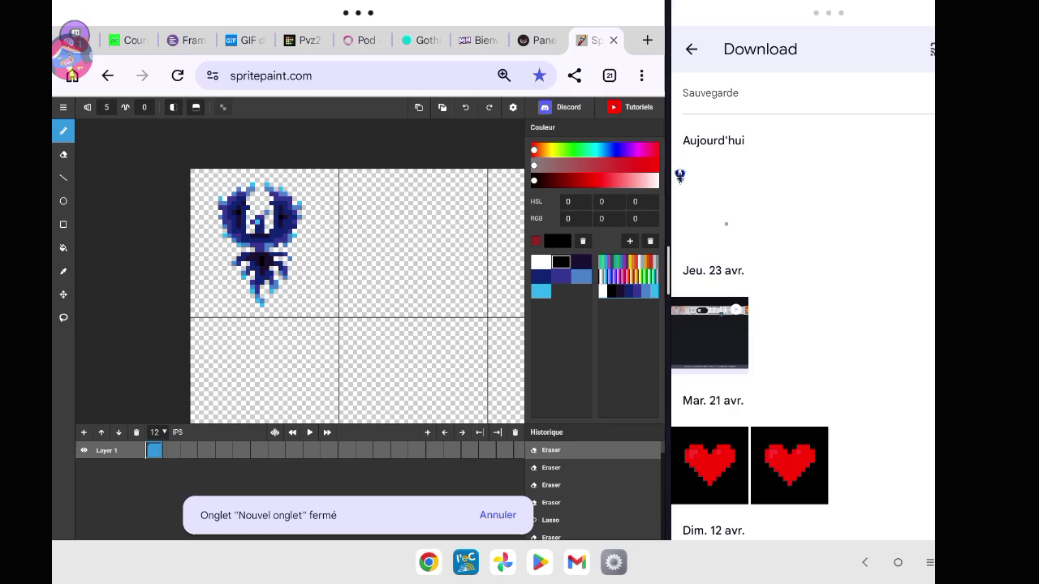
{"action": "left_click", "coordinate": [308, 296]}
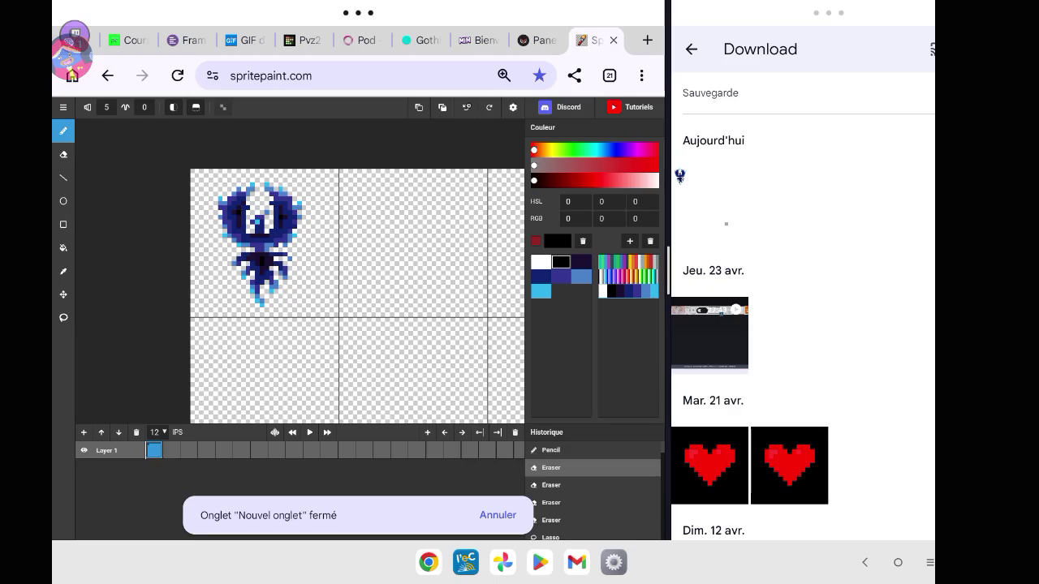
{"action": "left_click", "coordinate": [106, 107]}
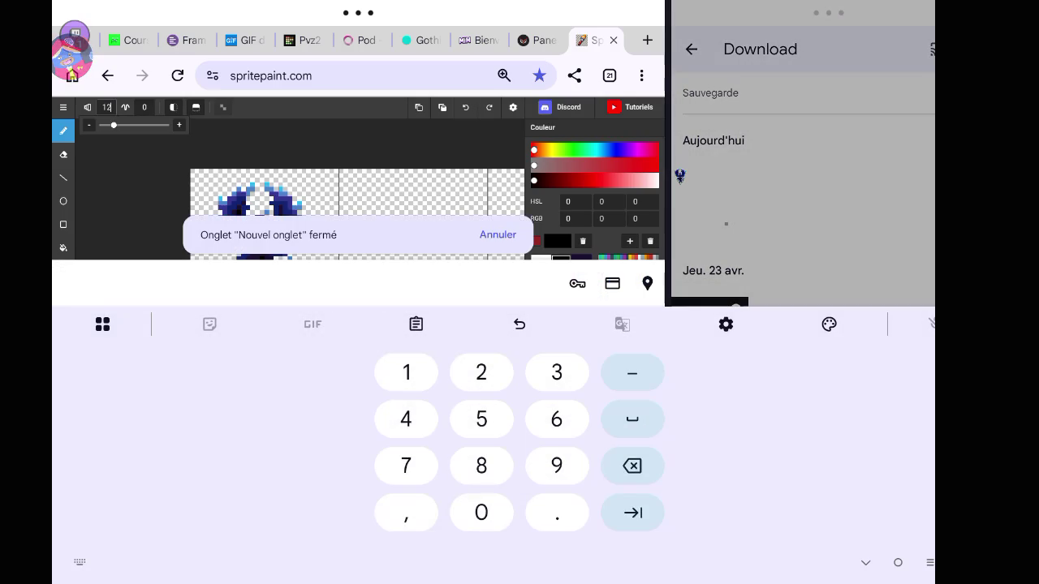
{"action": "type", "text": "1"}
- Reopen the download settings, trying 32x before settling back on 64x
{"action": "left_click", "coordinate": [63, 107]}
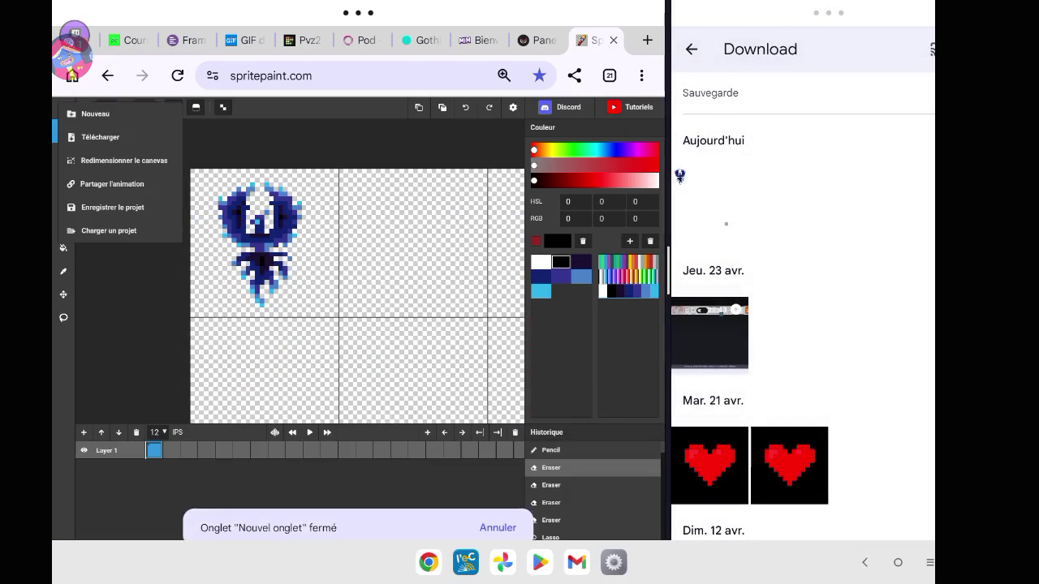
{"action": "left_click", "coordinate": [94, 135]}
{"action": "left_click", "coordinate": [385, 255]}
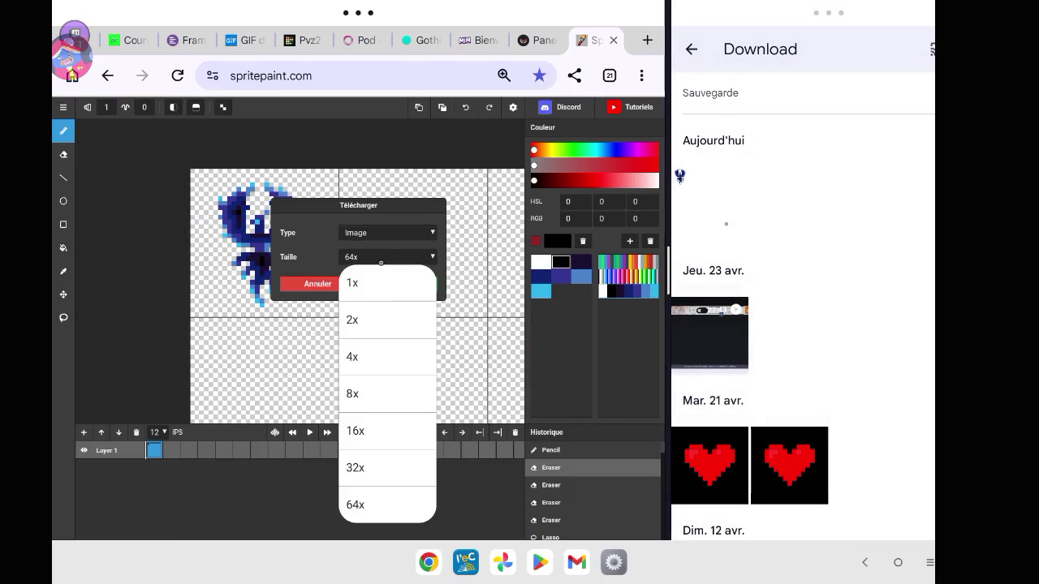
{"action": "left_click", "coordinate": [370, 471]}
{"action": "left_click", "coordinate": [382, 258]}
{"action": "left_click", "coordinate": [385, 500]}
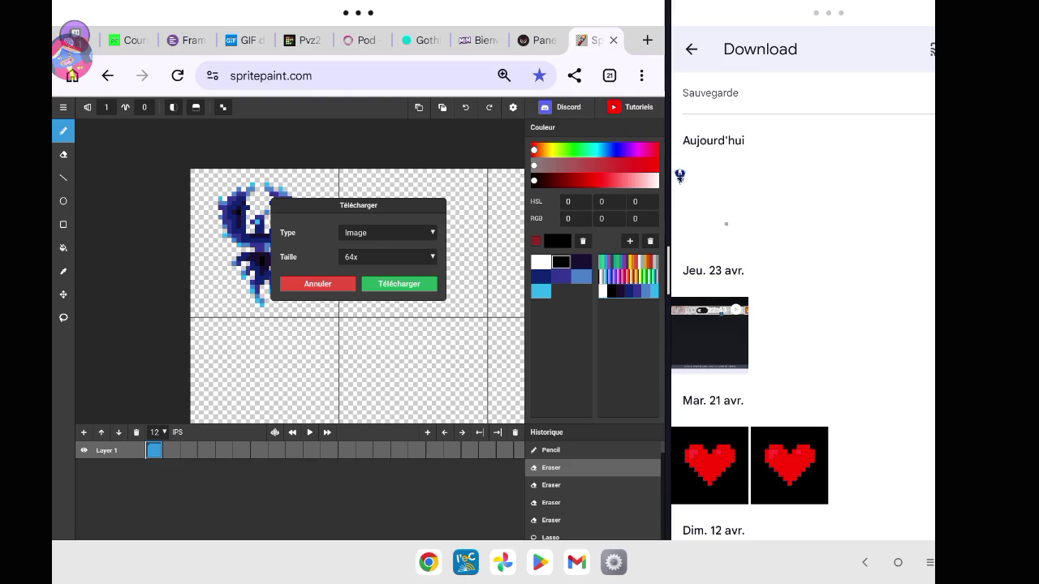
{"action": "left_click", "coordinate": [641, 76]}
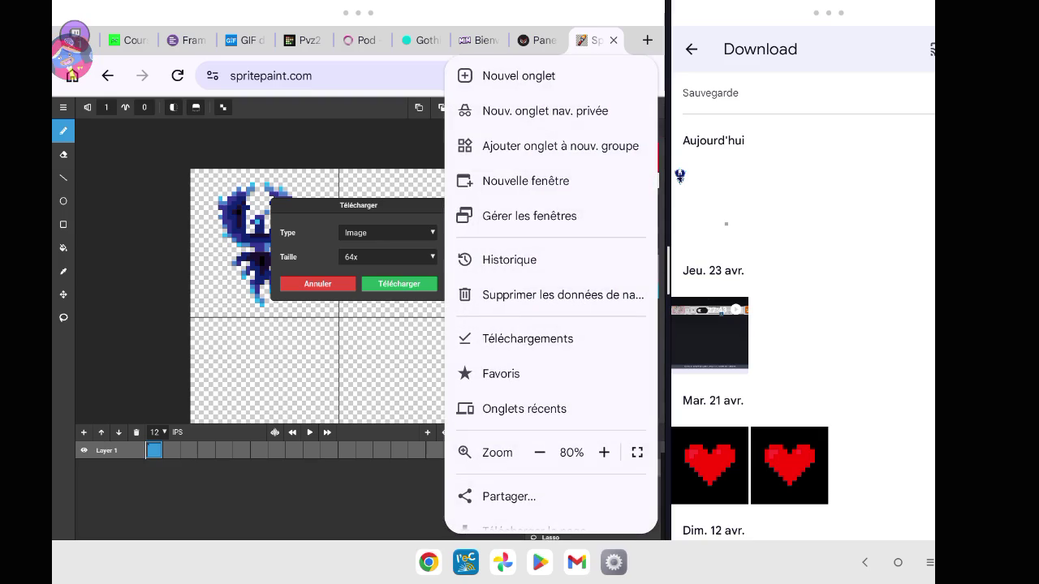
- Open the downloaded phoenix image in Google Photos from Chrome's downloads
{"action": "left_click", "coordinate": [528, 338]}
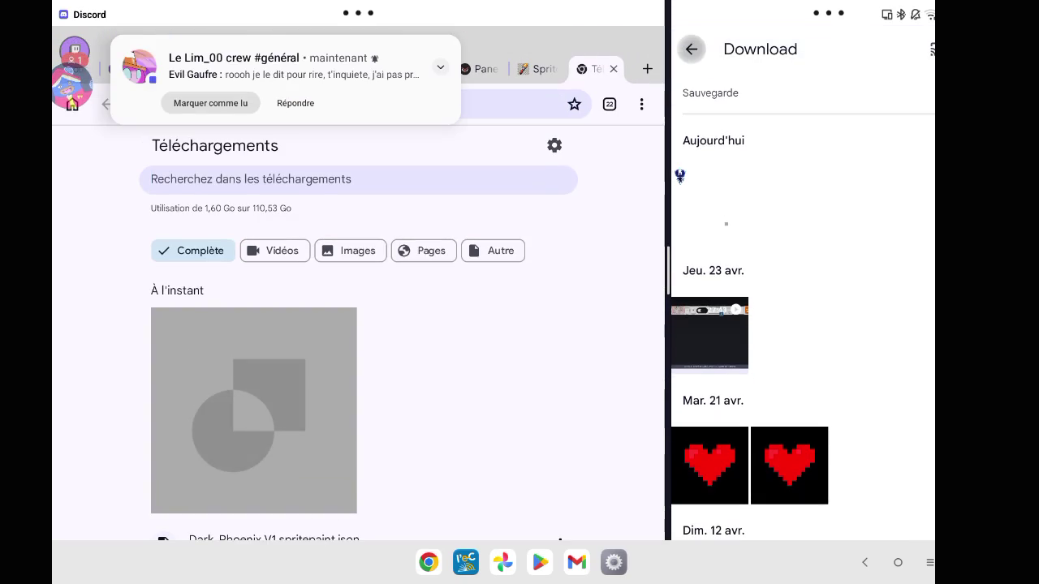
{"action": "left_click", "coordinate": [691, 49]}
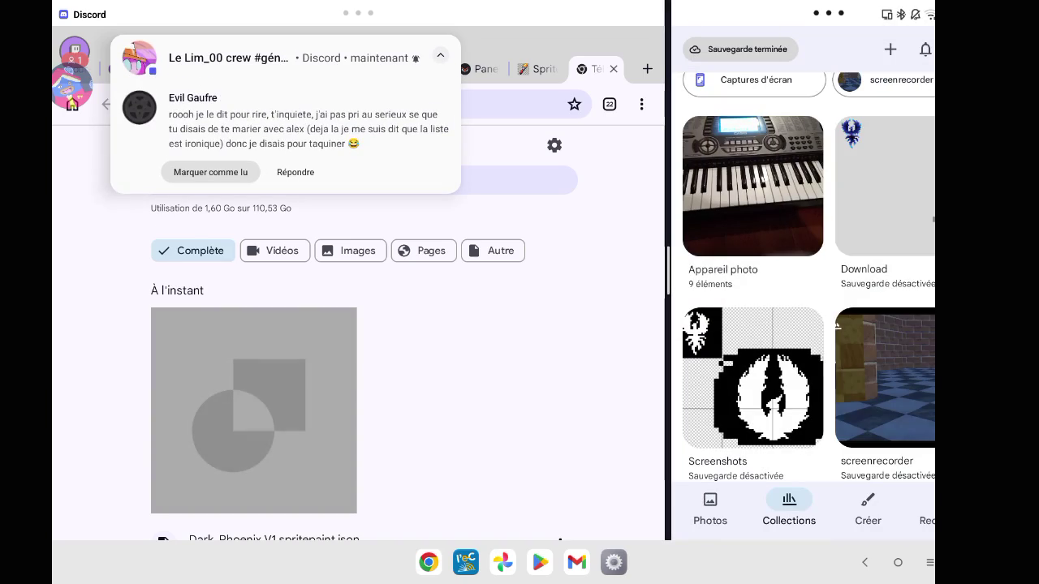
{"action": "scroll", "coordinate": [803, 284], "scroll_direction": "up", "scroll_amount": 3}
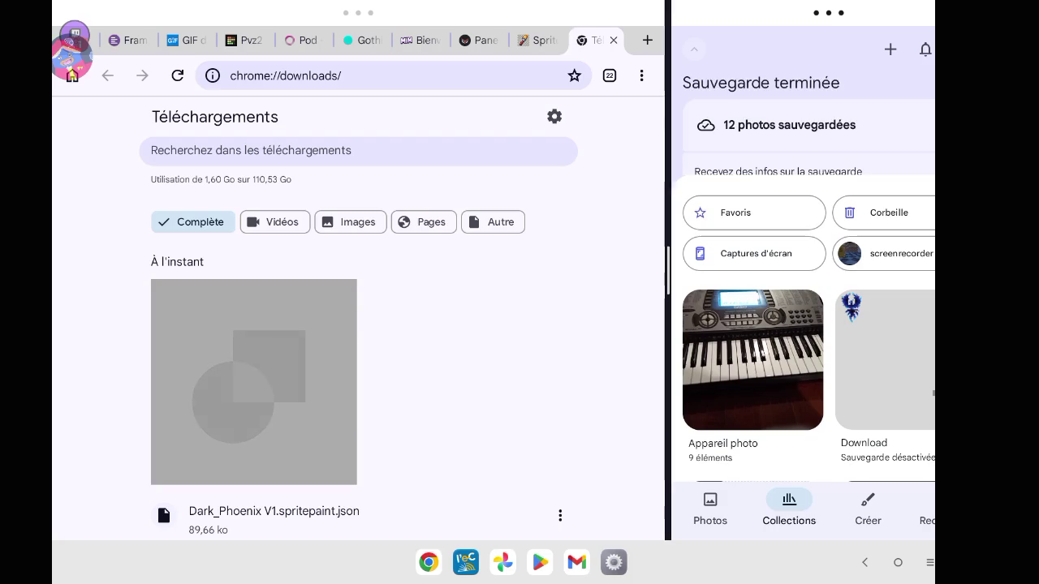
{"action": "scroll", "coordinate": [357, 365], "scroll_direction": "down", "scroll_amount": 2}
{"action": "left_click", "coordinate": [254, 227]}
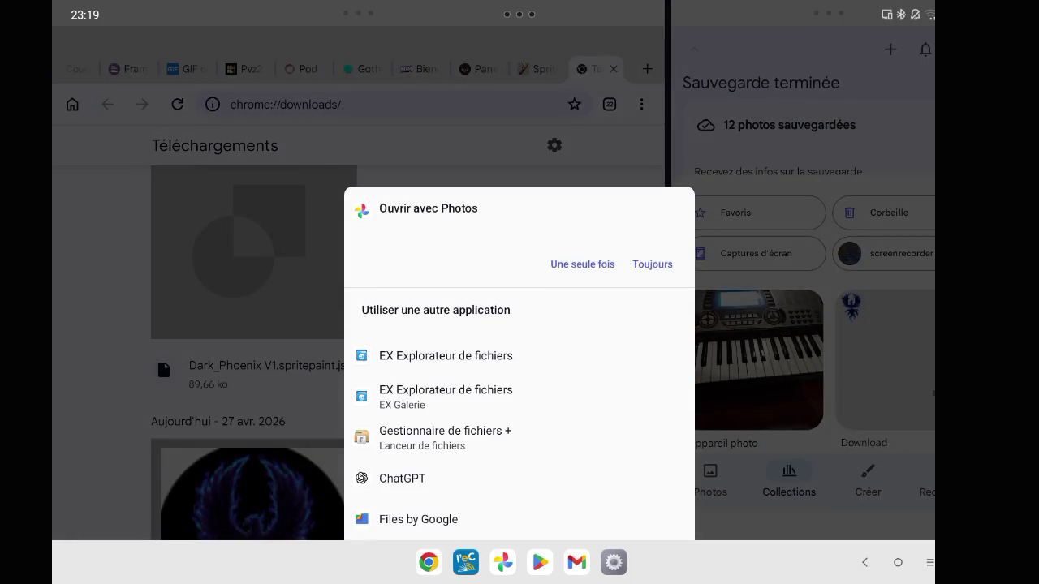
{"action": "left_click", "coordinate": [582, 263]}
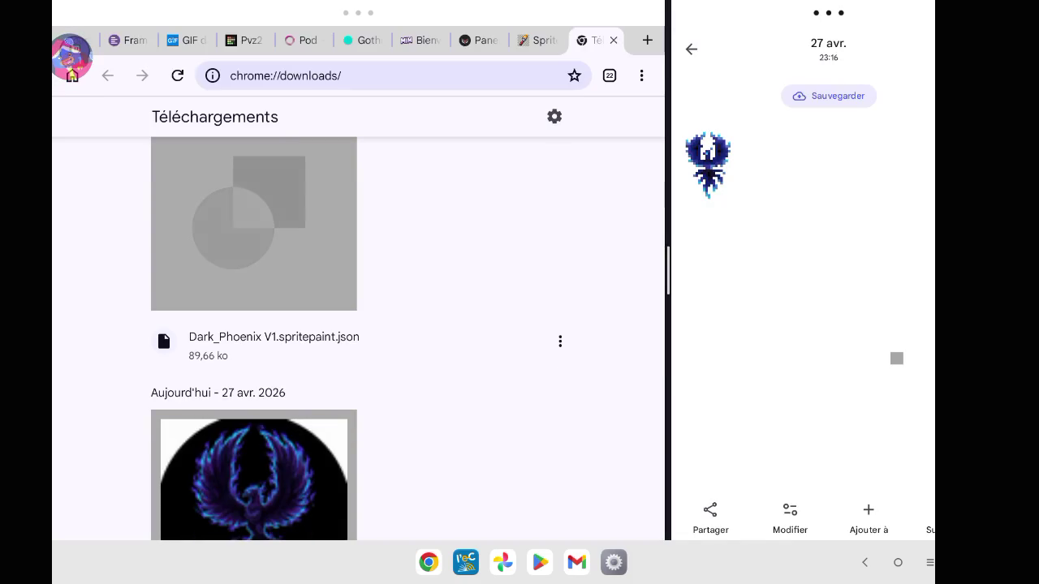
- Open today's phoenix image from the Photos Download album and close the downloads tab
{"action": "left_click", "coordinate": [691, 49]}
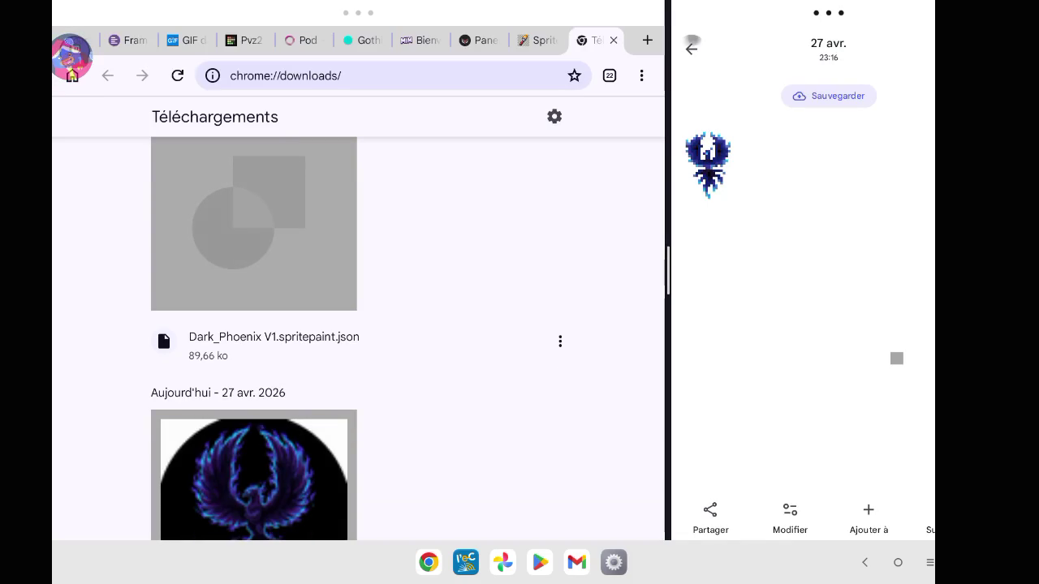
{"action": "left_click", "coordinate": [884, 359]}
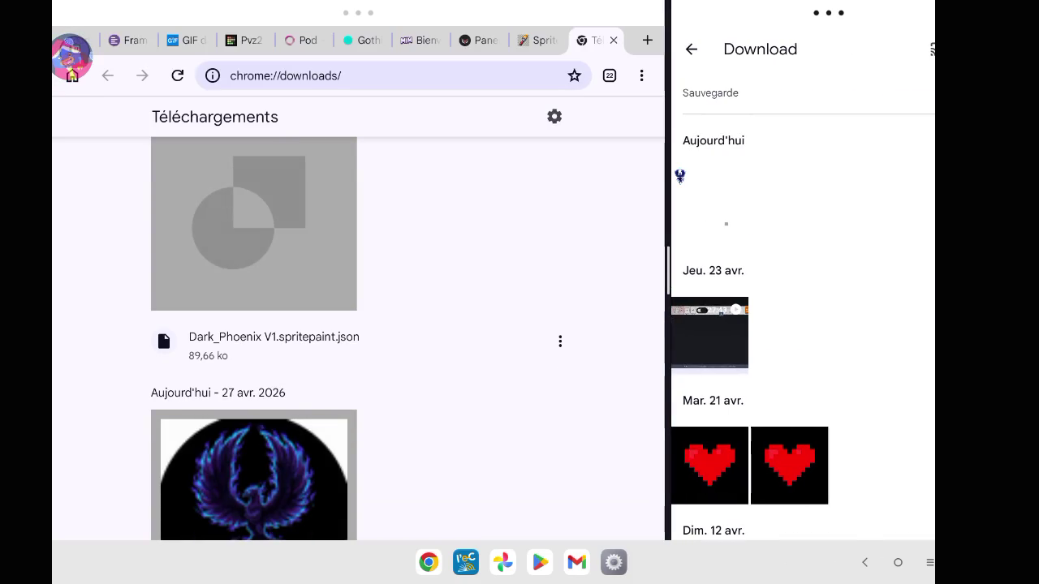
{"action": "left_click", "coordinate": [726, 223]}
{"action": "left_click", "coordinate": [790, 511]}
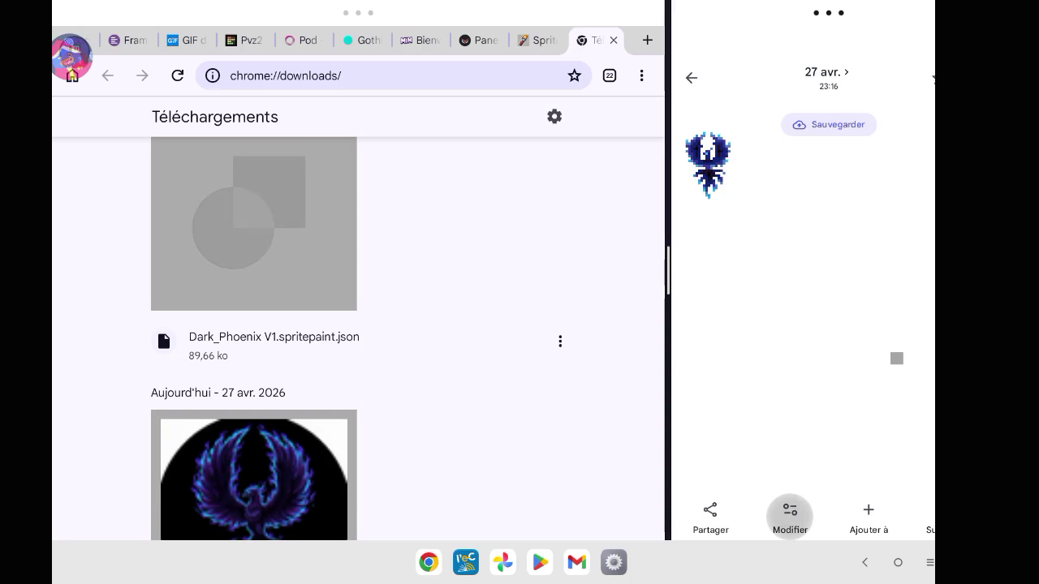
{"action": "key", "text": "ctrl+w"}
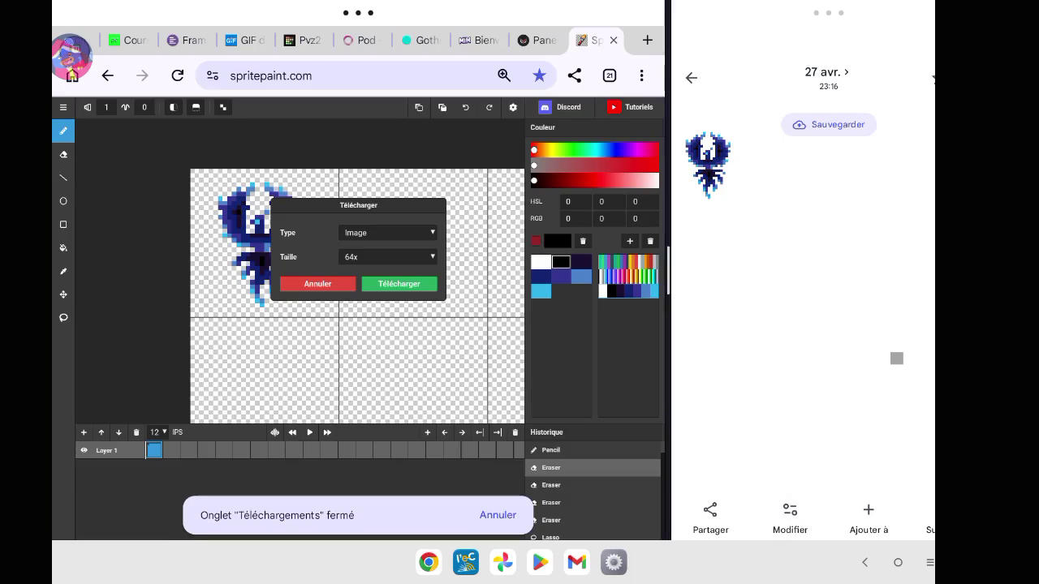
{"action": "key", "text": "ctrl+t"}
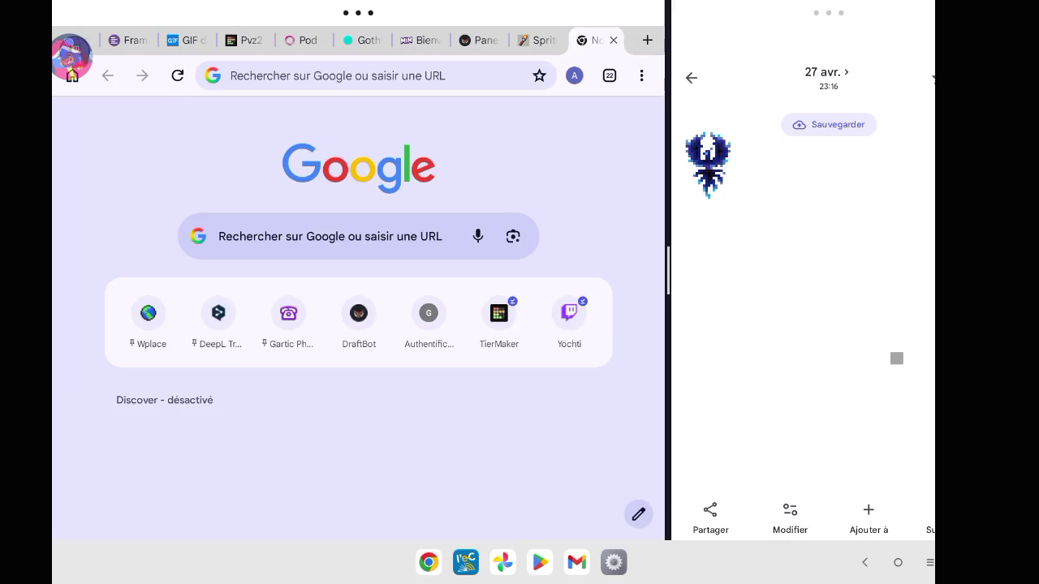
- Crop the phoenix image to enlarge it, save a copy, and trash the original
{"action": "left_click", "coordinate": [697, 52]}
{"action": "left_click", "coordinate": [785, 516]}
{"action": "left_click_drag", "start_coordinate": [804, 220], "coordinate": [822, 239]}
{"action": "left_click", "coordinate": [932, 512]}
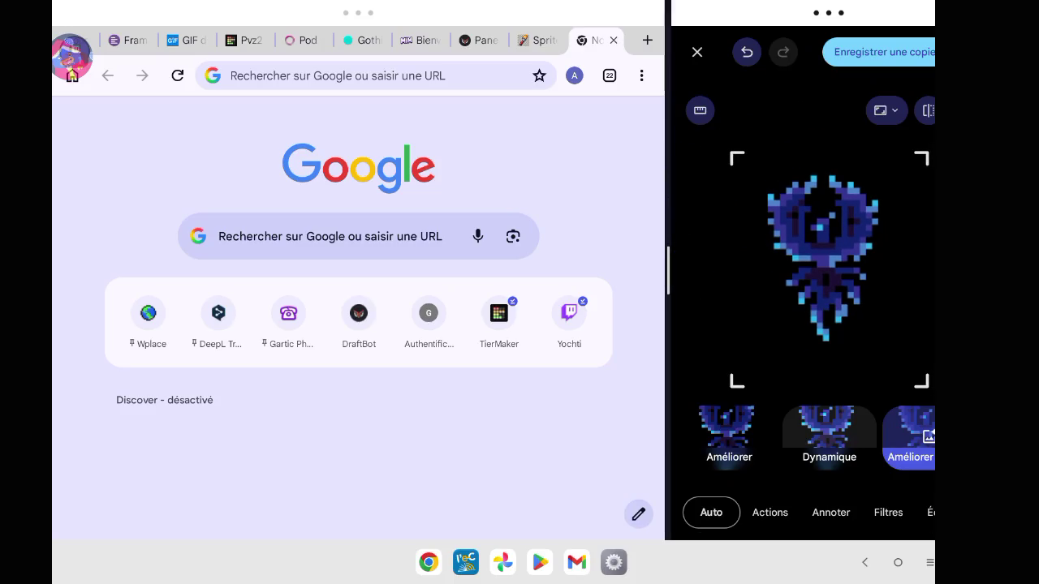
{"action": "left_click", "coordinate": [880, 51]}
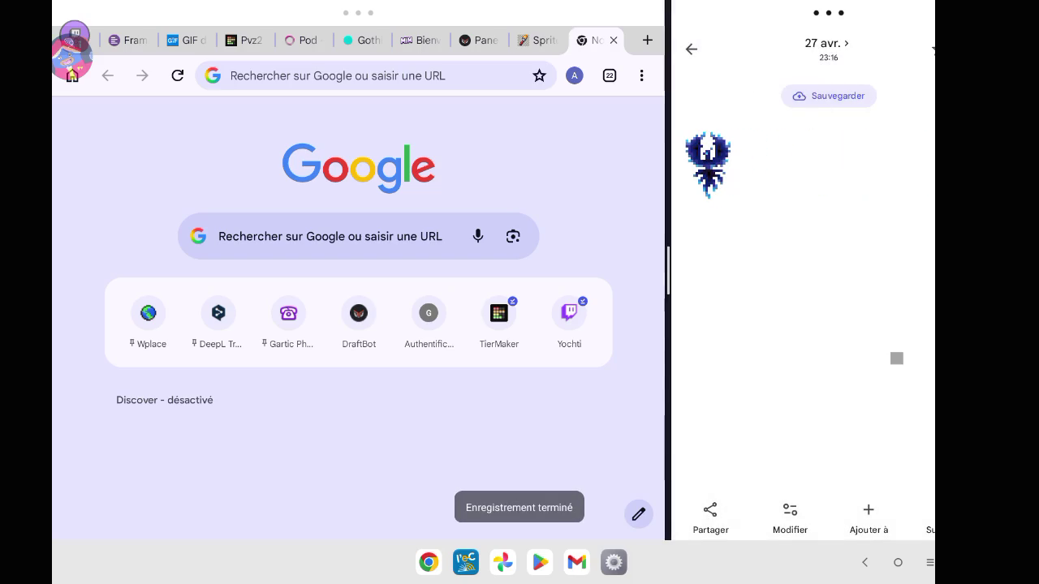
{"action": "left_click", "coordinate": [929, 519]}
{"action": "left_click", "coordinate": [771, 526]}
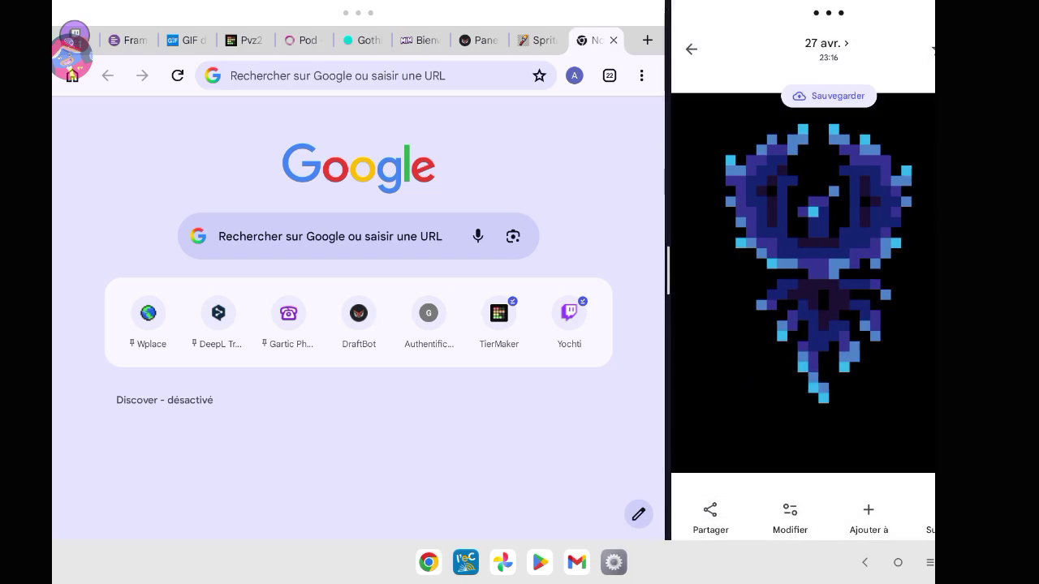
- Reopen and close the photo editor, then bring up the recent-apps overview
{"action": "left_click", "coordinate": [789, 518]}
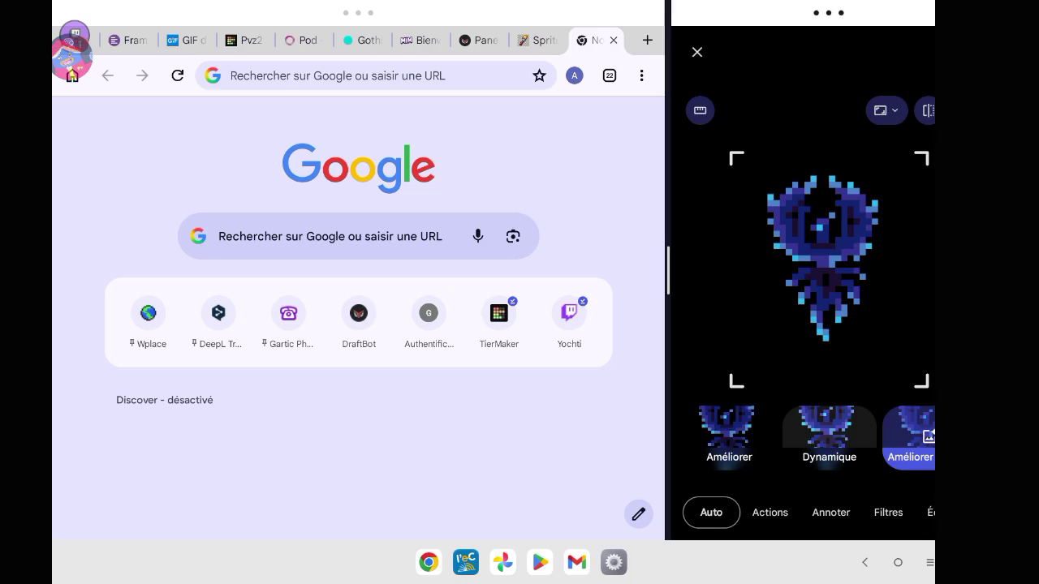
{"action": "left_click", "coordinate": [696, 51]}
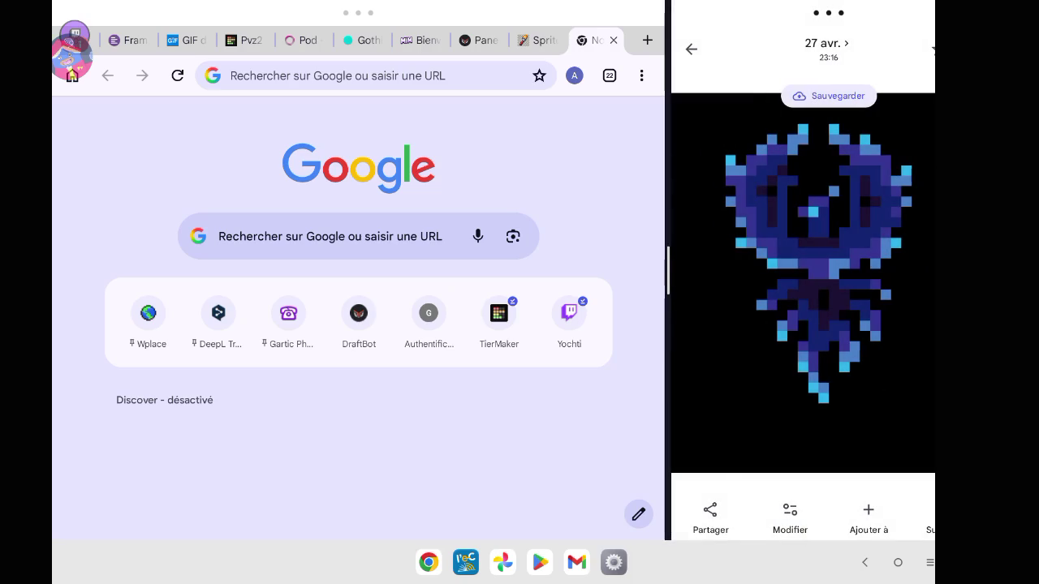
{"action": "left_click", "coordinate": [930, 561]}
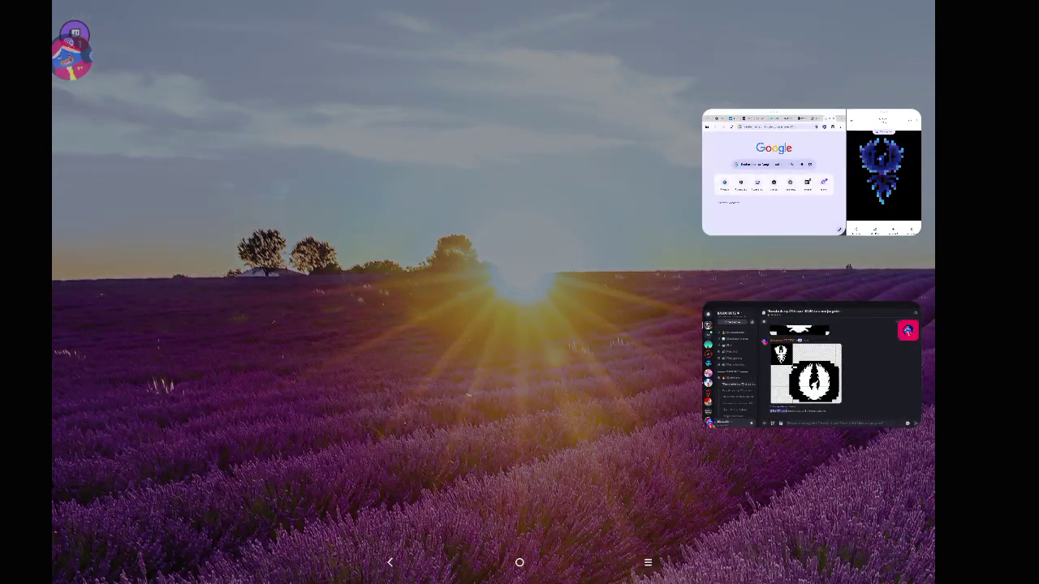
- Bring Discord to full screen and dismiss the live stream panel
{"action": "left_click", "coordinate": [800, 372]}
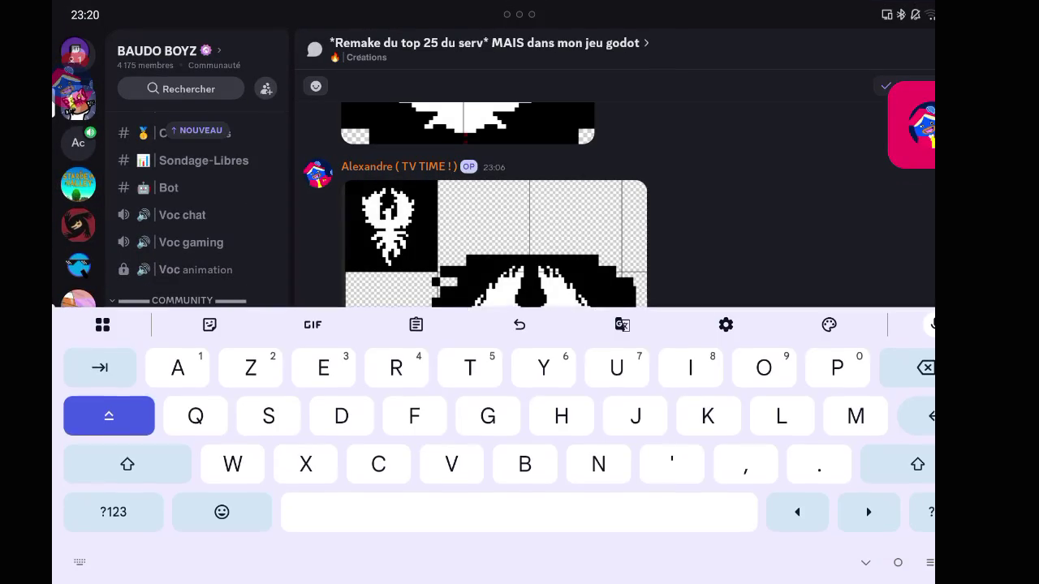
{"action": "left_click", "coordinate": [910, 126]}
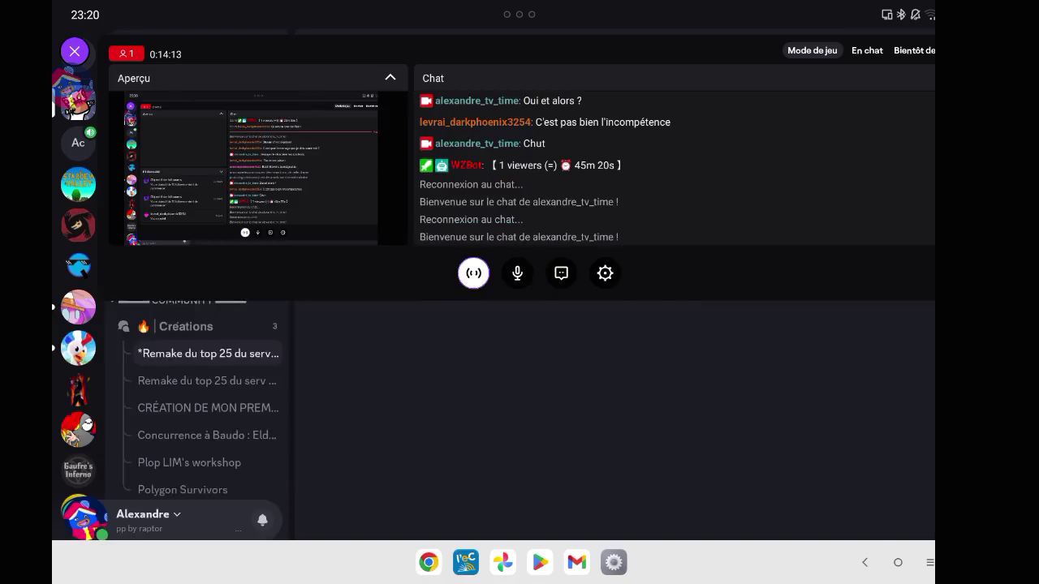
{"action": "left_click", "coordinate": [74, 51]}
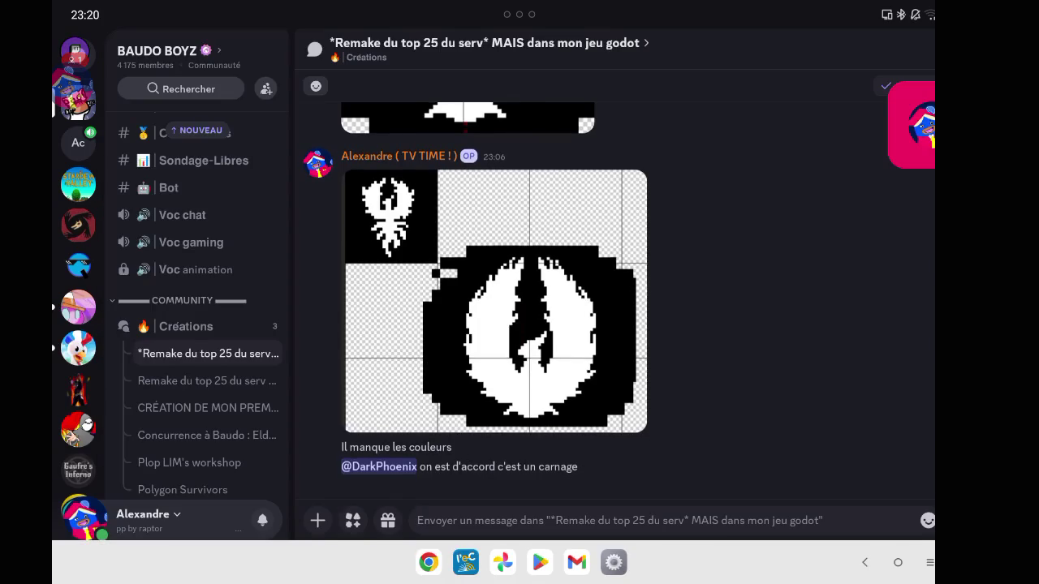
- Send the blue phoenix image with a member @-mention, then open #Général
{"action": "left_click", "coordinate": [317, 520]}
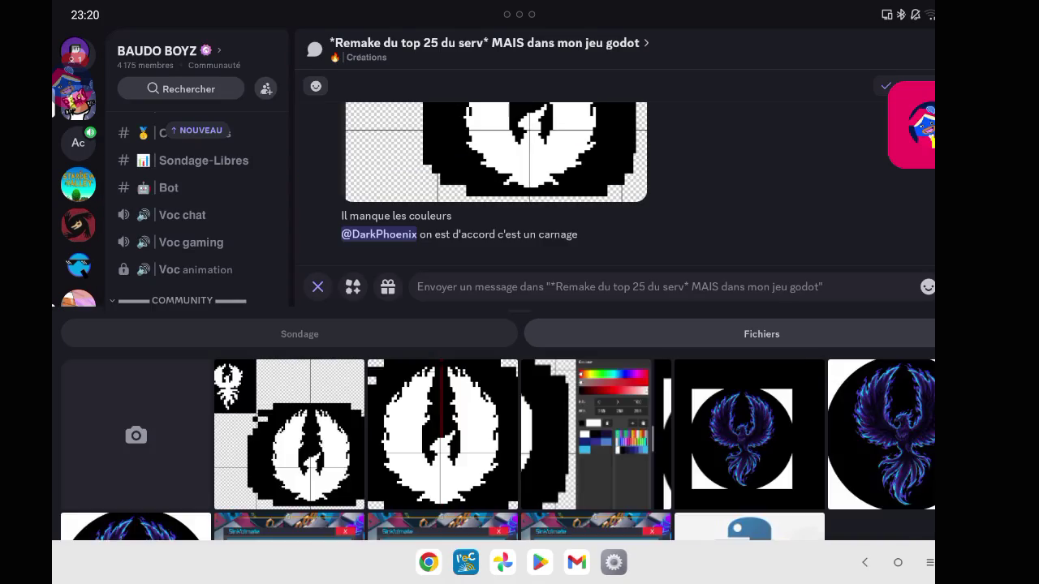
{"action": "left_click", "coordinate": [289, 434]}
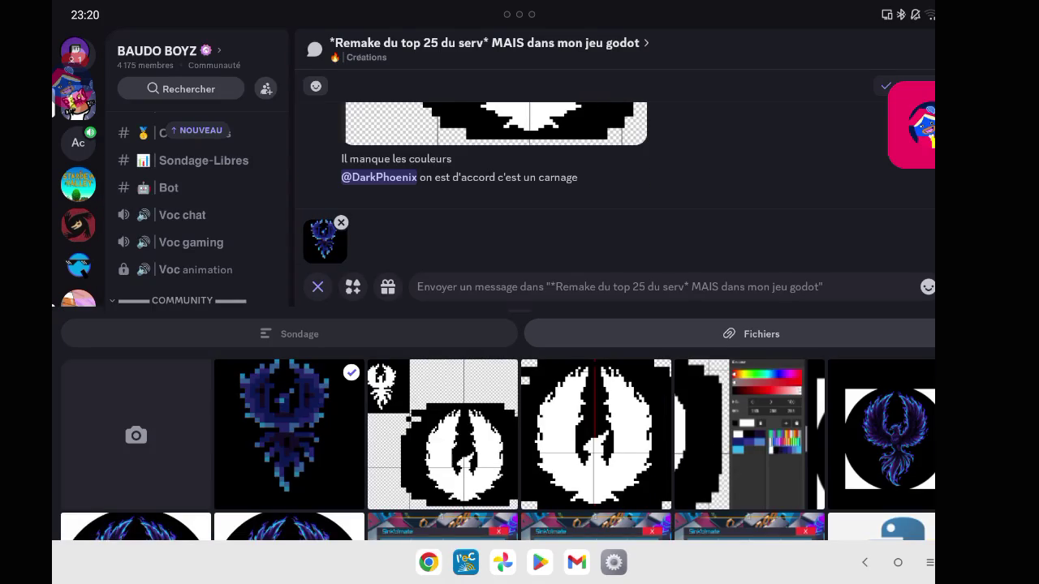
{"action": "left_click", "coordinate": [617, 286]}
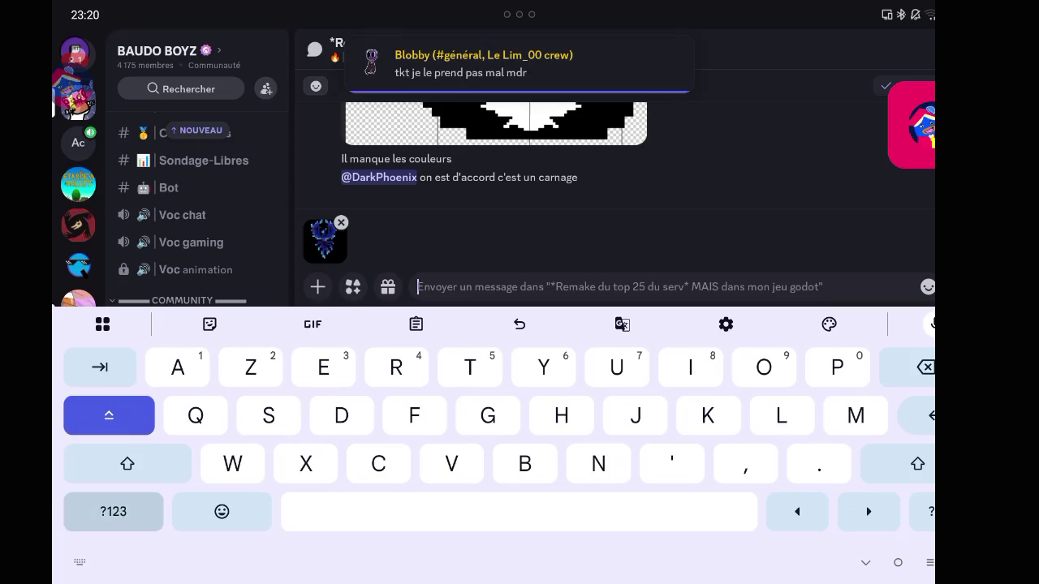
{"action": "type", "text": "@d"}
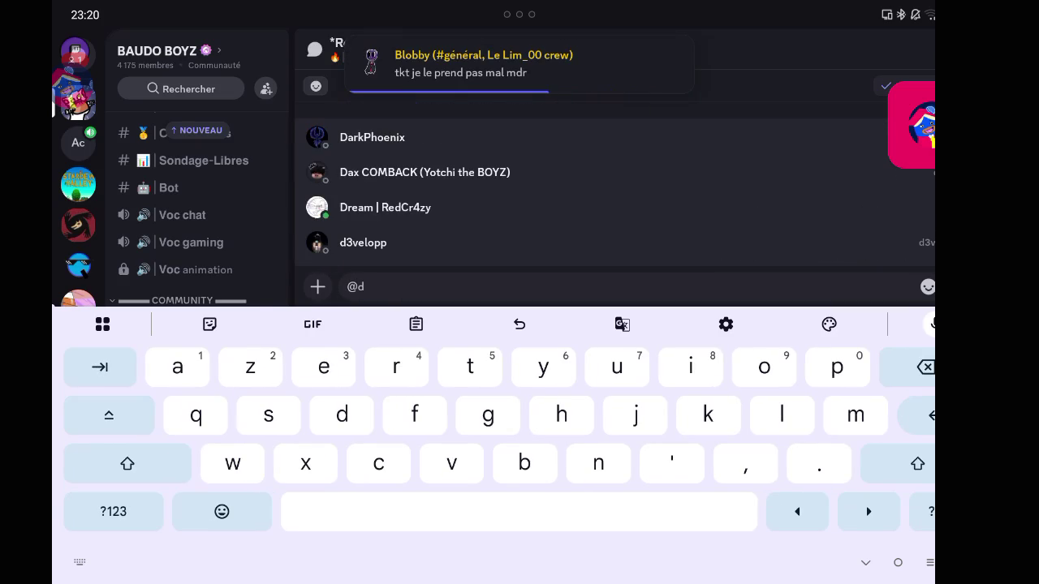
{"action": "left_click", "coordinate": [372, 138]}
{"action": "key", "text": "Return"}
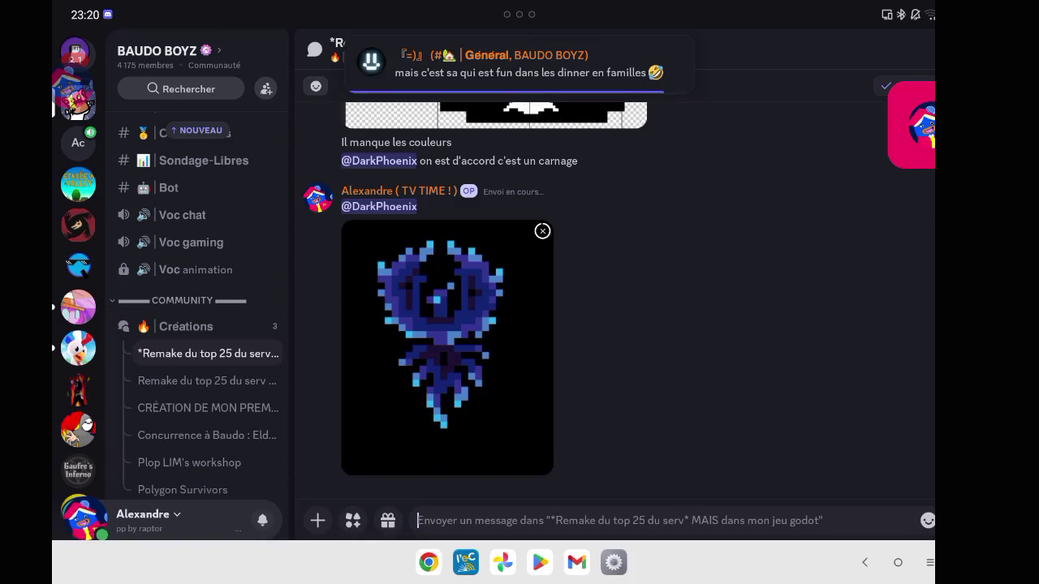
{"action": "scroll", "coordinate": [199, 324], "scroll_direction": "up", "scroll_amount": 3}
{"action": "left_click", "coordinate": [180, 219]}
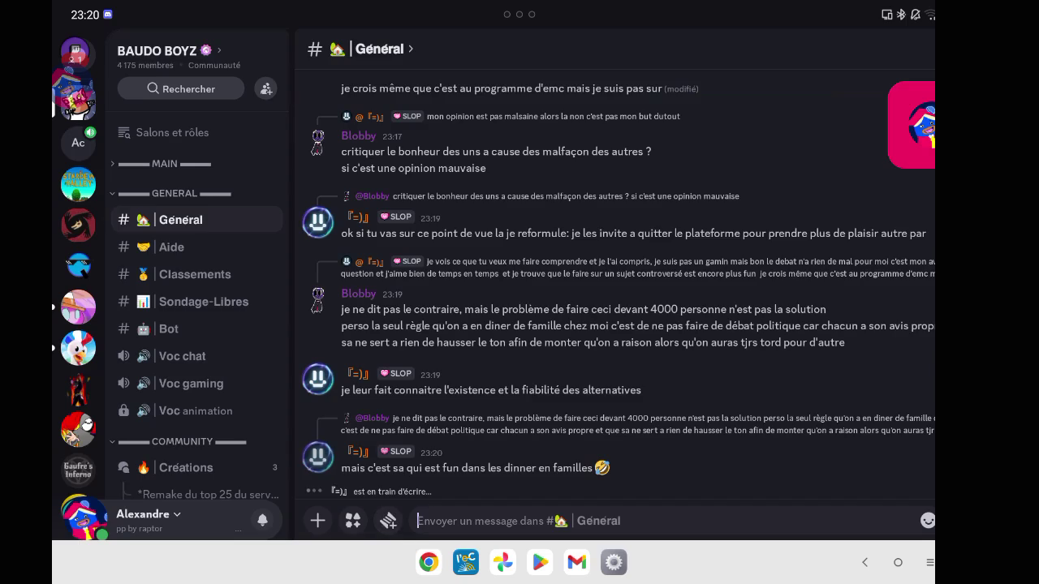
- Scroll up and back down through #Général to catch up on earlier messages
{"action": "scroll", "coordinate": [617, 284], "scroll_direction": "up", "scroll_amount": 5}
{"action": "scroll", "coordinate": [616, 284], "scroll_direction": "up", "scroll_amount": 5}
{"action": "scroll", "coordinate": [617, 284], "scroll_direction": "up", "scroll_amount": 5}
{"action": "scroll", "coordinate": [617, 284], "scroll_direction": "up", "scroll_amount": 10}
{"action": "scroll", "coordinate": [617, 284], "scroll_direction": "down", "scroll_amount": 5}
{"action": "scroll", "coordinate": [616, 284], "scroll_direction": "down", "scroll_amount": 2}
{"action": "scroll", "coordinate": [616, 284], "scroll_direction": "down", "scroll_amount": 2}
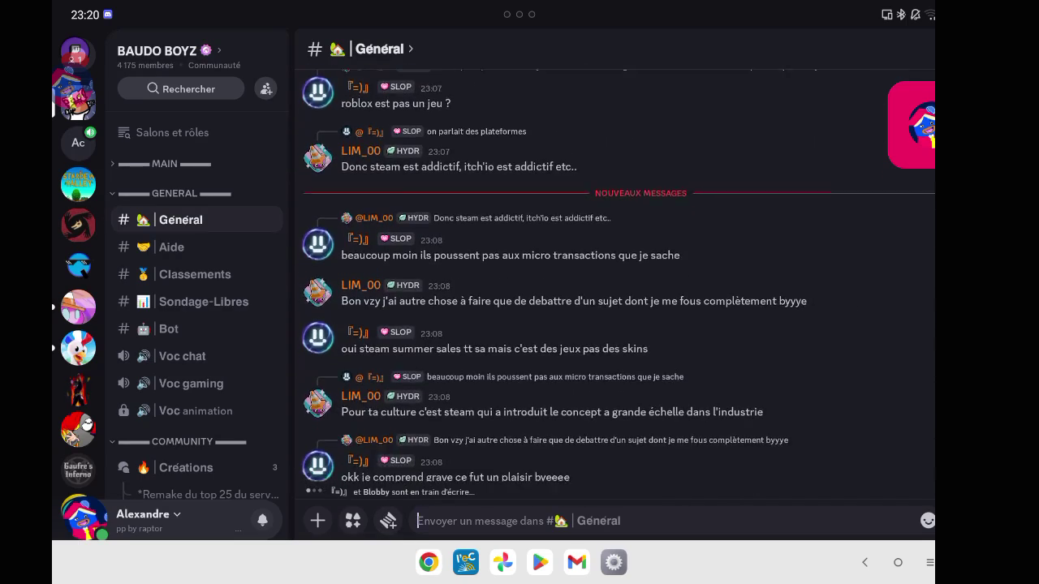
{"action": "scroll", "coordinate": [616, 272], "scroll_direction": "down", "scroll_amount": 1}
{"action": "scroll", "coordinate": [617, 271], "scroll_direction": "down", "scroll_amount": 2}
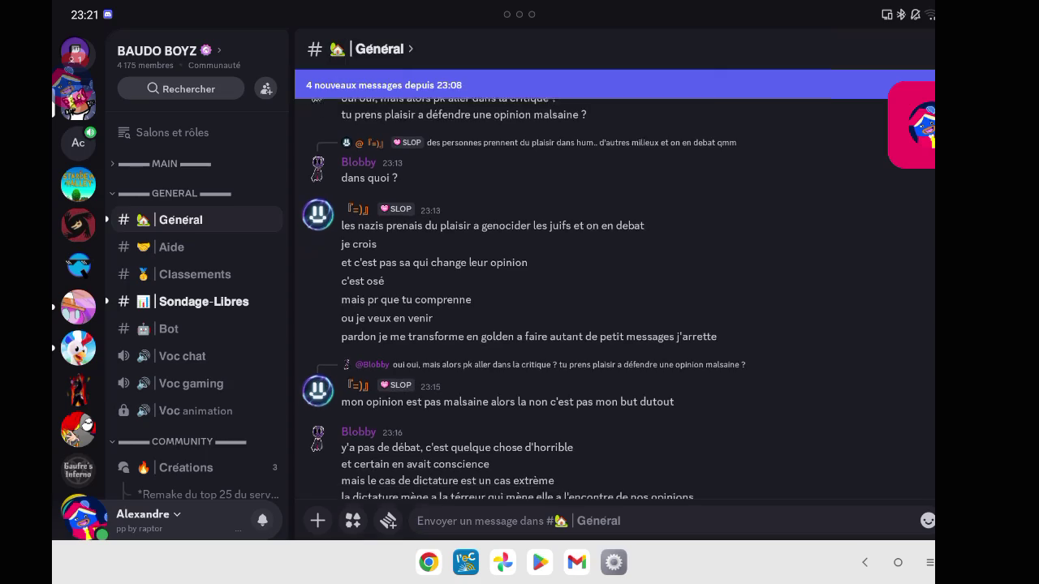
- Move to Sondage-Libres and start a reply to its newest message
{"action": "scroll", "coordinate": [614, 300], "scroll_direction": "down", "scroll_amount": 10}
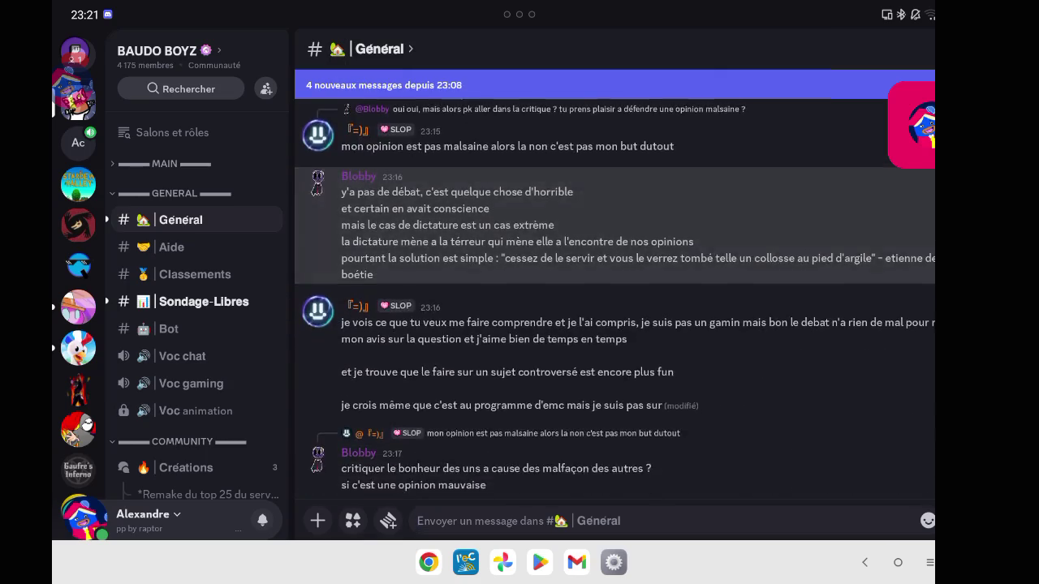
{"action": "scroll", "coordinate": [614, 301], "scroll_direction": "down", "scroll_amount": 3}
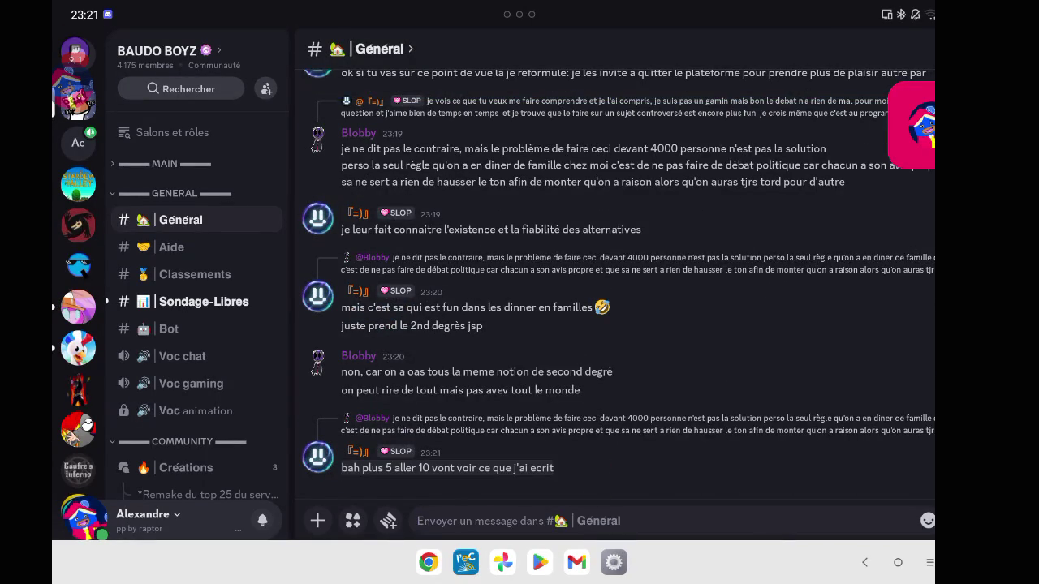
{"action": "left_click", "coordinate": [203, 301]}
{"action": "left_click_drag", "start_coordinate": [649, 466], "coordinate": [487, 467]}
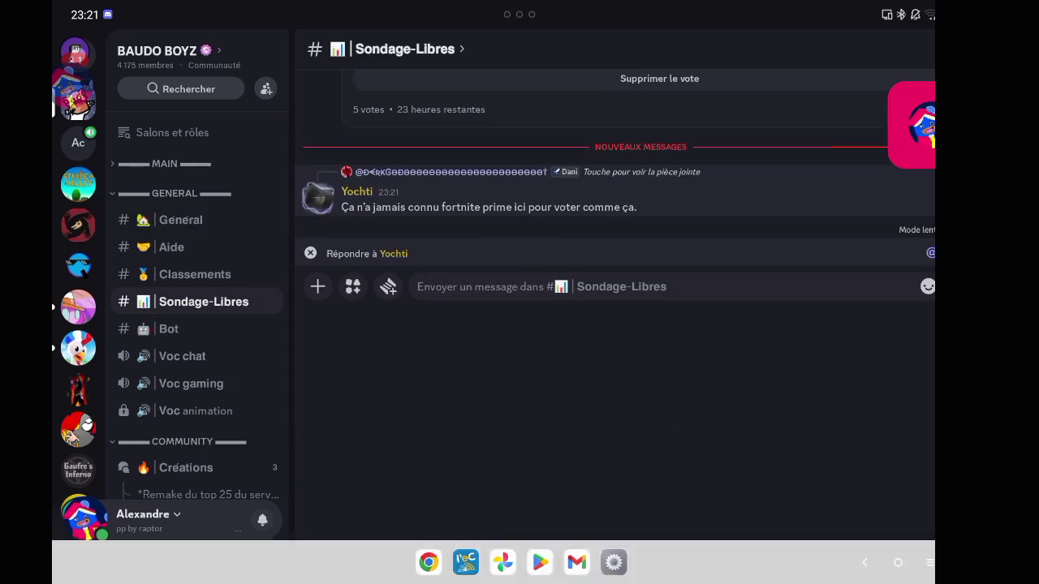
- Send the reply 'J'ai l'impression d'avoir déjà entendu cette phrase' in Sondage-Libres
{"action": "type", "text": "J'ai l'imppr"}
{"action": "key", "text": "BackSpace"}
{"action": "key", "text": "BackSpace"}
{"action": "left_click", "coordinate": [425, 324]}
{"action": "type", "text": "d'av"}
{"action": "left_click", "coordinate": [425, 324]}
{"action": "type", "text": "dej"}
{"action": "left_click", "coordinate": [425, 324]}
{"action": "type", "text": "ent"}
{"action": "left_click", "coordinate": [426, 324]}
{"action": "type", "text": "cet"}
{"action": "left_click", "coordinate": [610, 323]}
{"action": "type", "text": "phr"}
{"action": "left_click", "coordinate": [425, 324]}
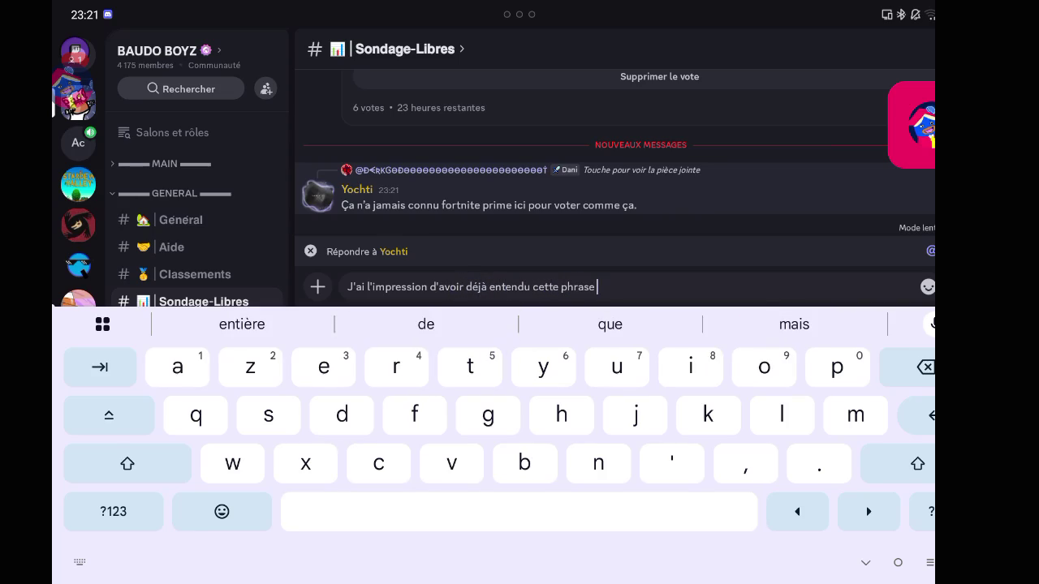
{"action": "key", "text": "Return"}
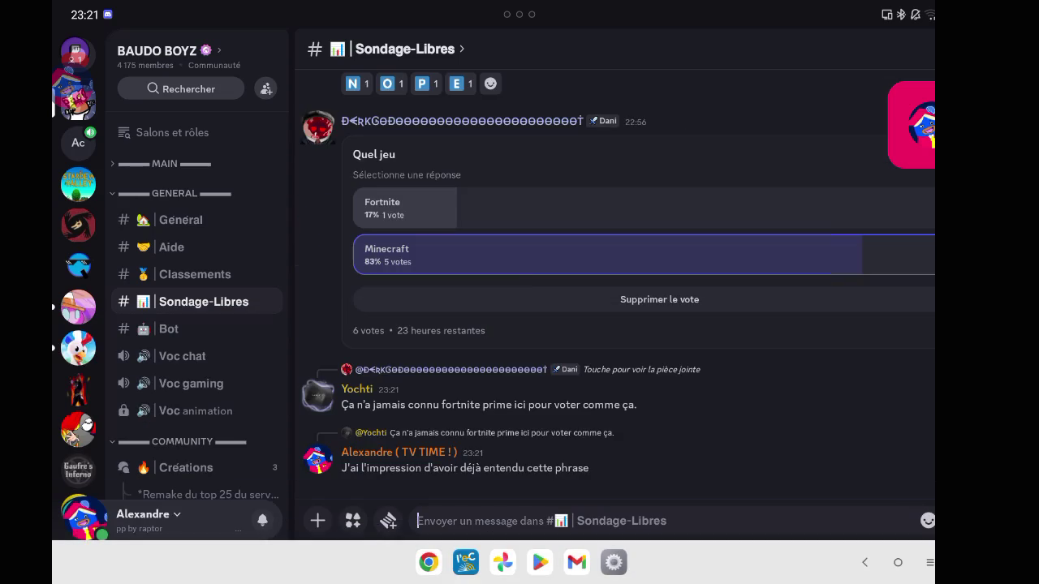
- Check who voted Minecraft in the Quel jeu poll's voter list
{"action": "left_click", "coordinate": [381, 215]}
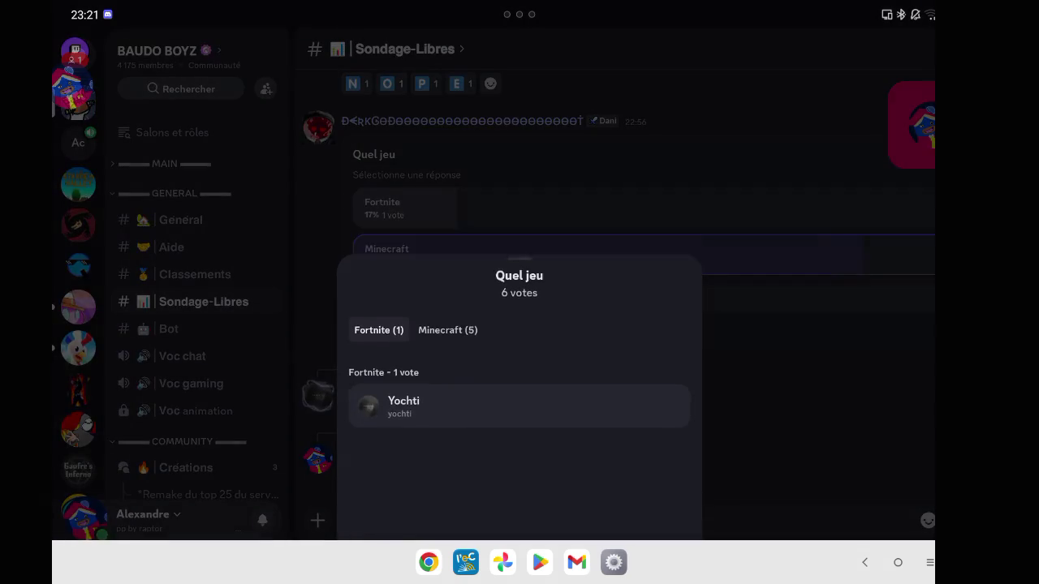
{"action": "left_click", "coordinate": [568, 162]}
{"action": "left_click", "coordinate": [397, 261]}
{"action": "scroll", "coordinate": [519, 389], "scroll_direction": "down", "scroll_amount": 2}
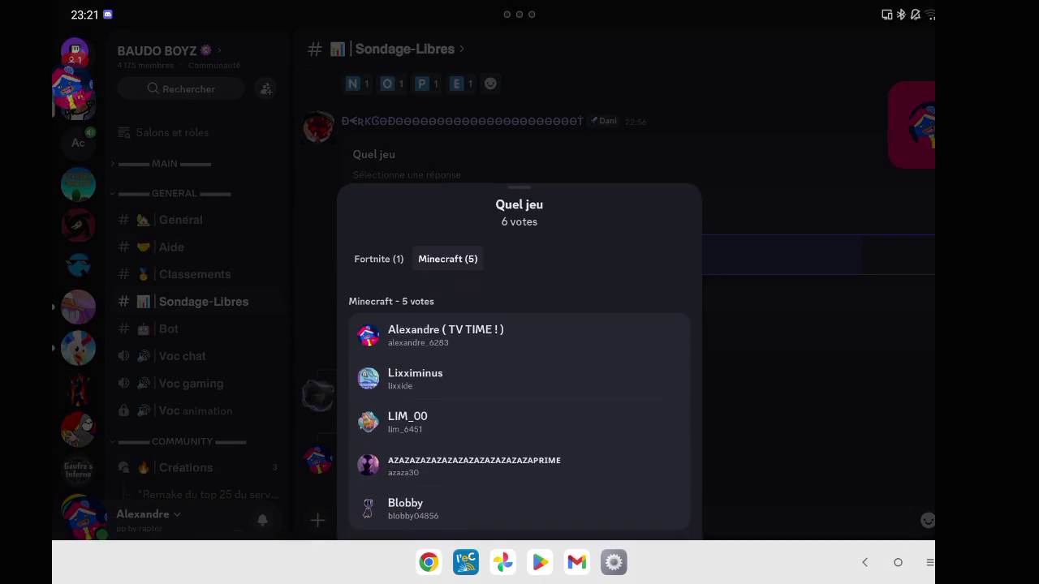
{"action": "left_click", "coordinate": [569, 163]}
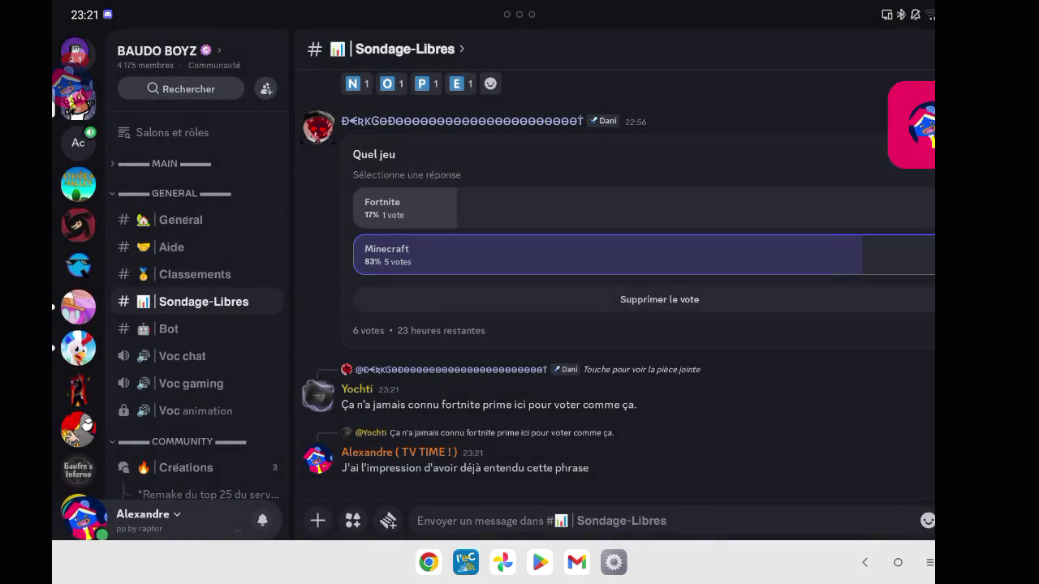
{"action": "left_click", "coordinate": [78, 307]}
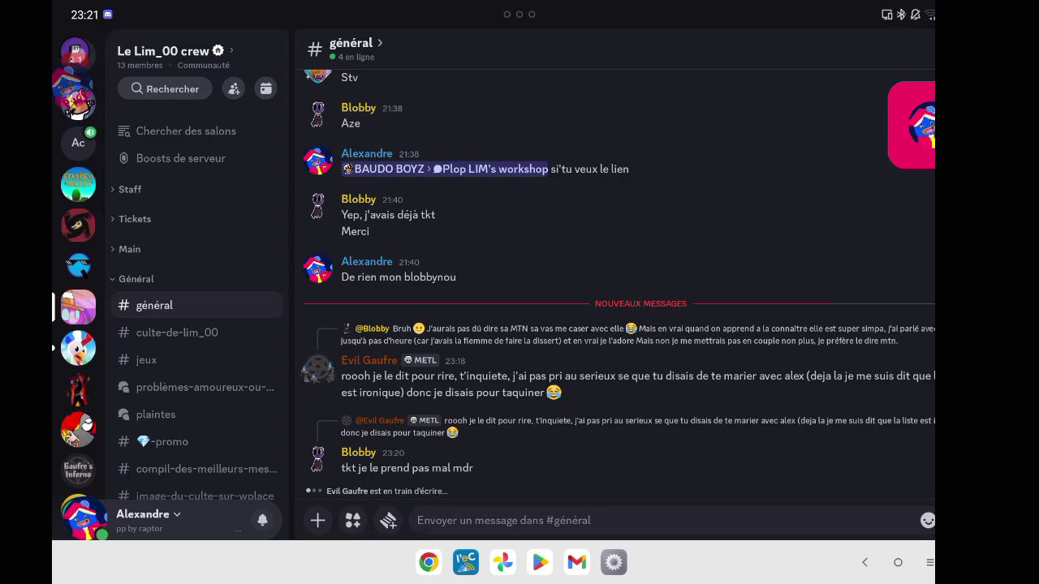
- Browse HayDay France's Questions and Général channels, then view a BAUDO BOYZ member's profile
{"action": "left_click", "coordinate": [78, 348]}
{"action": "left_click", "coordinate": [186, 358]}
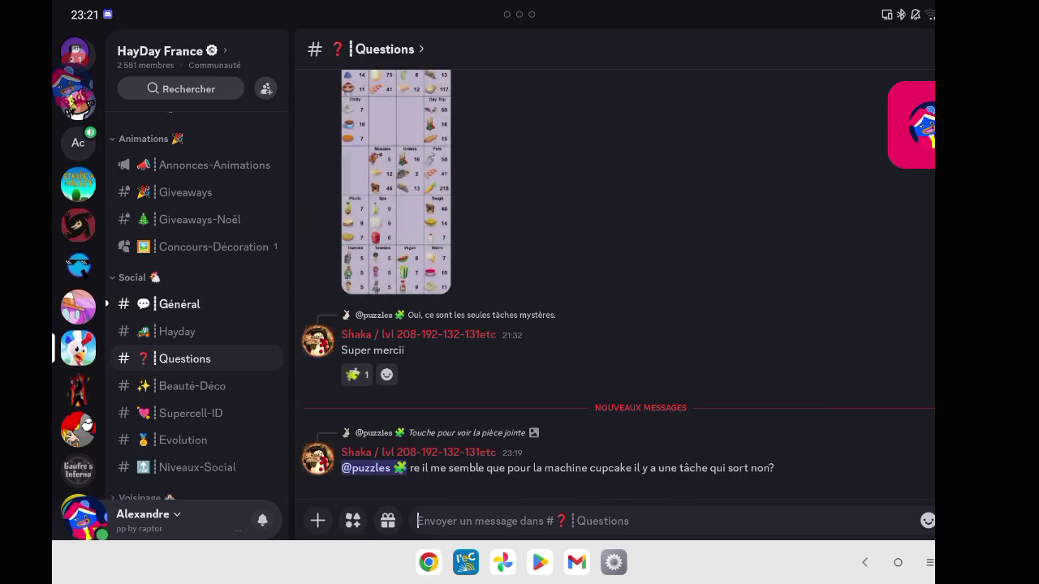
{"action": "left_click", "coordinate": [179, 304]}
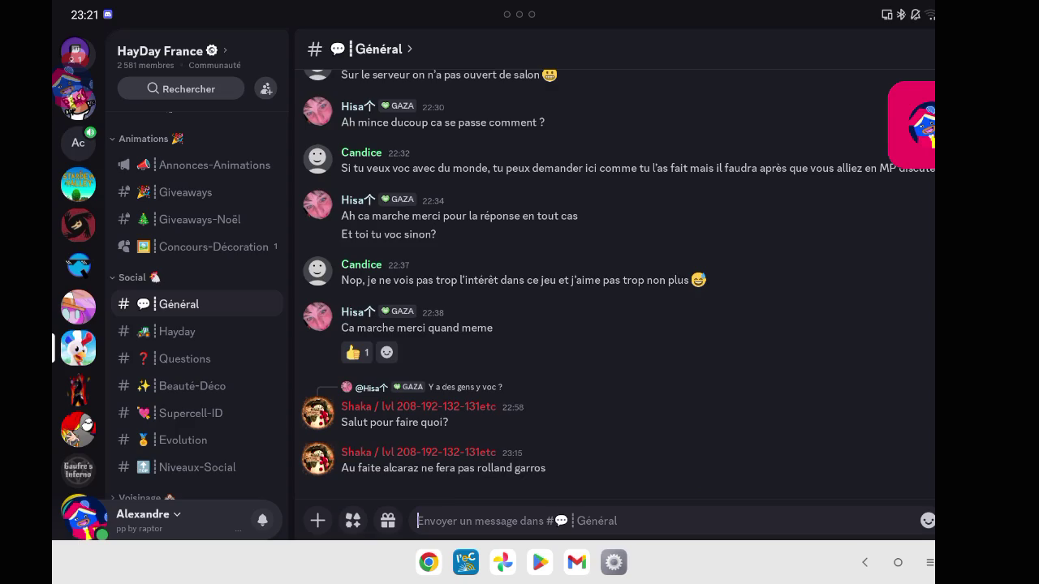
{"action": "left_click", "coordinate": [78, 306]}
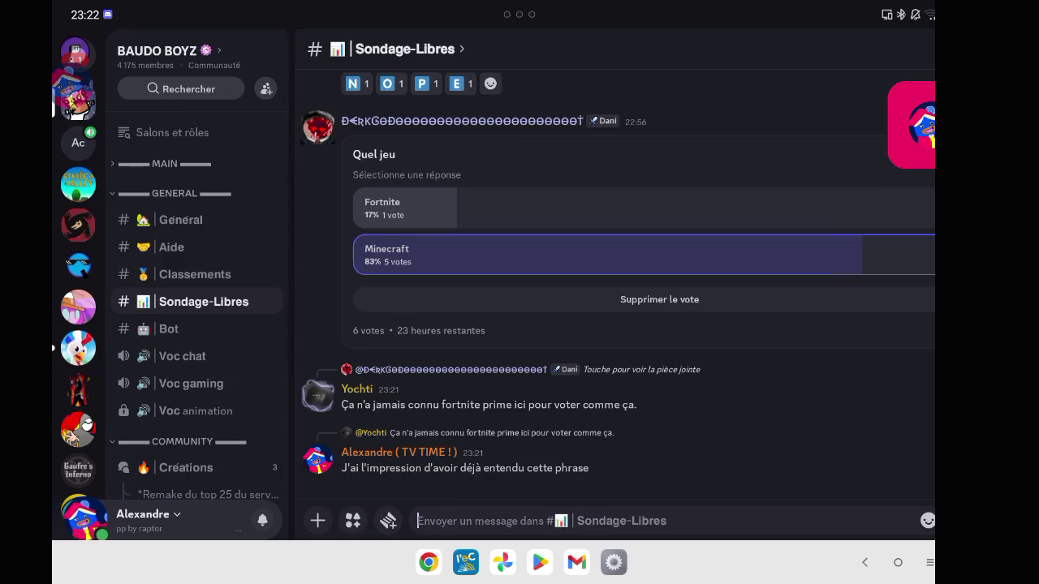
{"action": "left_click", "coordinate": [318, 396]}
{"action": "key", "text": "Escape"}
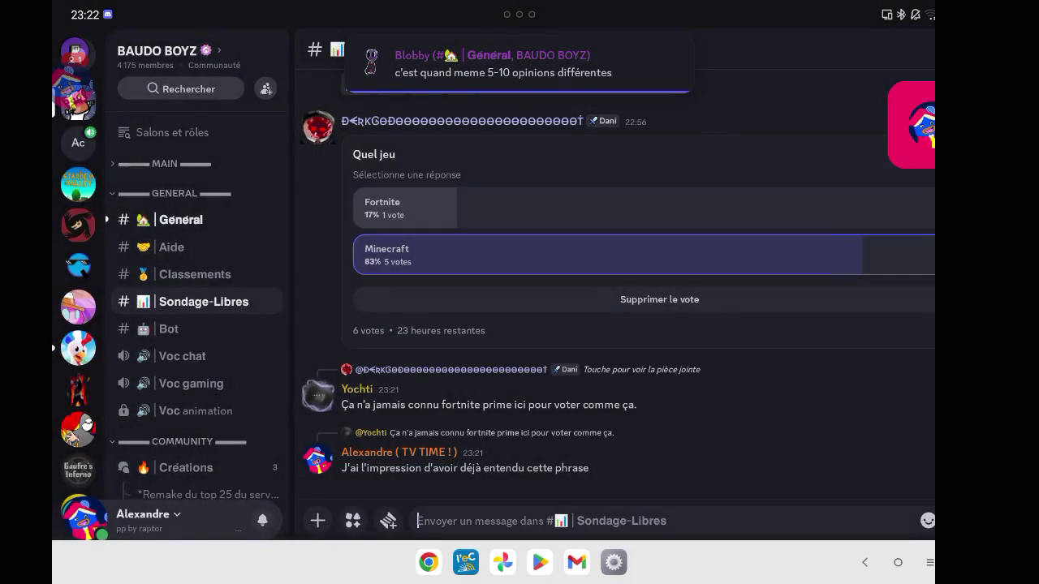
- Read the new Général message, glance at the top 25 remake thread, and return to Général
{"action": "left_click", "coordinate": [503, 64]}
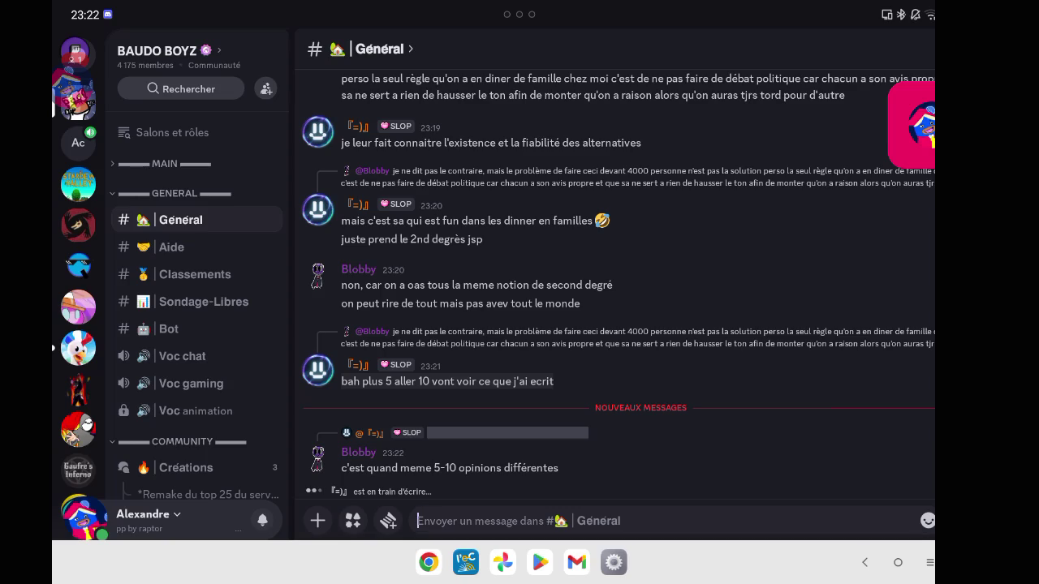
{"action": "scroll", "coordinate": [199, 325], "scroll_direction": "down", "scroll_amount": 5}
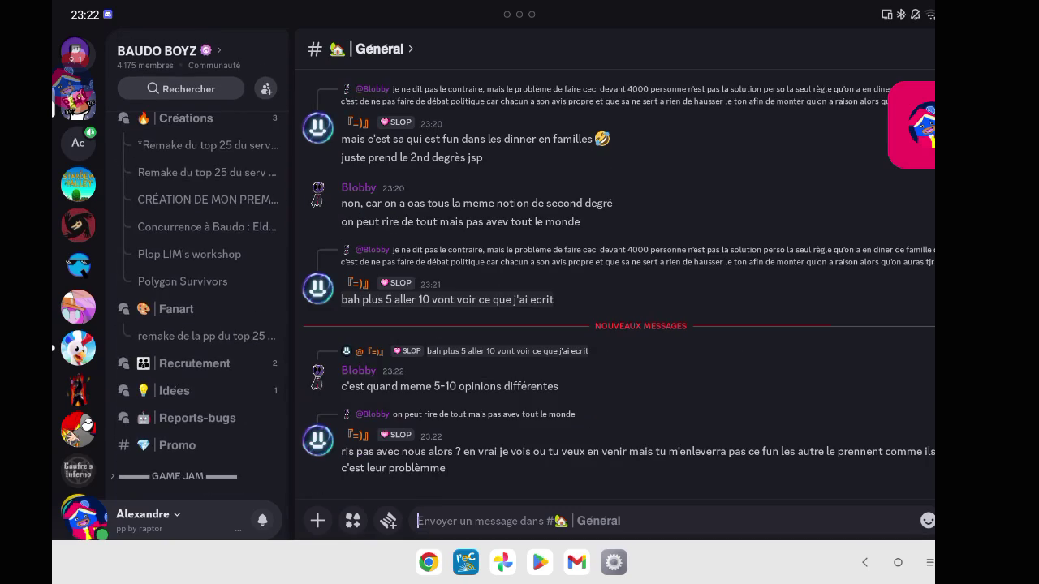
{"action": "left_click", "coordinate": [208, 229]}
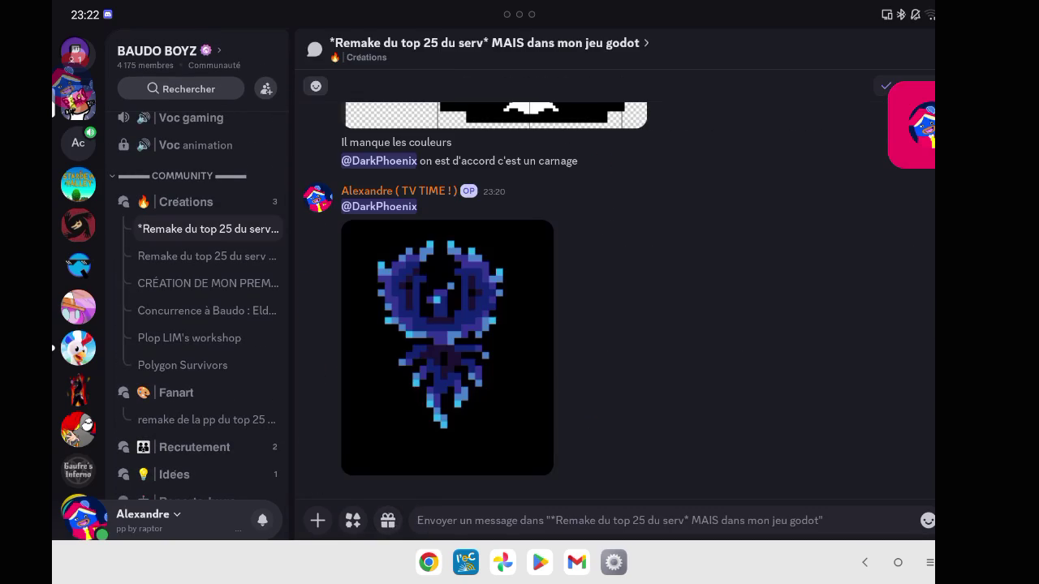
{"action": "scroll", "coordinate": [199, 325], "scroll_direction": "up", "scroll_amount": 5}
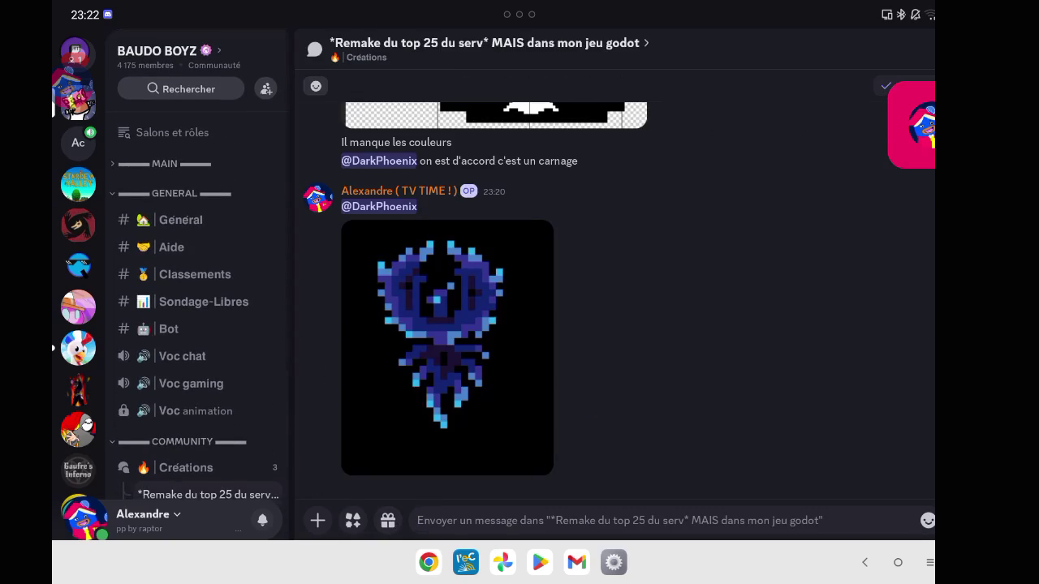
{"action": "left_click", "coordinate": [180, 220]}
{"action": "left_click", "coordinate": [317, 521]}
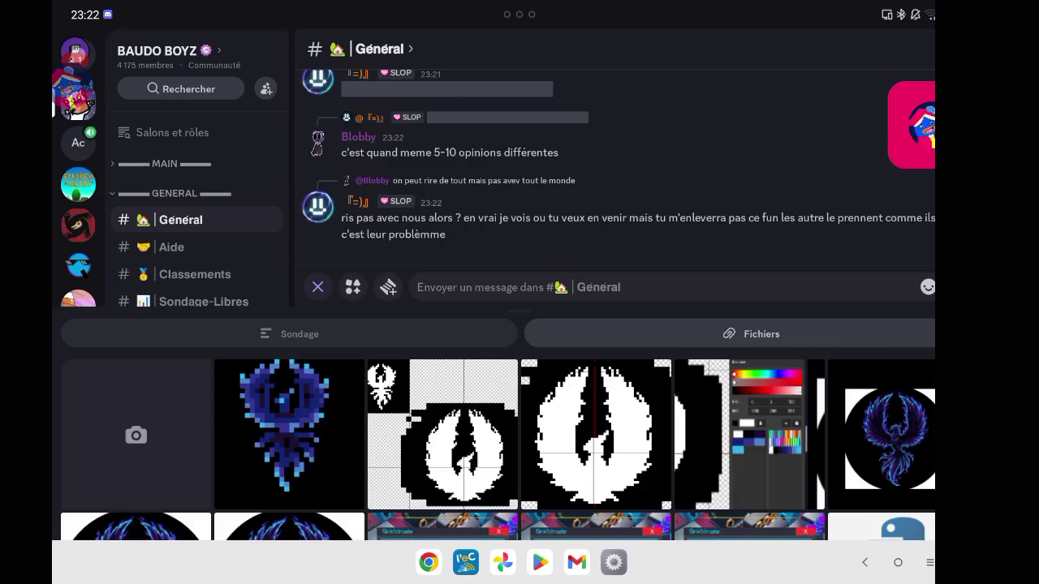
- Post the pixel-art phoenix image in Général with a '.' caption
{"action": "left_click", "coordinate": [286, 406]}
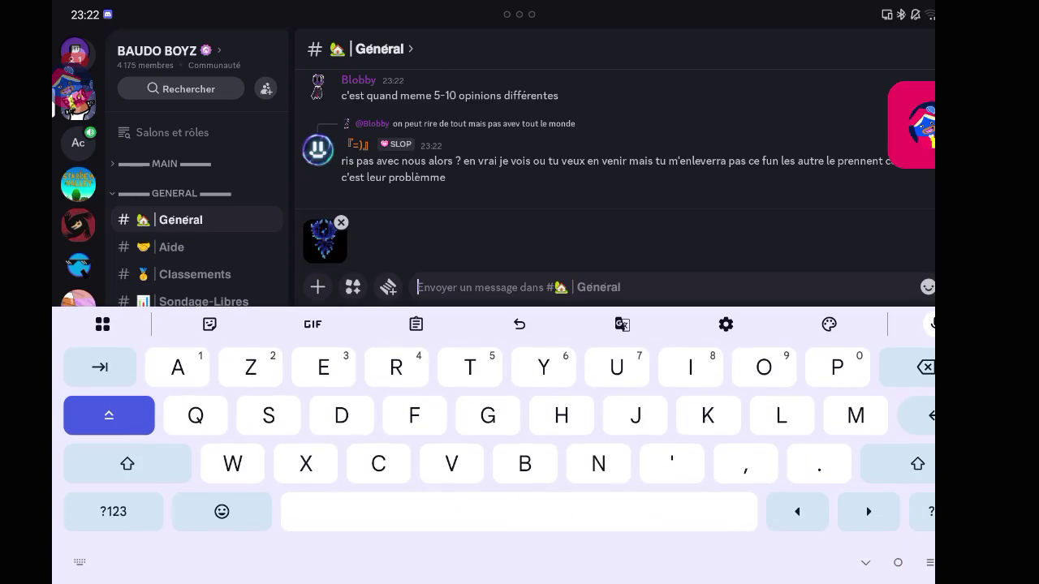
{"action": "type", "text": "..."}
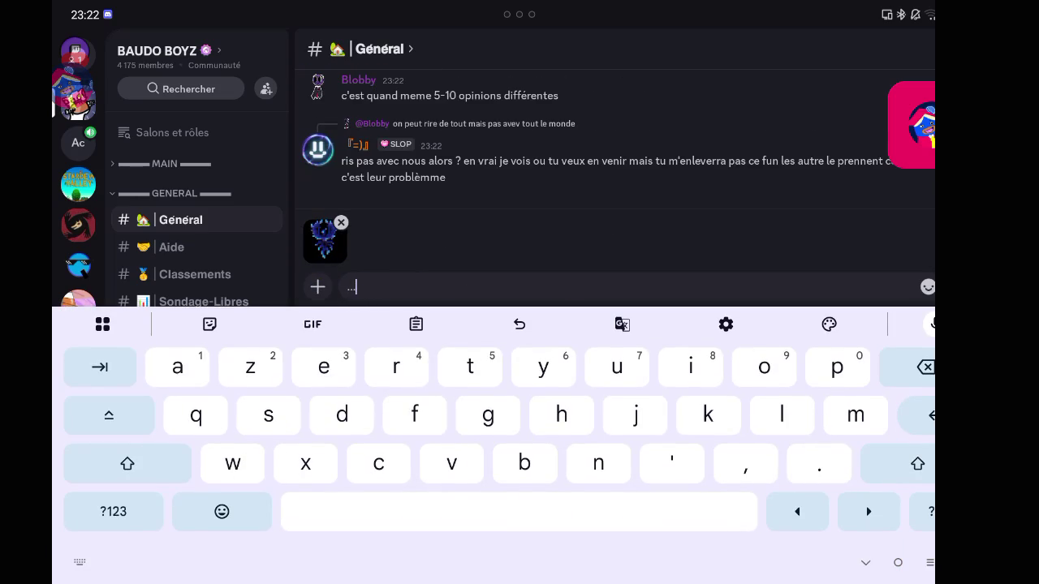
{"action": "key", "text": "Return"}
{"action": "left_click", "coordinate": [865, 561]}
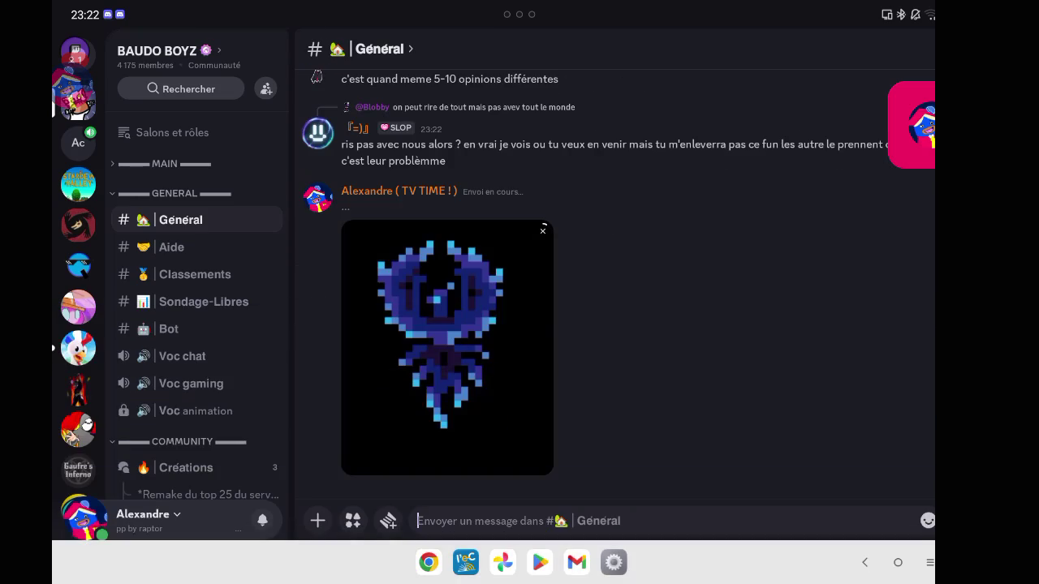
- Send the follow-up message 'Il manque des détails'
{"action": "left_click", "coordinate": [520, 520]}
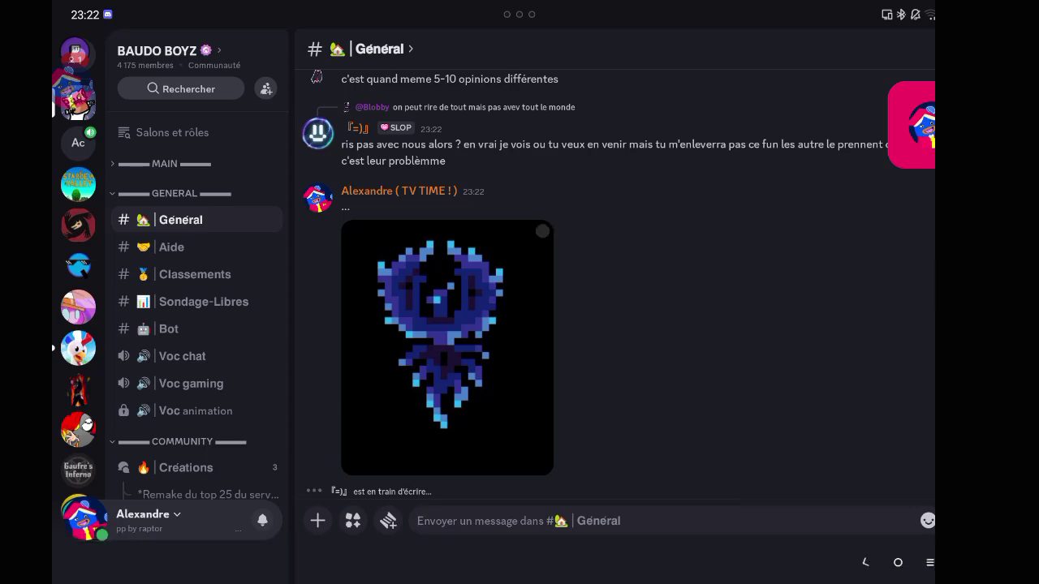
{"action": "type", "text": "Il manque des deta"}
{"action": "key", "text": "BackSpace"}
{"action": "type", "text": "tail"}
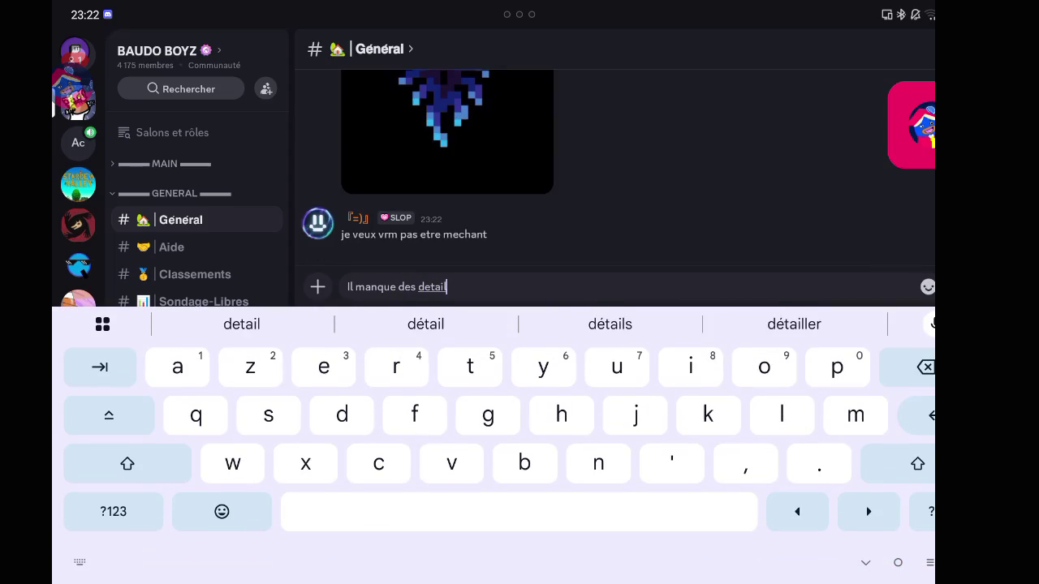
{"action": "left_click", "coordinate": [609, 324]}
{"action": "left_click", "coordinate": [387, 322]}
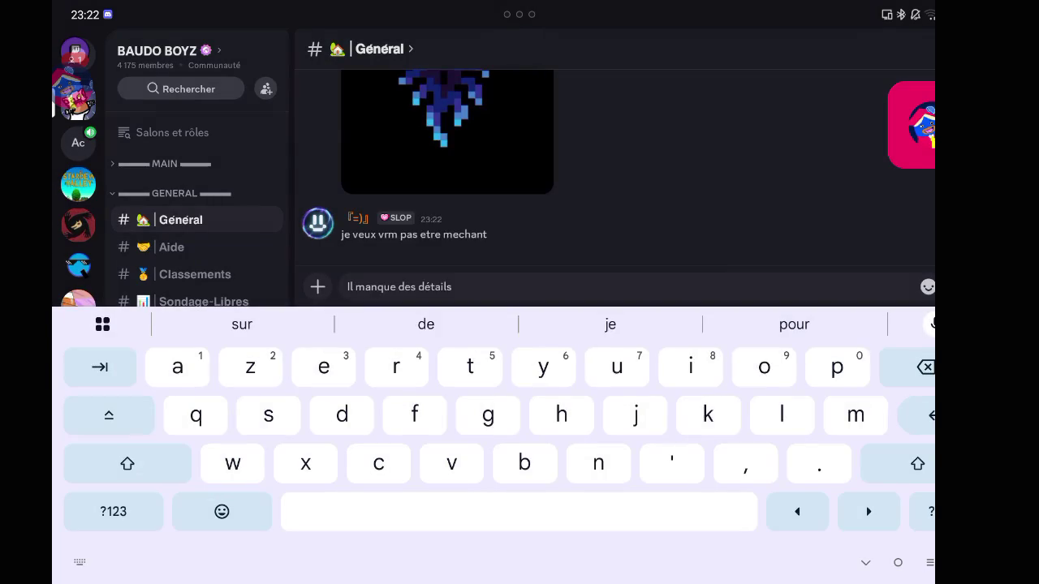
{"action": "key", "text": "Return"}
{"action": "key", "text": "Escape"}
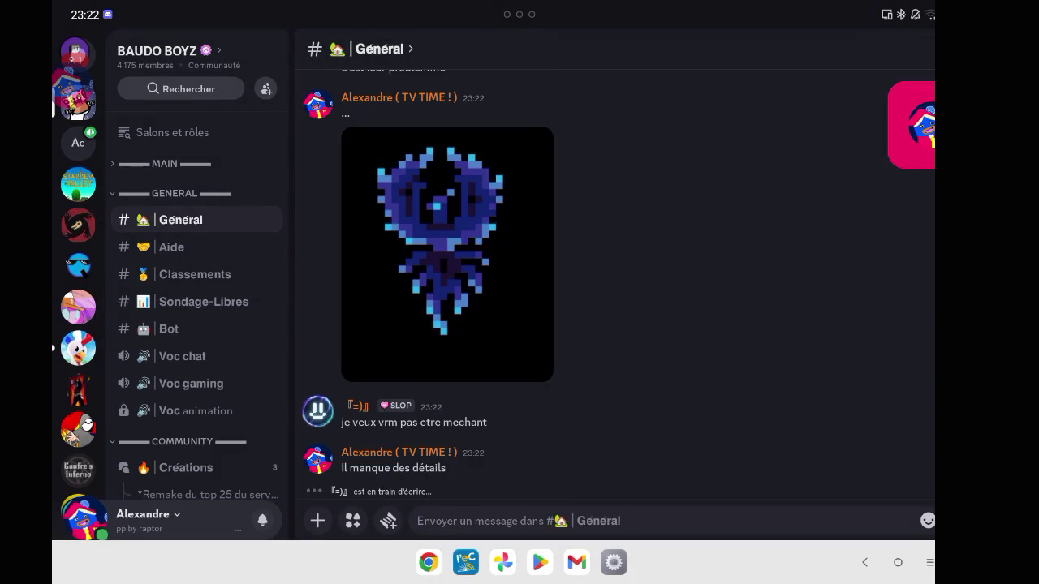
- Scroll through Général to read members' responses to the phoenix
{"action": "scroll", "coordinate": [593, 277], "scroll_direction": "up", "scroll_amount": 3}
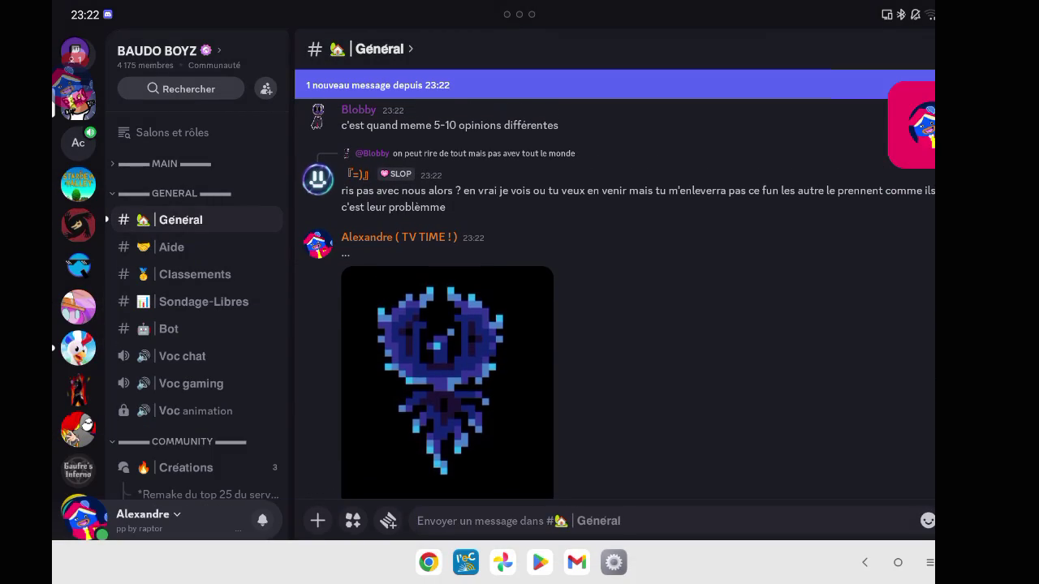
{"action": "scroll", "coordinate": [615, 284], "scroll_direction": "down", "scroll_amount": 5}
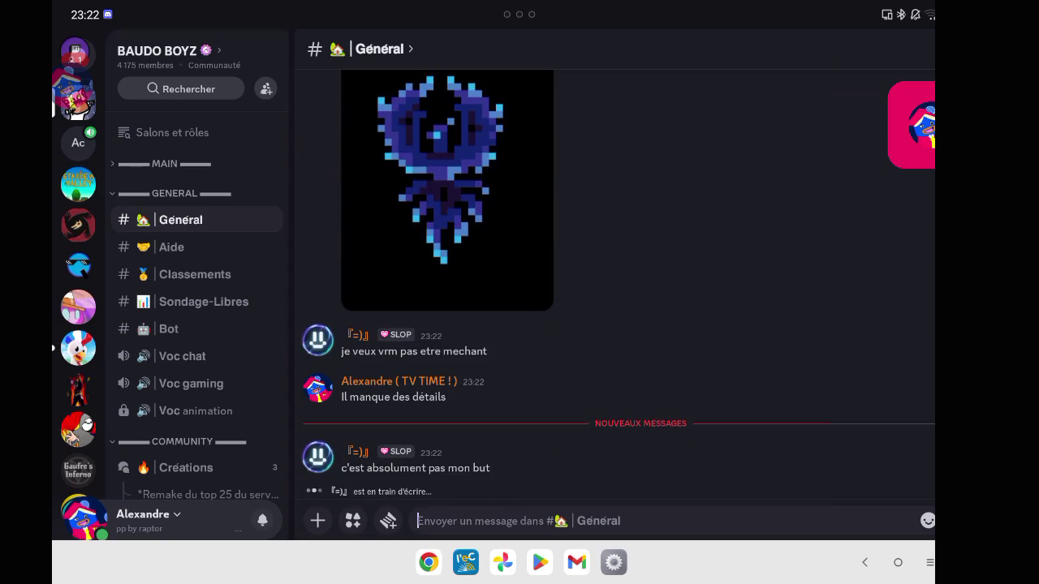
{"action": "scroll", "coordinate": [614, 276], "scroll_direction": "up", "scroll_amount": 4}
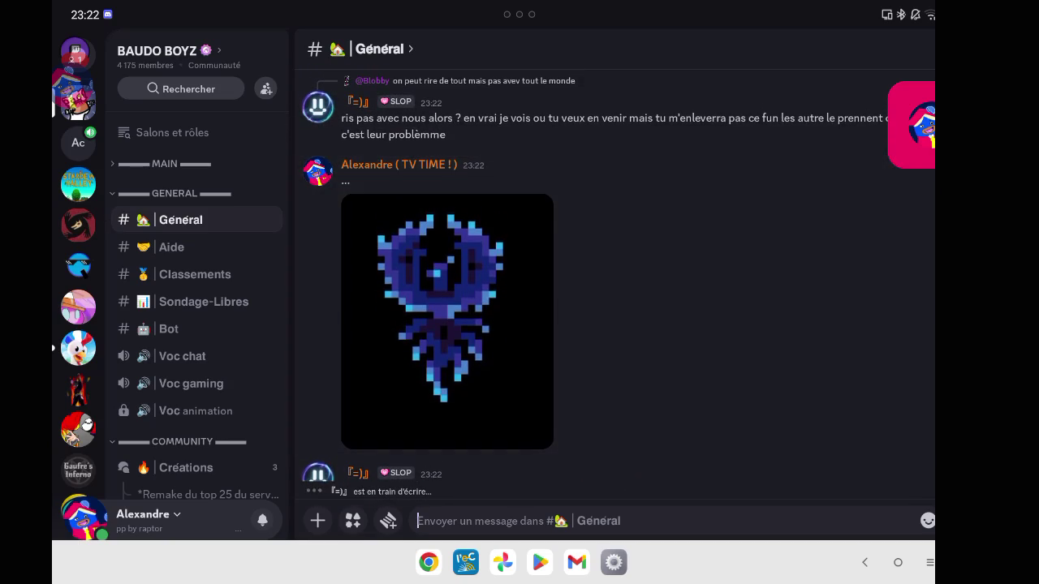
{"action": "scroll", "coordinate": [615, 276], "scroll_direction": "up", "scroll_amount": 1}
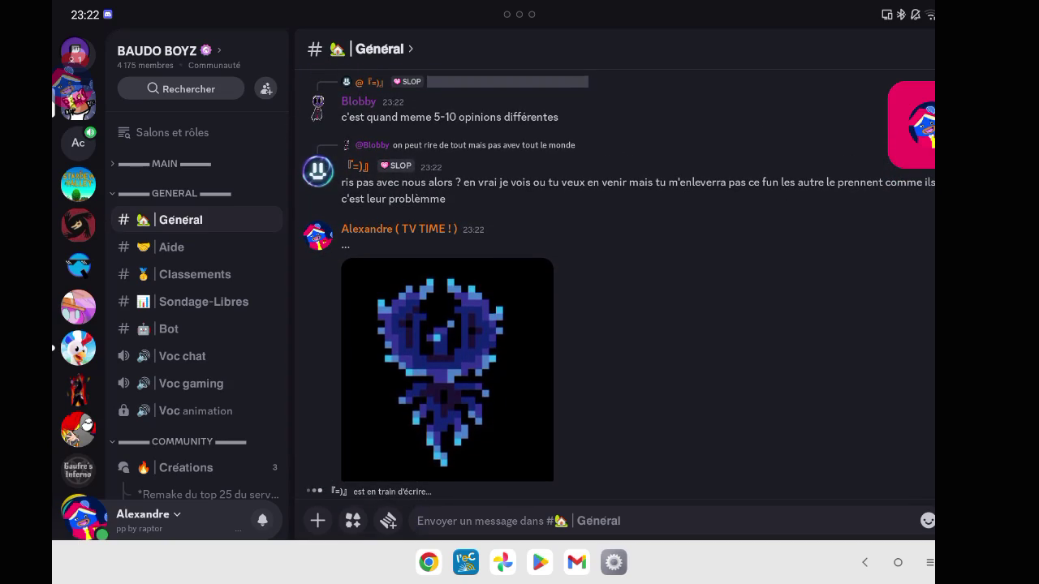
- React with 🤣 to the Minecraft comment in Sondage-Libres, then return to Général
{"action": "scroll", "coordinate": [614, 284], "scroll_direction": "down", "scroll_amount": 5}
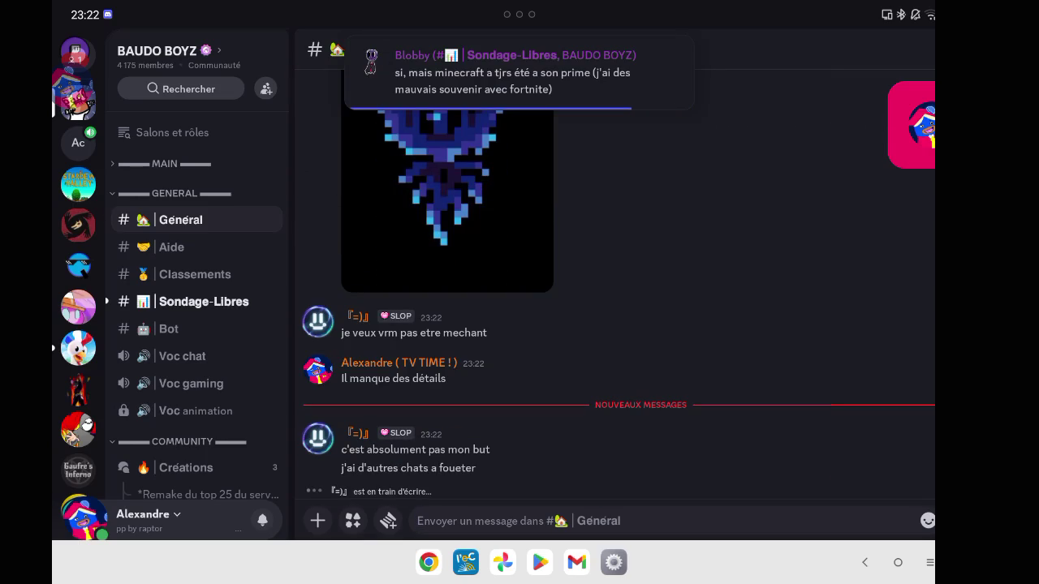
{"action": "left_click", "coordinate": [503, 73]}
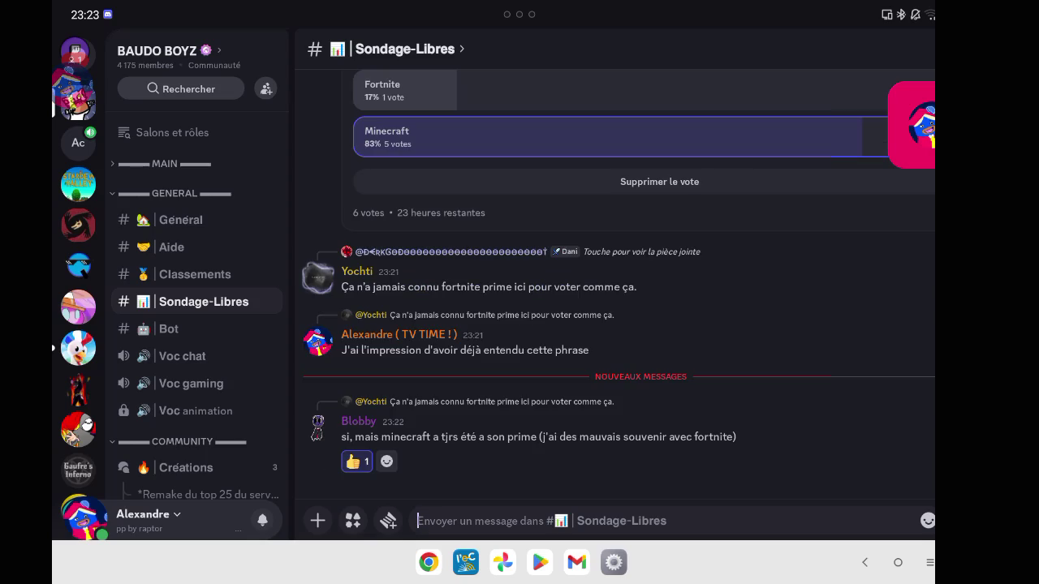
{"action": "left_click", "coordinate": [487, 437]}
{"action": "left_click", "coordinate": [408, 262]}
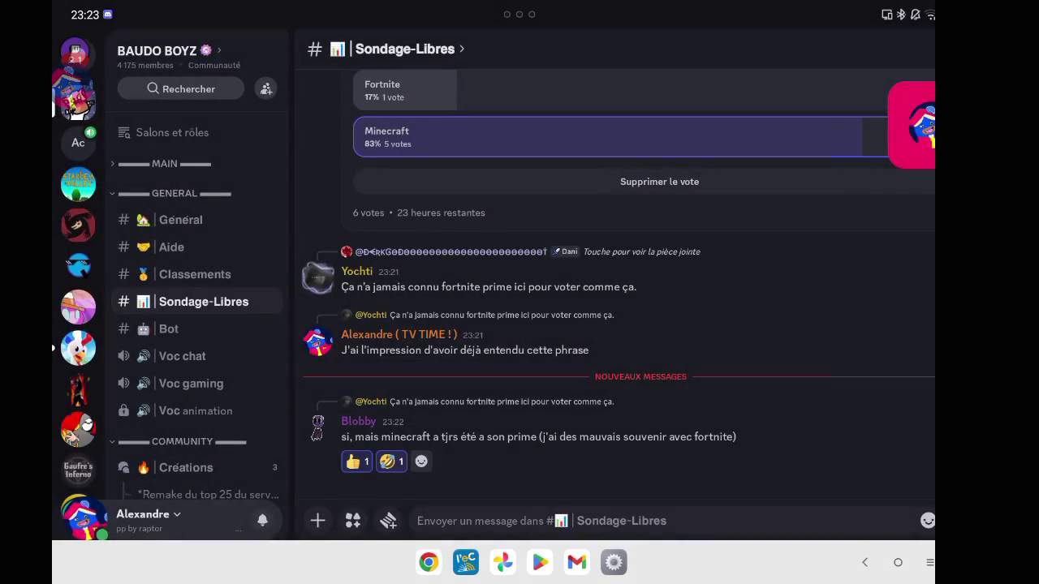
{"action": "scroll", "coordinate": [198, 325], "scroll_direction": "down", "scroll_amount": 3}
{"action": "scroll", "coordinate": [197, 325], "scroll_direction": "up", "scroll_amount": 3}
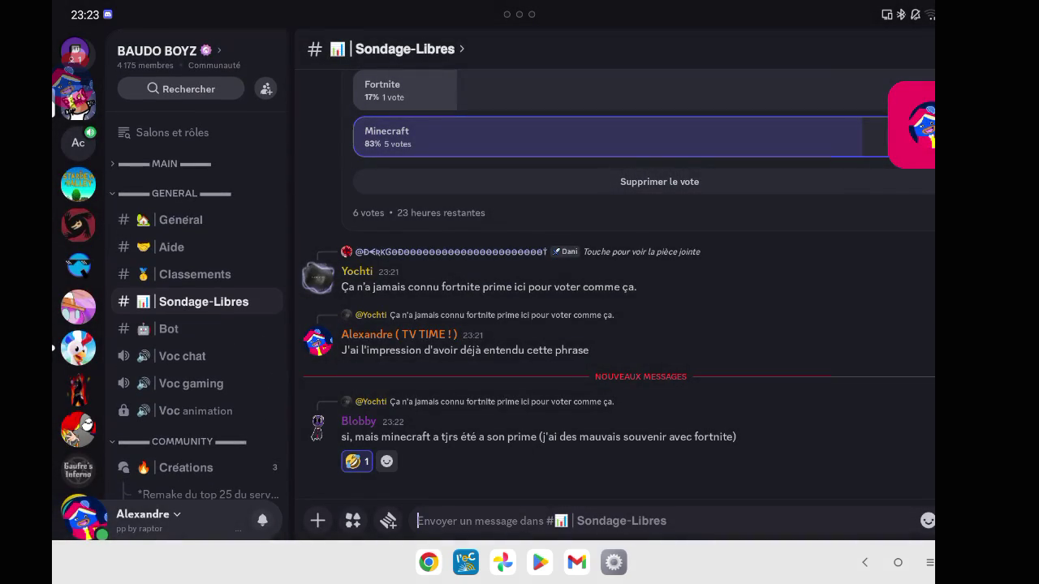
{"action": "left_click", "coordinate": [180, 219]}
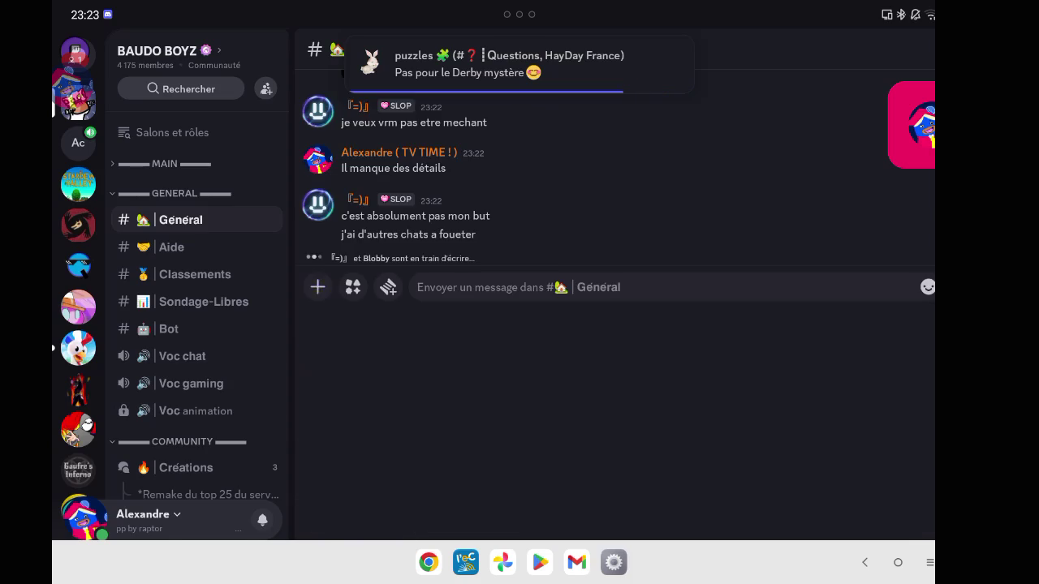
- Post the original circular phoenix artwork captioned 'L'originale pour ceux qui veulent'
{"action": "left_click", "coordinate": [318, 286]}
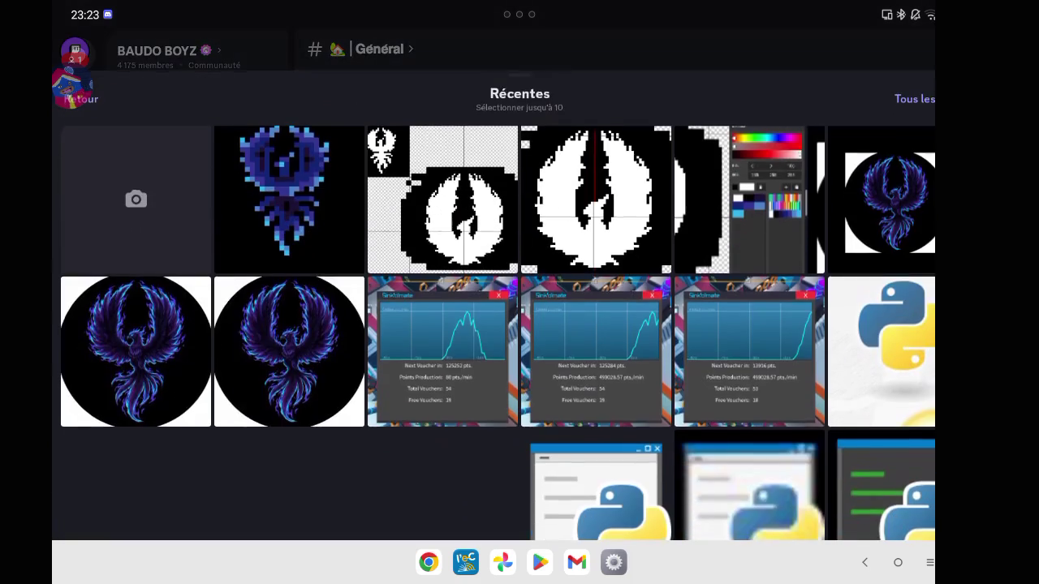
{"action": "left_click", "coordinate": [289, 350]}
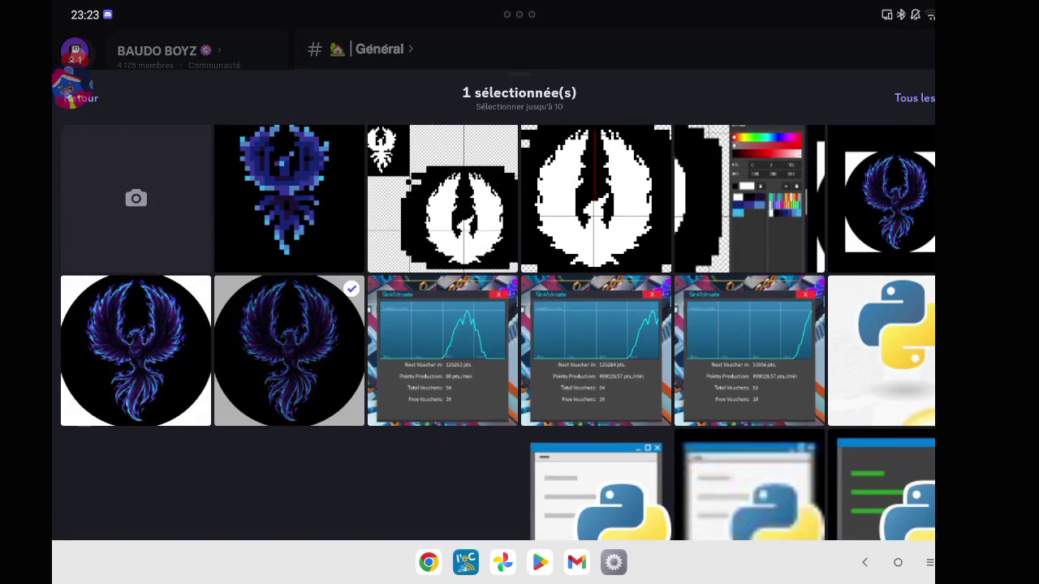
{"action": "left_click_drag", "start_coordinate": [520, 77], "coordinate": [520, 341]}
{"action": "left_click", "coordinate": [568, 286]}
{"action": "type", "text": "L'orig"}
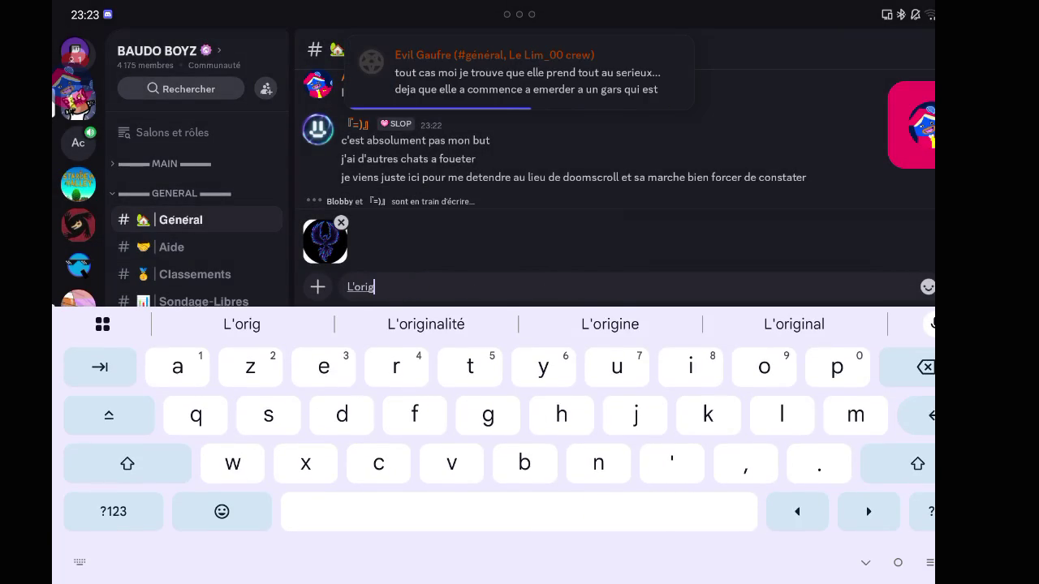
{"action": "left_click", "coordinate": [794, 323]}
{"action": "type", "text": "e pour ceux qui veul"}
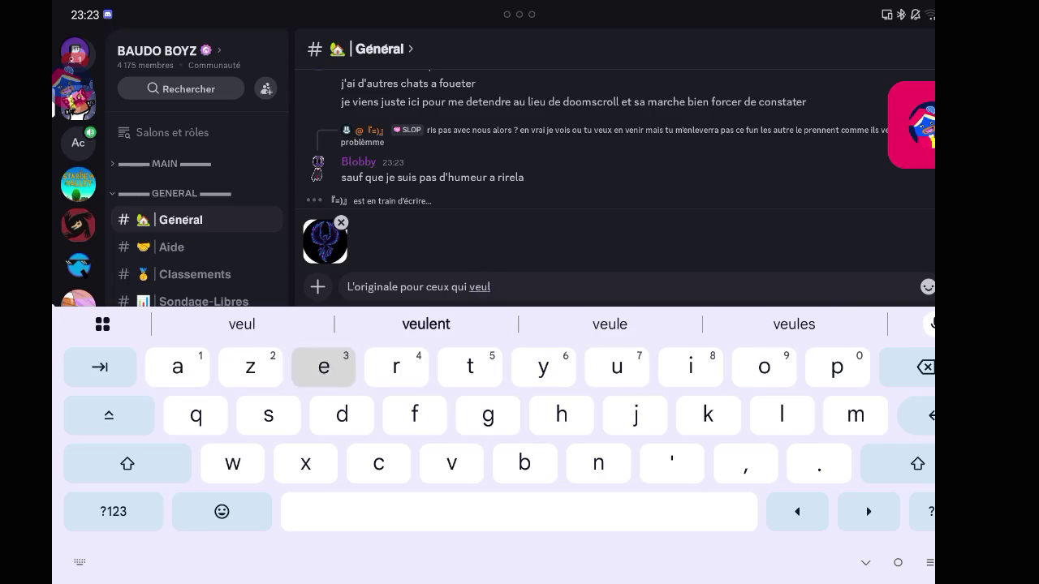
{"action": "type", "text": "ent"}
{"action": "key", "text": "Return"}
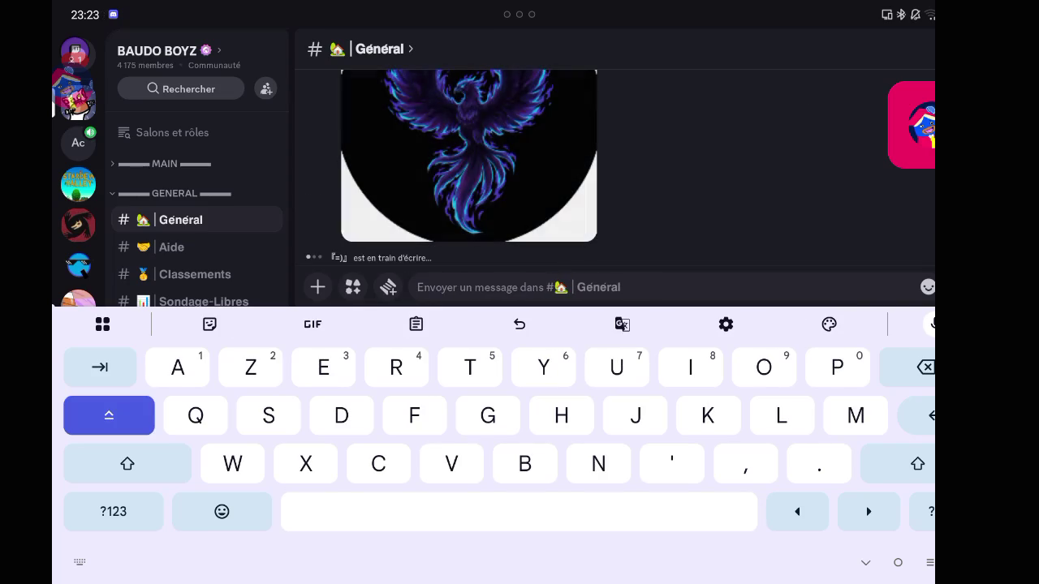
{"action": "key", "text": "Escape"}
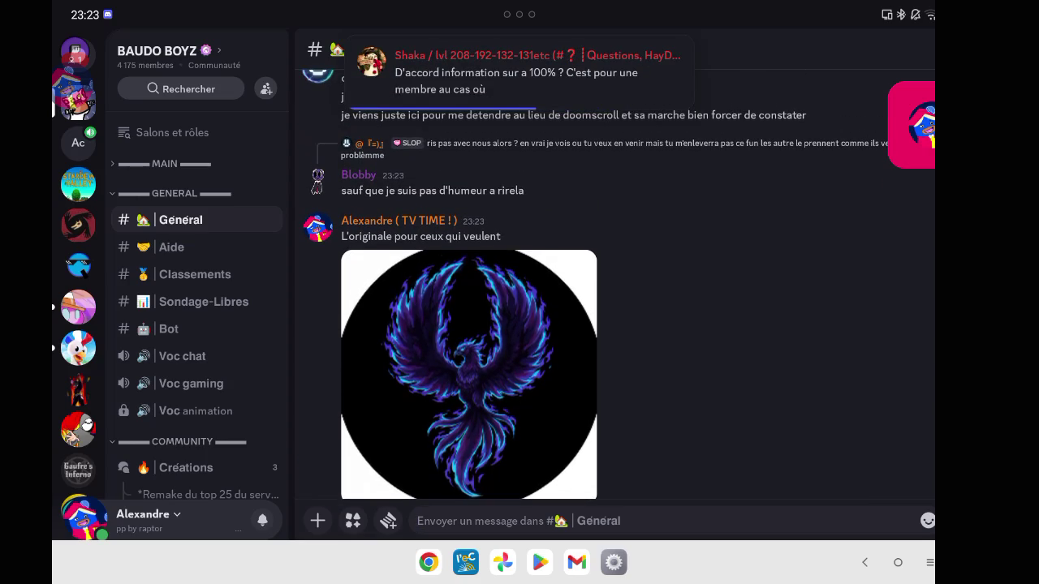
{"action": "scroll", "coordinate": [598, 285], "scroll_direction": "up", "scroll_amount": 1}
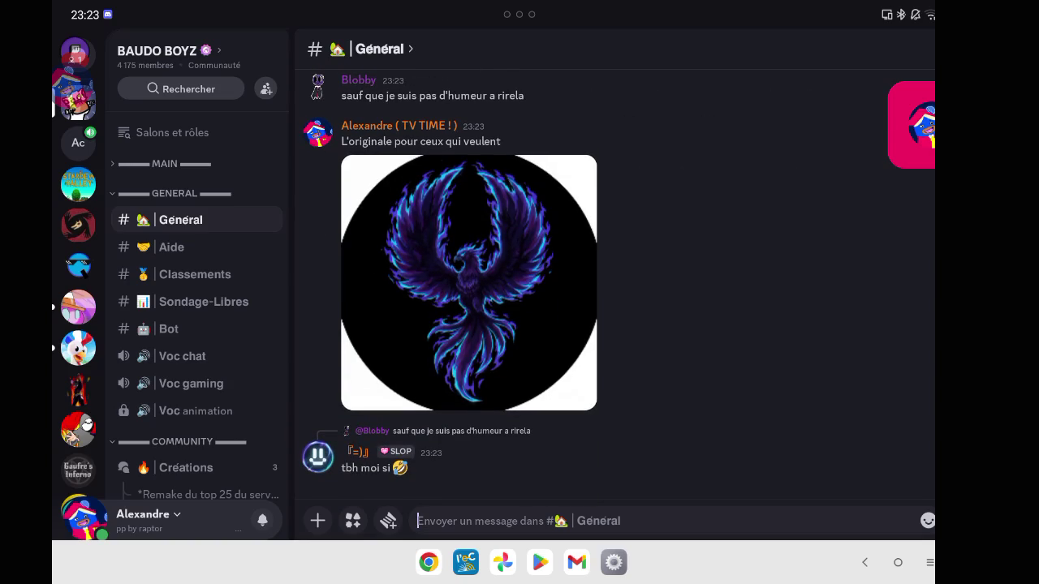
- Glance at Le Lim_00 crew, then reply 'A' to the Stylé comment in BAUDO BOYZ
{"action": "left_click", "coordinate": [78, 306]}
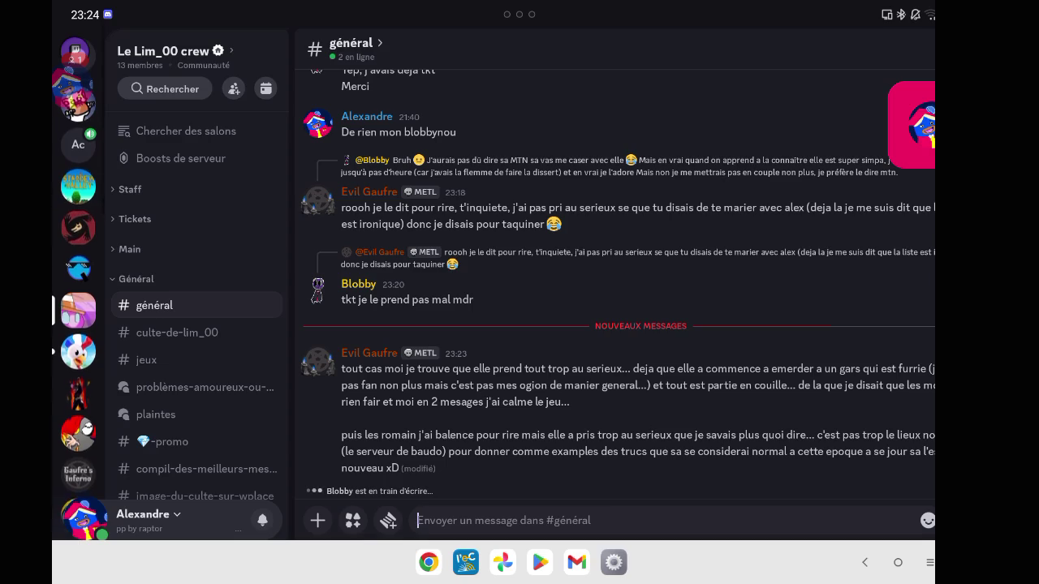
{"action": "left_click", "coordinate": [78, 102]}
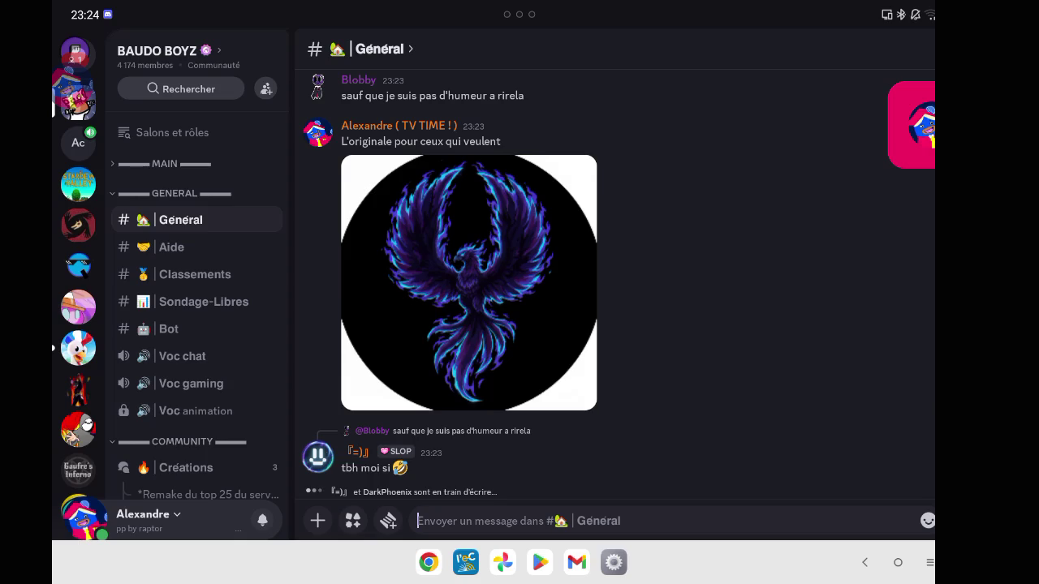
{"action": "scroll", "coordinate": [197, 305], "scroll_direction": "down", "scroll_amount": 1}
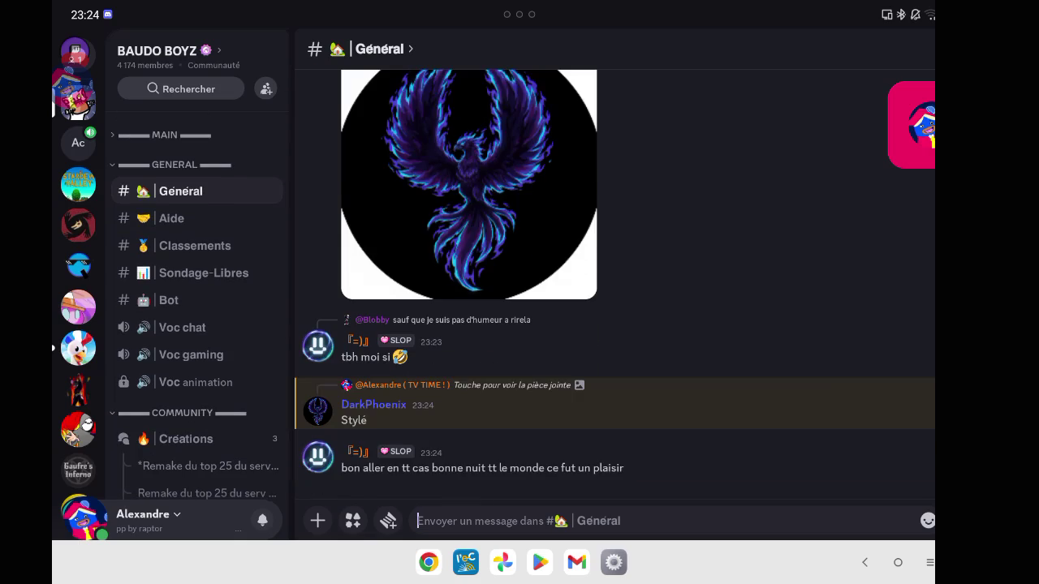
{"action": "left_click_drag", "start_coordinate": [536, 404], "coordinate": [454, 404]}
{"action": "type", "text": "Arrêté c'est horrible"}
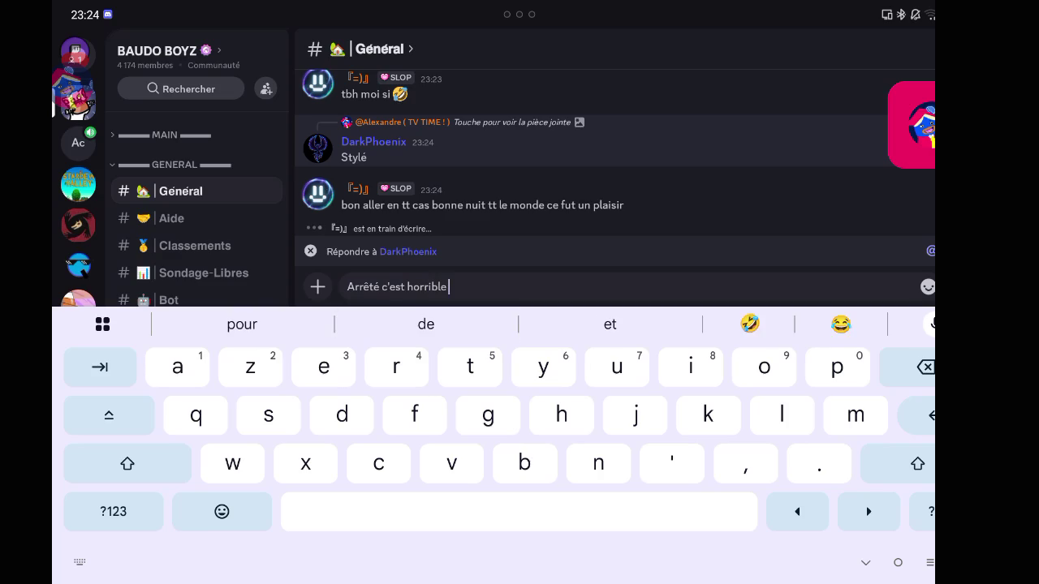
{"action": "key", "text": "Escape"}
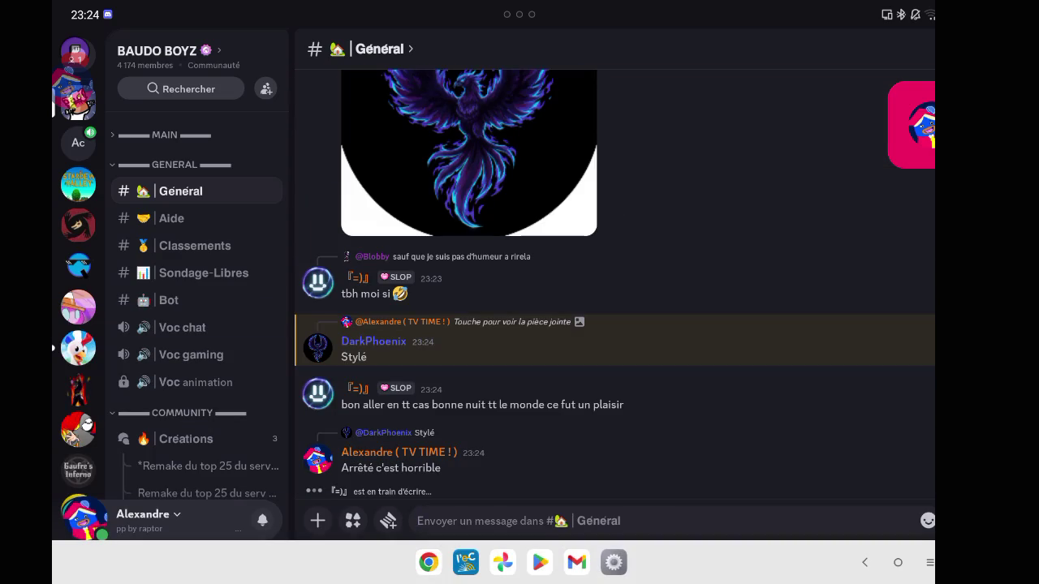
- Cancel editing the sent reply and send the 'Si si' reply instead
{"action": "left_click_drag", "start_coordinate": [649, 459], "coordinate": [503, 459]}
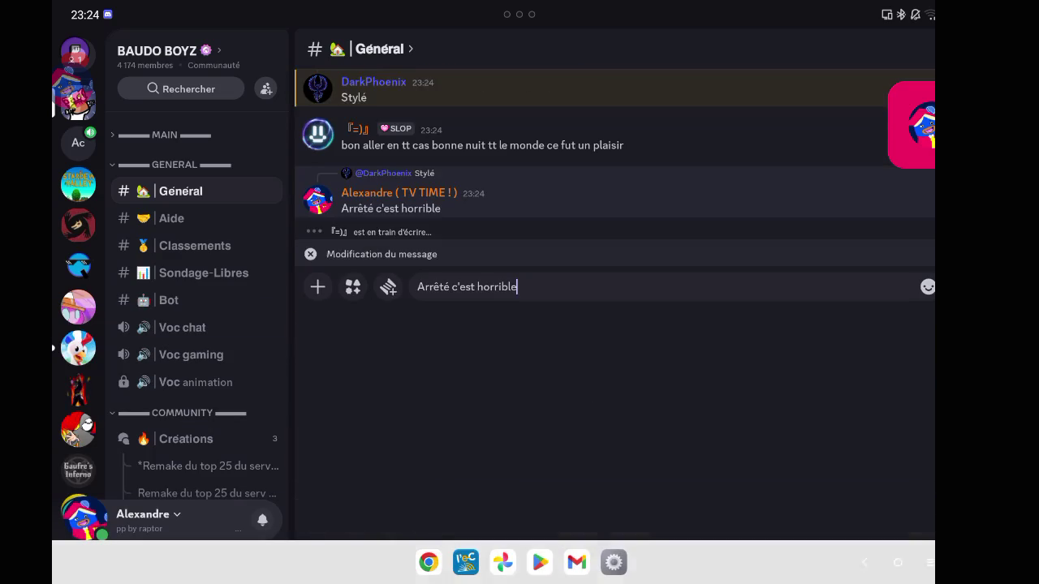
{"action": "left_click", "coordinate": [796, 511]}
{"action": "type", "text": "e"}
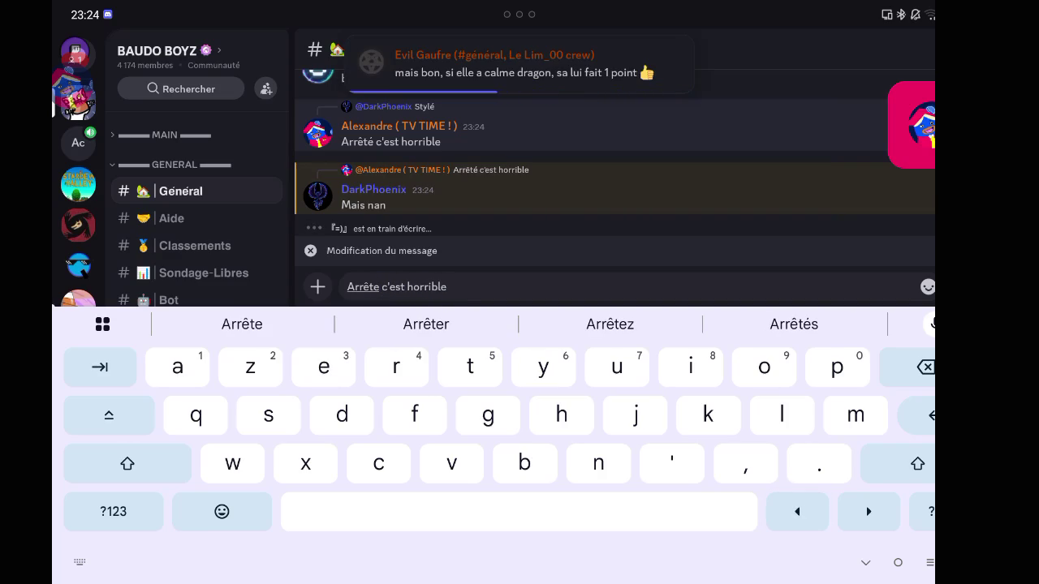
{"action": "left_click", "coordinate": [309, 250]}
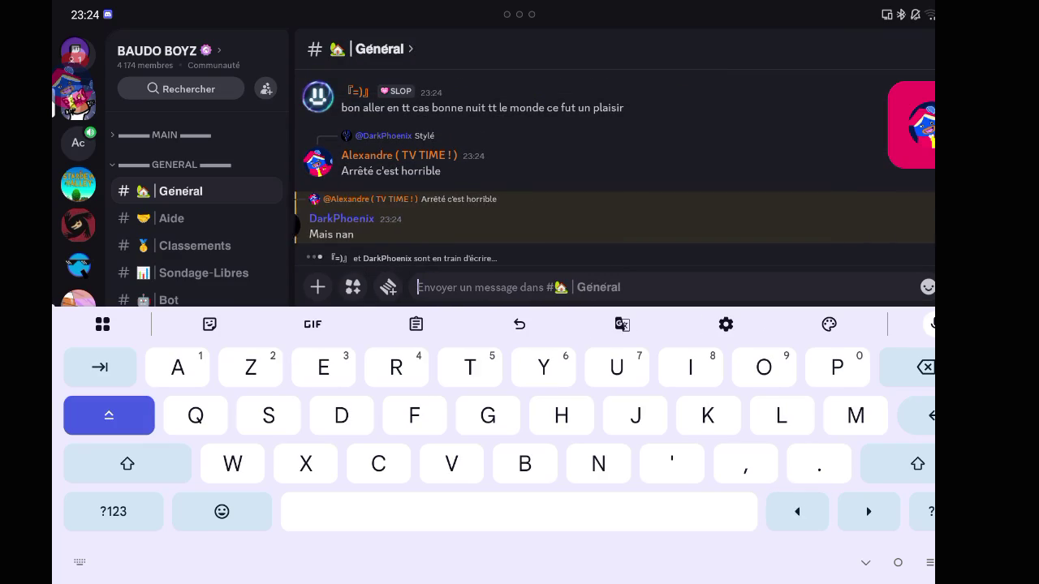
{"action": "type", "text": "Si si"}
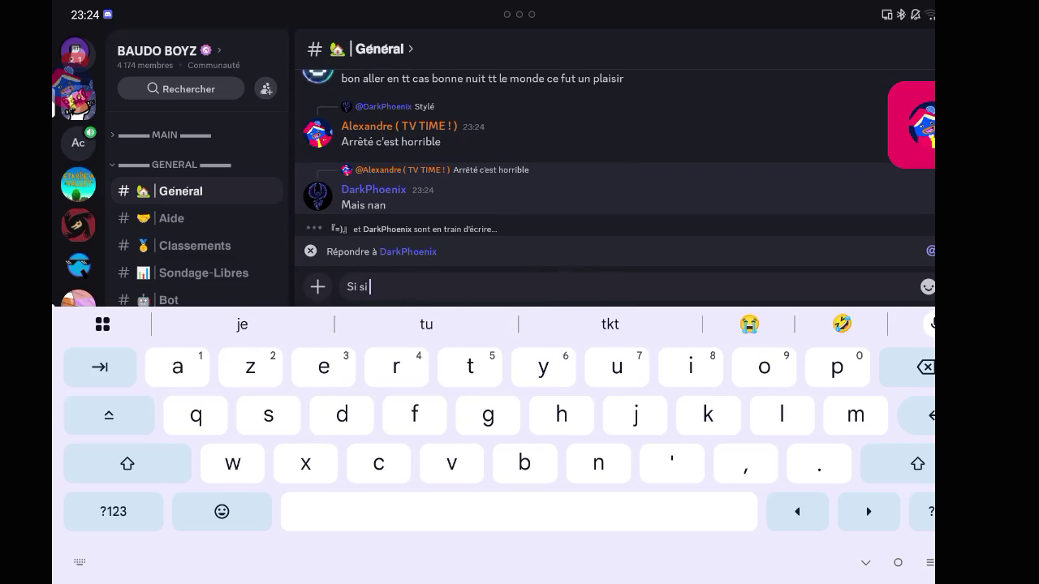
{"action": "key", "text": "Escape"}
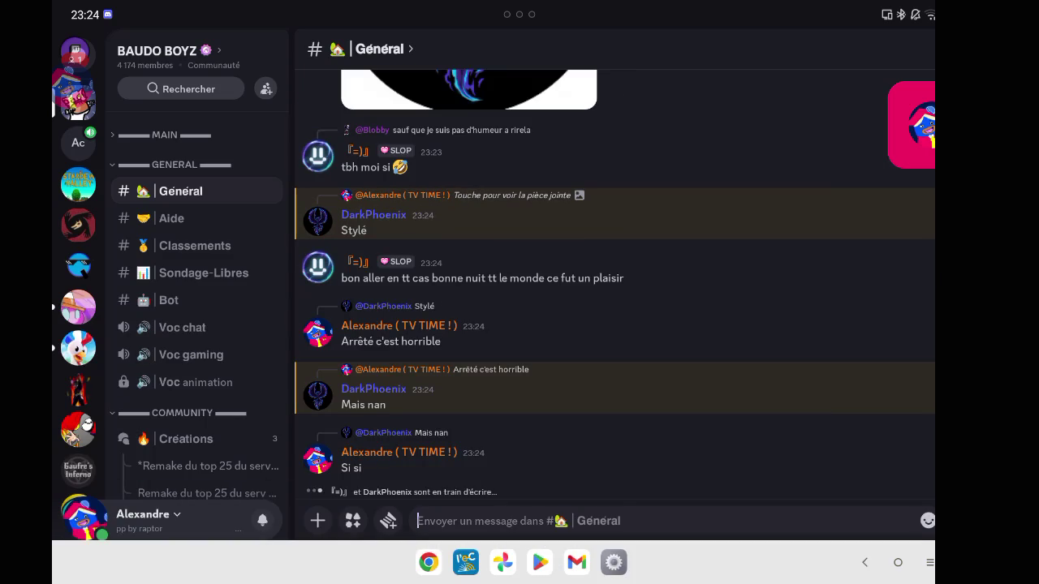
- Check the Le Lim_00 crew server, then return to BAUDO BOYZ Général
{"action": "left_click", "coordinate": [77, 306]}
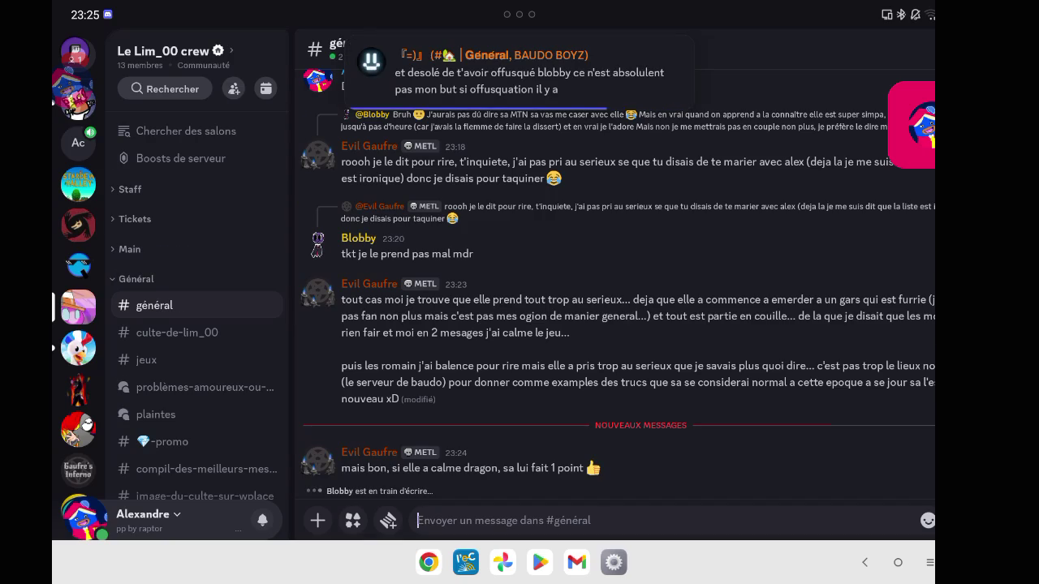
{"action": "left_click", "coordinate": [503, 73]}
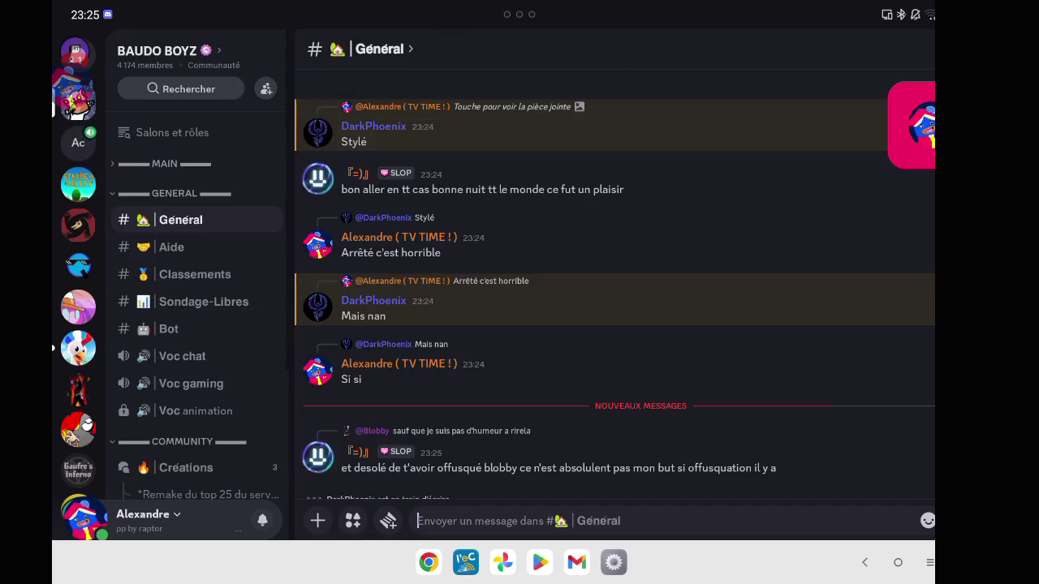
{"action": "left_click", "coordinate": [520, 521]}
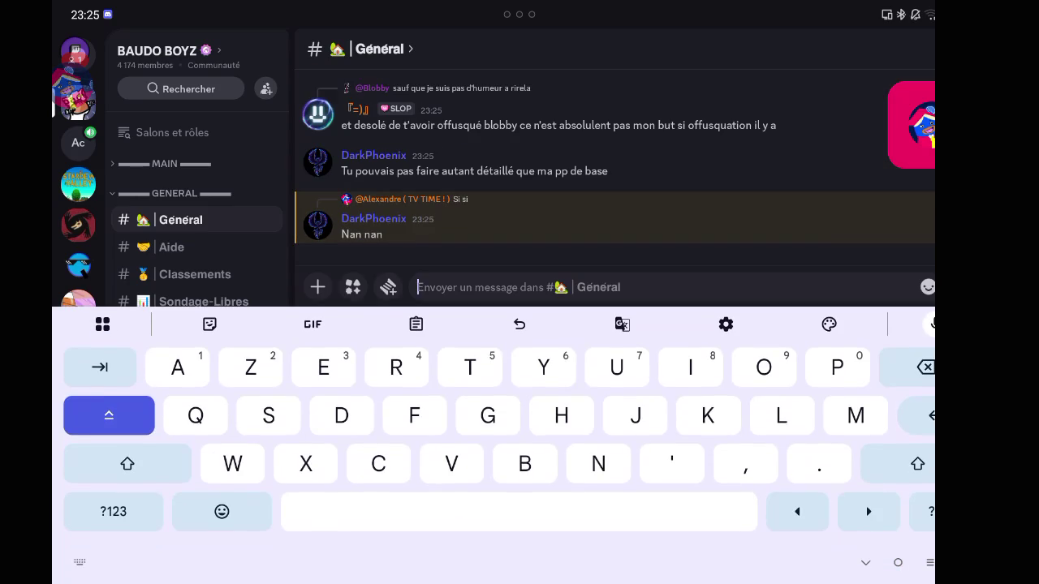
- Post the black-and-white phoenix sketch captioned 'C'etais ça au début'
{"action": "left_click", "coordinate": [318, 286]}
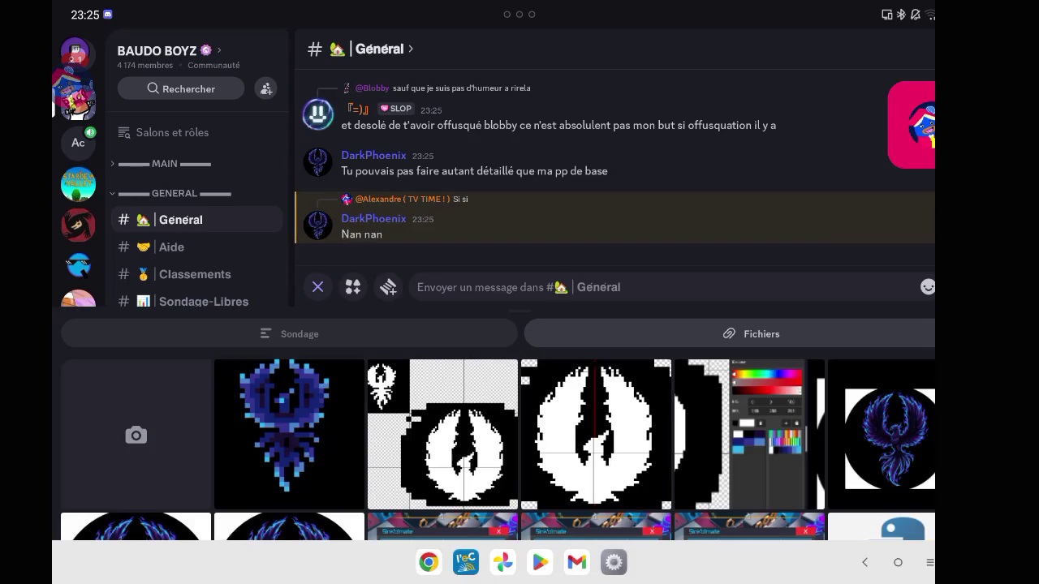
{"action": "left_click", "coordinate": [595, 434]}
{"action": "left_click", "coordinate": [519, 286]}
{"action": "type", "text": "C'etais ça au début"}
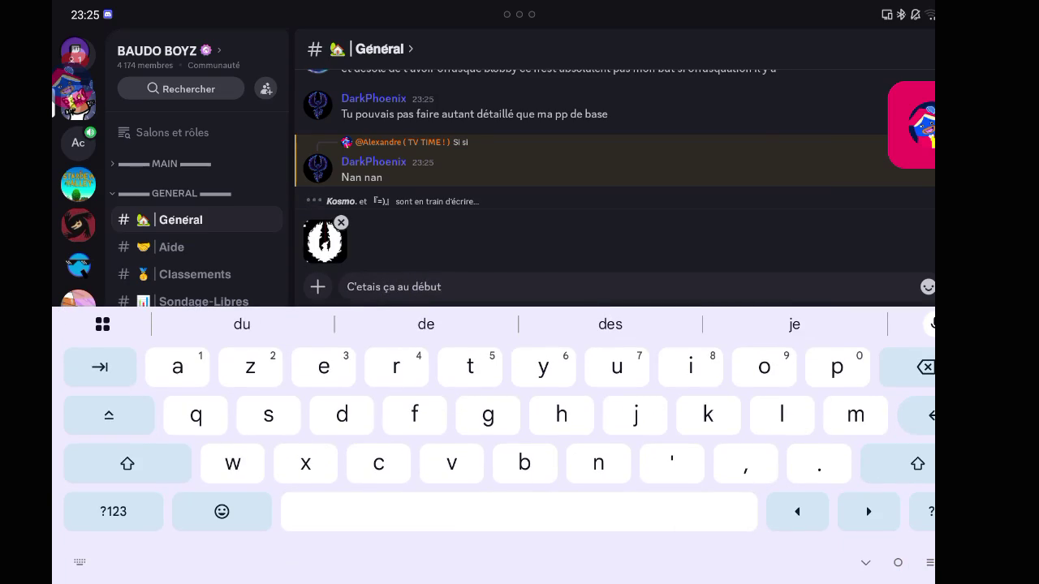
{"action": "key", "text": "Return"}
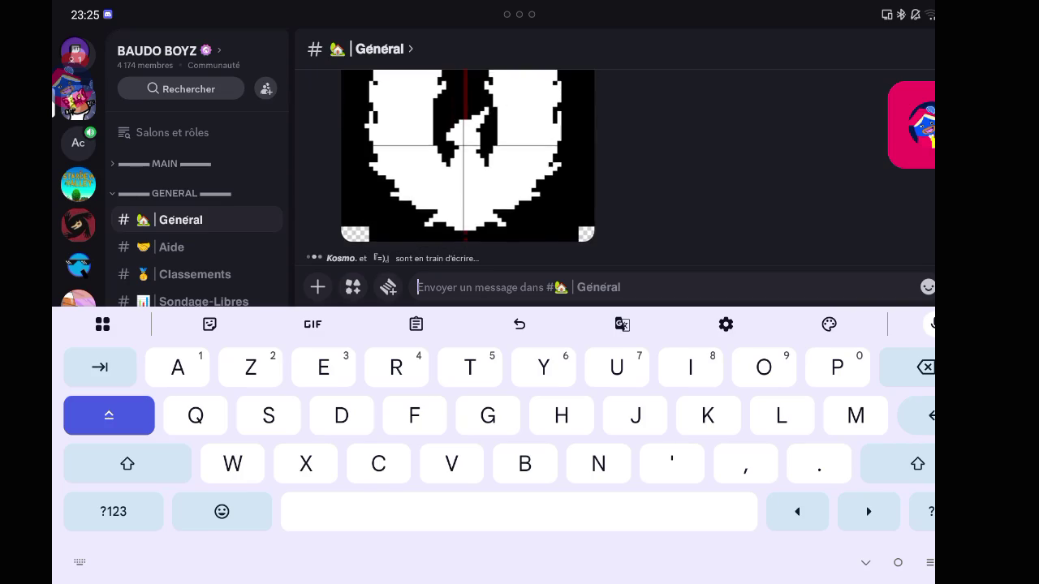
{"action": "left_click", "coordinate": [865, 562]}
{"action": "left_click", "coordinate": [318, 520]}
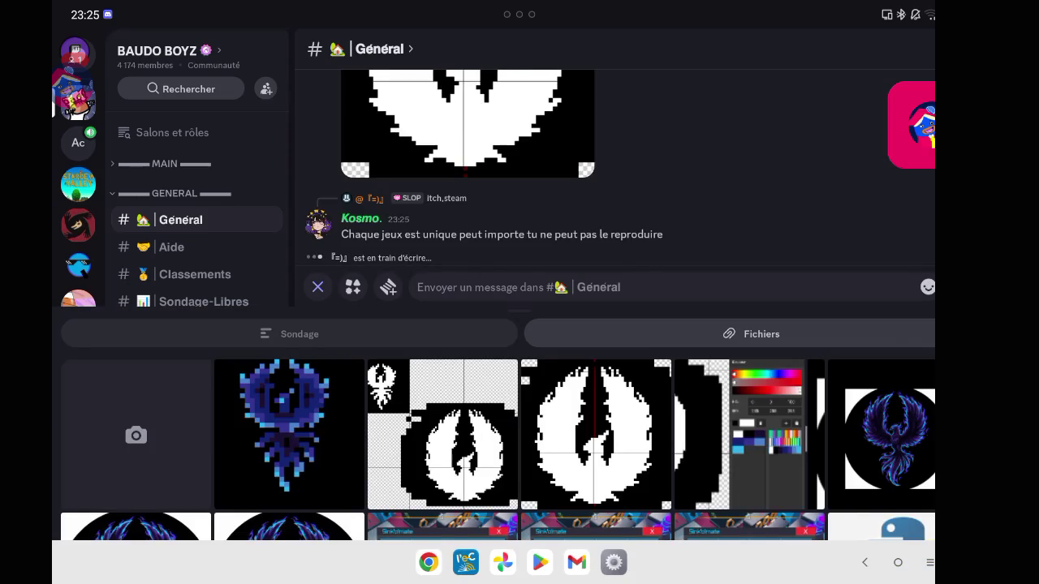
{"action": "left_click", "coordinate": [519, 287]}
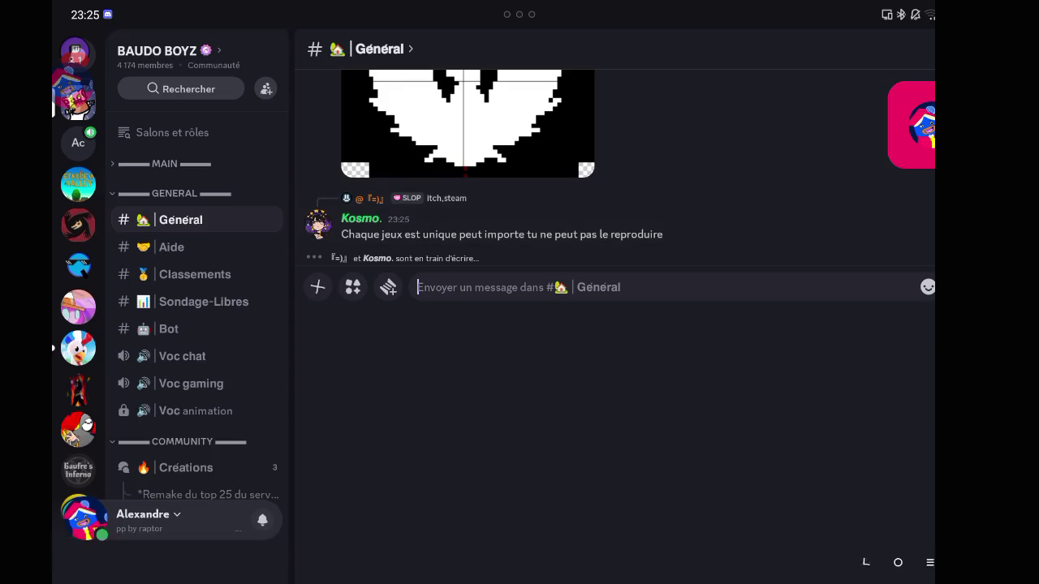
{"action": "left_click", "coordinate": [866, 562]}
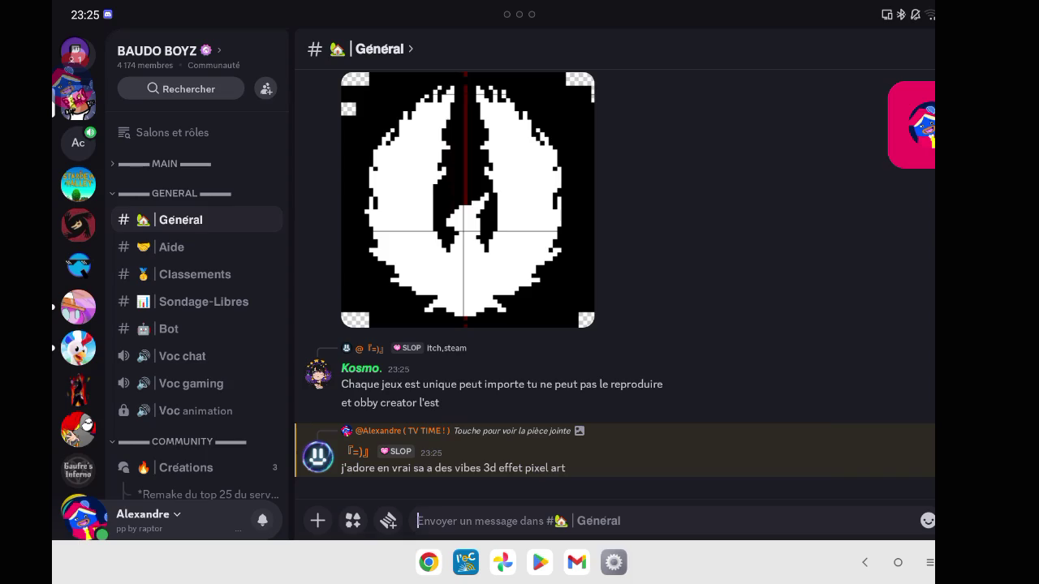
- Add a 💖 reaction to the reply praising the phoenix's pixel-art look
{"action": "left_click", "coordinate": [453, 468]}
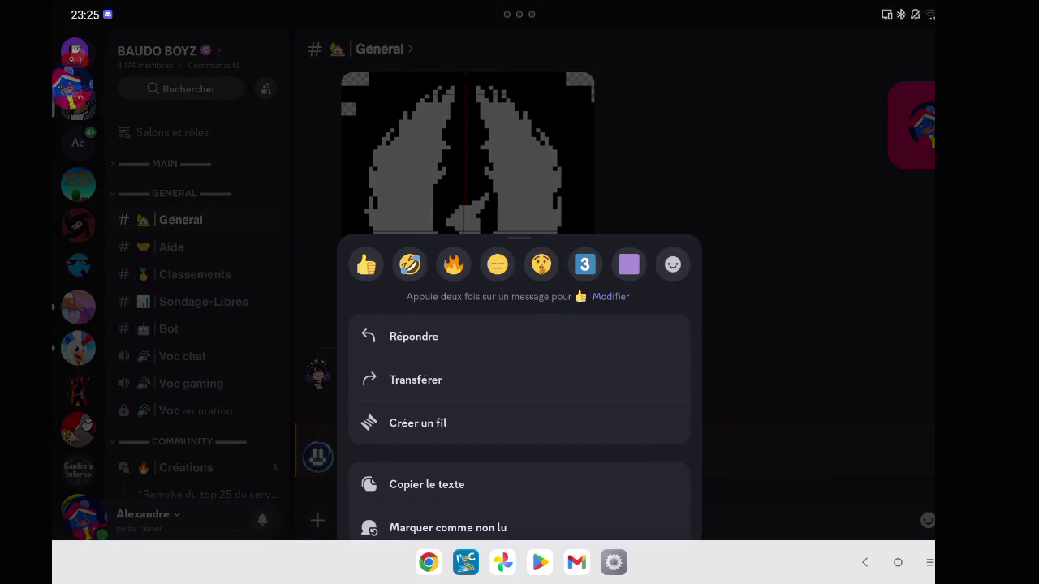
{"action": "left_click", "coordinate": [672, 264]}
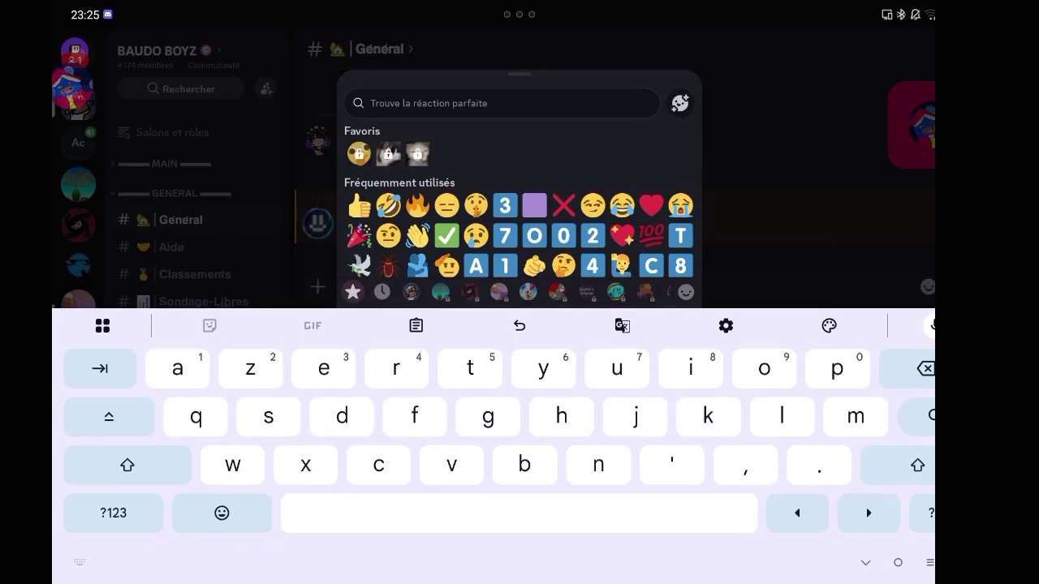
{"action": "left_click", "coordinate": [622, 235]}
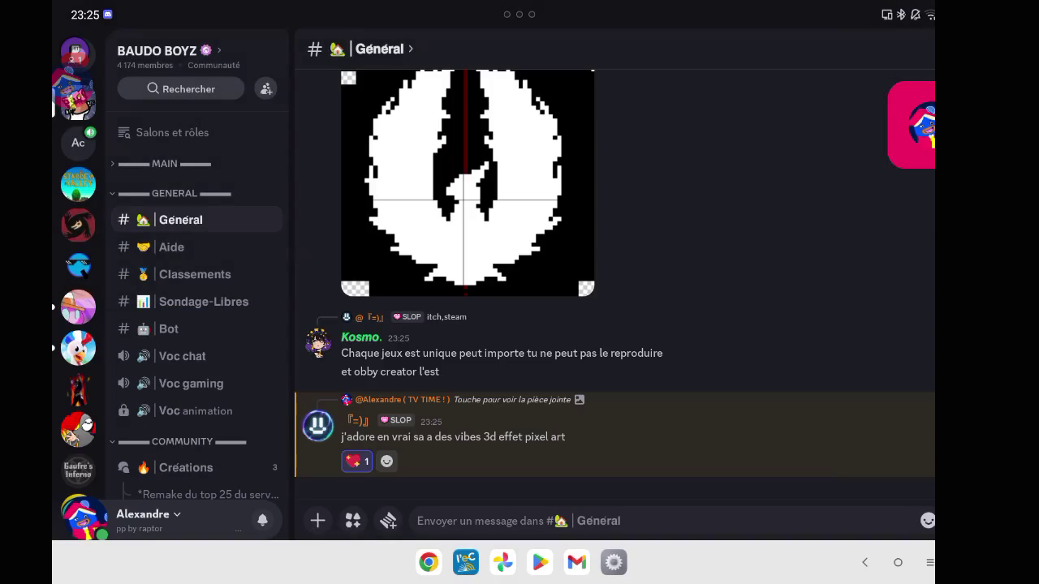
{"action": "scroll", "coordinate": [199, 309], "scroll_direction": "down", "scroll_amount": 5}
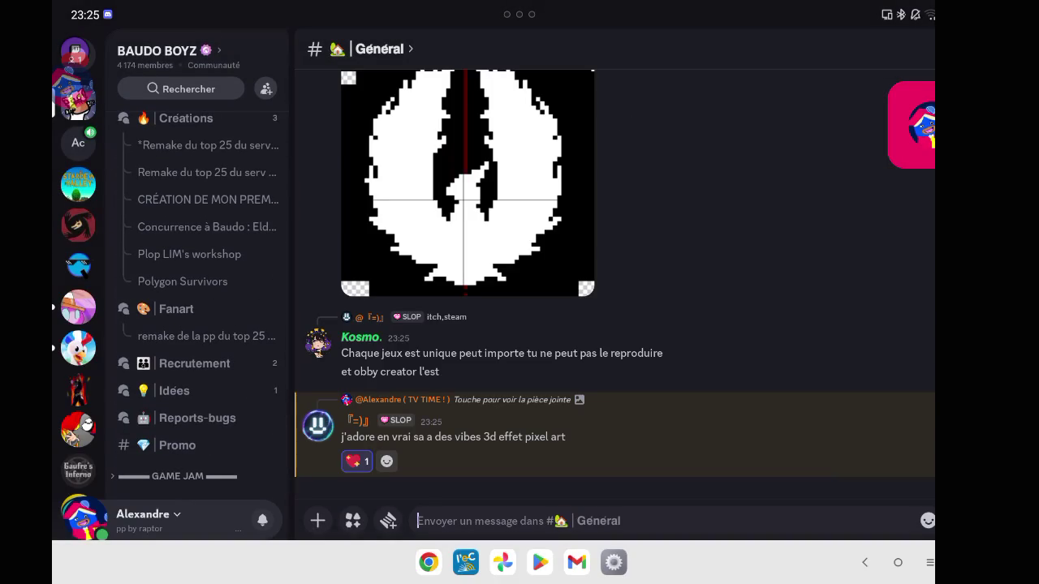
- Open the *Remake du top 25 du serv* thread and scroll up to its opening post
{"action": "left_click", "coordinate": [208, 145]}
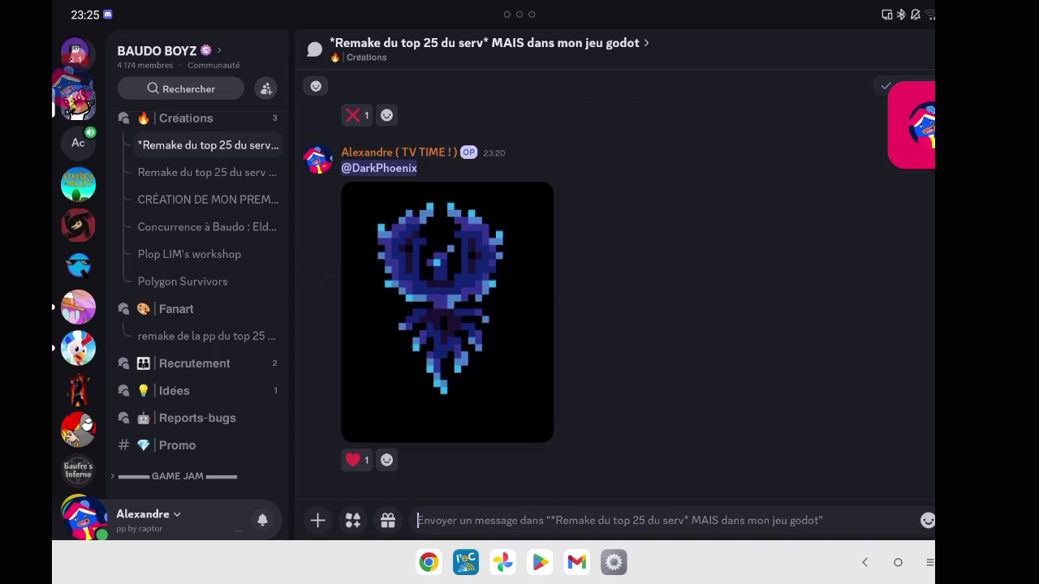
{"action": "scroll", "coordinate": [446, 324], "scroll_direction": "up", "scroll_amount": 2}
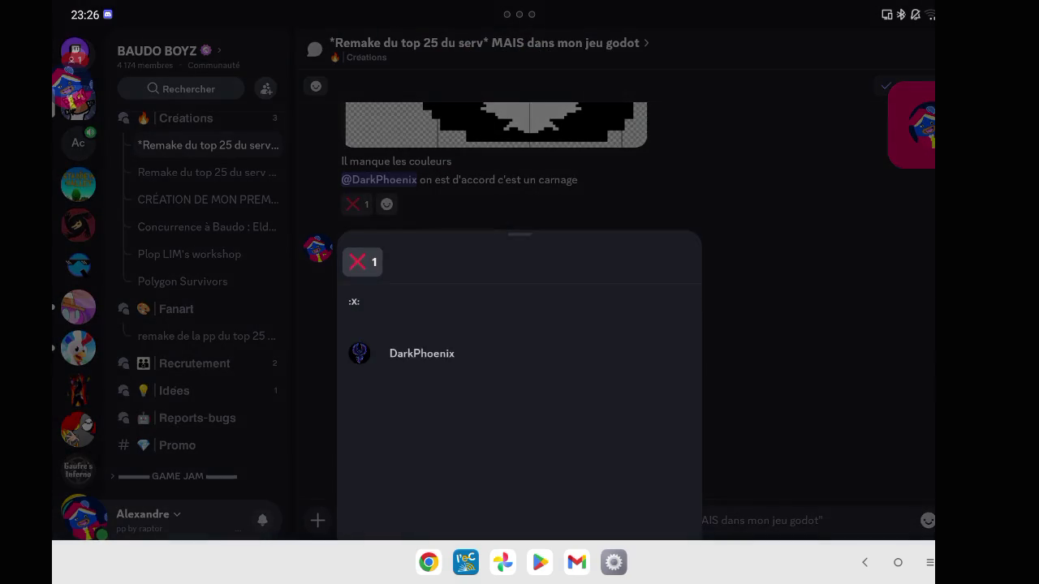
{"action": "scroll", "coordinate": [487, 325], "scroll_direction": "up", "scroll_amount": 5}
{"action": "scroll", "coordinate": [614, 300], "scroll_direction": "up", "scroll_amount": 10}
{"action": "scroll", "coordinate": [614, 300], "scroll_direction": "up", "scroll_amount": 10}
{"action": "scroll", "coordinate": [614, 300], "scroll_direction": "up", "scroll_amount": 10}
{"action": "scroll", "coordinate": [615, 300], "scroll_direction": "up", "scroll_amount": 10}
{"action": "scroll", "coordinate": [614, 300], "scroll_direction": "up", "scroll_amount": 3}
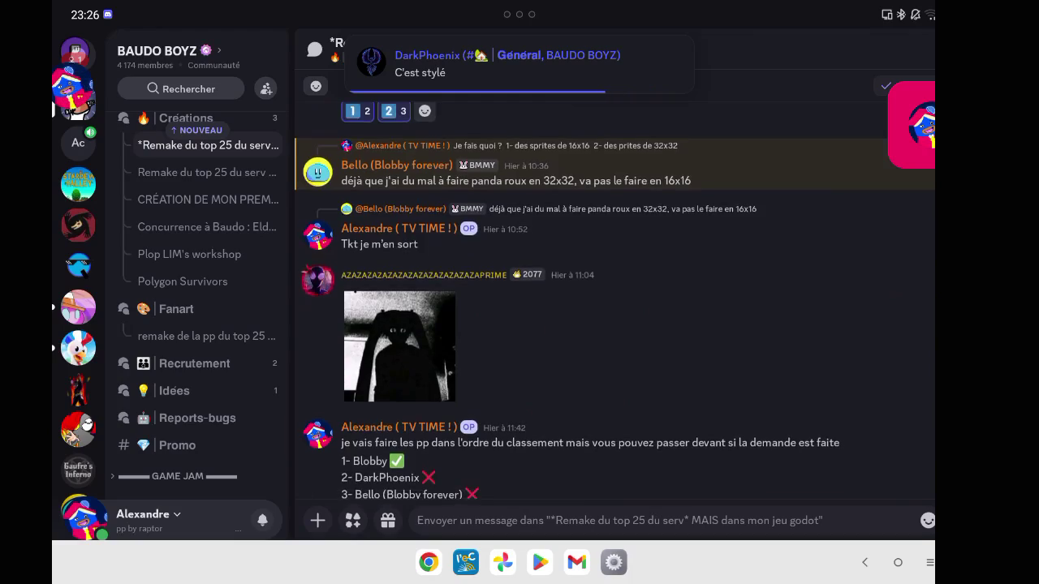
{"action": "scroll", "coordinate": [614, 301], "scroll_direction": "up", "scroll_amount": 5}
{"action": "scroll", "coordinate": [615, 301], "scroll_direction": "up", "scroll_amount": 10}
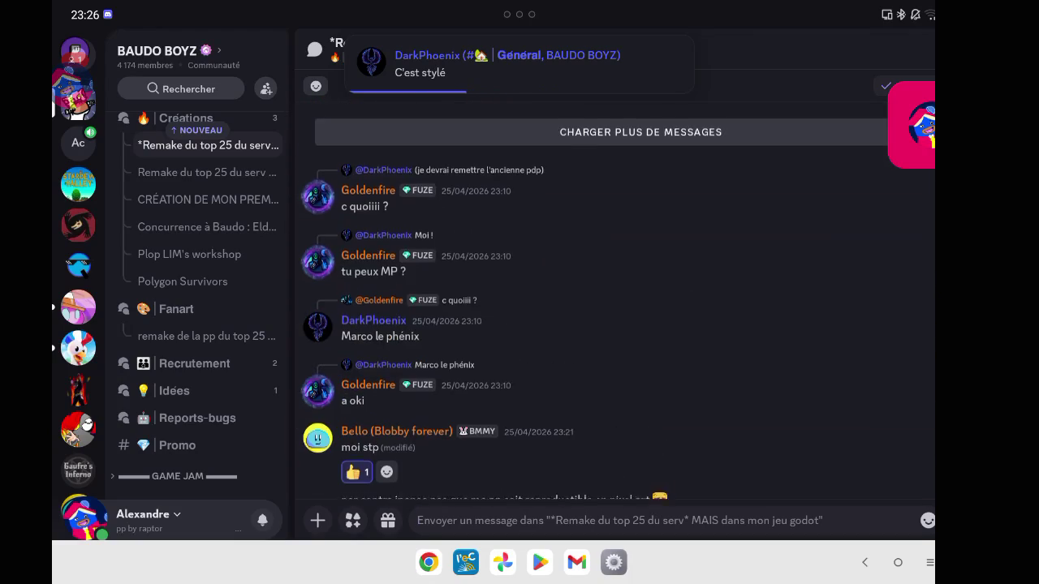
{"action": "scroll", "coordinate": [614, 300], "scroll_direction": "up", "scroll_amount": 5}
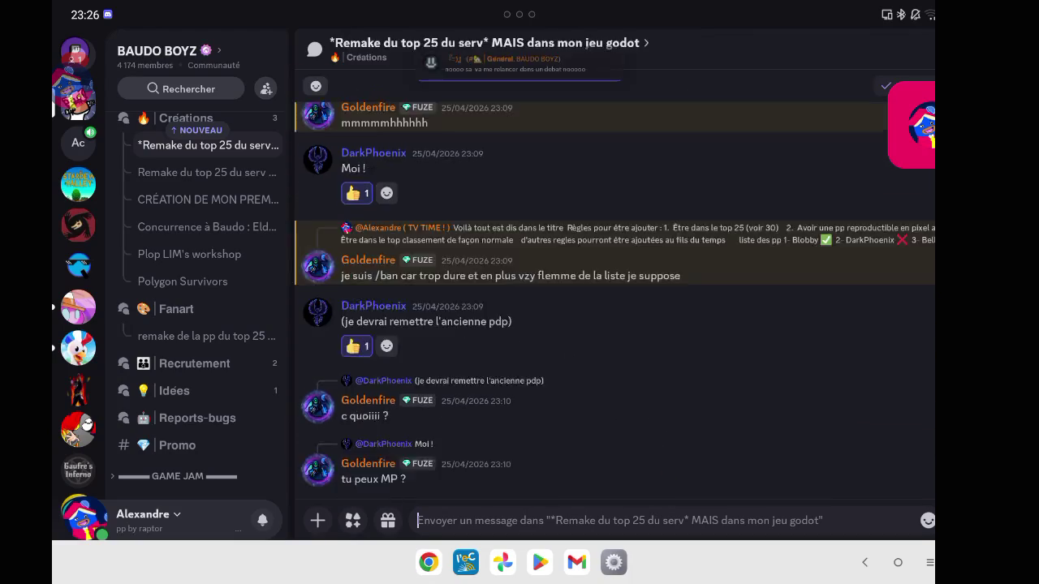
{"action": "scroll", "coordinate": [615, 300], "scroll_direction": "up", "scroll_amount": 5}
{"action": "scroll", "coordinate": [614, 300], "scroll_direction": "down", "scroll_amount": 5}
{"action": "scroll", "coordinate": [614, 300], "scroll_direction": "down", "scroll_amount": 2}
{"action": "scroll", "coordinate": [614, 301], "scroll_direction": "down", "scroll_amount": 3}
{"action": "scroll", "coordinate": [614, 300], "scroll_direction": "up", "scroll_amount": 10}
{"action": "scroll", "coordinate": [615, 315], "scroll_direction": "down", "scroll_amount": 2}
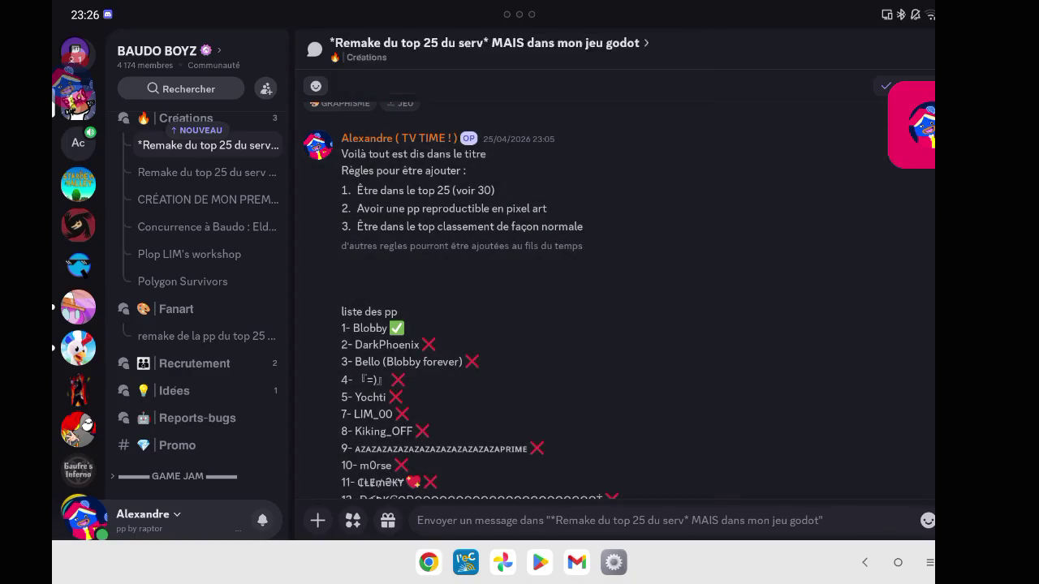
- Choose Modifier le message on the thread's opening post
{"action": "left_click", "coordinate": [487, 325]}
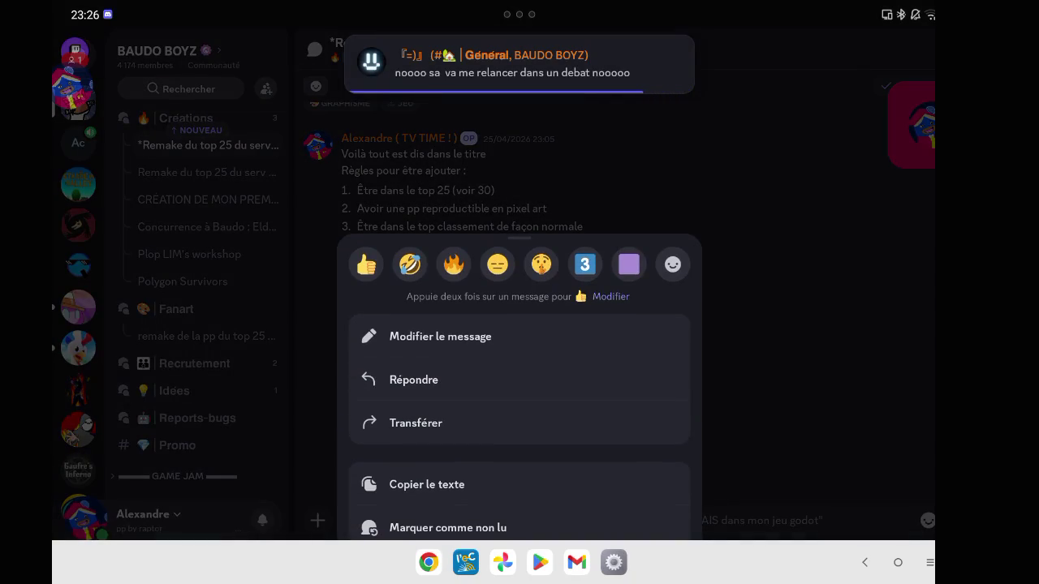
{"action": "left_click", "coordinate": [519, 162]}
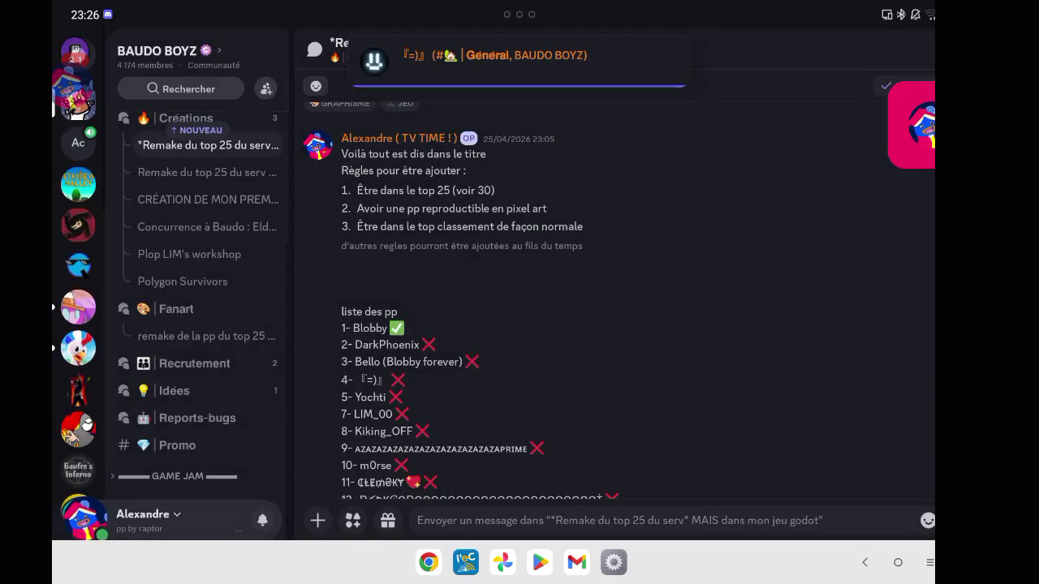
{"action": "left_click", "coordinate": [519, 325]}
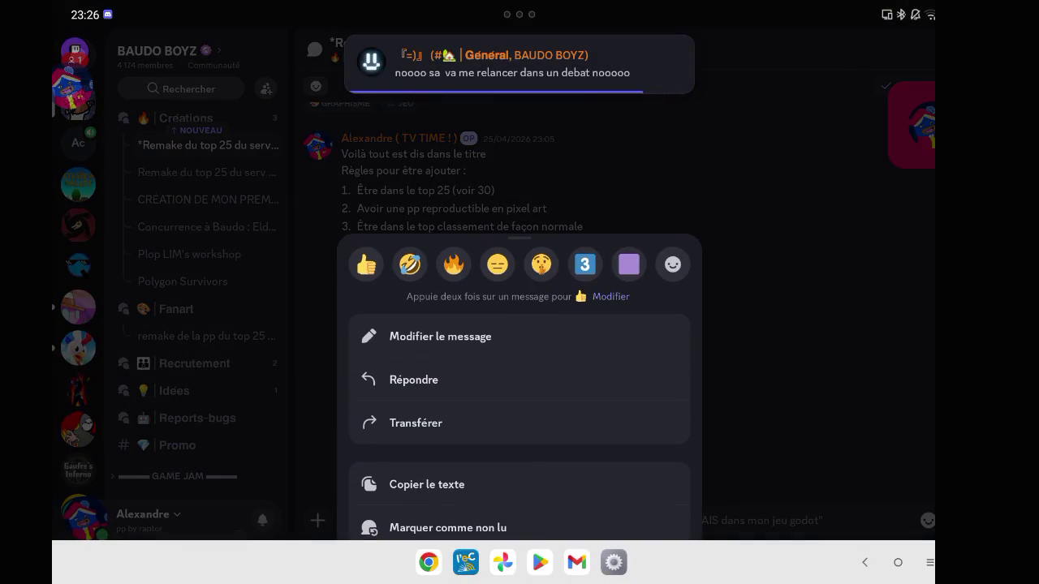
{"action": "left_click", "coordinate": [440, 336]}
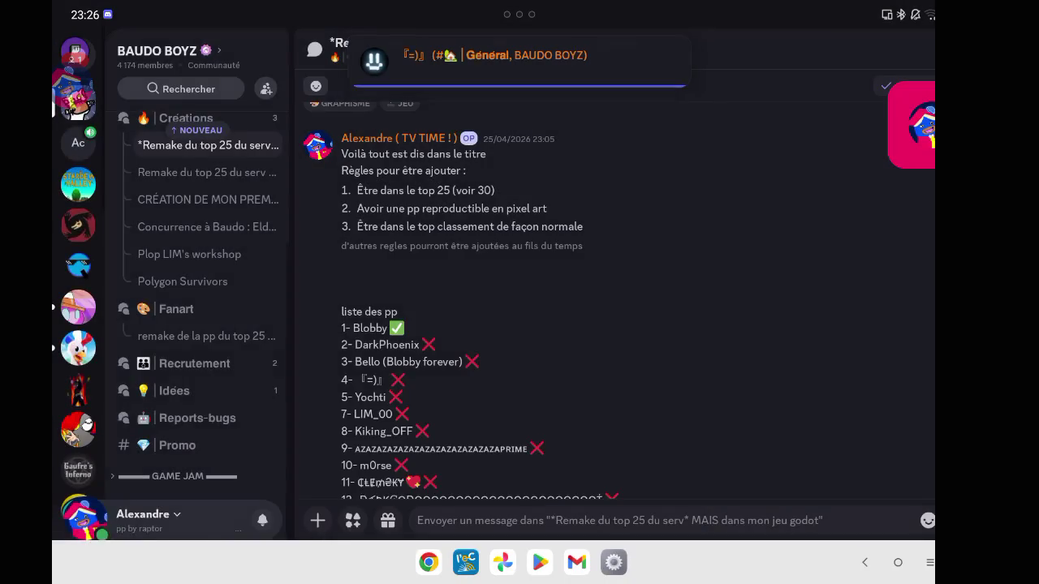
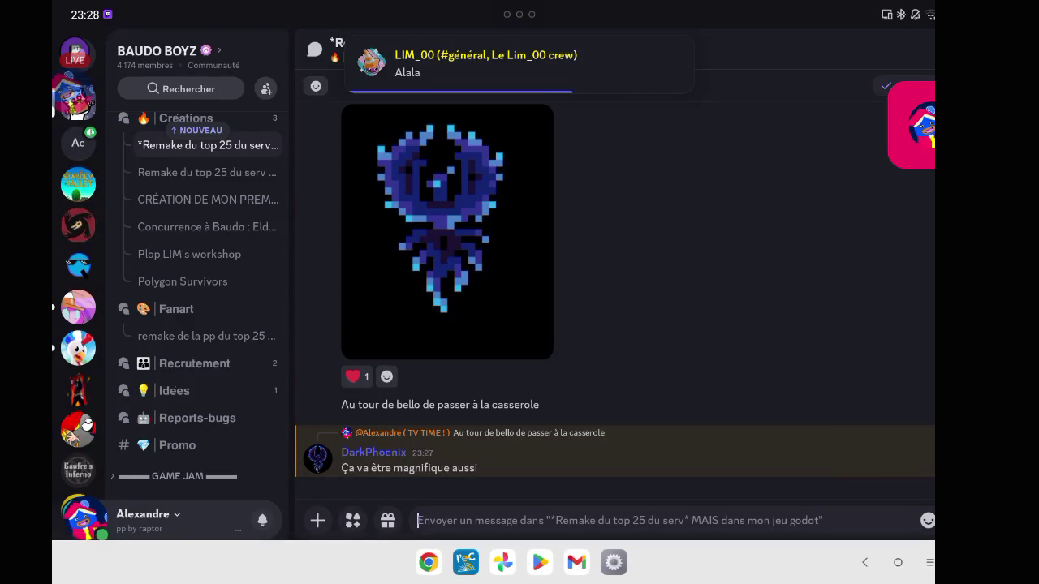
- Check the game poll in Sondage-Libres, then switch to the Général channel
{"action": "scroll", "coordinate": [198, 309], "scroll_direction": "up", "scroll_amount": 5}
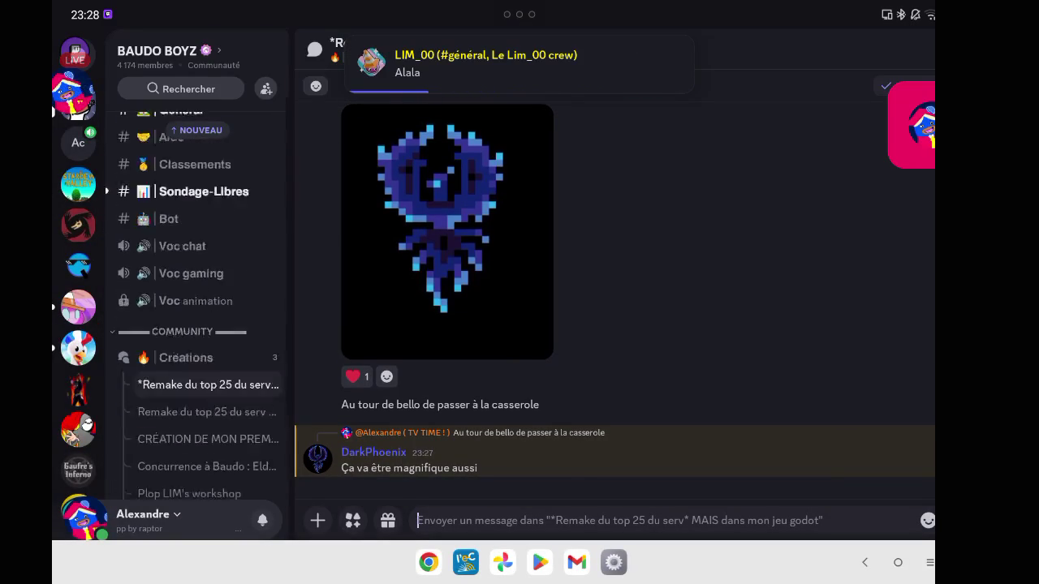
{"action": "left_click", "coordinate": [202, 301]}
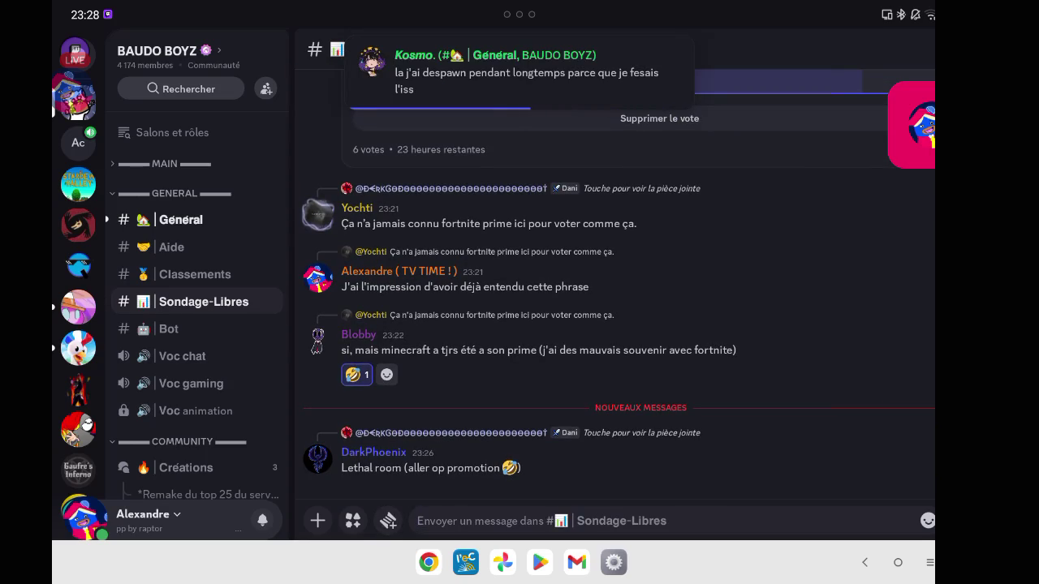
{"action": "scroll", "coordinate": [617, 300], "scroll_direction": "up", "scroll_amount": 3}
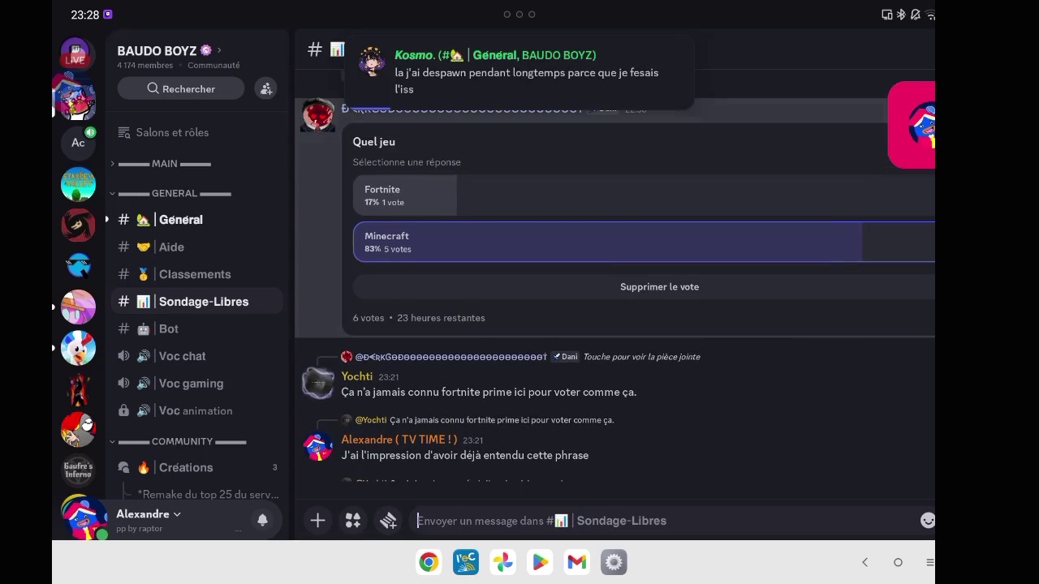
{"action": "scroll", "coordinate": [616, 300], "scroll_direction": "down", "scroll_amount": 3}
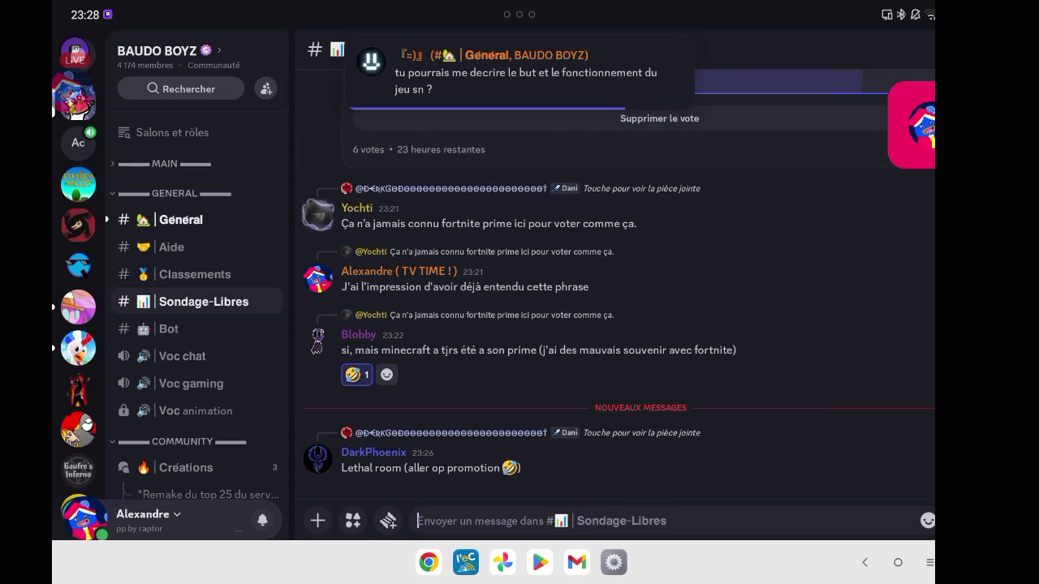
{"action": "left_click", "coordinate": [180, 219]}
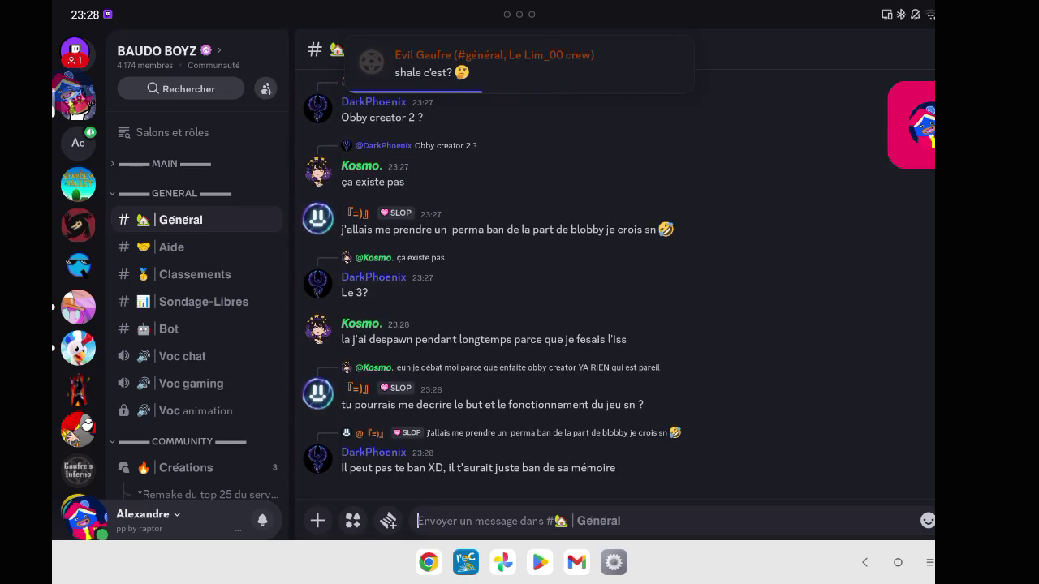
{"action": "left_click", "coordinate": [519, 63]}
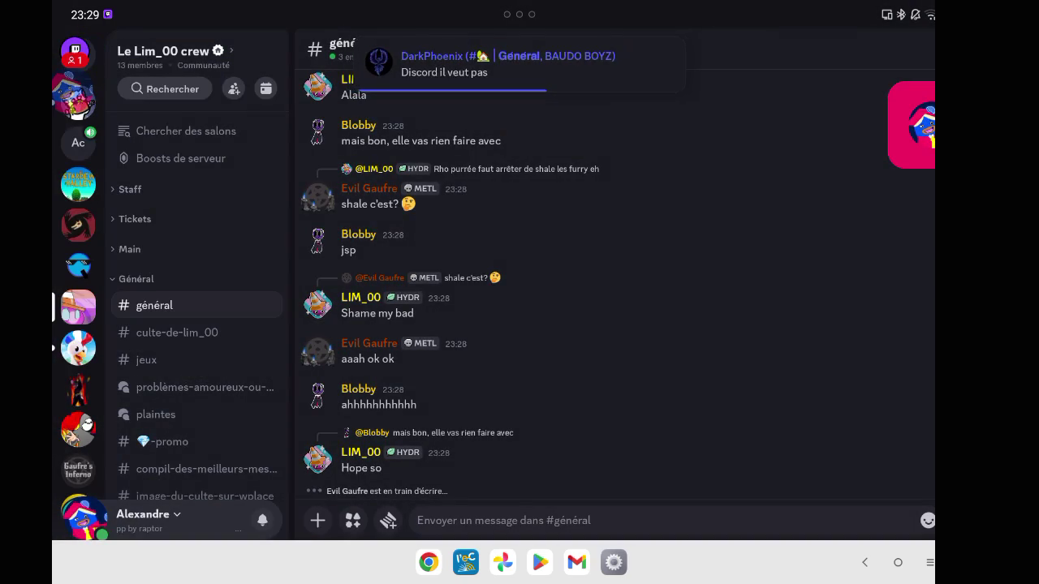
{"action": "left_click", "coordinate": [487, 63]}
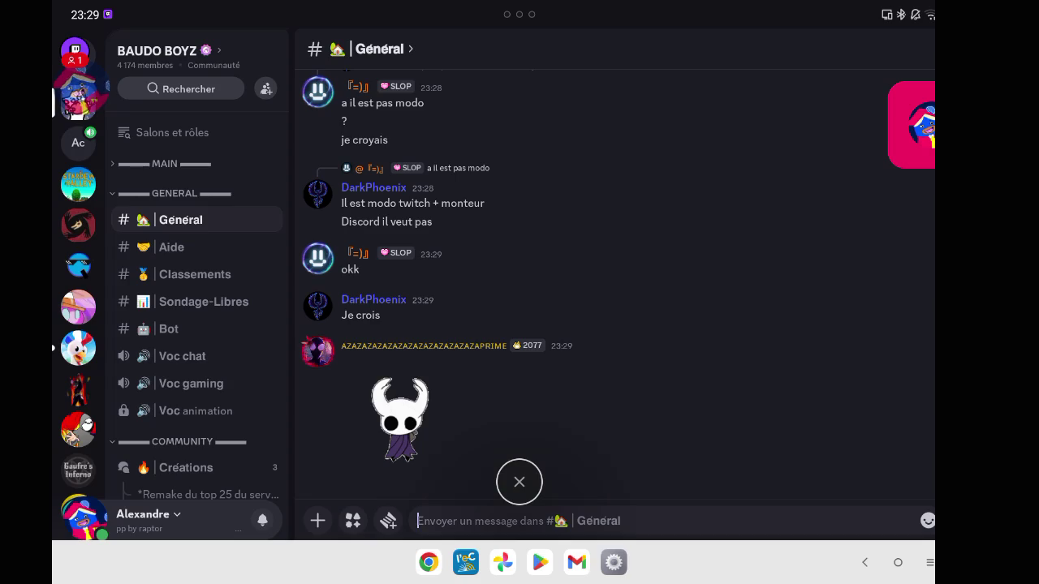
{"action": "left_click", "coordinate": [911, 126]}
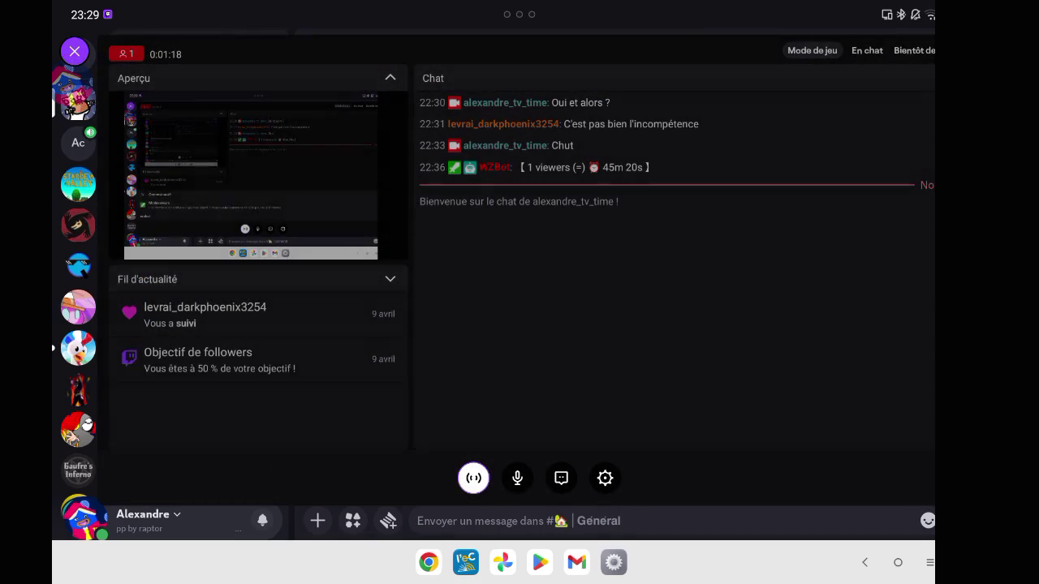
- Screenshot the stream's Communauté panel, close the Twitch overlay and dismiss the notification shade
{"action": "left_click", "coordinate": [125, 54]}
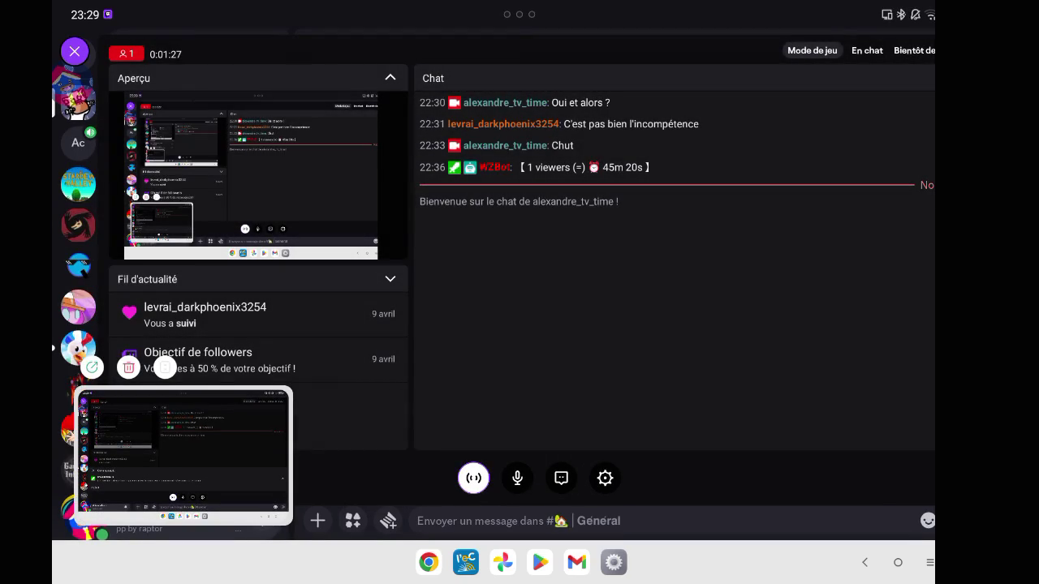
{"action": "left_click", "coordinate": [74, 52]}
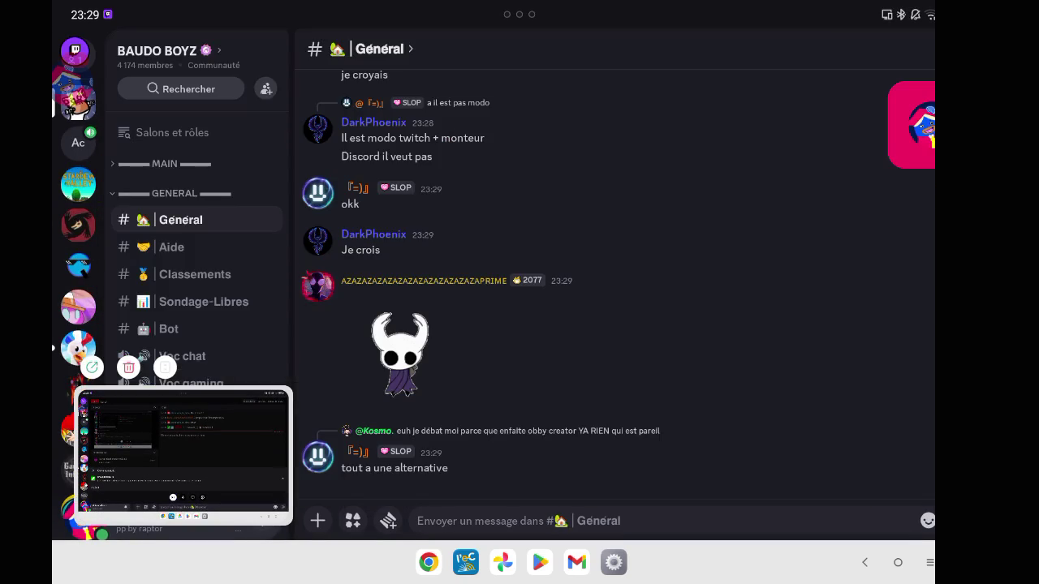
{"action": "left_click_drag", "start_coordinate": [325, 2], "coordinate": [324, 325]}
{"action": "key", "text": "Escape"}
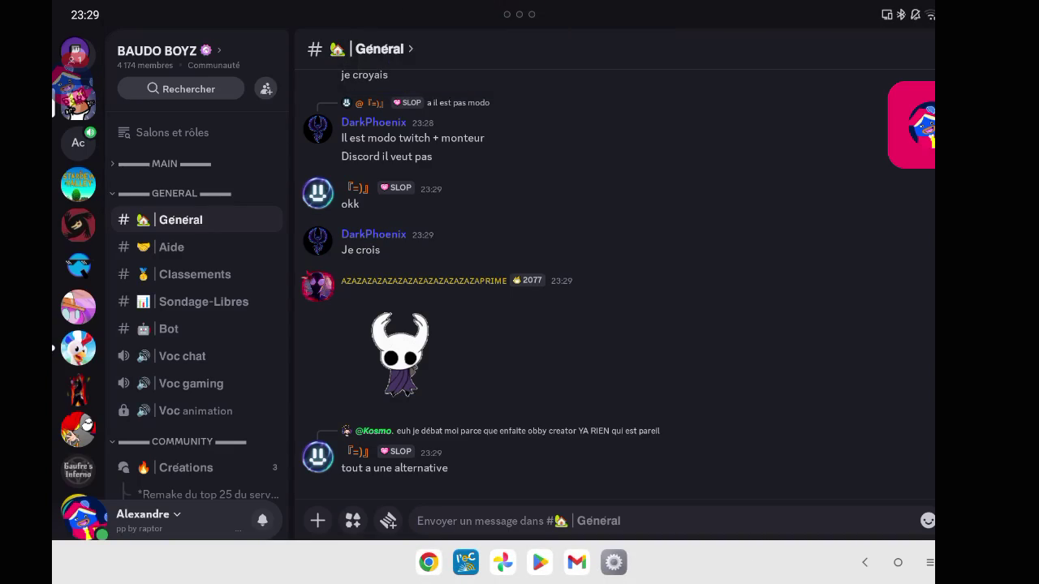
- Peek at the top-25 remake thread, then return to BAUDO BOYZ Général via notifications
{"action": "scroll", "coordinate": [199, 308], "scroll_direction": "down", "scroll_amount": 5}
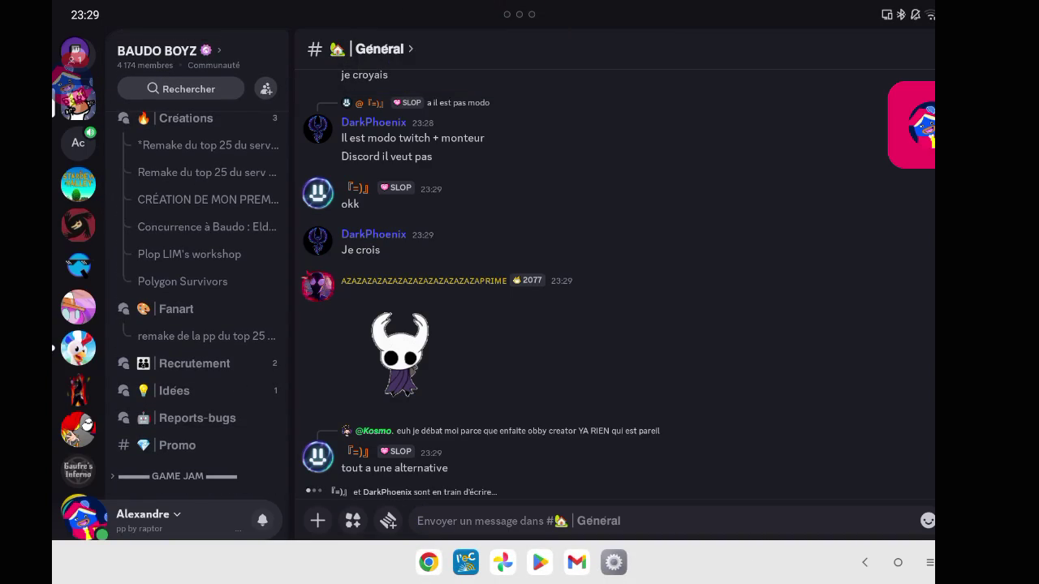
{"action": "left_click", "coordinate": [210, 145]}
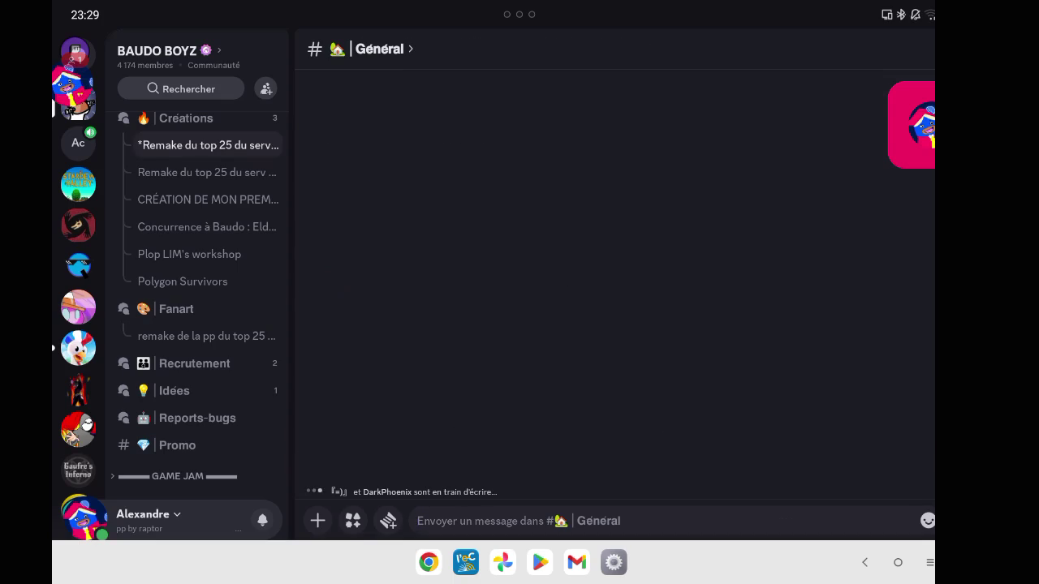
{"action": "scroll", "coordinate": [199, 309], "scroll_direction": "up", "scroll_amount": 5}
{"action": "left_click", "coordinate": [180, 220]}
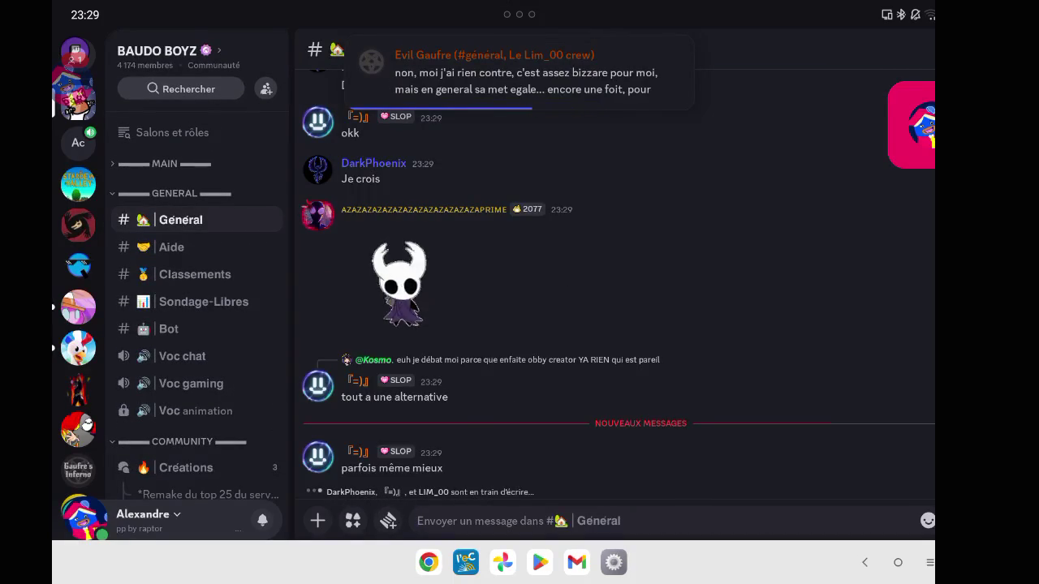
{"action": "left_click", "coordinate": [522, 73]}
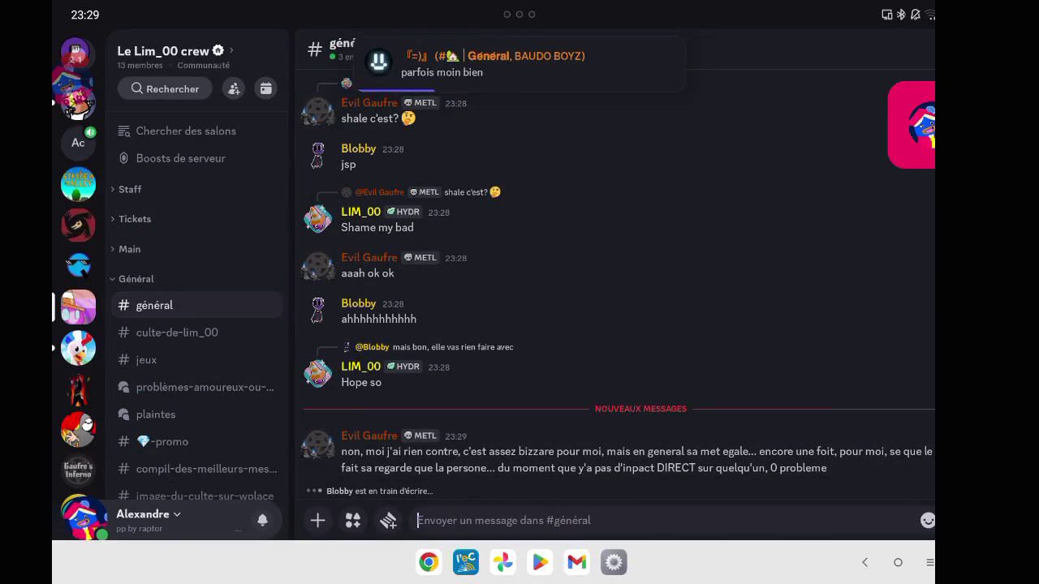
{"action": "left_click", "coordinate": [487, 65]}
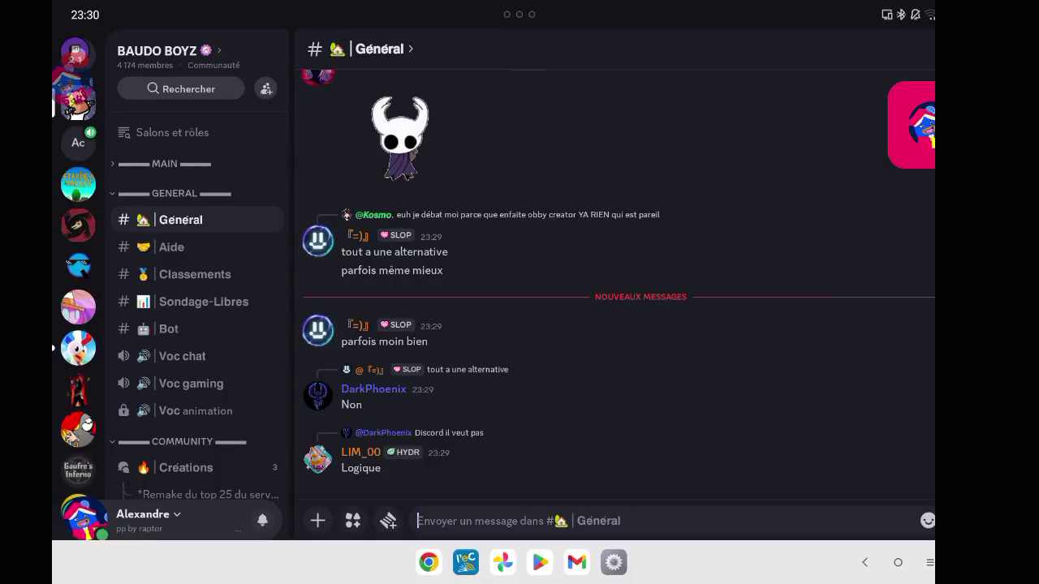
- Scroll the sidebar and reopen the '*Remake du top 25 du serv*' thread in Créations
{"action": "scroll", "coordinate": [614, 325], "scroll_direction": "up", "scroll_amount": 4}
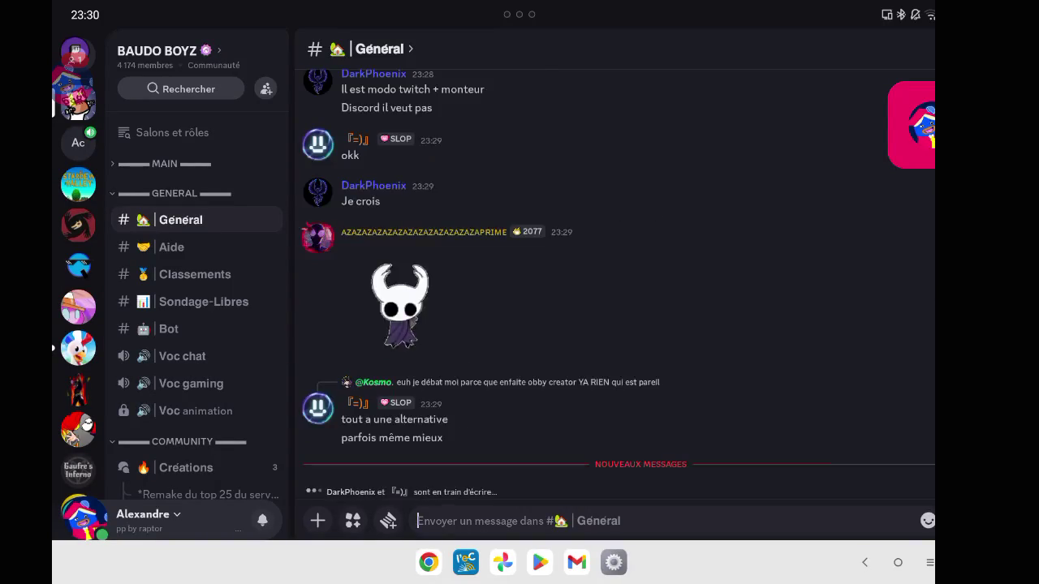
{"action": "scroll", "coordinate": [615, 325], "scroll_direction": "up", "scroll_amount": 1}
{"action": "scroll", "coordinate": [614, 324], "scroll_direction": "up", "scroll_amount": 1}
{"action": "scroll", "coordinate": [614, 325], "scroll_direction": "up", "scroll_amount": 1}
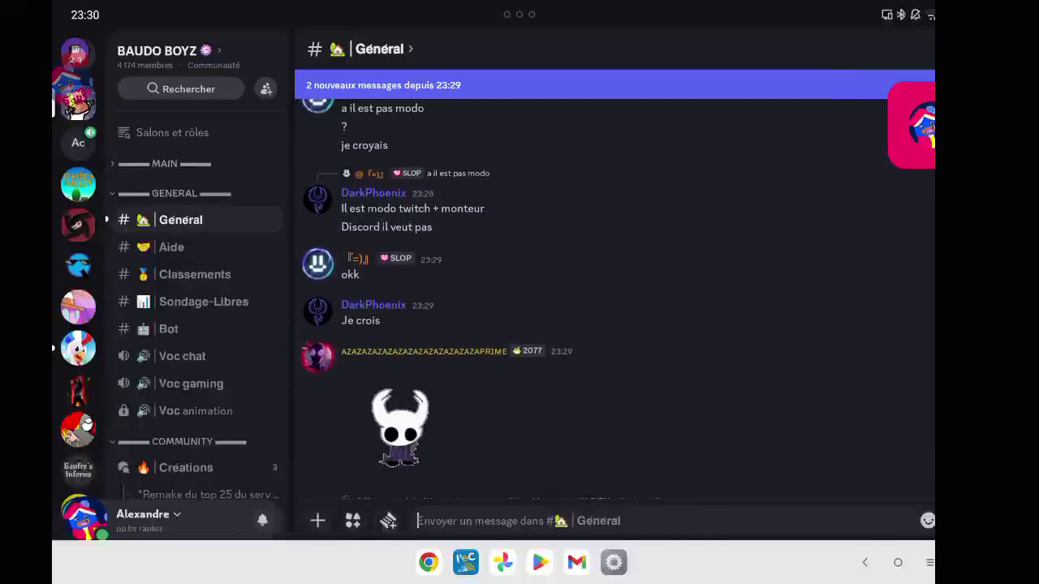
{"action": "scroll", "coordinate": [614, 325], "scroll_direction": "up", "scroll_amount": 2}
{"action": "scroll", "coordinate": [614, 324], "scroll_direction": "up", "scroll_amount": 1}
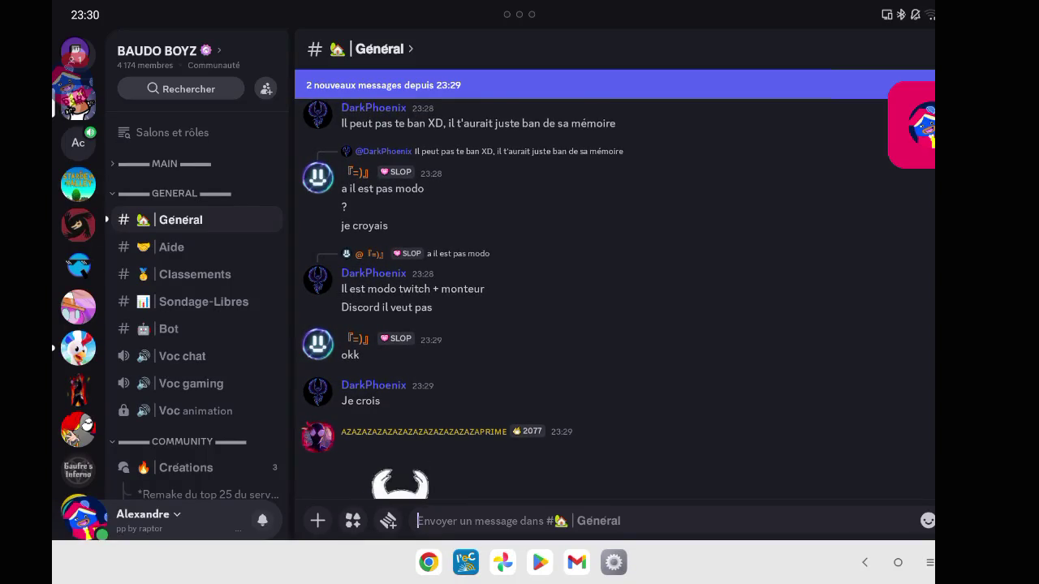
{"action": "scroll", "coordinate": [614, 292], "scroll_direction": "down", "scroll_amount": 10}
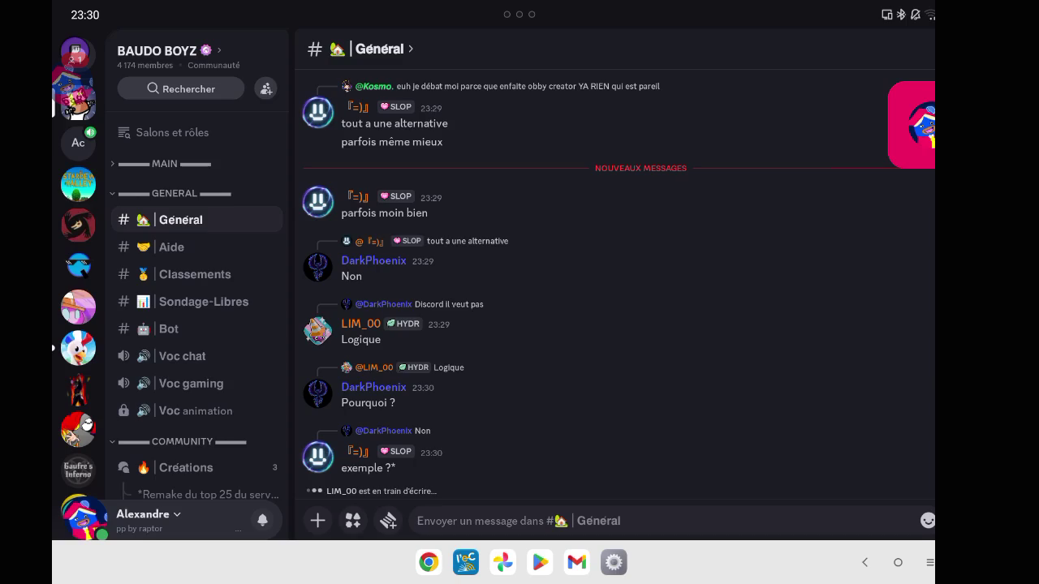
{"action": "scroll", "coordinate": [199, 308], "scroll_direction": "down", "scroll_amount": 5}
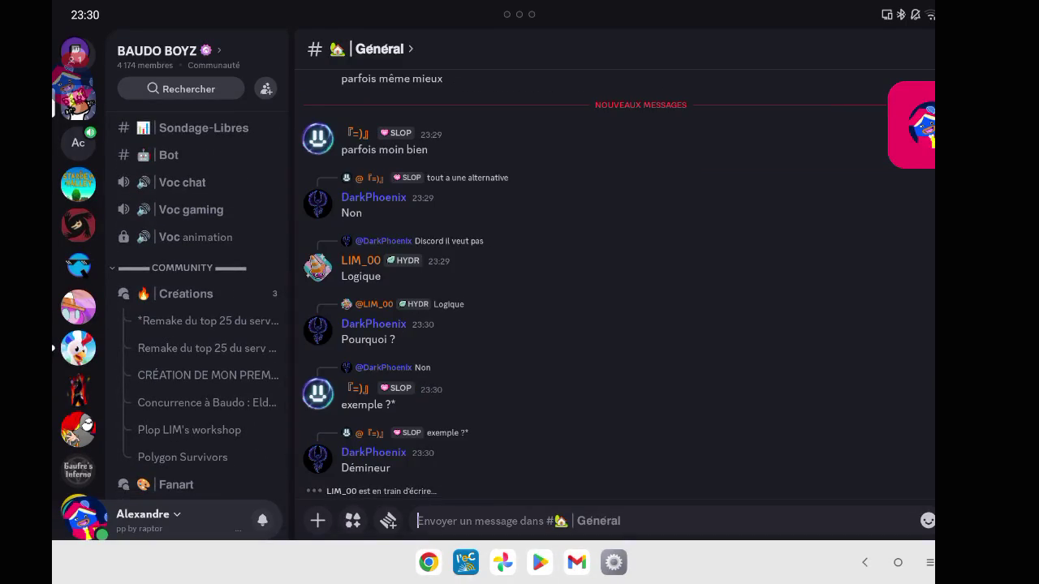
{"action": "left_click", "coordinate": [208, 320]}
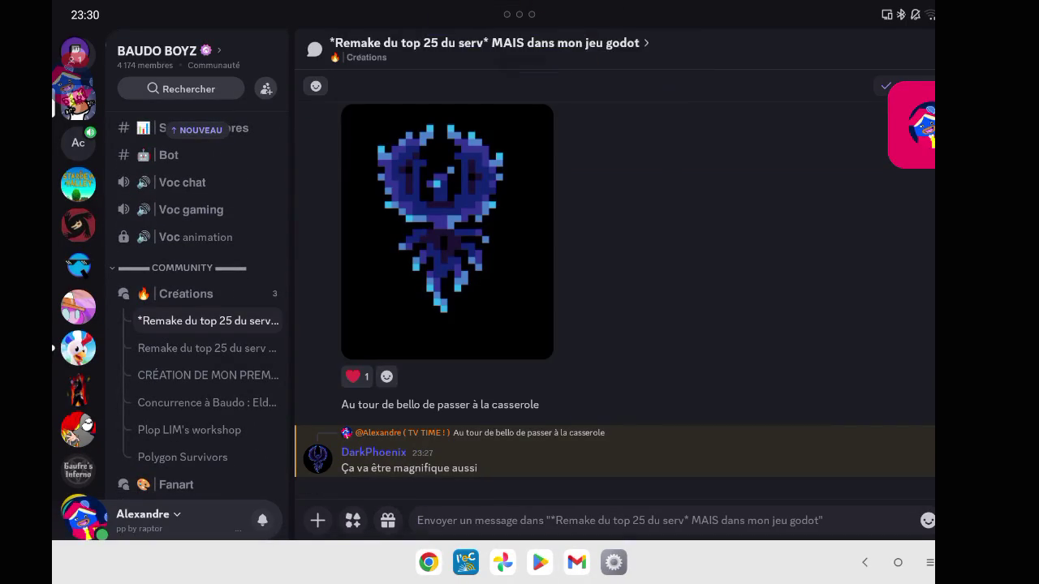
- Glance at the notified Général message and come back to the top-25 remake thread
{"action": "left_click", "coordinate": [334, 42]}
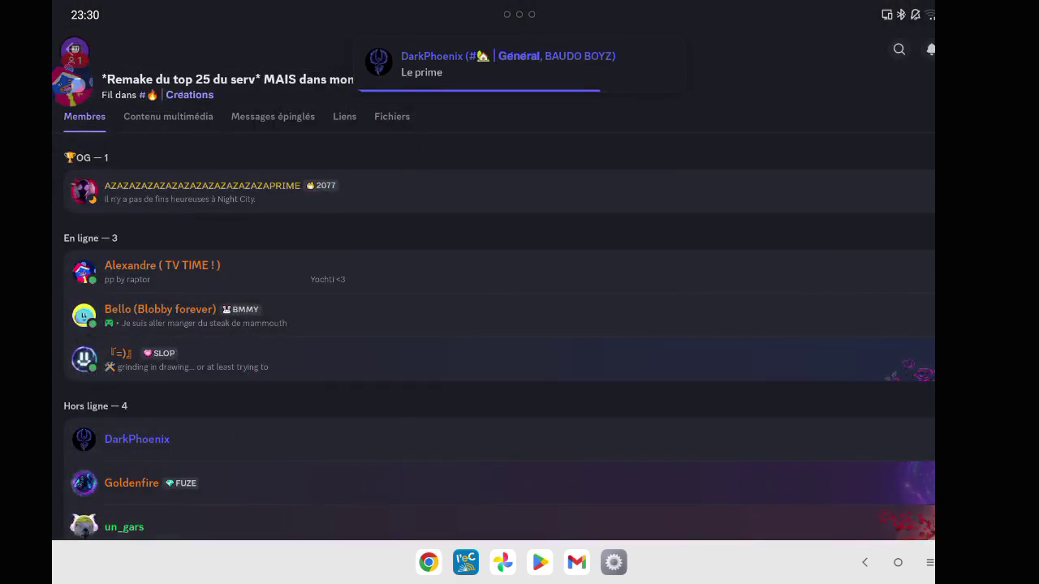
{"action": "left_click", "coordinate": [503, 63]}
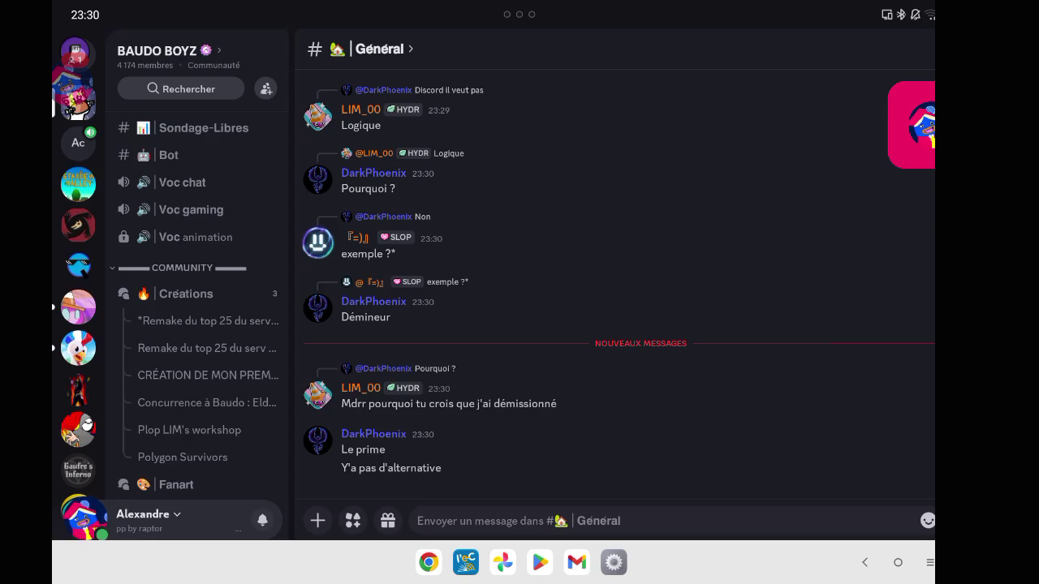
{"action": "left_click", "coordinate": [208, 320]}
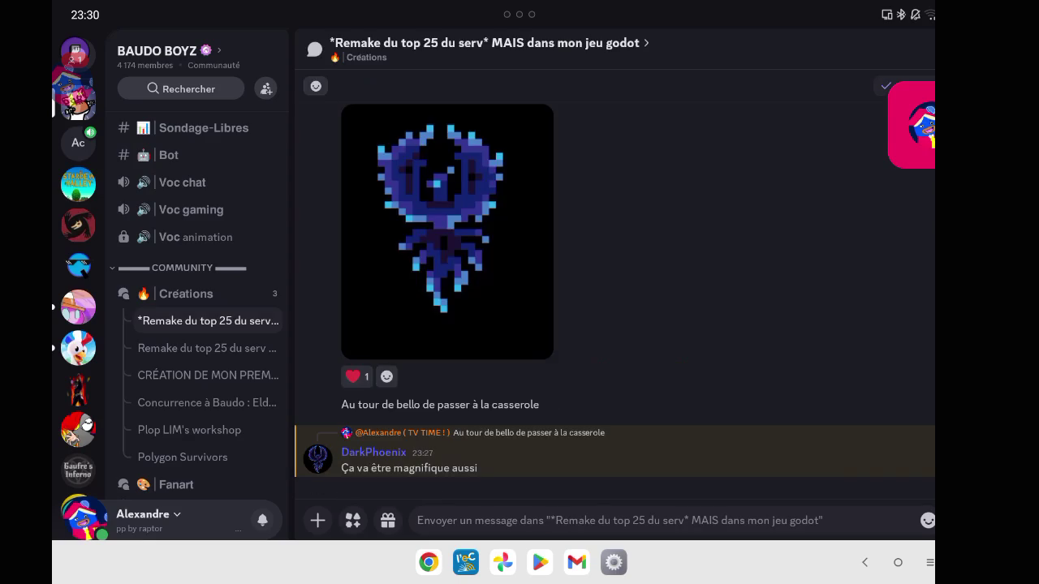
- Open the slime-avatar member's profile card from the thread's member list and screenshot it
{"action": "left_click", "coordinate": [484, 42]}
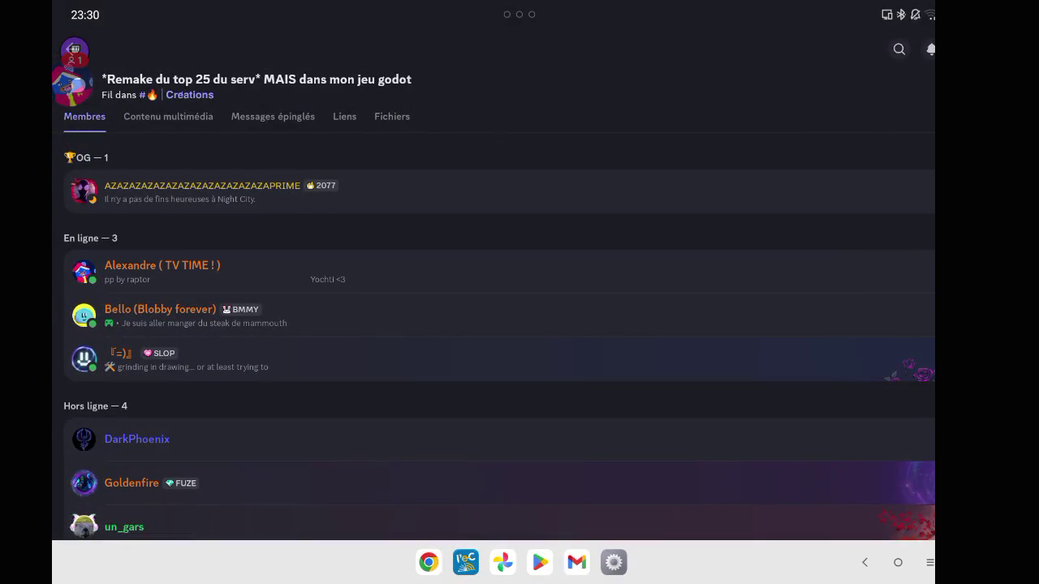
{"action": "left_click", "coordinate": [160, 315]}
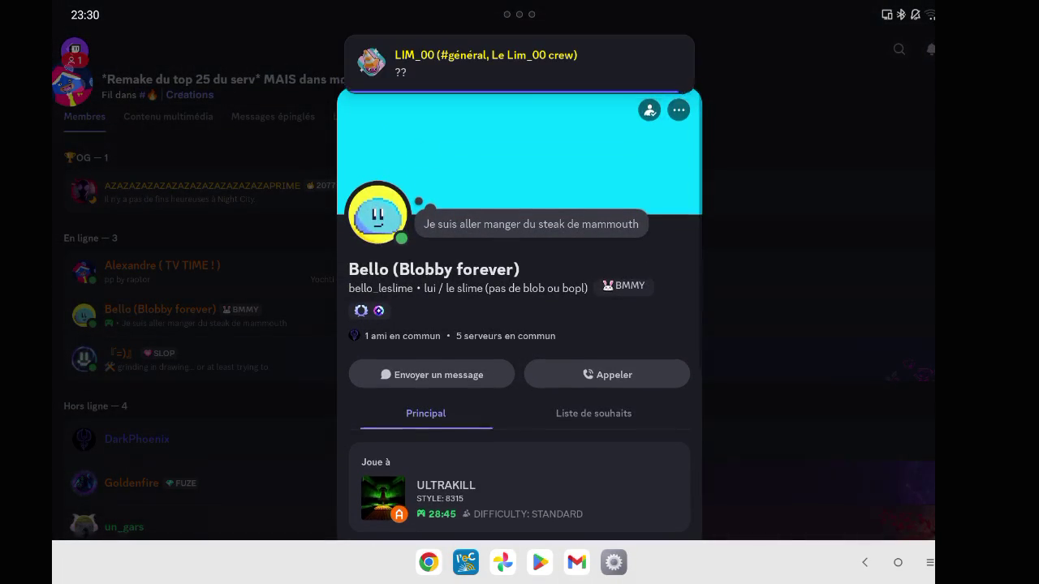
{"action": "scroll", "coordinate": [520, 316], "scroll_direction": "down", "scroll_amount": 1}
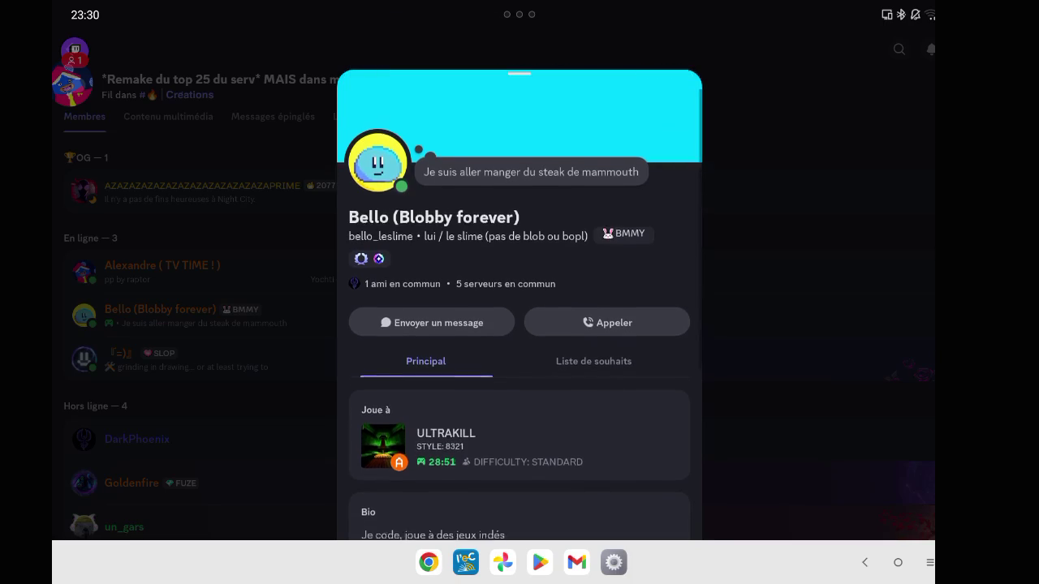
{"action": "scroll", "coordinate": [519, 317], "scroll_direction": "up", "scroll_amount": 2}
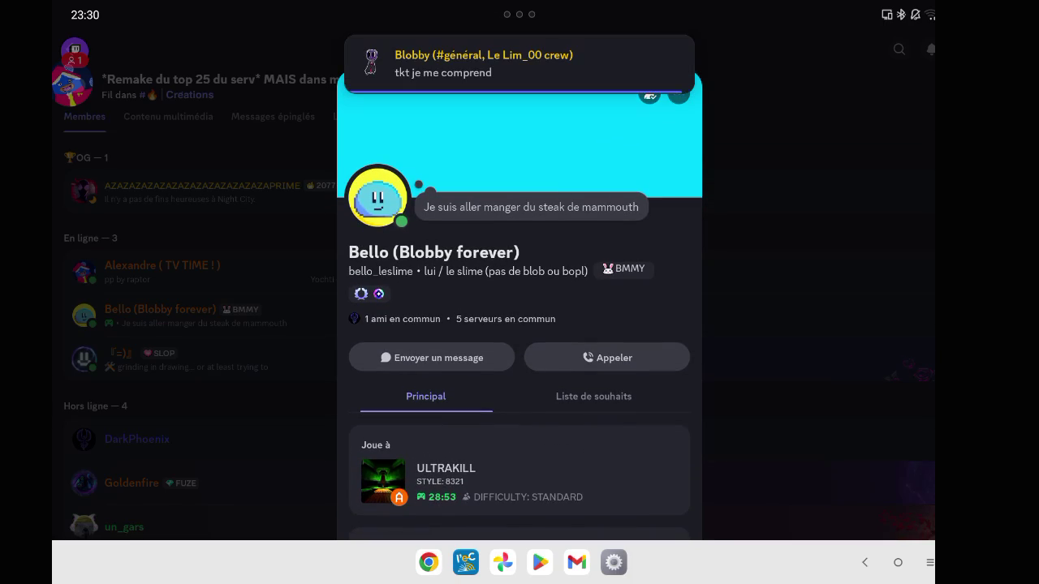
{"action": "key", "text": "Print"}
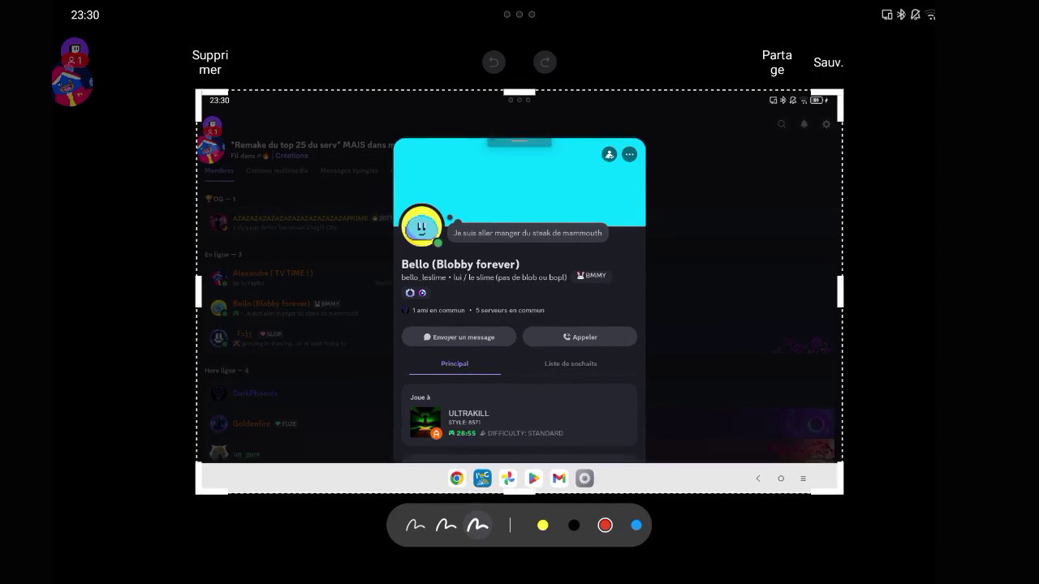
- Crop the profile screenshot tightly around the blue slime avatar
{"action": "mouse_move", "coordinate": [196, 493]}
{"action": "left_mouse_down"}
{"action": "mouse_move", "coordinate": [318, 382]}
{"action": "mouse_move", "coordinate": [399, 270]}
{"action": "left_mouse_up"}
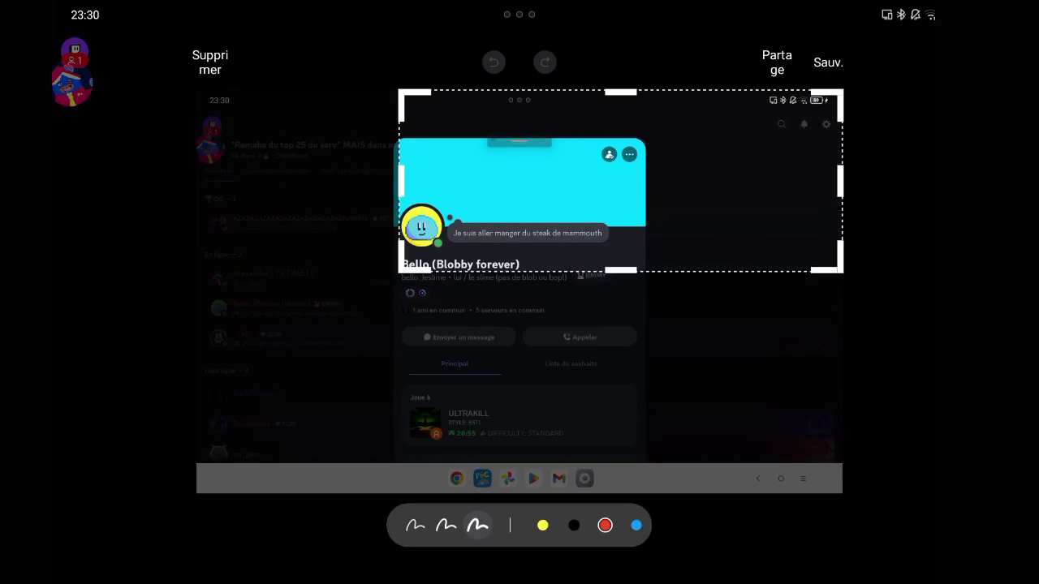
{"action": "left_click_drag", "start_coordinate": [840, 92], "coordinate": [506, 190]}
{"action": "left_click_drag", "start_coordinate": [397, 229], "coordinate": [386, 229]}
{"action": "left_click_drag", "start_coordinate": [506, 229], "coordinate": [469, 229]}
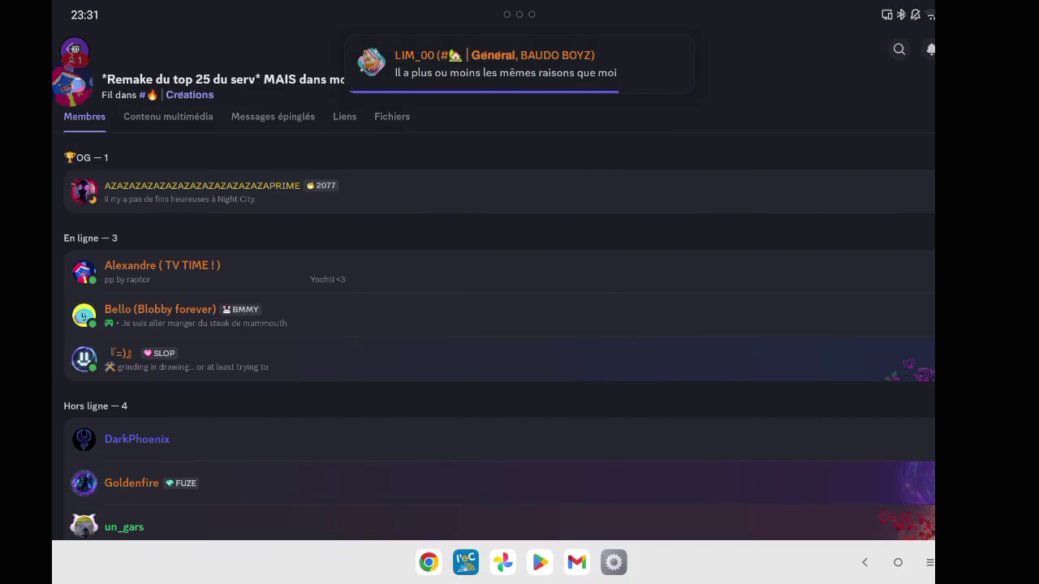
- Close the member list, return to the Général channel and bring up recent apps
{"action": "key", "text": "Escape"}
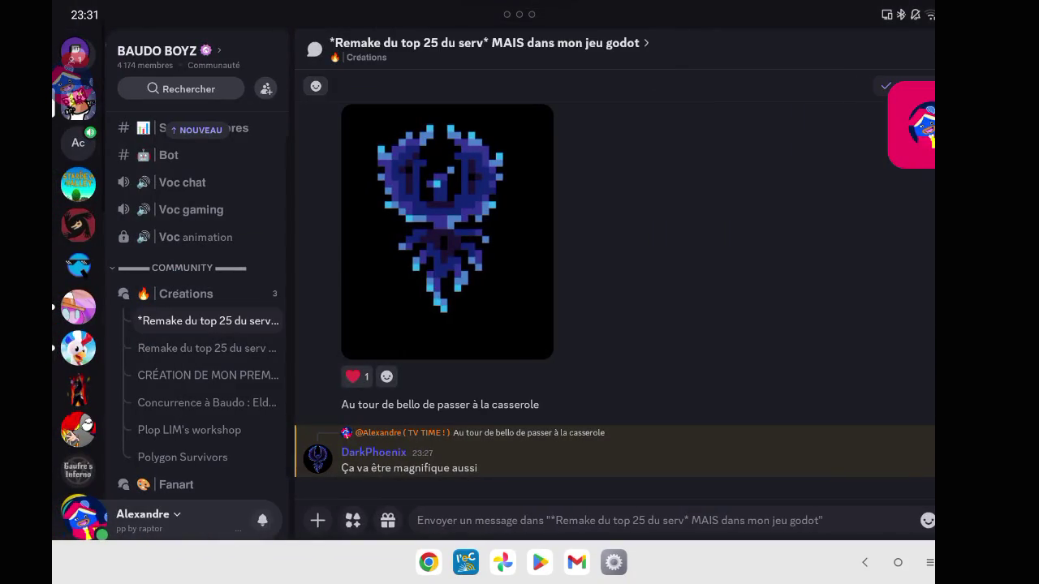
{"action": "scroll", "coordinate": [200, 309], "scroll_direction": "up", "scroll_amount": 5}
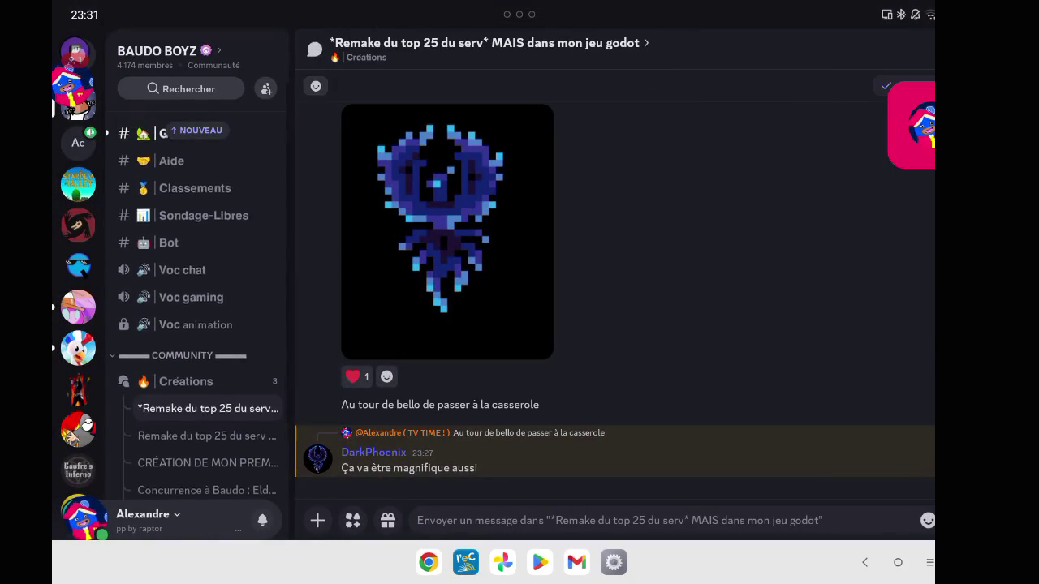
{"action": "left_click", "coordinate": [180, 220]}
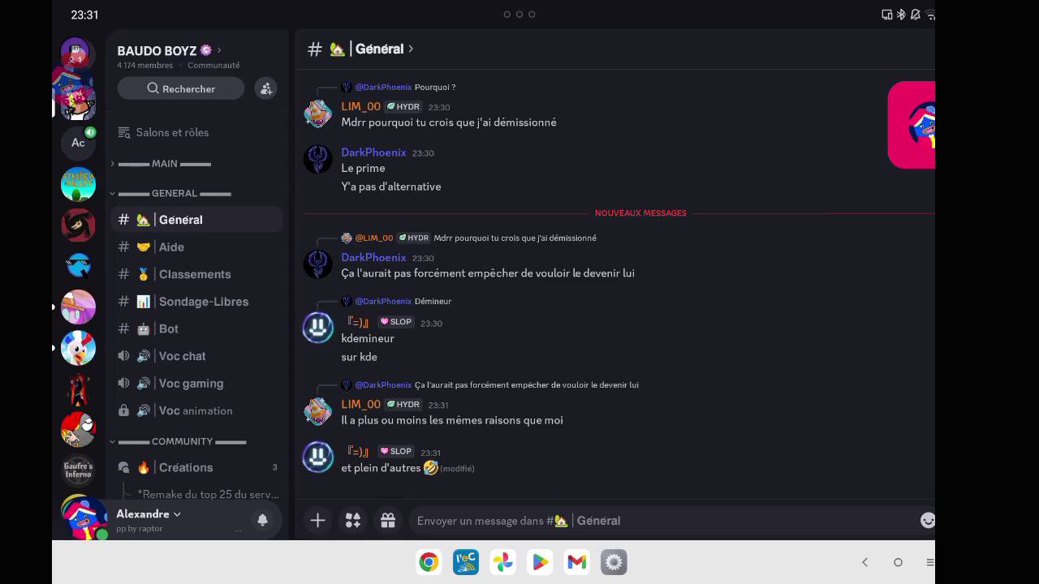
{"action": "left_click", "coordinate": [929, 562]}
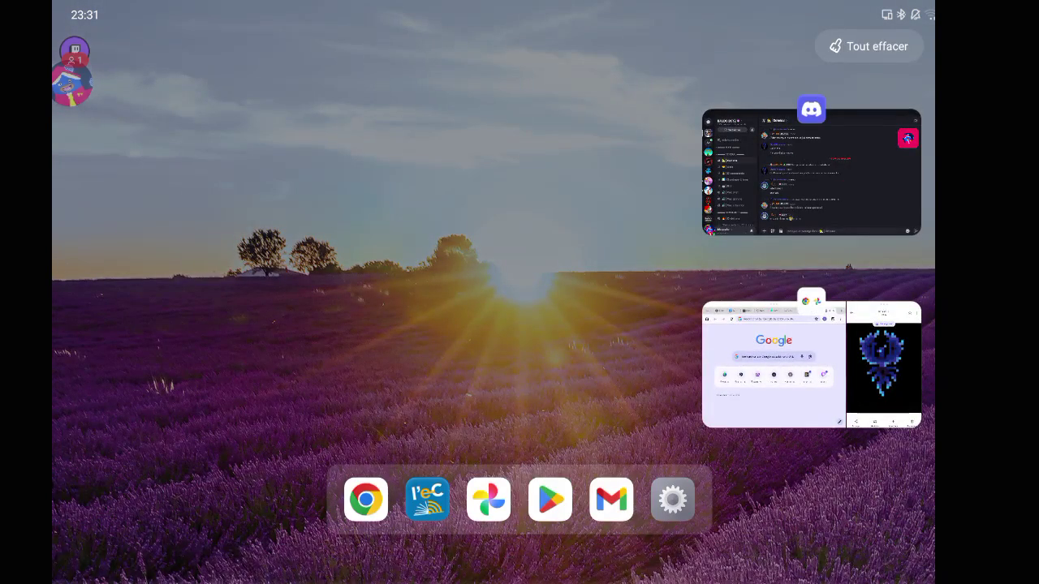
- Open the newest slime screenshot from the Screenshots album beside Chrome's spritepaint.com tab
{"action": "left_click", "coordinate": [812, 360]}
{"action": "left_click", "coordinate": [691, 51]}
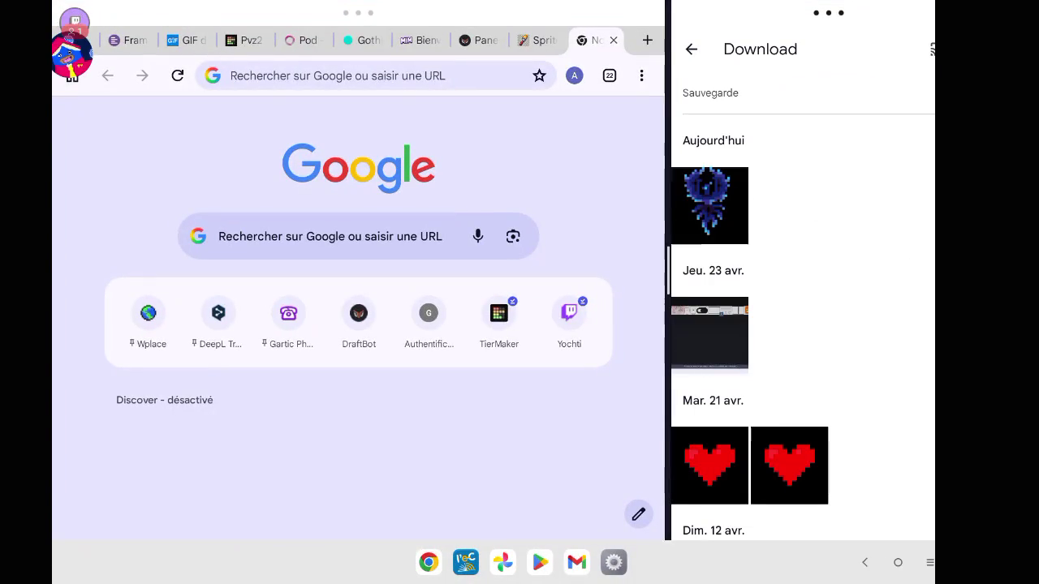
{"action": "left_click", "coordinate": [691, 48]}
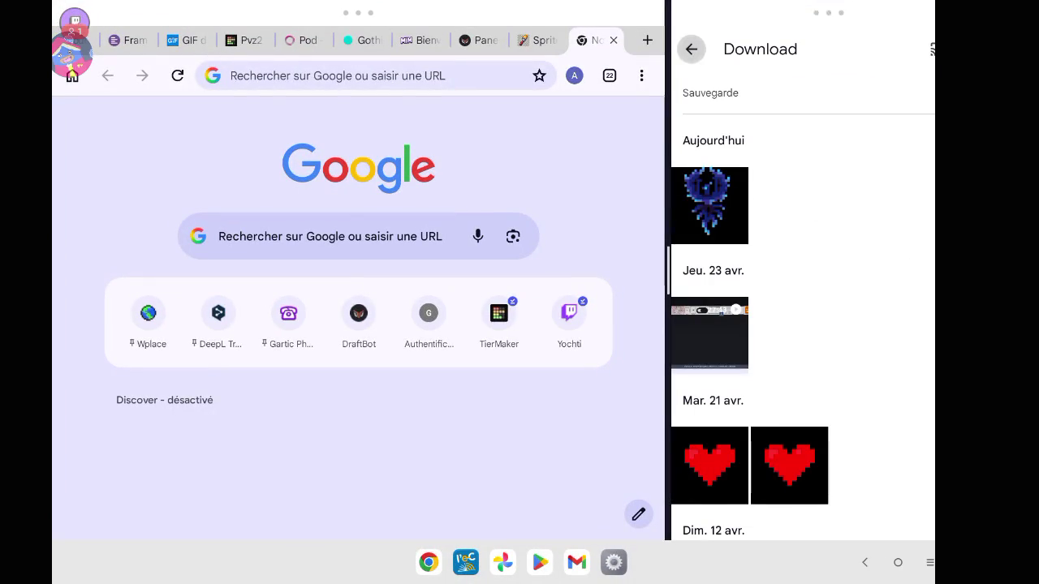
{"action": "left_click", "coordinate": [884, 357]}
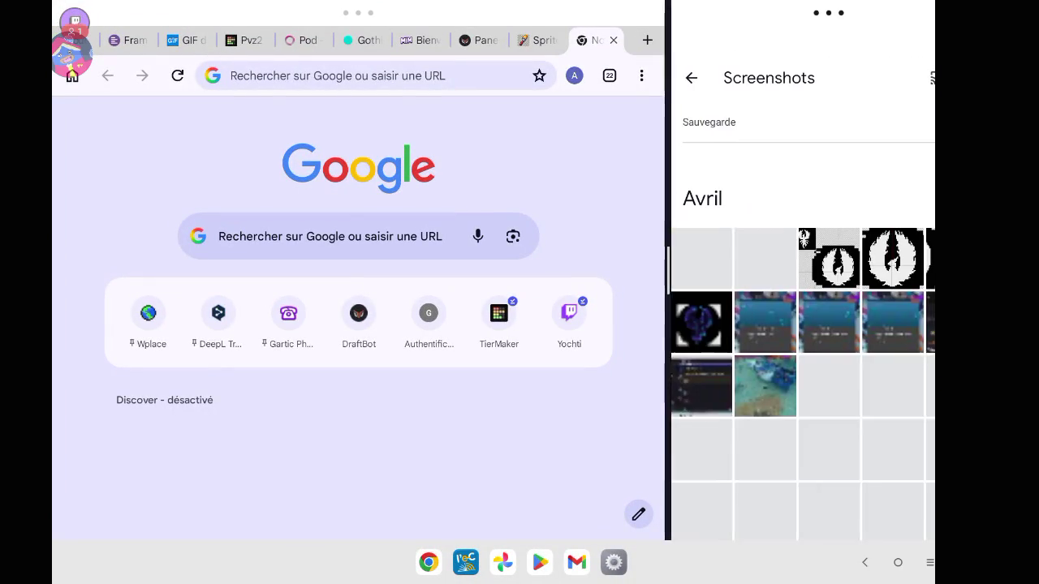
{"action": "left_click", "coordinate": [700, 255]}
{"action": "left_click", "coordinate": [538, 39]}
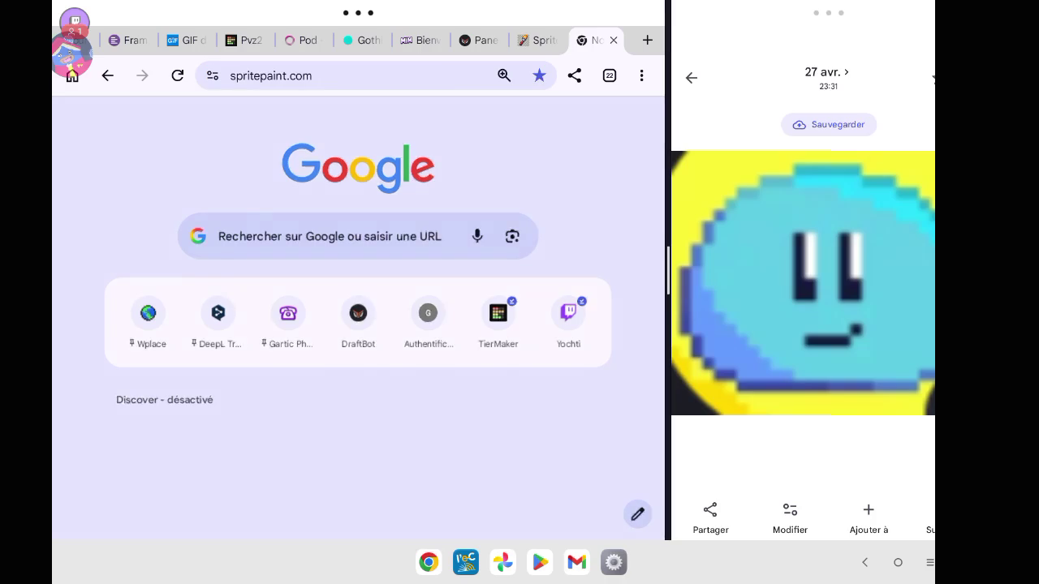
{"action": "key", "text": "Escape"}
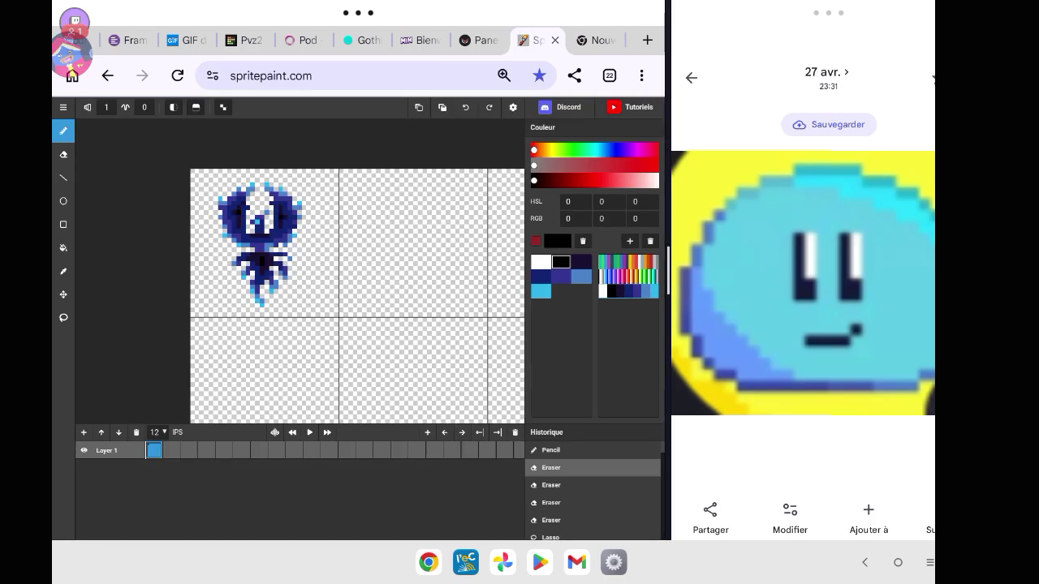
- Undo back through the history to remove the stray black pixel
{"action": "left_click", "coordinate": [64, 107]}
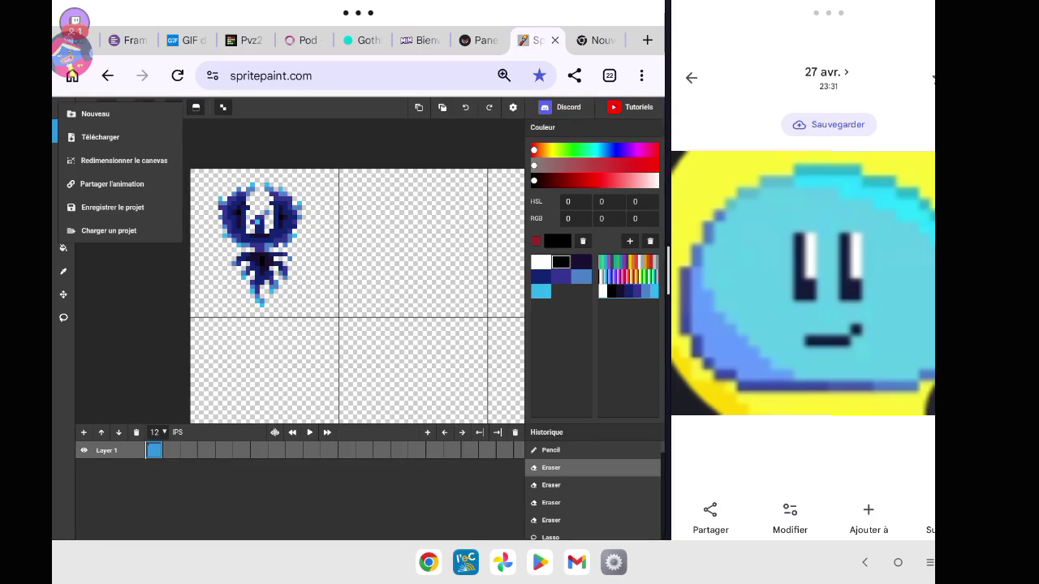
{"action": "left_click", "coordinate": [466, 301]}
{"action": "key", "text": "ctrl+z"}
{"action": "key", "text": "ctrl+y"}
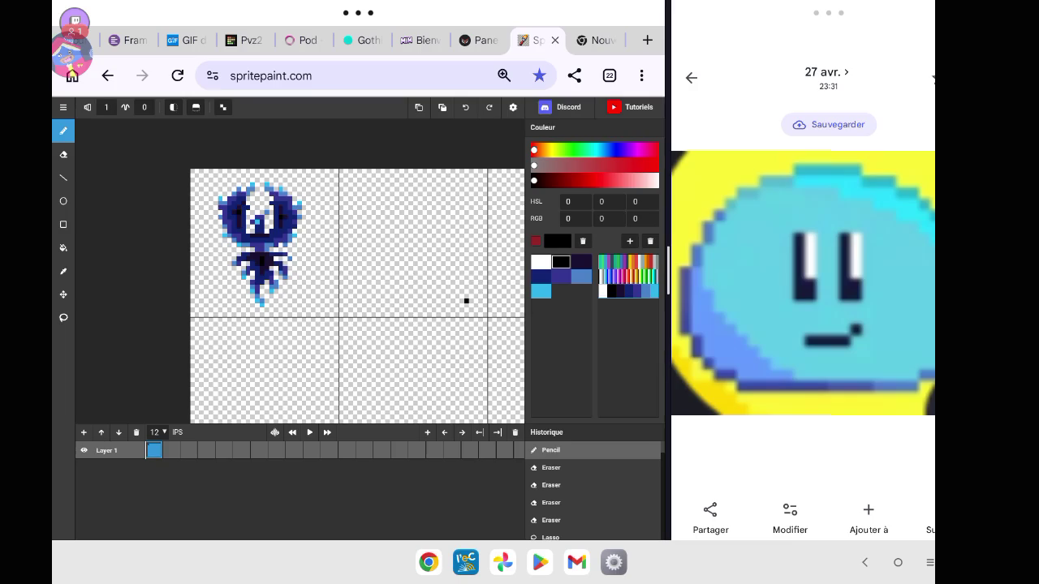
{"action": "key", "text": "ctrl+z"}
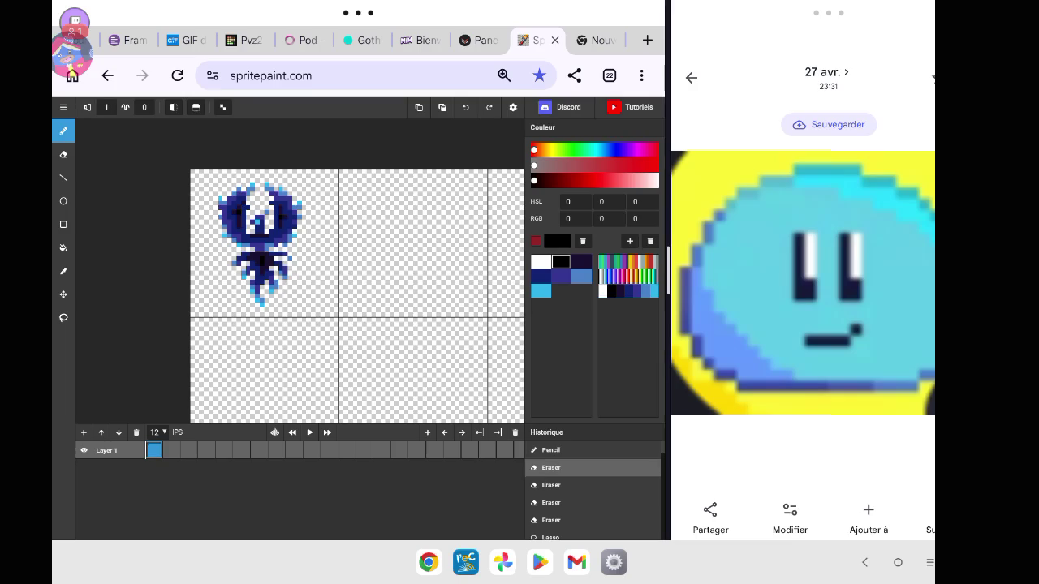
{"action": "key", "text": "ctrl+z"}
{"action": "key", "text": "ctrl+z"}
{"action": "scroll", "coordinate": [357, 296], "scroll_direction": "down", "scroll_amount": 3}
{"action": "scroll", "coordinate": [357, 296], "scroll_direction": "down", "scroll_amount": 2}
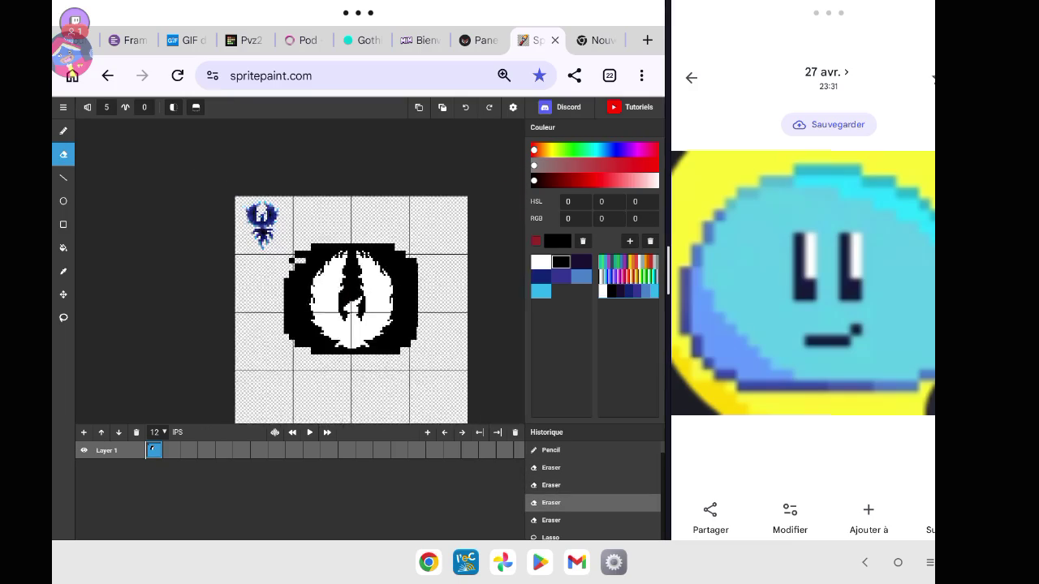
- Save the phoenix drawing as the project Dark_Phoenix V1
{"action": "left_click", "coordinate": [63, 106]}
{"action": "left_click", "coordinate": [114, 204]}
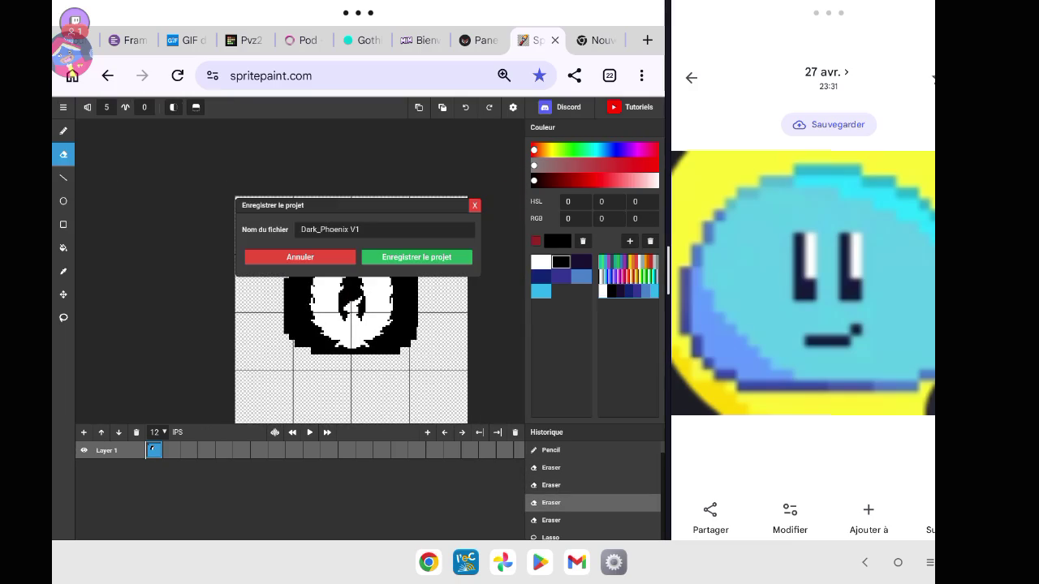
{"action": "left_click", "coordinate": [416, 256]}
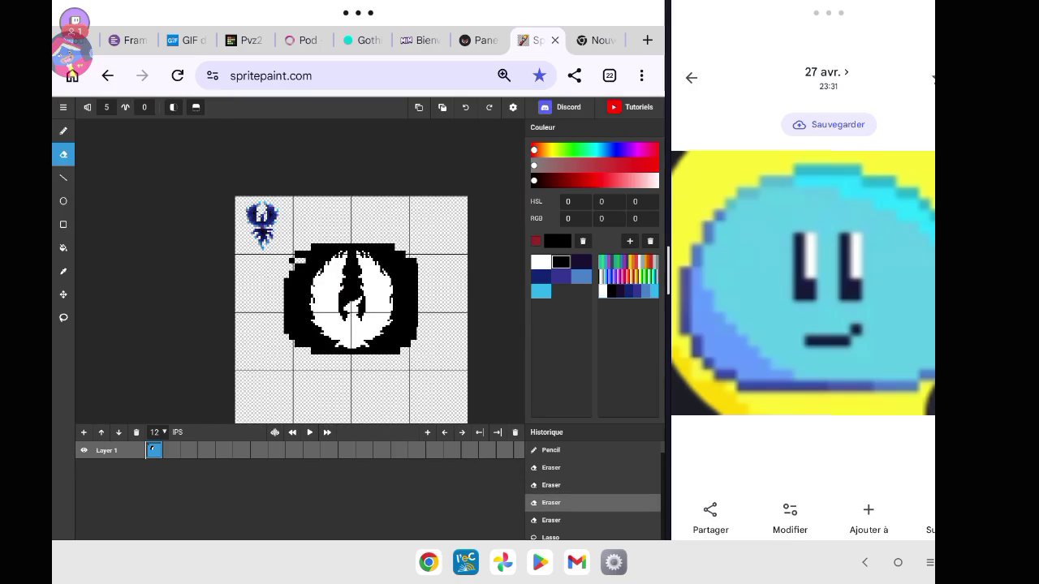
{"action": "left_click", "coordinate": [63, 106]}
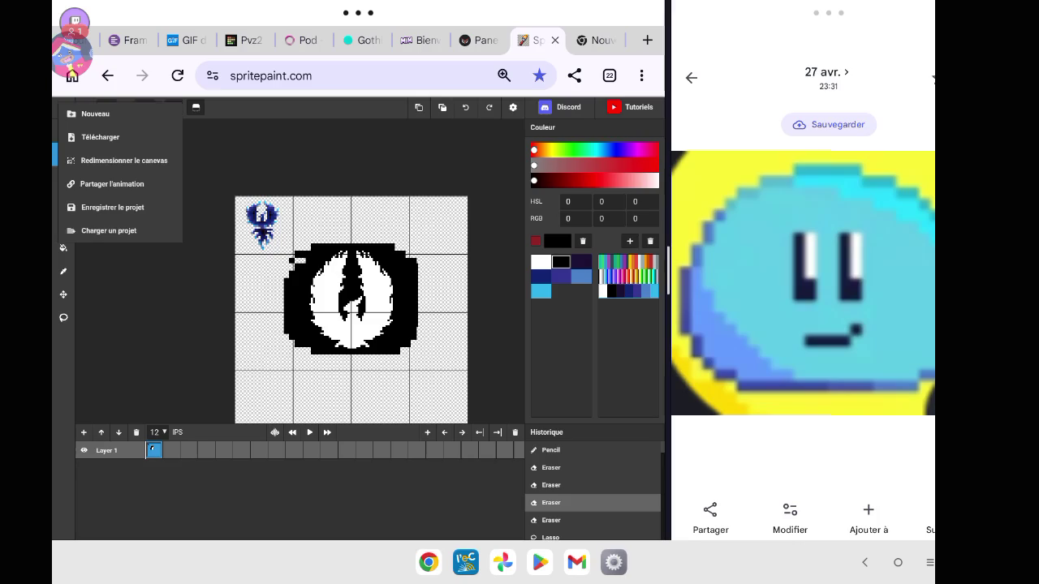
- Create a new 128 × 128 canvas
{"action": "left_click", "coordinate": [95, 113]}
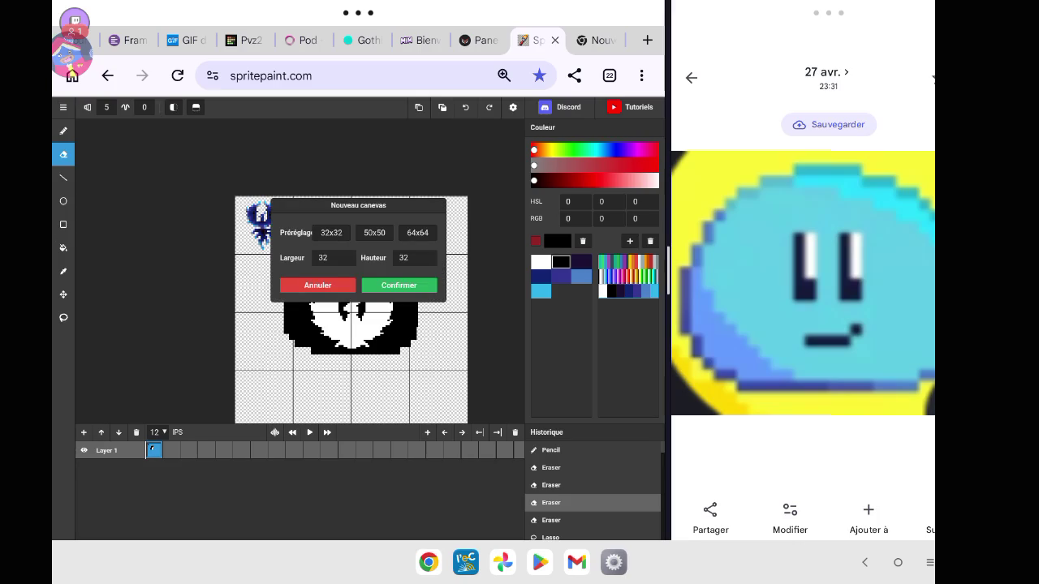
{"action": "left_click", "coordinate": [417, 232]}
{"action": "left_click", "coordinate": [333, 257]}
{"action": "key", "text": "BackSpace"}
{"action": "key", "text": "BackSpace"}
{"action": "type", "text": "128"}
{"action": "key", "text": "Tab"}
{"action": "key", "text": "BackSpace"}
{"action": "key", "text": "BackSpace"}
{"action": "type", "text": "128"}
{"action": "key", "text": "Return"}
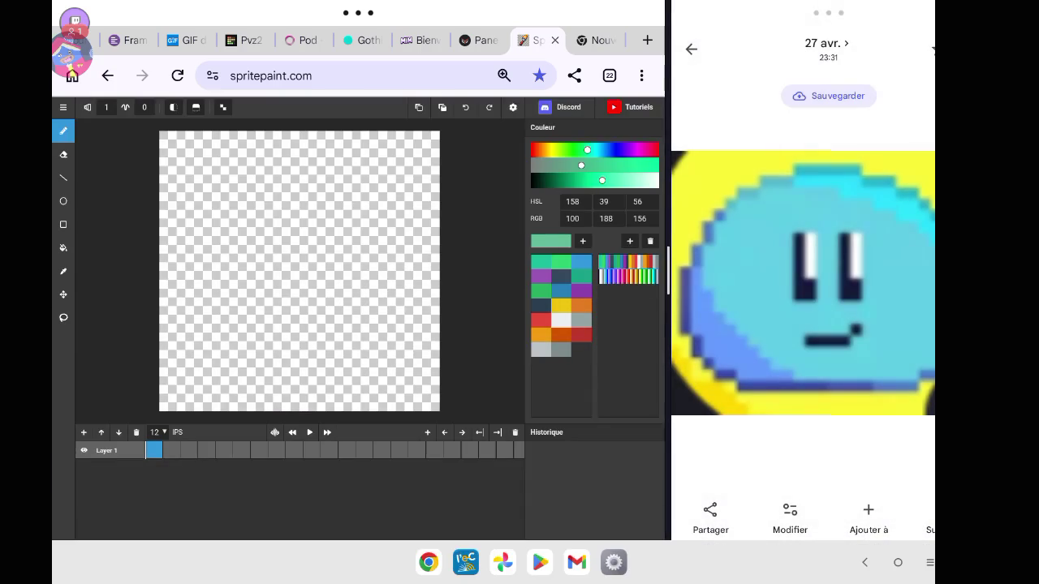
- Set the grid spacing to 32 pixels
{"action": "left_click", "coordinate": [504, 143]}
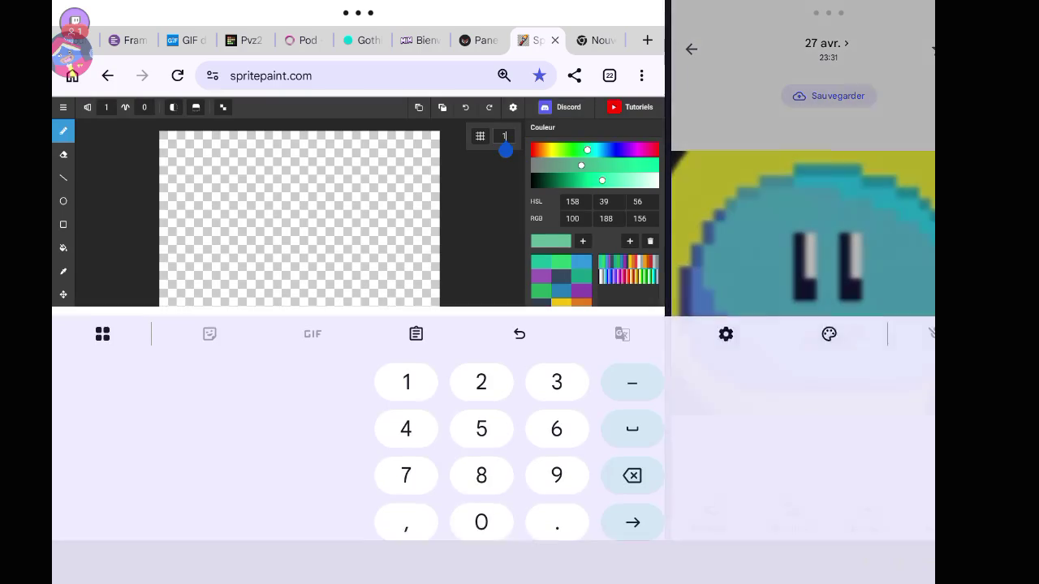
{"action": "key", "text": "BackSpace"}
{"action": "type", "text": "32"}
{"action": "key", "text": "Return"}
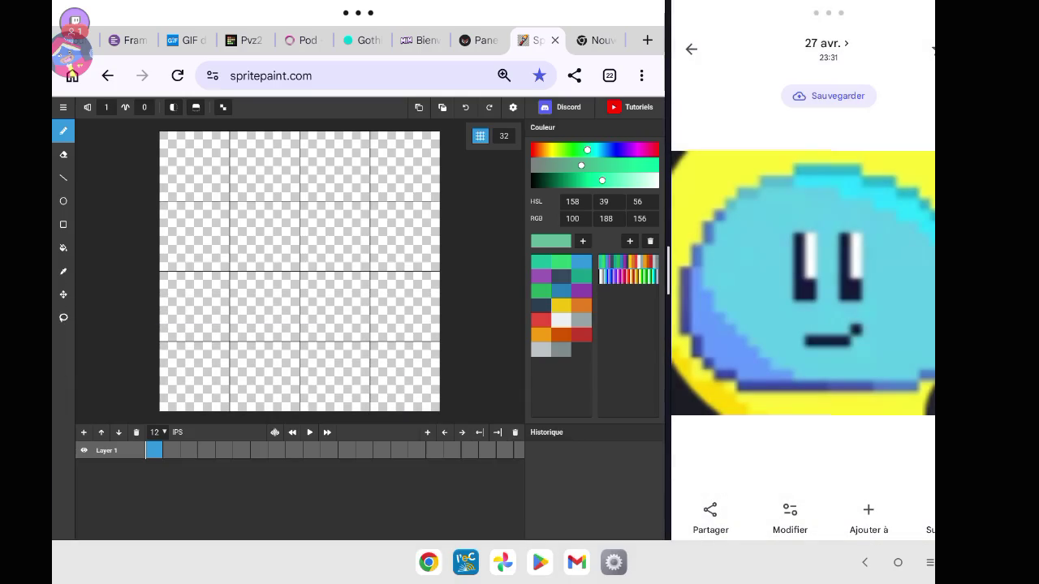
- Place a few green test pixels, then undo them
{"action": "scroll", "coordinate": [300, 270], "scroll_direction": "up", "scroll_amount": 5}
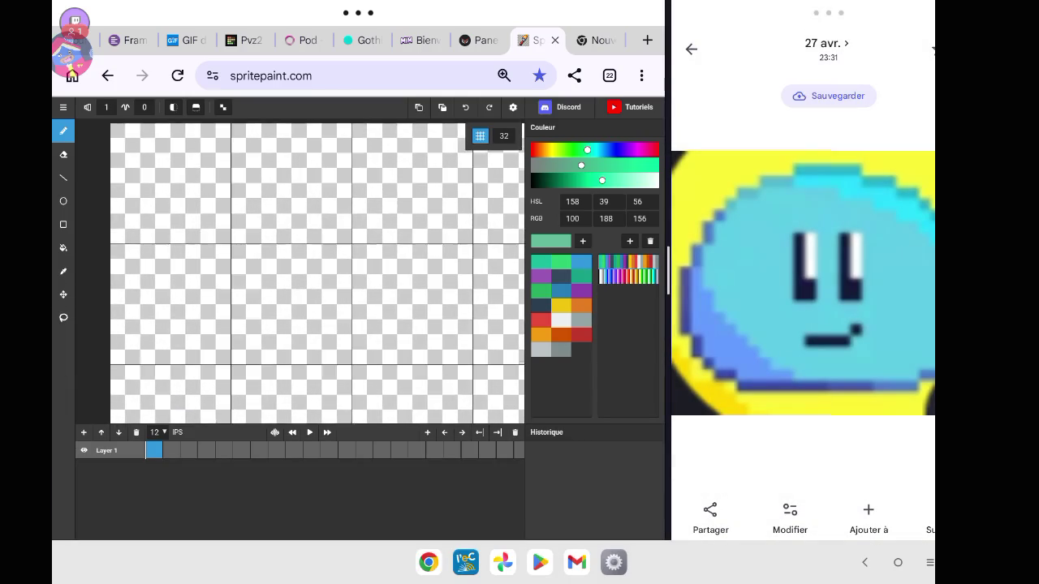
{"action": "left_click", "coordinate": [321, 285]}
{"action": "scroll", "coordinate": [321, 272], "scroll_direction": "up", "scroll_amount": 5}
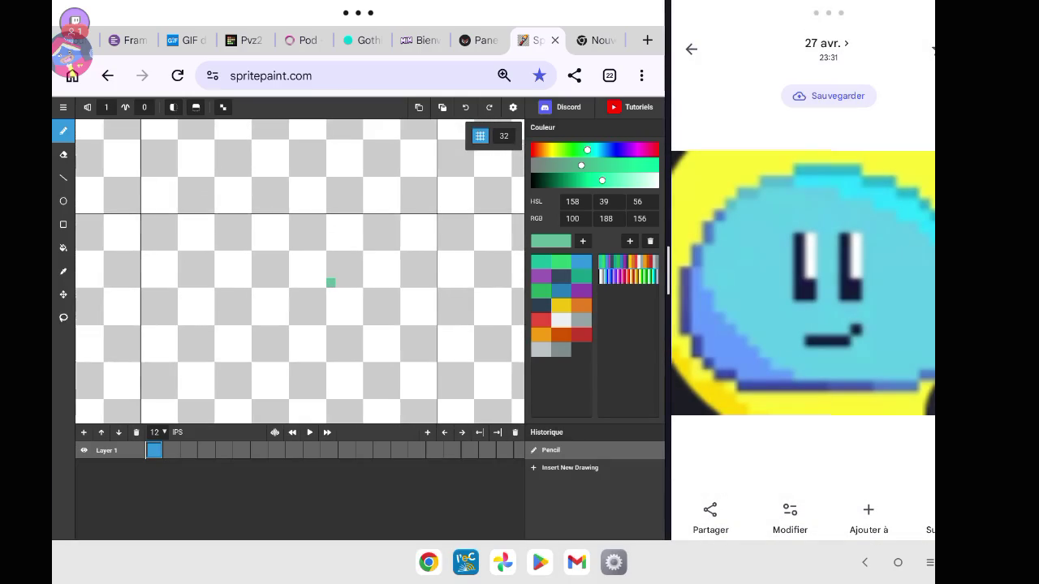
{"action": "left_click", "coordinate": [318, 295]}
{"action": "left_click", "coordinate": [333, 280]}
{"action": "left_click", "coordinate": [333, 264]}
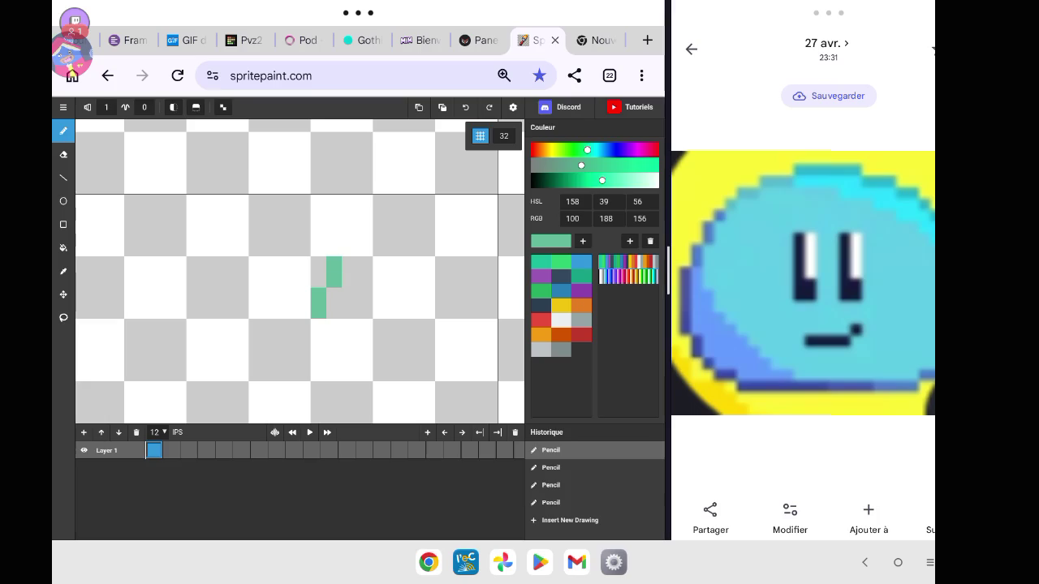
{"action": "key", "text": "ctrl+z"}
{"action": "key", "text": "ctrl+z"}
{"action": "key", "text": "ctrl+z"}
{"action": "key", "text": "ctrl+z"}
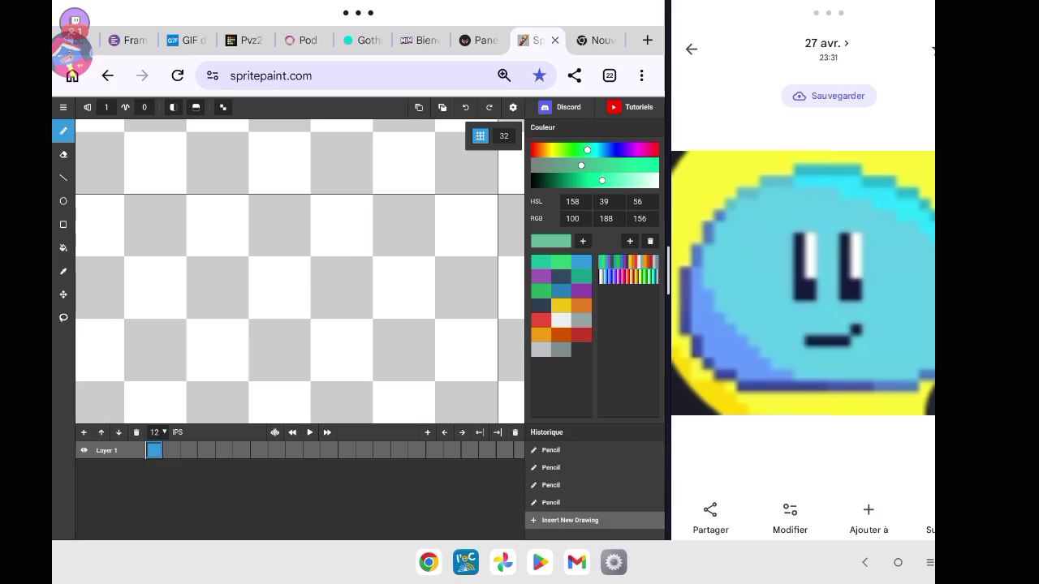
{"action": "scroll", "coordinate": [300, 270], "scroll_direction": "down", "scroll_amount": 1}
{"action": "scroll", "coordinate": [377, 325], "scroll_direction": "down", "scroll_amount": 1}
{"action": "scroll", "coordinate": [377, 325], "scroll_direction": "down", "scroll_amount": 1}
{"action": "scroll", "coordinate": [377, 325], "scroll_direction": "down", "scroll_amount": 1}
{"action": "scroll", "coordinate": [378, 324], "scroll_direction": "down", "scroll_amount": 1}
{"action": "scroll", "coordinate": [375, 278], "scroll_direction": "up", "scroll_amount": 1}
{"action": "scroll", "coordinate": [374, 278], "scroll_direction": "up", "scroll_amount": 1}
{"action": "scroll", "coordinate": [375, 277], "scroll_direction": "up", "scroll_amount": 1}
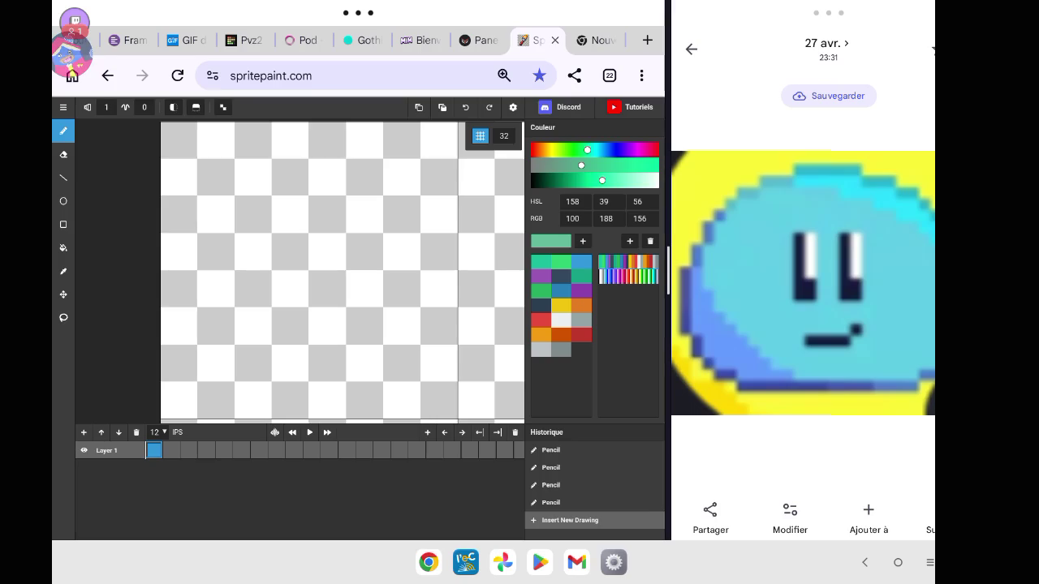
{"action": "left_click", "coordinate": [630, 241]}
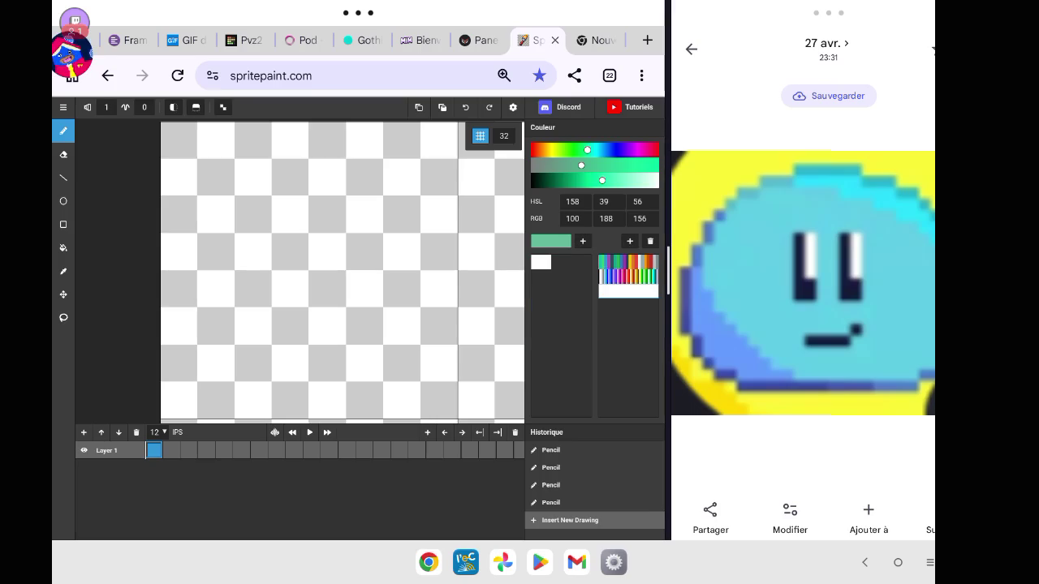
- Add a dark navy and a medium blue to the palette
{"action": "left_click_drag", "start_coordinate": [586, 150], "coordinate": [604, 151]}
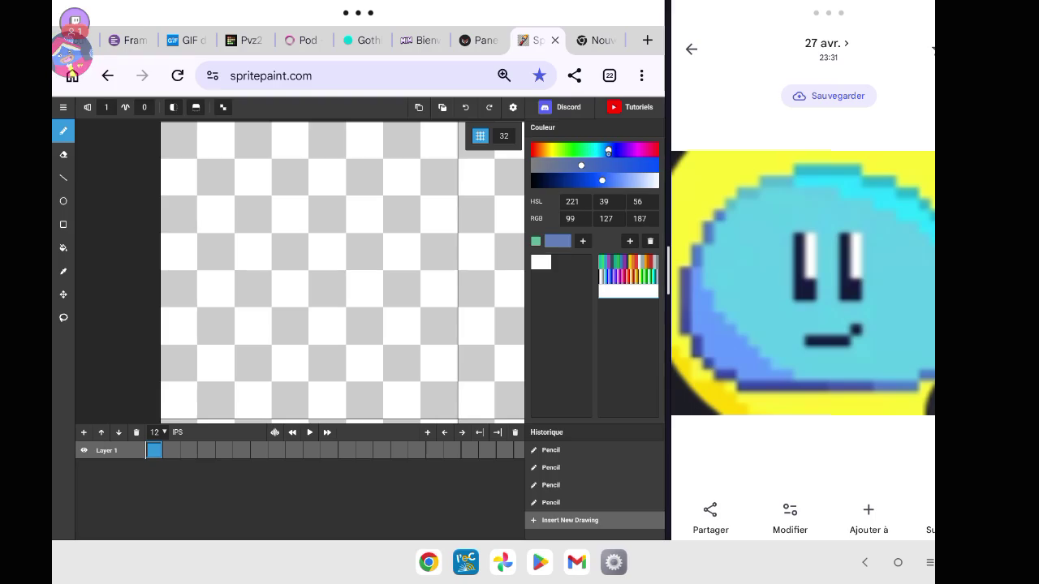
{"action": "mouse_move", "coordinate": [603, 180]}
{"action": "left_mouse_down"}
{"action": "mouse_move", "coordinate": [569, 181]}
{"action": "mouse_move", "coordinate": [639, 165]}
{"action": "left_mouse_up"}
{"action": "left_click_drag", "start_coordinate": [569, 180], "coordinate": [564, 180]}
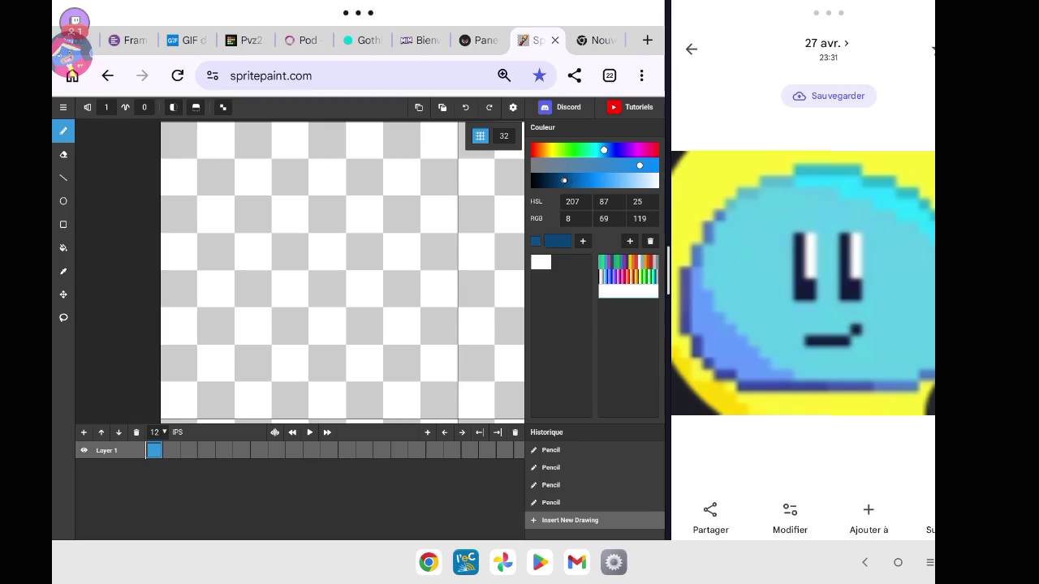
{"action": "left_click", "coordinate": [581, 241]}
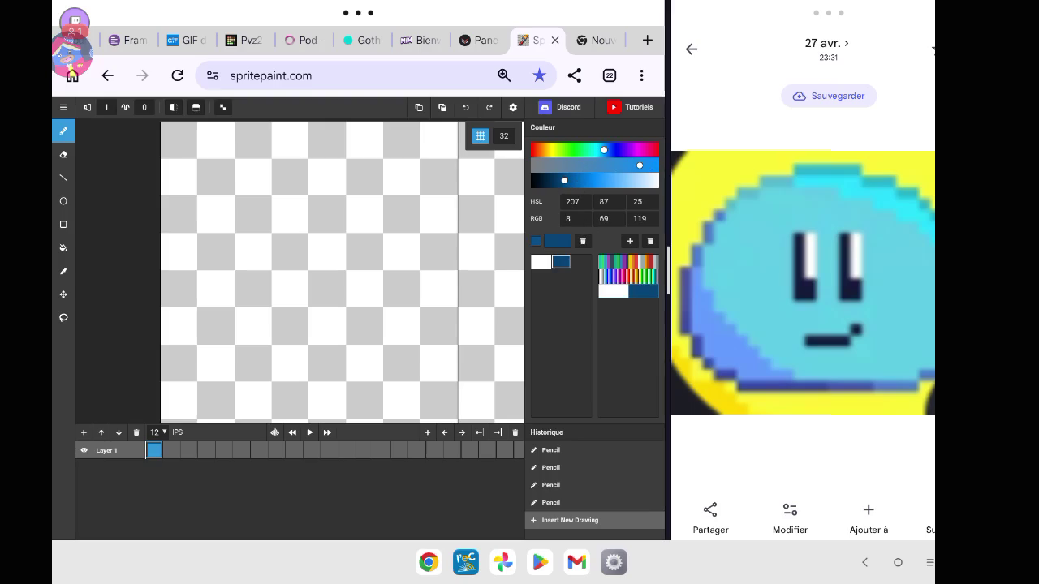
{"action": "left_click", "coordinate": [584, 179]}
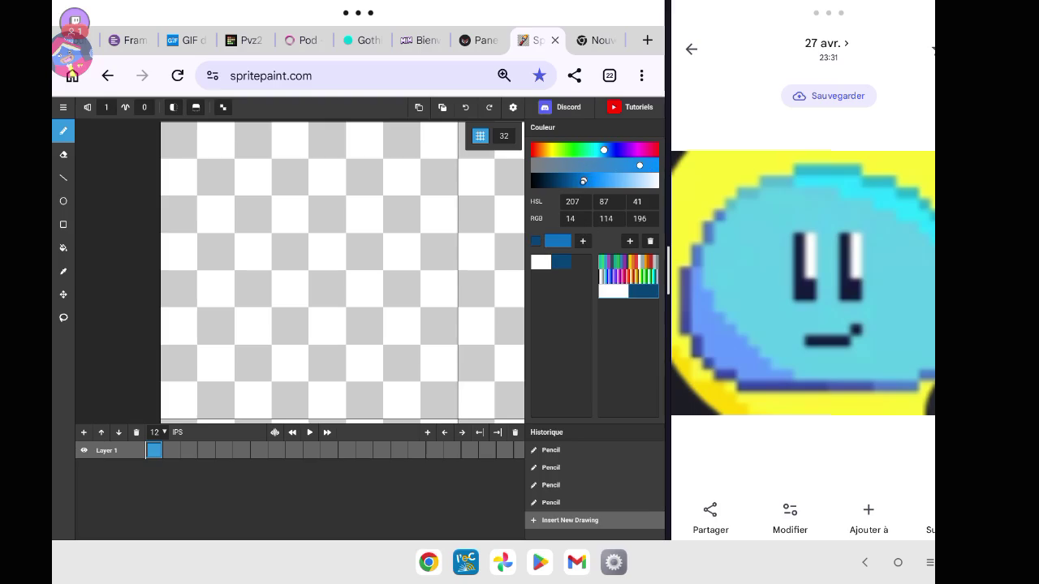
{"action": "left_click", "coordinate": [581, 241]}
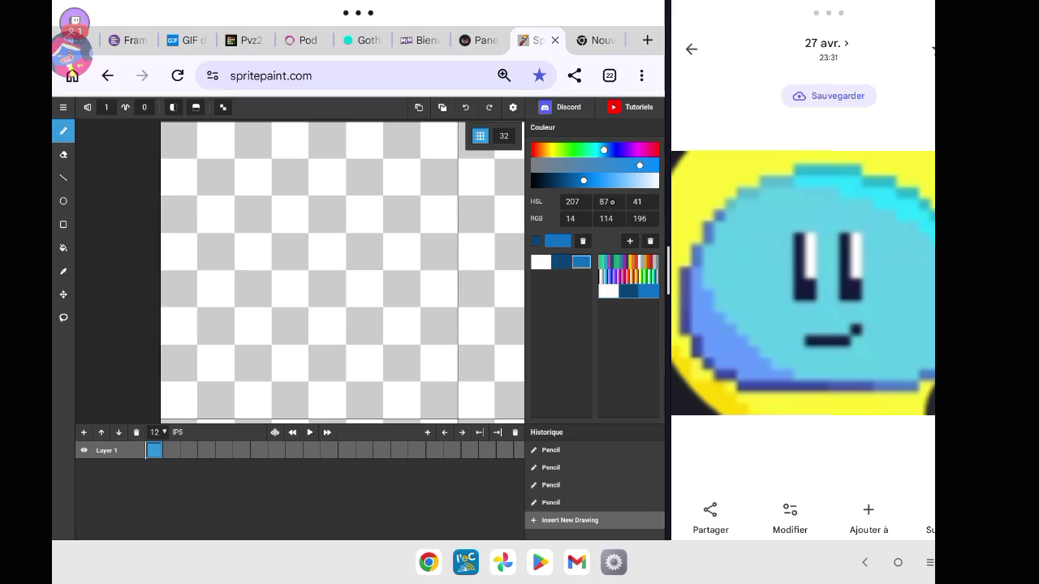
- Add a light blue and a soft, less saturated pale blue to the palette
{"action": "left_click", "coordinate": [604, 179]}
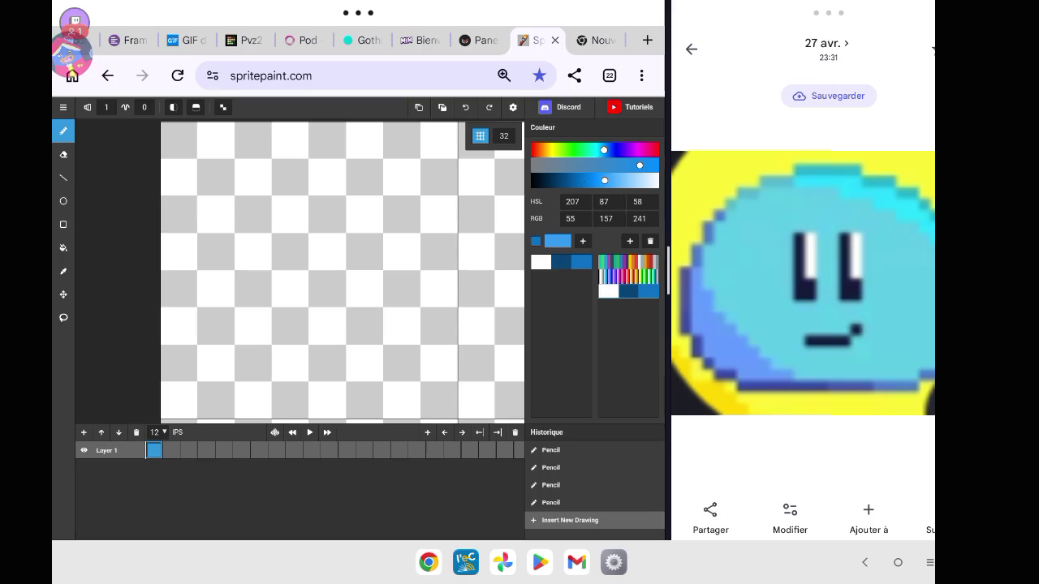
{"action": "left_click", "coordinate": [599, 181]}
{"action": "left_click", "coordinate": [582, 241]}
{"action": "left_click", "coordinate": [617, 180]}
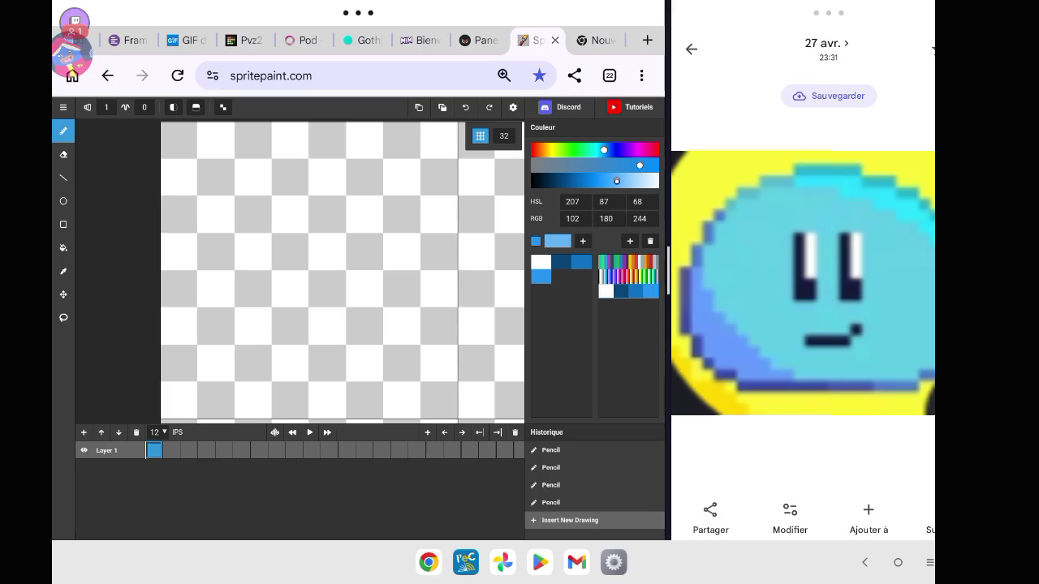
{"action": "left_click_drag", "start_coordinate": [617, 180], "coordinate": [615, 179]}
{"action": "left_click_drag", "start_coordinate": [639, 164], "coordinate": [607, 169]}
{"action": "left_click", "coordinate": [582, 241]}
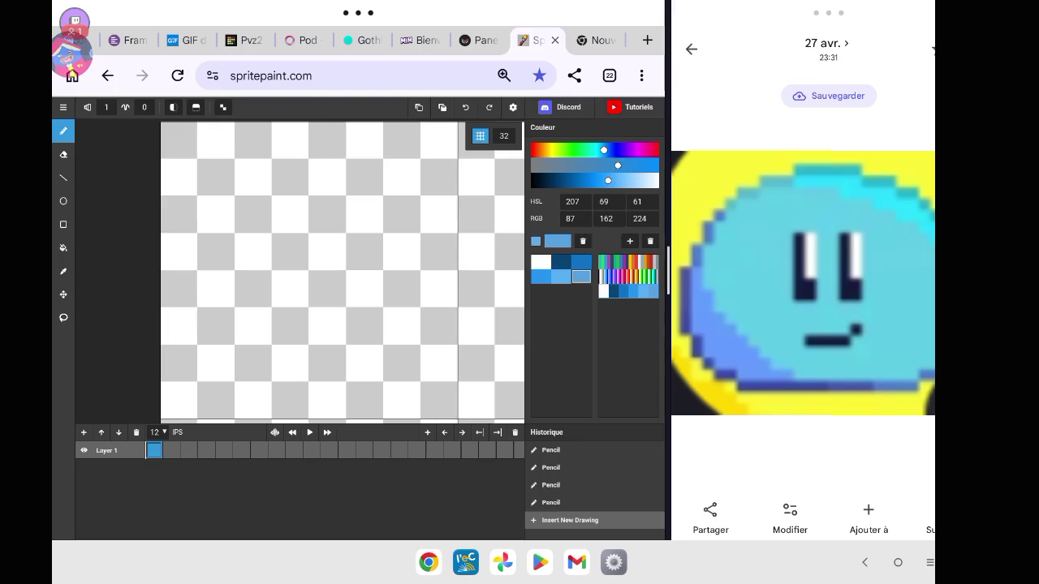
- Turn white into black by dropping lightness to 0 and add it to the palette
{"action": "left_click", "coordinate": [541, 261]}
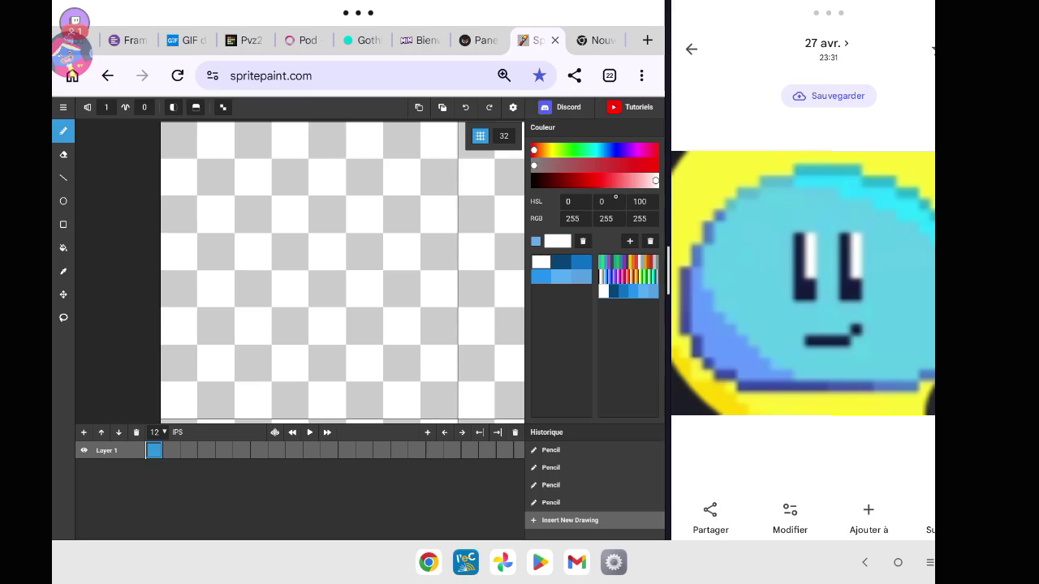
{"action": "left_click_drag", "start_coordinate": [578, 180], "coordinate": [533, 180]}
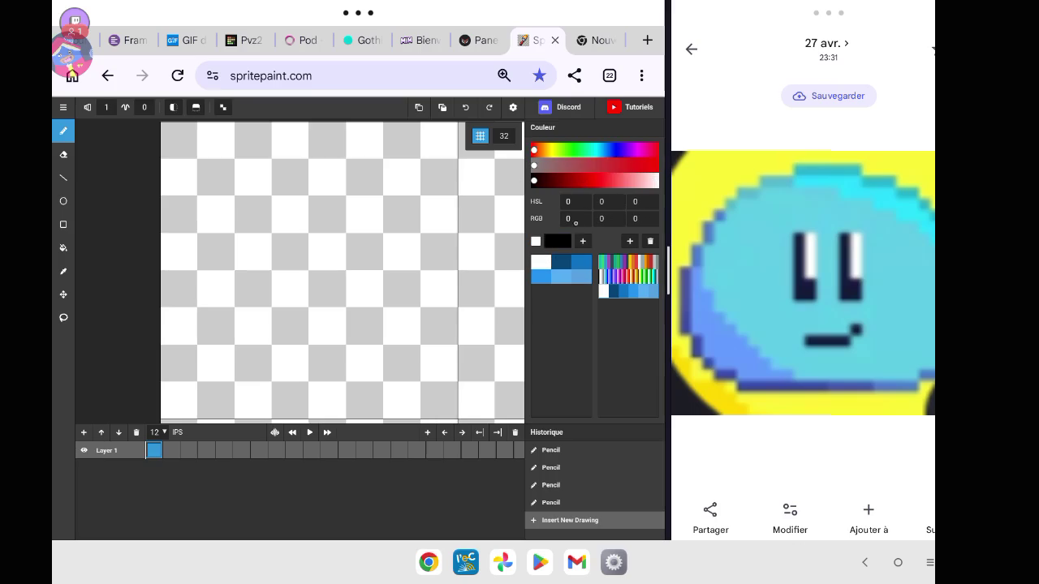
{"action": "left_click", "coordinate": [582, 241]}
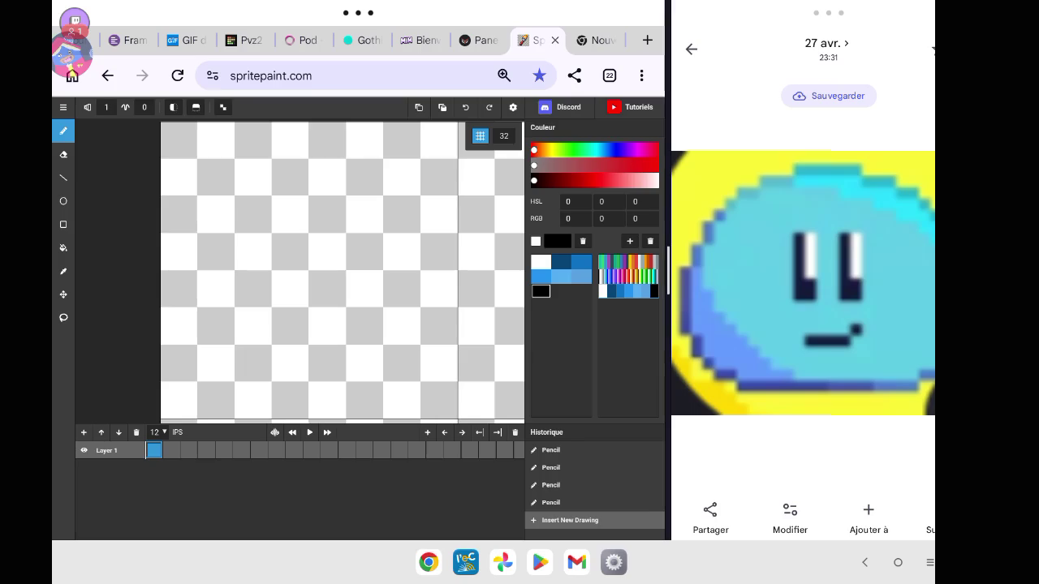
- Select dark blue as the drawing colour and apply a canvas resize from the menu
{"action": "left_click", "coordinate": [560, 261]}
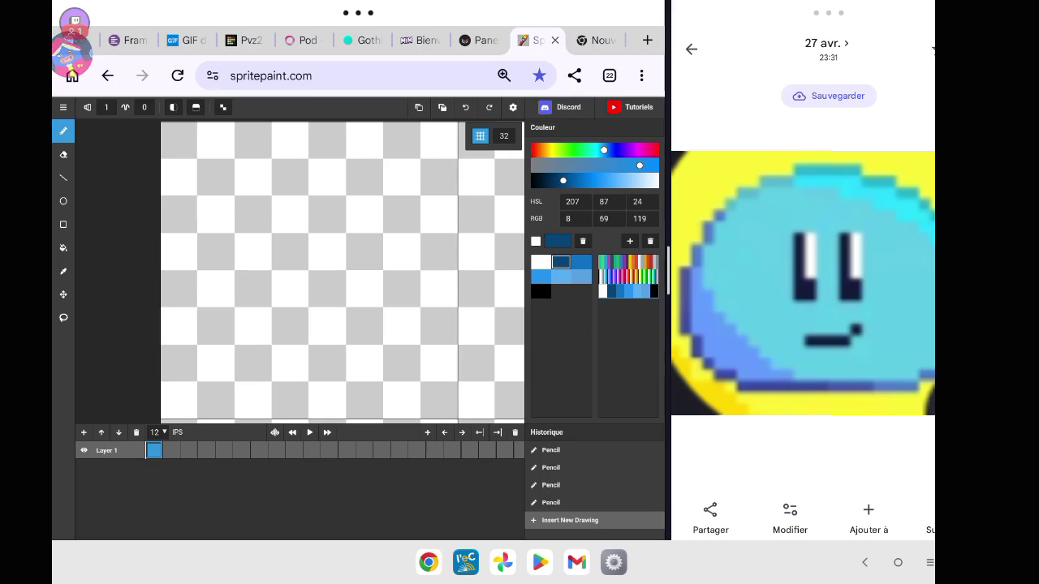
{"action": "left_click", "coordinate": [63, 107]}
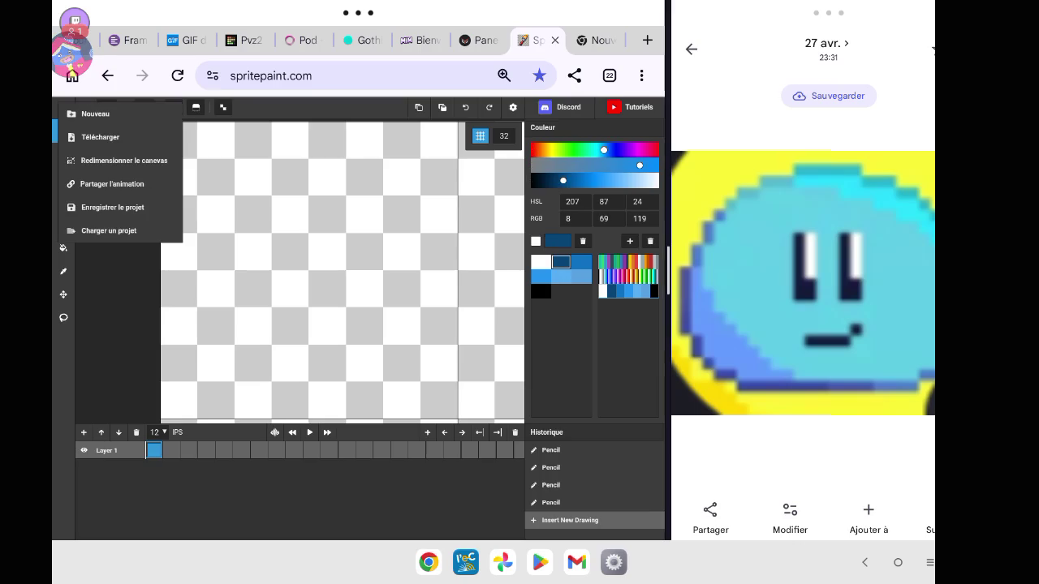
{"action": "left_click", "coordinate": [123, 160]}
{"action": "left_click", "coordinate": [408, 288]}
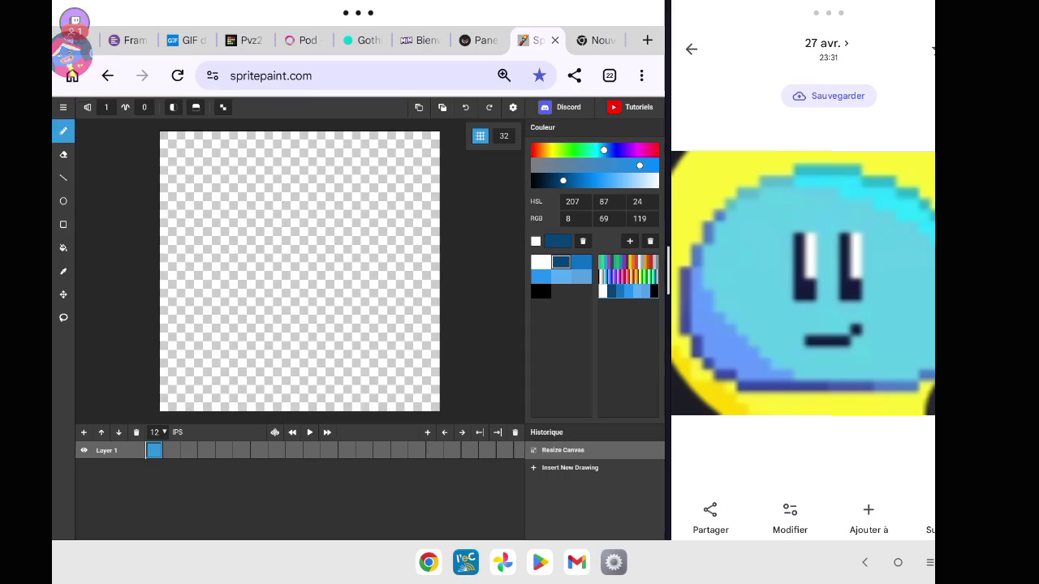
- Sketch some dark-blue test strokes on the canvas, then undo them
{"action": "left_click", "coordinate": [285, 231]}
{"action": "left_click", "coordinate": [299, 219]}
{"action": "left_click_drag", "start_coordinate": [300, 213], "coordinate": [313, 146]}
{"action": "scroll", "coordinate": [325, 268], "scroll_direction": "down", "scroll_amount": 5}
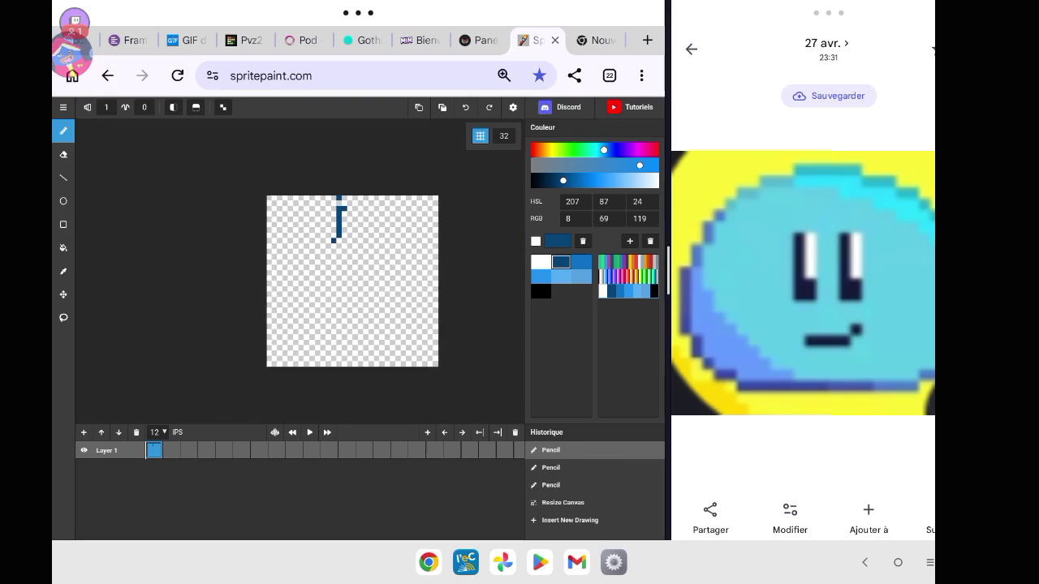
{"action": "scroll", "coordinate": [353, 280], "scroll_direction": "up", "scroll_amount": 3}
{"action": "left_click", "coordinate": [348, 265]}
{"action": "mouse_move", "coordinate": [351, 229]}
{"action": "left_mouse_down"}
{"action": "mouse_move", "coordinate": [396, 288]}
{"action": "mouse_move", "coordinate": [308, 345]}
{"action": "left_mouse_up"}
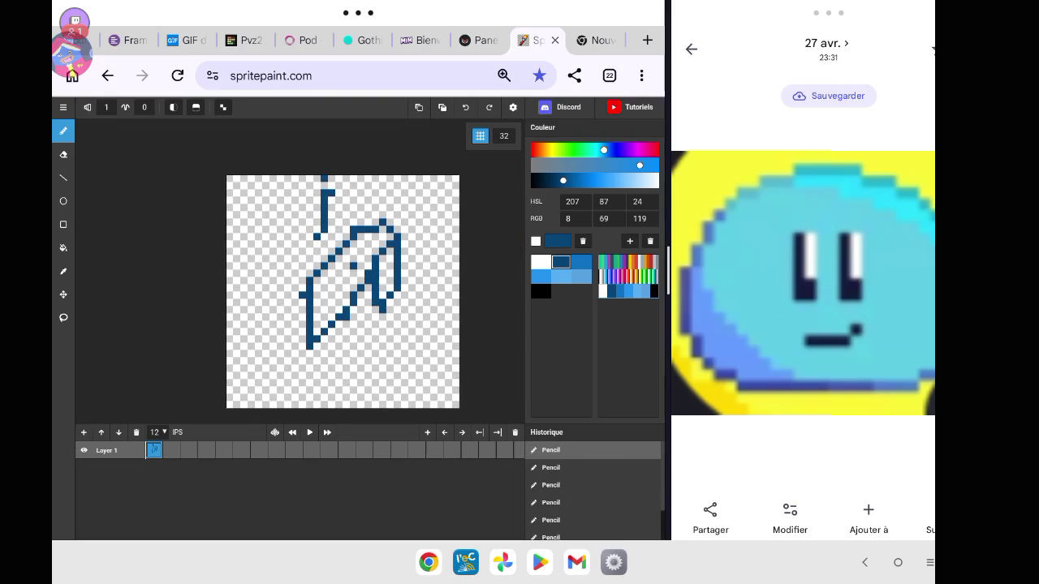
{"action": "key", "text": "ctrl+z"}
{"action": "key", "text": "ctrl+z"}
{"action": "key", "text": "ctrl+z"}
{"action": "key", "text": "ctrl+z"}
{"action": "key", "text": "ctrl+z"}
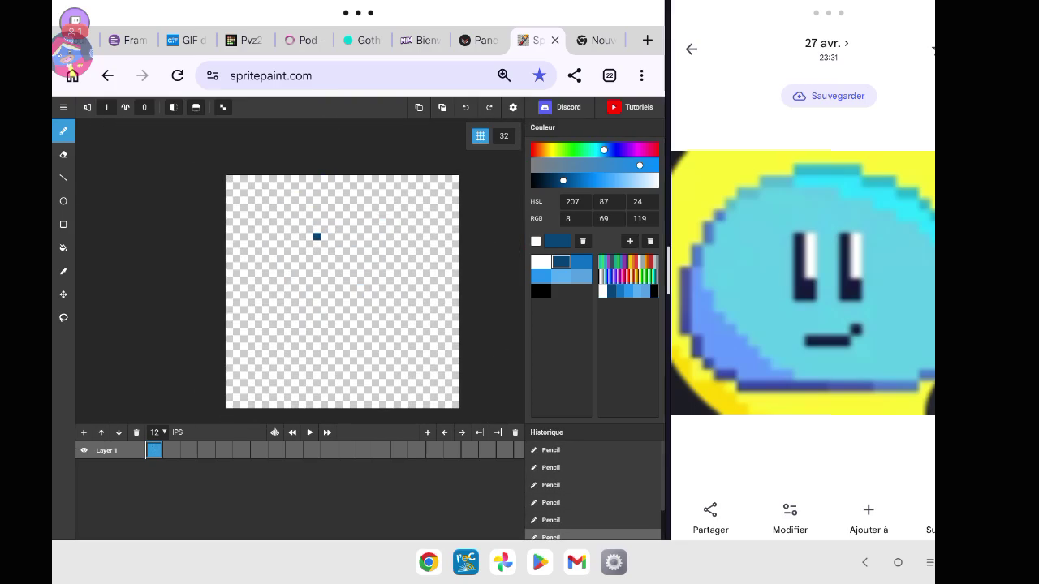
{"action": "key", "text": "ctrl+z"}
- Resize the canvas to 128 × 128 through Redimensionner le canevas
{"action": "left_click", "coordinate": [63, 107]}
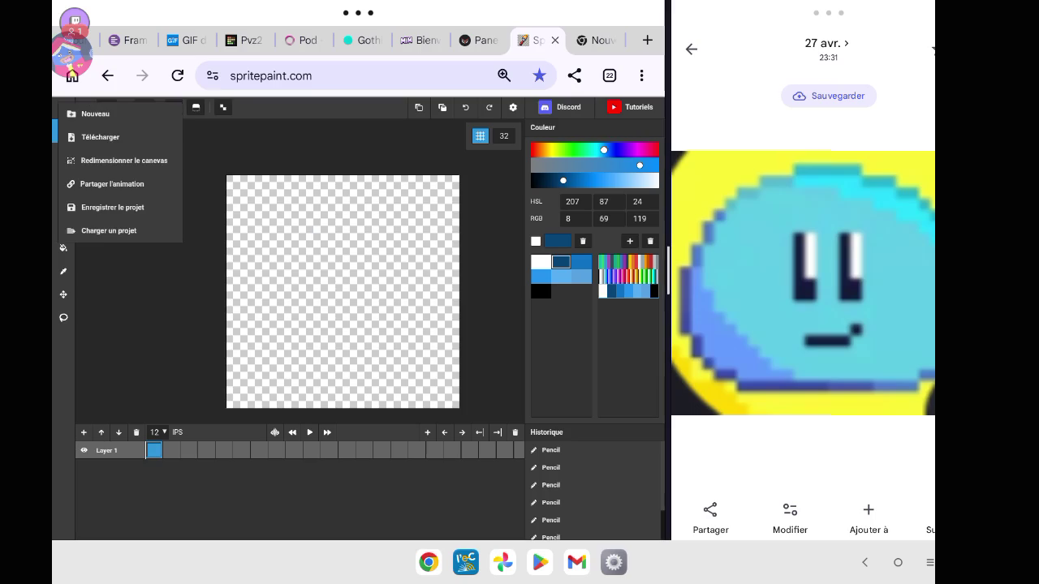
{"action": "left_click", "coordinate": [125, 160]}
{"action": "left_click", "coordinate": [327, 235]}
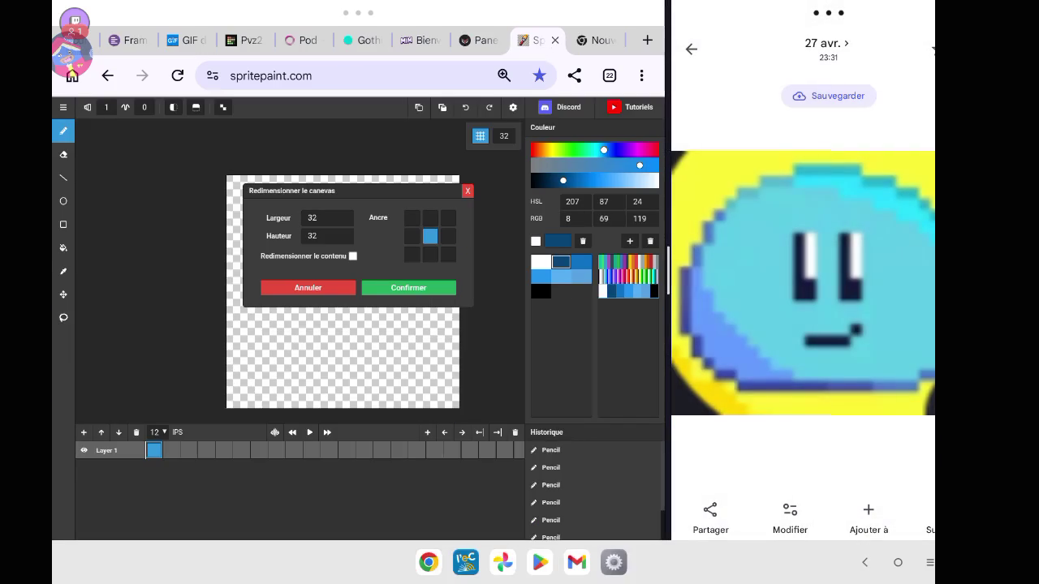
{"action": "left_click", "coordinate": [327, 236]}
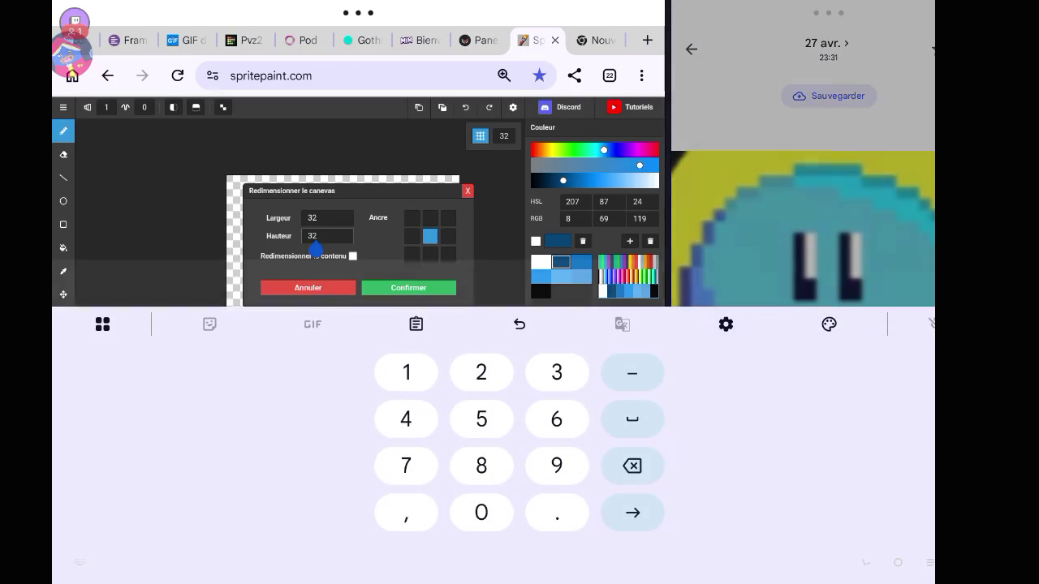
{"action": "type", "text": "128"}
{"action": "left_click", "coordinate": [327, 218]}
{"action": "type", "text": "128"}
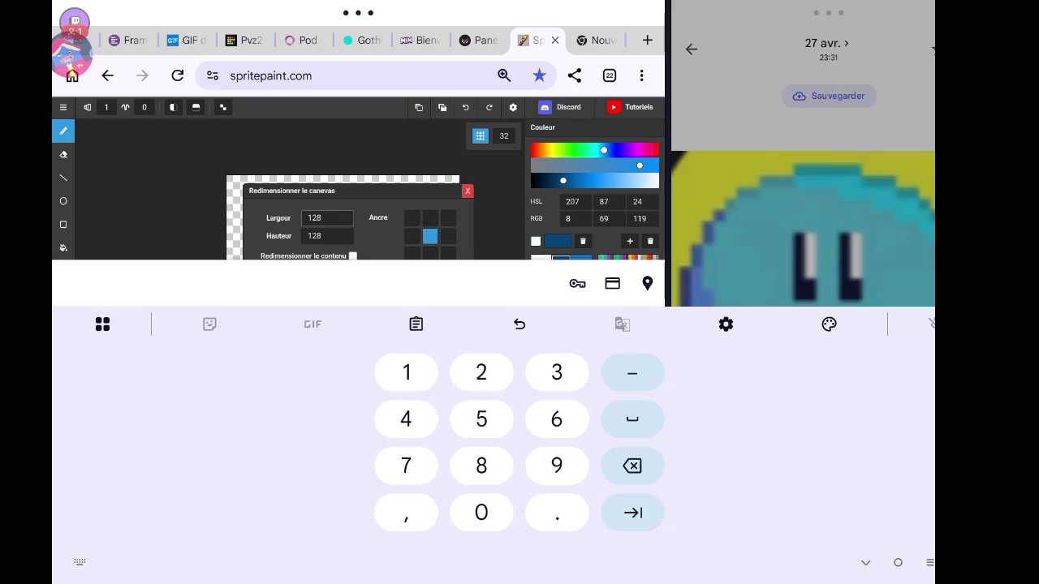
{"action": "left_click", "coordinate": [865, 563]}
{"action": "left_click", "coordinate": [394, 287]}
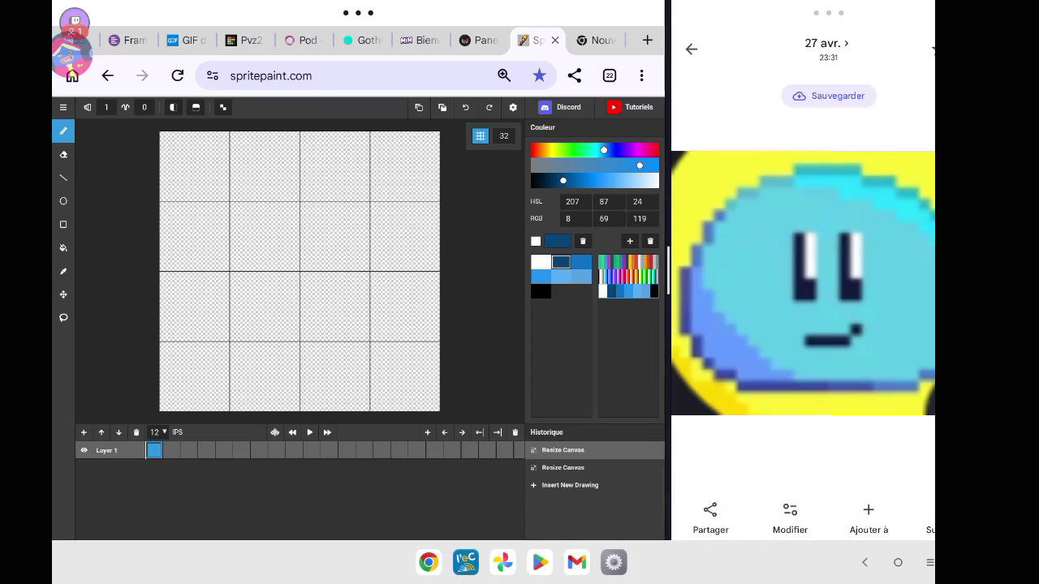
- Paint the navy left edge of the outline and step it diagonally down toward the bottom
{"action": "scroll", "coordinate": [341, 276], "scroll_direction": "up", "scroll_amount": 1}
{"action": "scroll", "coordinate": [341, 276], "scroll_direction": "up", "scroll_amount": 2}
{"action": "scroll", "coordinate": [340, 275], "scroll_direction": "up", "scroll_amount": 2}
{"action": "scroll", "coordinate": [341, 276], "scroll_direction": "up", "scroll_amount": 1}
{"action": "scroll", "coordinate": [373, 276], "scroll_direction": "up", "scroll_amount": 1}
{"action": "scroll", "coordinate": [373, 276], "scroll_direction": "up", "scroll_amount": 1}
{"action": "scroll", "coordinate": [374, 276], "scroll_direction": "up", "scroll_amount": 2}
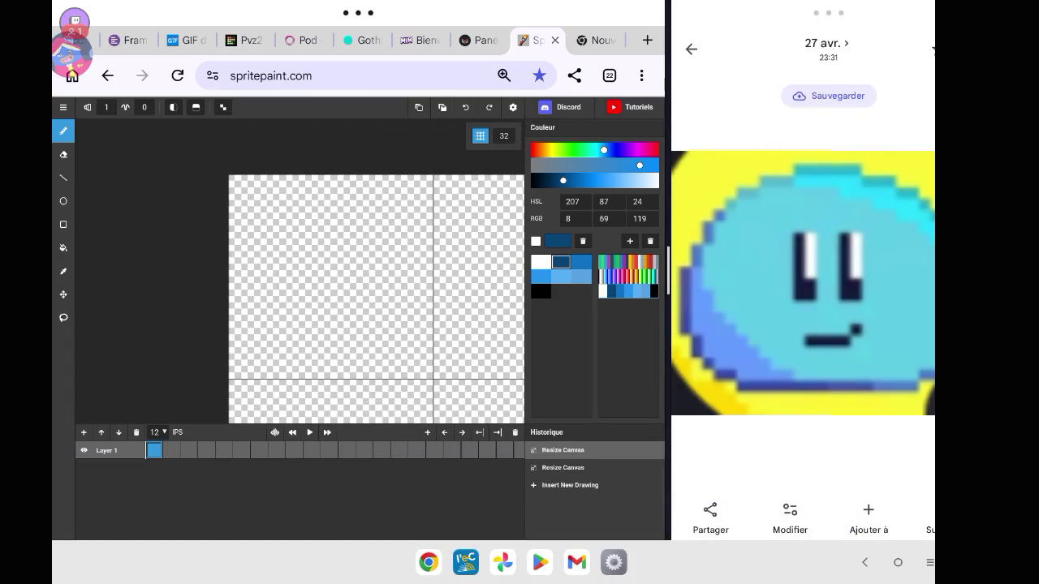
{"action": "scroll", "coordinate": [378, 276], "scroll_direction": "down", "scroll_amount": 2}
{"action": "scroll", "coordinate": [377, 276], "scroll_direction": "left", "scroll_amount": 1}
{"action": "left_click_drag", "start_coordinate": [252, 216], "coordinate": [253, 285]}
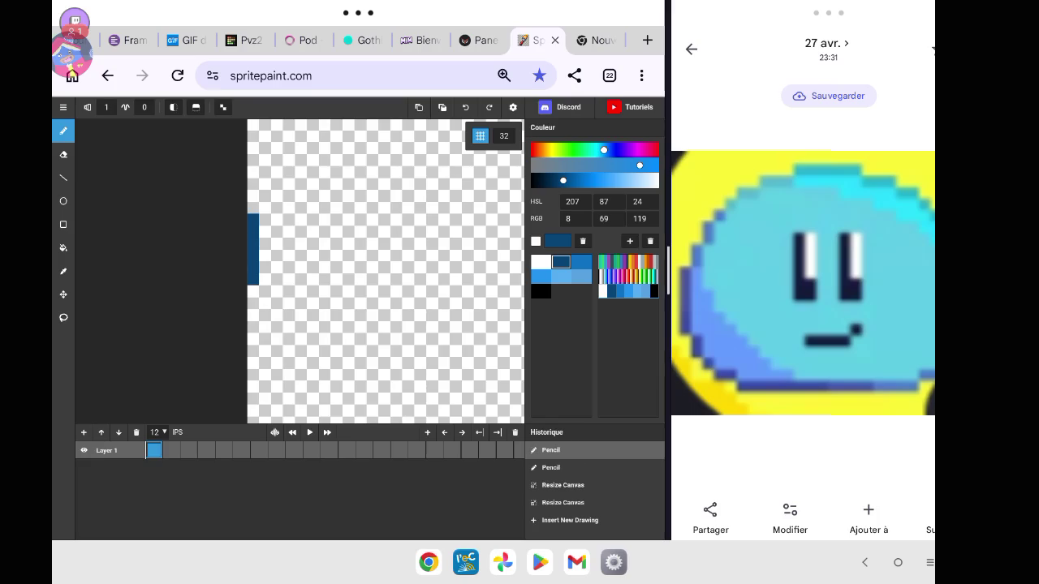
{"action": "scroll", "coordinate": [378, 272], "scroll_direction": "up", "scroll_amount": 2}
{"action": "left_click_drag", "start_coordinate": [261, 287], "coordinate": [261, 307]}
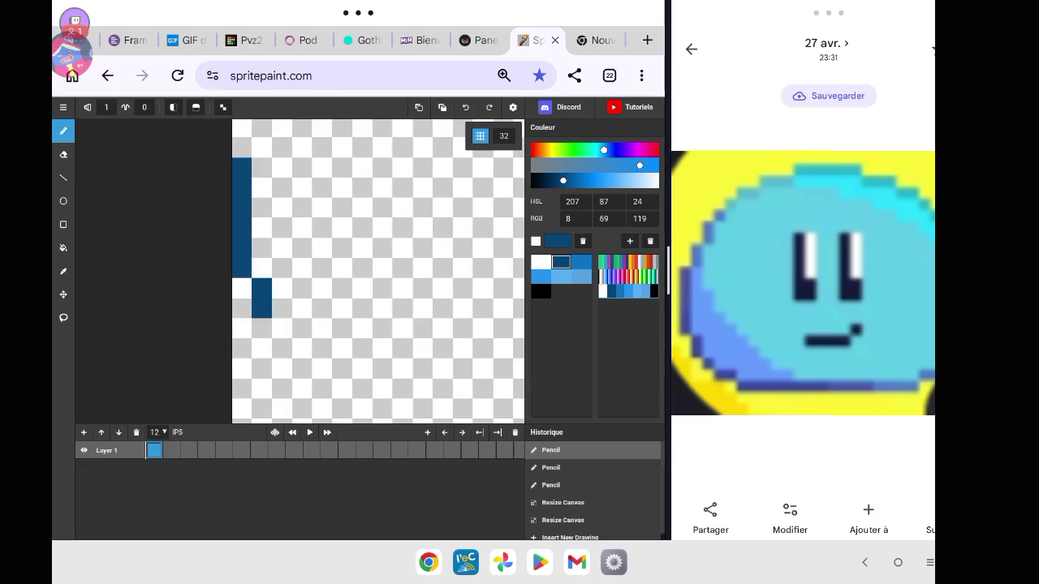
{"action": "left_click", "coordinate": [282, 329]}
{"action": "left_click_drag", "start_coordinate": [302, 348], "coordinate": [323, 348]}
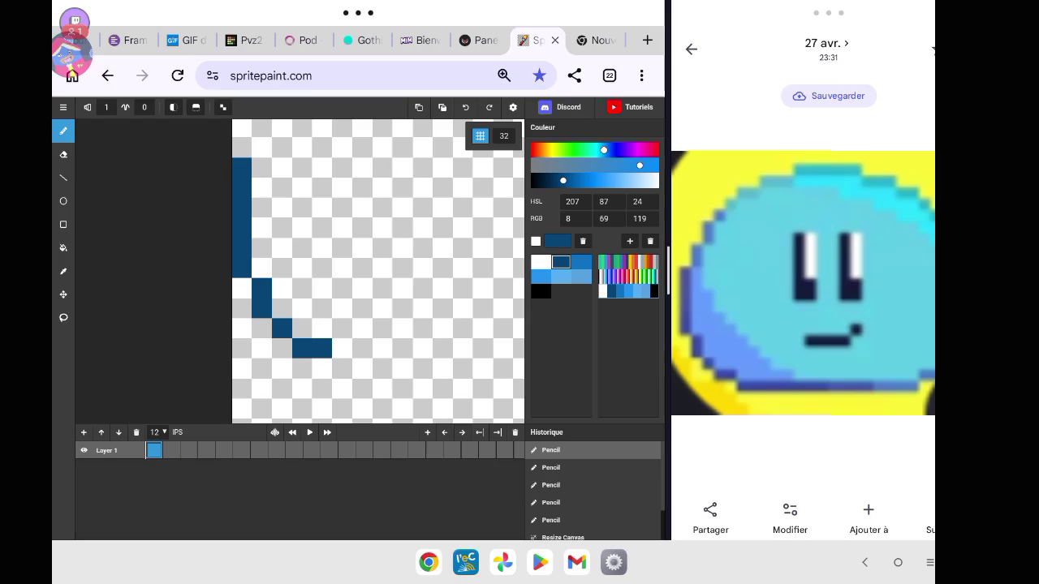
- Draw the slime's flat navy bottom edge and fill the gaps in it
{"action": "left_click_drag", "start_coordinate": [342, 367], "coordinate": [523, 367]}
{"action": "scroll", "coordinate": [379, 270], "scroll_direction": "right", "scroll_amount": 3}
{"action": "left_click", "coordinate": [440, 362]}
{"action": "left_click", "coordinate": [421, 362]}
{"action": "scroll", "coordinate": [421, 362], "scroll_direction": "down", "scroll_amount": 2}
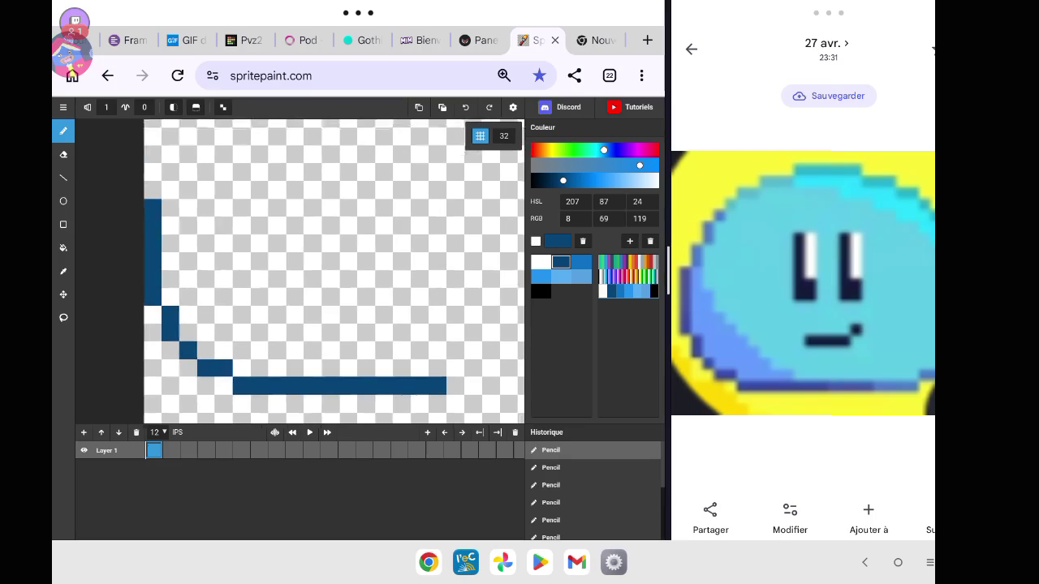
{"action": "scroll", "coordinate": [370, 270], "scroll_direction": "up", "scroll_amount": 3}
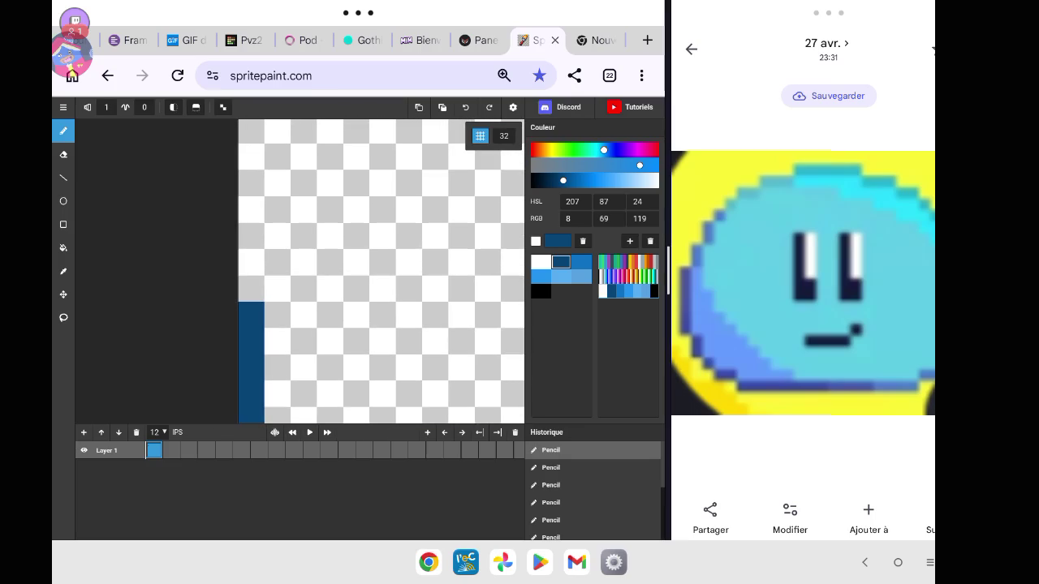
- Draw the navy staircase curve up the slime's left side toward the top, undoing a stray stroke
{"action": "left_click", "coordinate": [277, 263]}
{"action": "mouse_move", "coordinate": [277, 289]}
{"action": "left_mouse_down"}
{"action": "mouse_move", "coordinate": [303, 209]}
{"action": "mouse_move", "coordinate": [434, 209]}
{"action": "left_mouse_up"}
{"action": "left_click", "coordinate": [330, 183]}
{"action": "scroll", "coordinate": [382, 270], "scroll_direction": "down", "scroll_amount": 2}
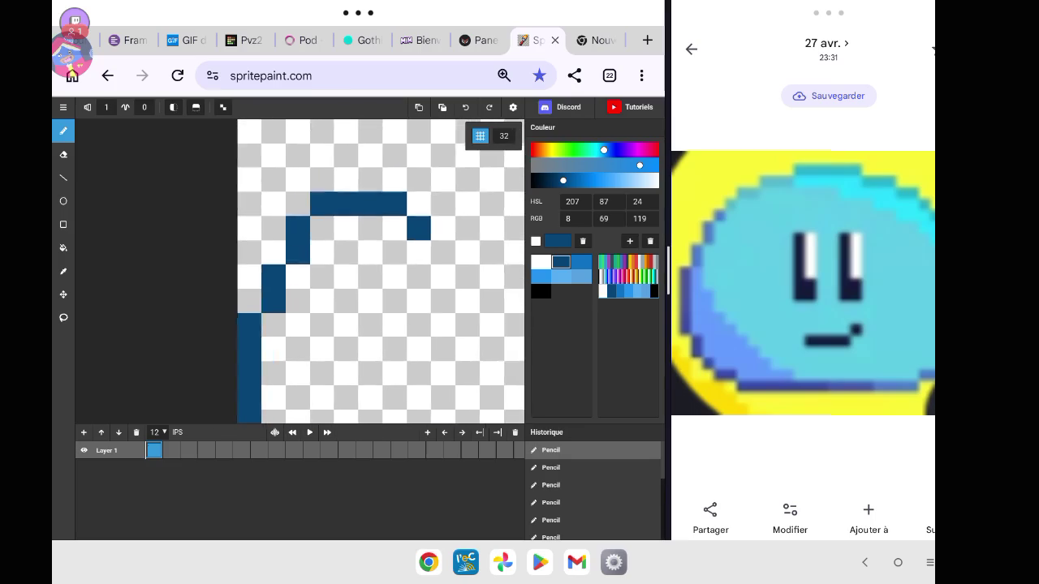
{"action": "key", "text": "ctrl+z"}
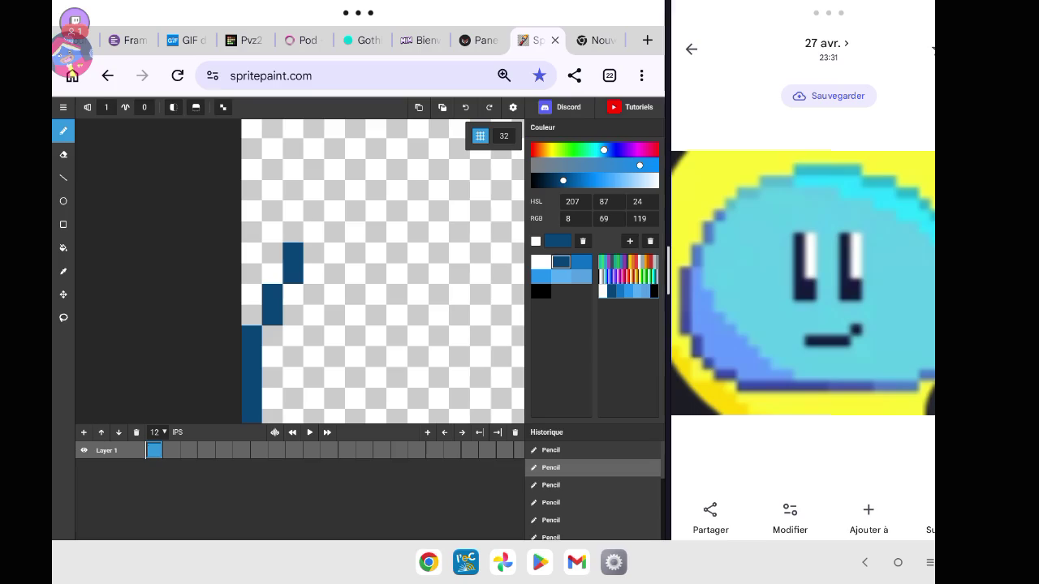
{"action": "left_click", "coordinate": [314, 231]}
- Switch to light blue and extend the top line of the outline to the right
{"action": "left_click", "coordinate": [581, 277]}
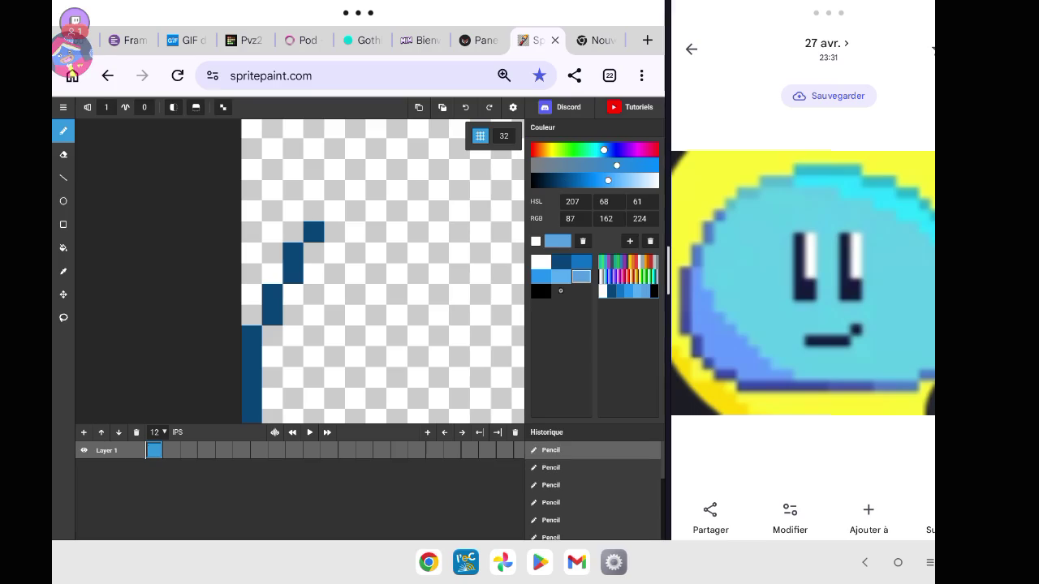
{"action": "mouse_move", "coordinate": [313, 231]}
{"action": "left_mouse_down"}
{"action": "mouse_move", "coordinate": [244, 293]}
{"action": "mouse_move", "coordinate": [239, 311]}
{"action": "mouse_move", "coordinate": [311, 258]}
{"action": "mouse_move", "coordinate": [347, 258]}
{"action": "left_mouse_up"}
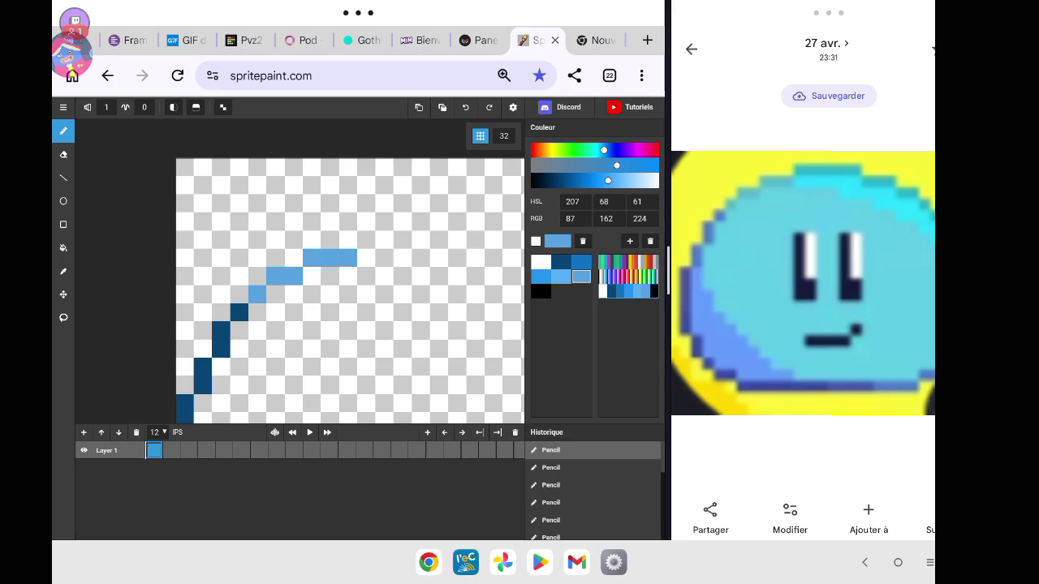
{"action": "left_click_drag", "start_coordinate": [366, 241], "coordinate": [438, 240]}
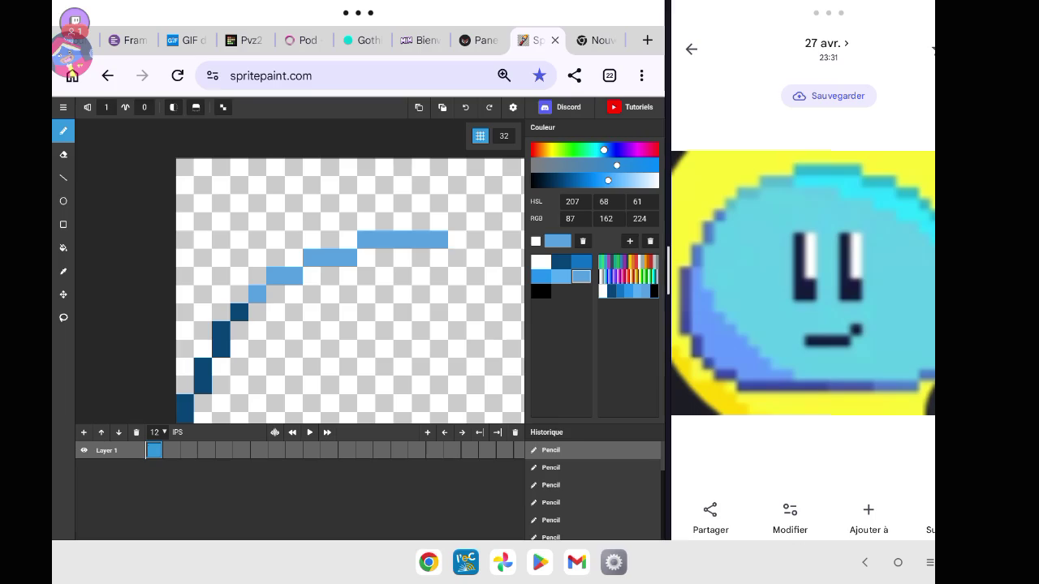
{"action": "scroll", "coordinate": [350, 291], "scroll_direction": "down", "scroll_amount": 2}
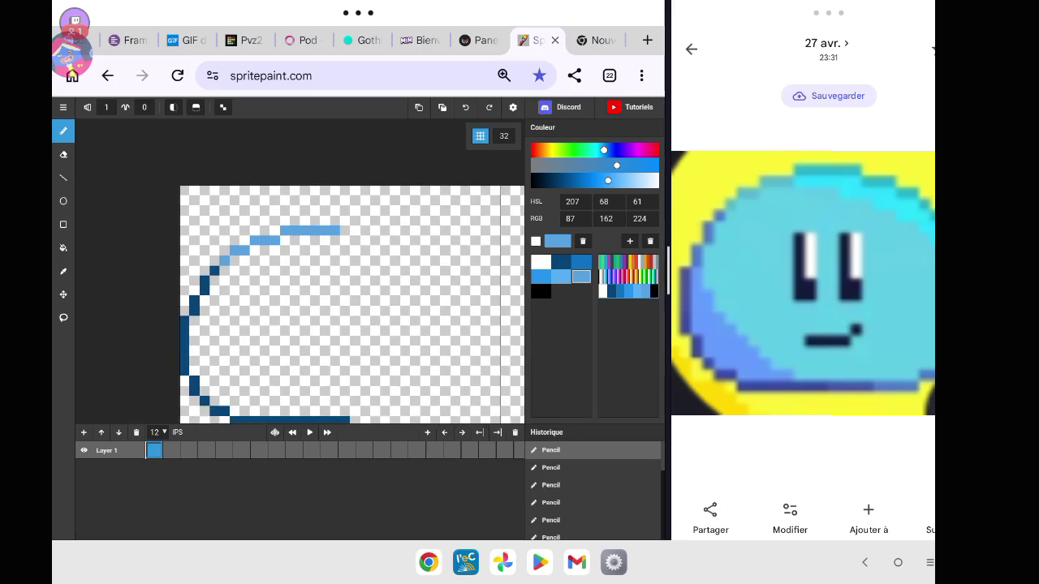
{"action": "scroll", "coordinate": [350, 304], "scroll_direction": "down", "scroll_amount": 1}
{"action": "scroll", "coordinate": [335, 229], "scroll_direction": "up", "scroll_amount": 1}
{"action": "scroll", "coordinate": [335, 230], "scroll_direction": "up", "scroll_amount": 1}
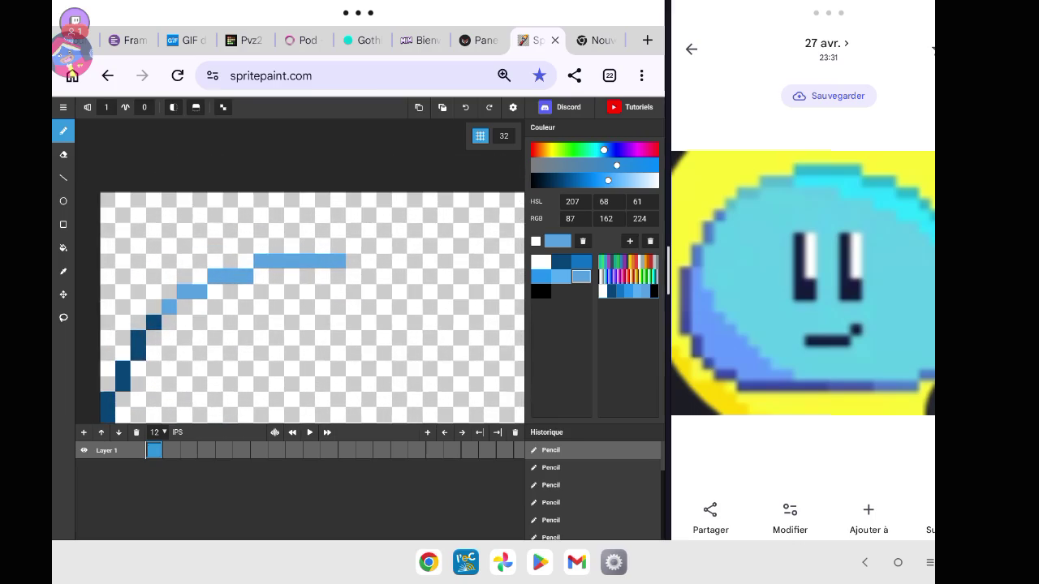
{"action": "scroll", "coordinate": [335, 230], "scroll_direction": "up", "scroll_amount": 2}
{"action": "scroll", "coordinate": [336, 230], "scroll_direction": "up", "scroll_amount": 2}
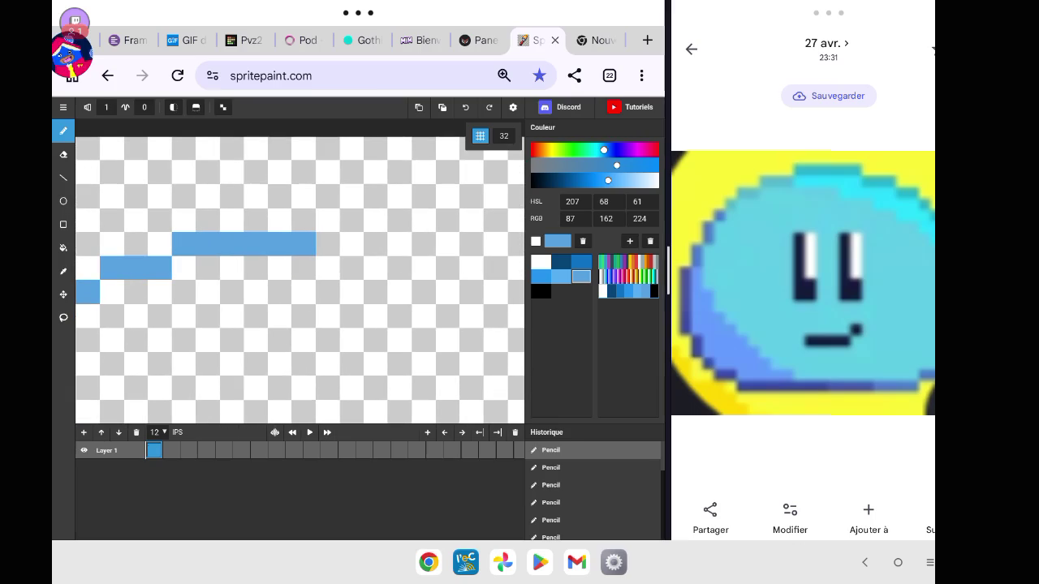
- Continue the light-blue arc in descending pixel steps with a short vertical end
{"action": "mouse_move", "coordinate": [322, 268]}
{"action": "left_mouse_down"}
{"action": "mouse_move", "coordinate": [374, 268]}
{"action": "mouse_move", "coordinate": [429, 294]}
{"action": "left_mouse_up"}
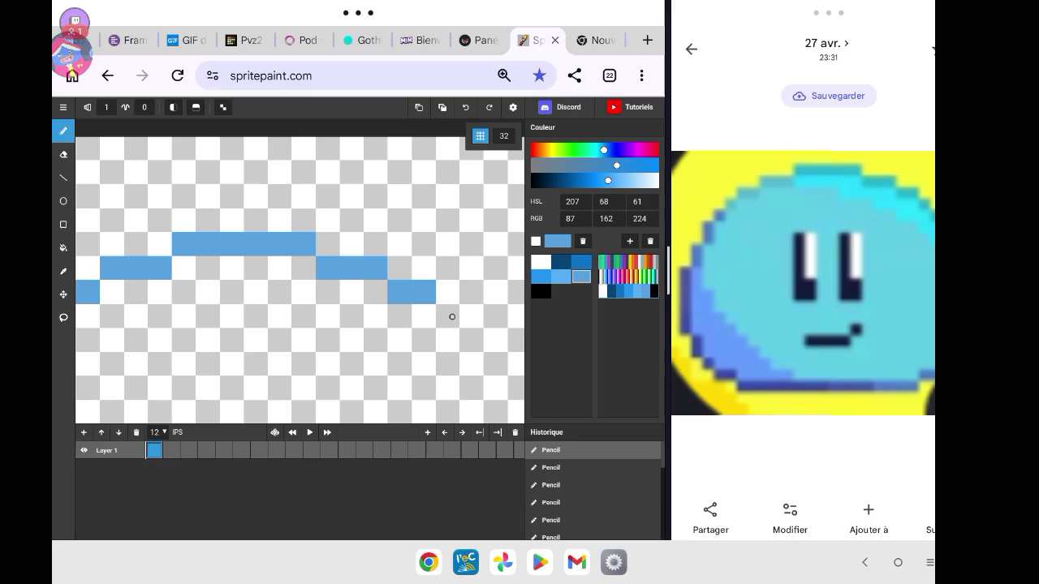
{"action": "left_click", "coordinate": [452, 316]}
{"action": "left_click", "coordinate": [463, 343]}
{"action": "left_click_drag", "start_coordinate": [495, 381], "coordinate": [495, 394]}
{"action": "scroll", "coordinate": [300, 276], "scroll_direction": "down", "scroll_amount": 2}
{"action": "scroll", "coordinate": [301, 271], "scroll_direction": "down", "scroll_amount": 1}
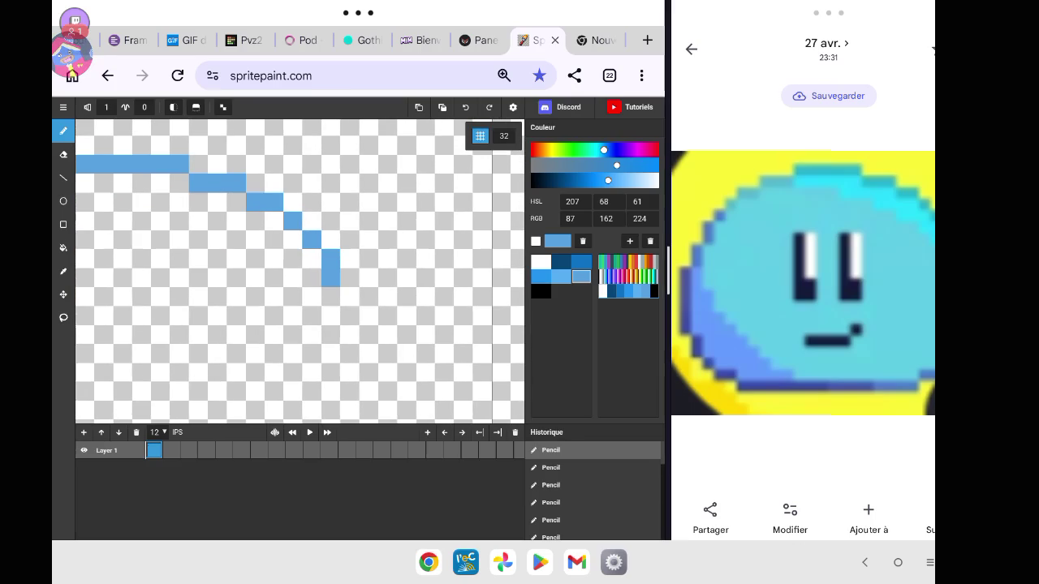
{"action": "left_click_drag", "start_coordinate": [349, 296], "coordinate": [349, 317]}
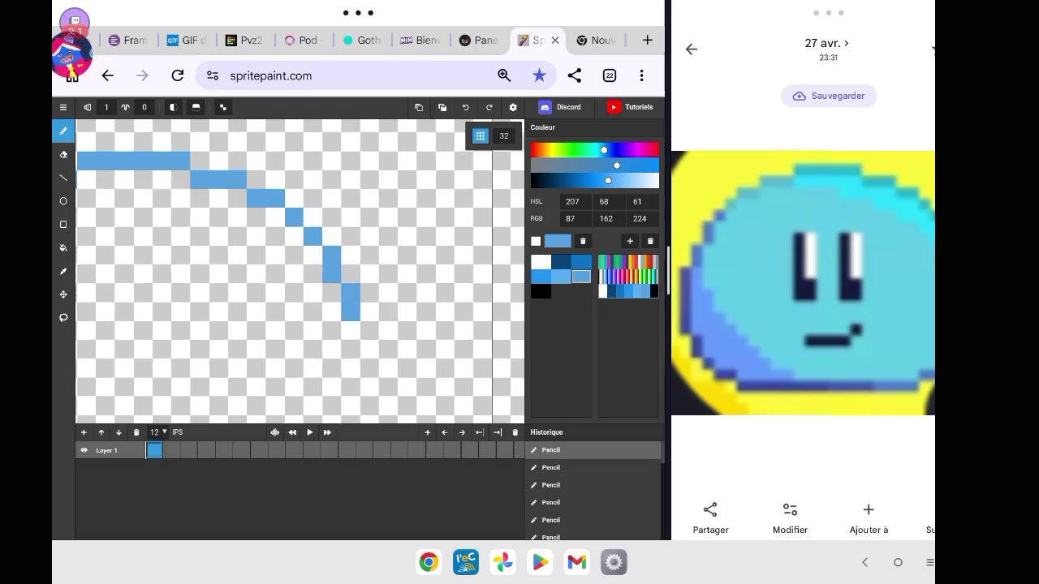
- Draw the circle's right side downward in light blue, then darken the working blue
{"action": "scroll", "coordinate": [300, 272], "scroll_direction": "down", "scroll_amount": 3}
{"action": "scroll", "coordinate": [300, 271], "scroll_direction": "down", "scroll_amount": 2}
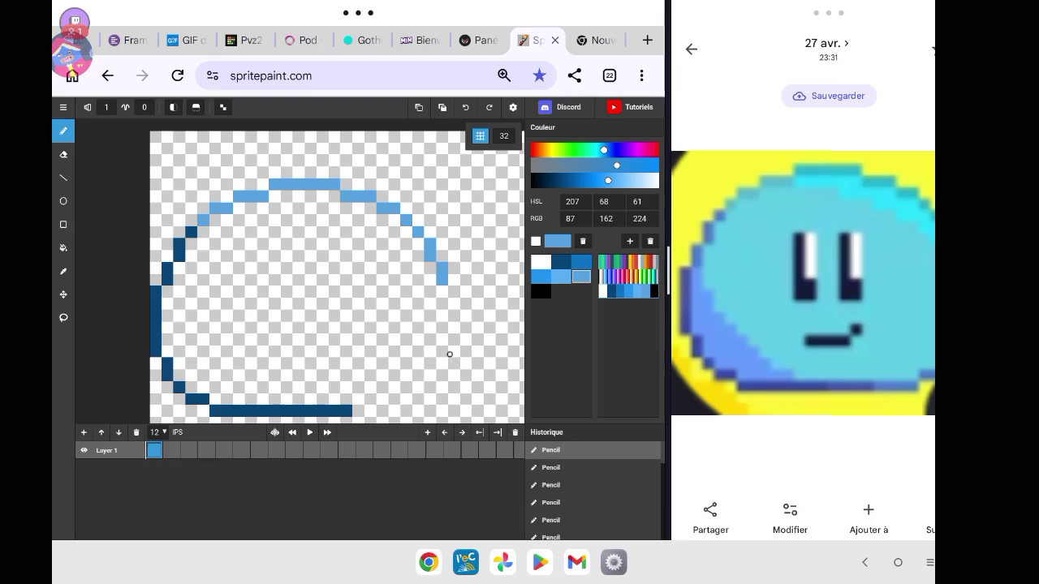
{"action": "left_click_drag", "start_coordinate": [451, 355], "coordinate": [456, 290]}
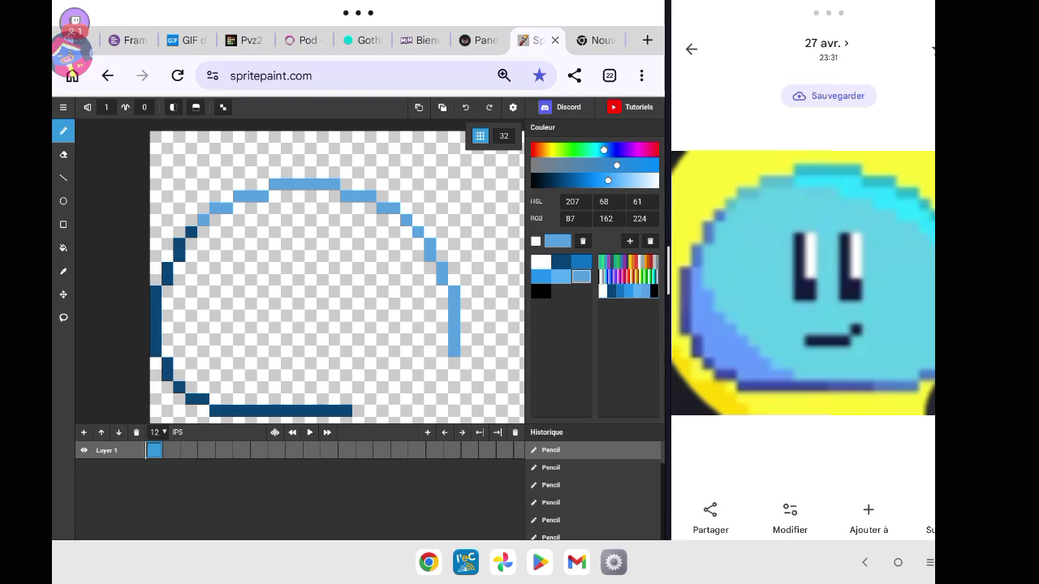
{"action": "left_click", "coordinate": [442, 363]}
{"action": "left_click", "coordinate": [441, 375]}
{"action": "left_click_drag", "start_coordinate": [608, 181], "coordinate": [579, 181]}
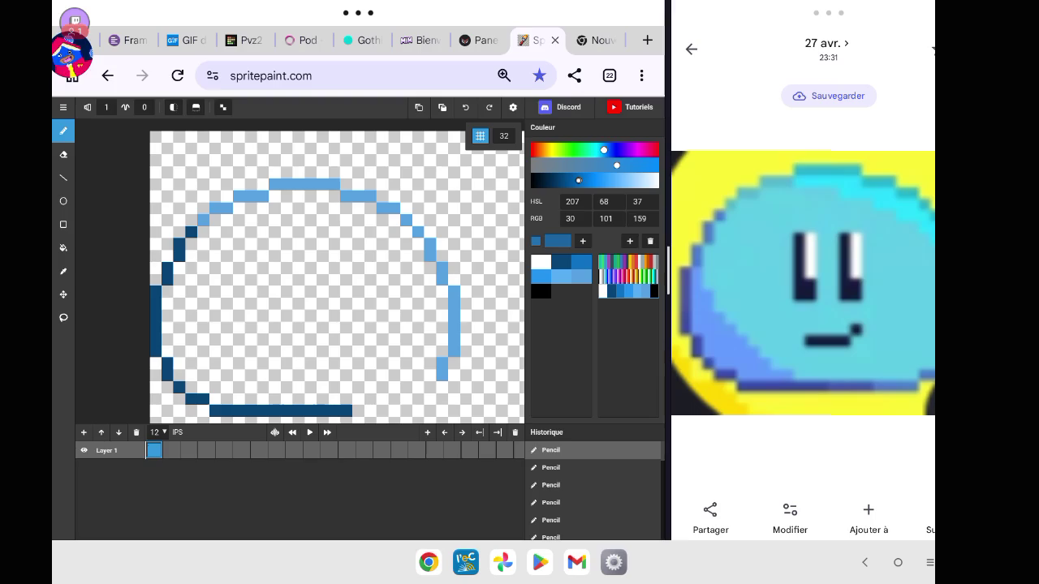
- Save the darker blue as a swatch, close the bottom-right gap, and recolour left-edge pixels
{"action": "left_click", "coordinate": [581, 241]}
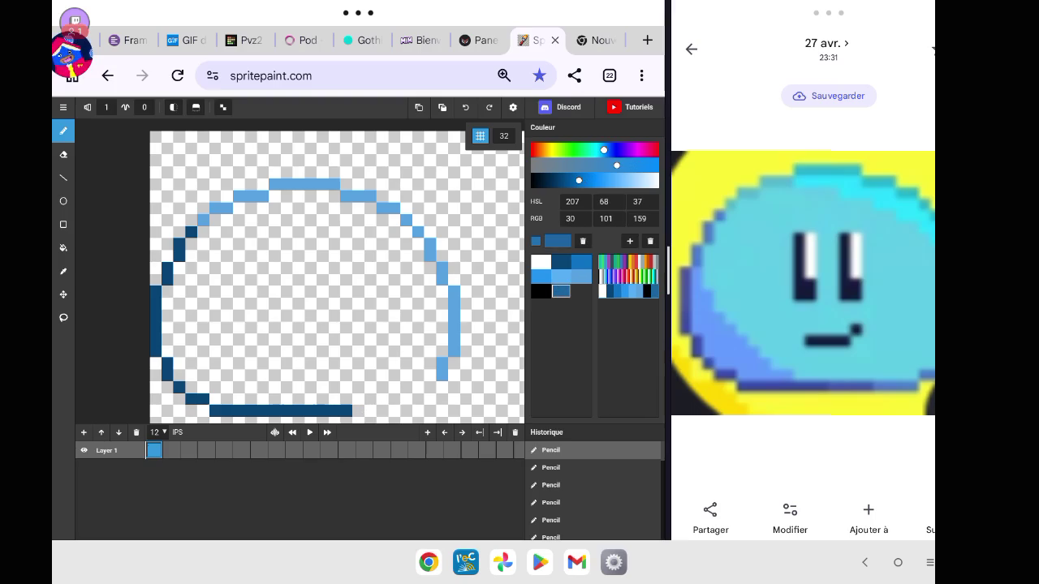
{"action": "left_click_drag", "start_coordinate": [430, 387], "coordinate": [361, 409]}
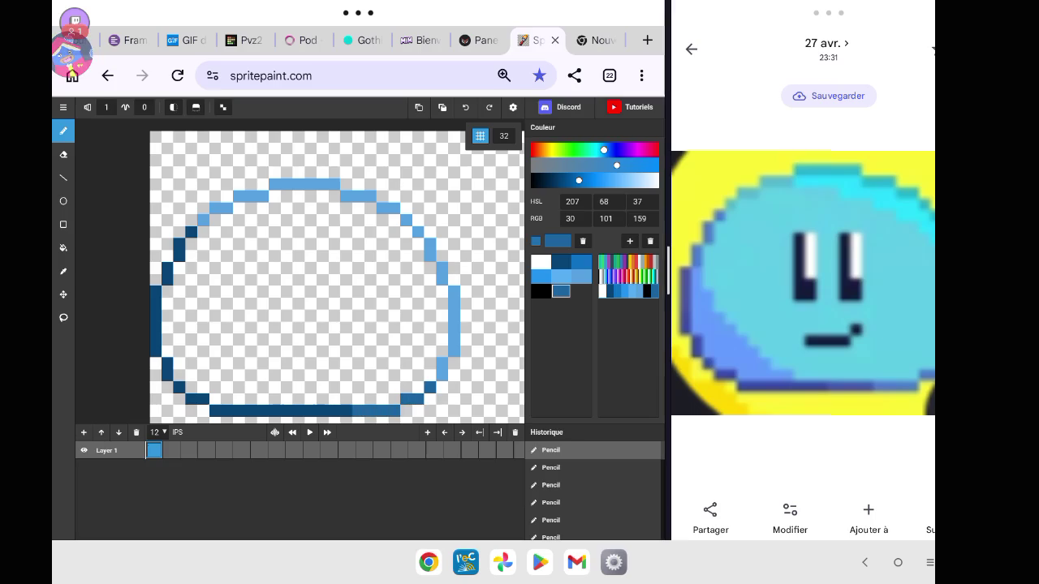
{"action": "left_click_drag", "start_coordinate": [167, 263], "coordinate": [168, 280]}
{"action": "left_click_drag", "start_coordinate": [179, 239], "coordinate": [179, 260]}
{"action": "left_click", "coordinate": [192, 232]}
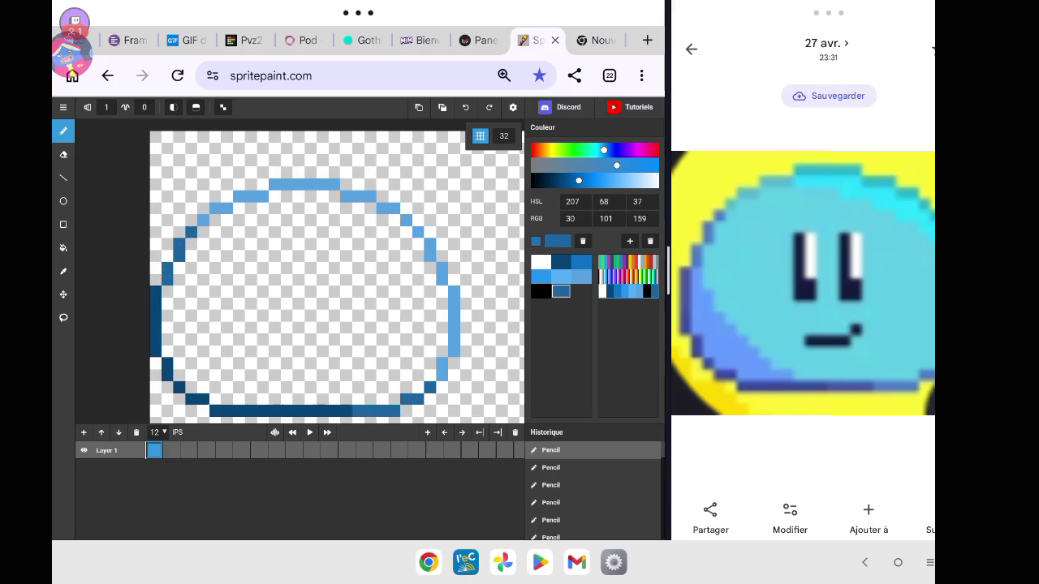
{"action": "left_click", "coordinate": [581, 261]}
- Paint medium-blue columns inside the left edge and thicken the shading along the lower-left edge
{"action": "left_click_drag", "start_coordinate": [168, 290], "coordinate": [168, 353]}
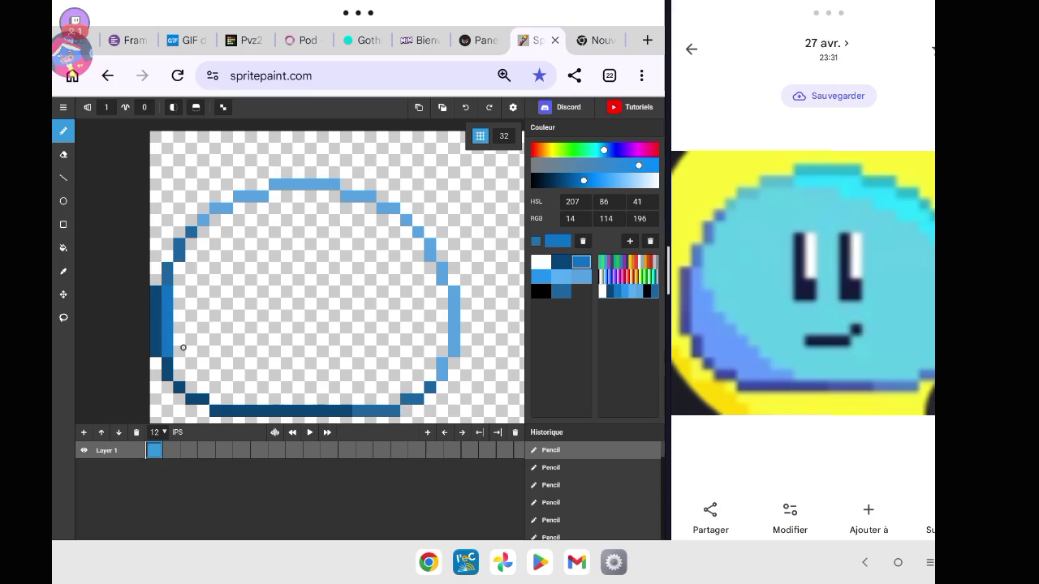
{"action": "left_click_drag", "start_coordinate": [180, 314], "coordinate": [191, 380]}
{"action": "left_click", "coordinate": [179, 352]}
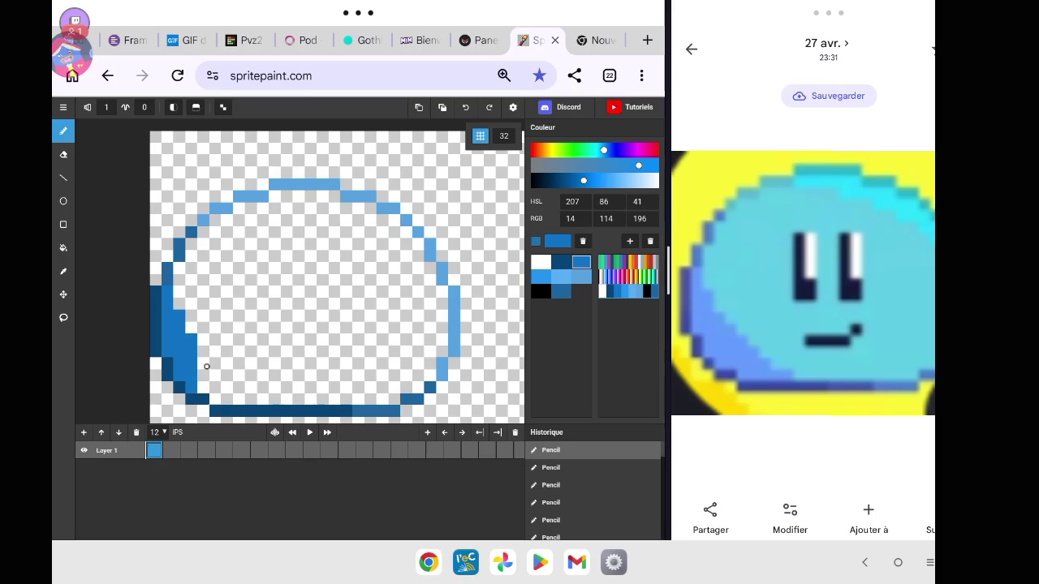
{"action": "mouse_move", "coordinate": [203, 357]}
{"action": "left_mouse_down"}
{"action": "mouse_move", "coordinate": [239, 396]}
{"action": "mouse_move", "coordinate": [259, 399]}
{"action": "mouse_move", "coordinate": [226, 397]}
{"action": "left_mouse_up"}
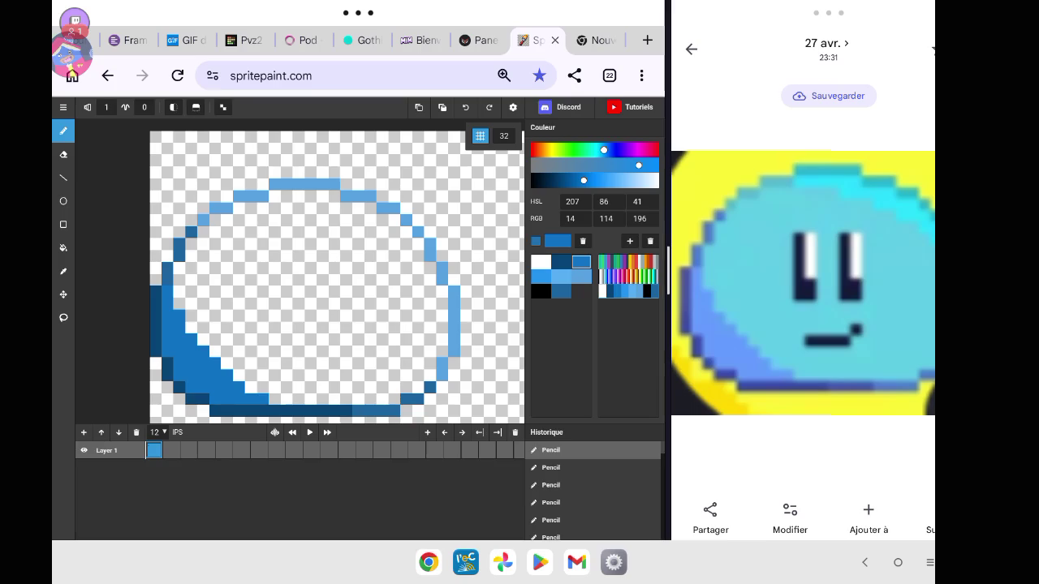
- Recolour the top three rows and upper-right edge pixels in lighter blue
{"action": "left_click", "coordinate": [560, 277]}
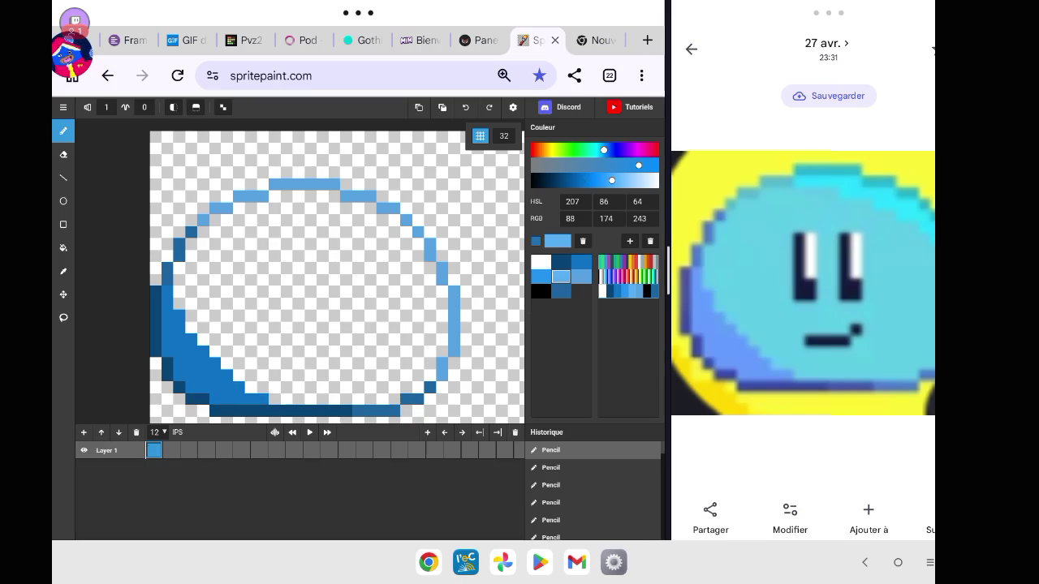
{"action": "left_click_drag", "start_coordinate": [274, 196], "coordinate": [333, 197]}
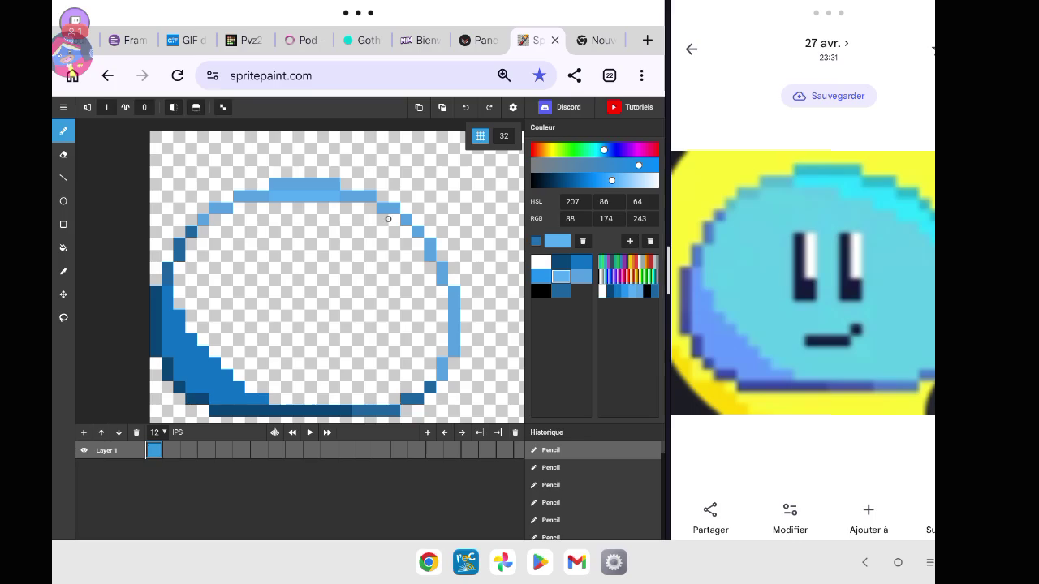
{"action": "left_click_drag", "start_coordinate": [322, 209], "coordinate": [358, 209]}
{"action": "left_click", "coordinate": [370, 208]}
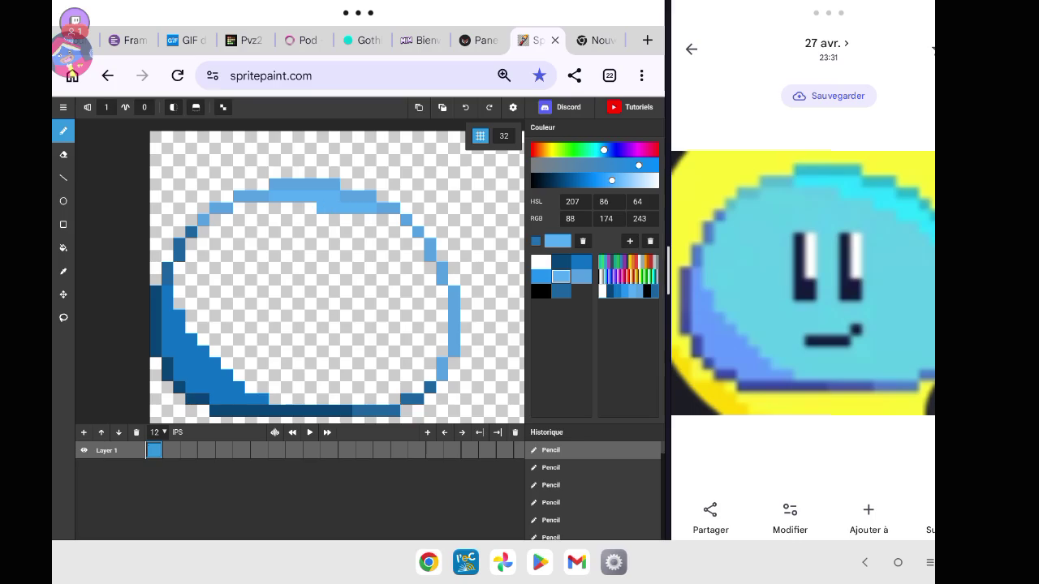
{"action": "mouse_move", "coordinate": [357, 220]}
{"action": "left_mouse_down"}
{"action": "mouse_move", "coordinate": [395, 220]}
{"action": "mouse_move", "coordinate": [382, 233]}
{"action": "mouse_move", "coordinate": [407, 233]}
{"action": "mouse_move", "coordinate": [430, 254]}
{"action": "left_mouse_up"}
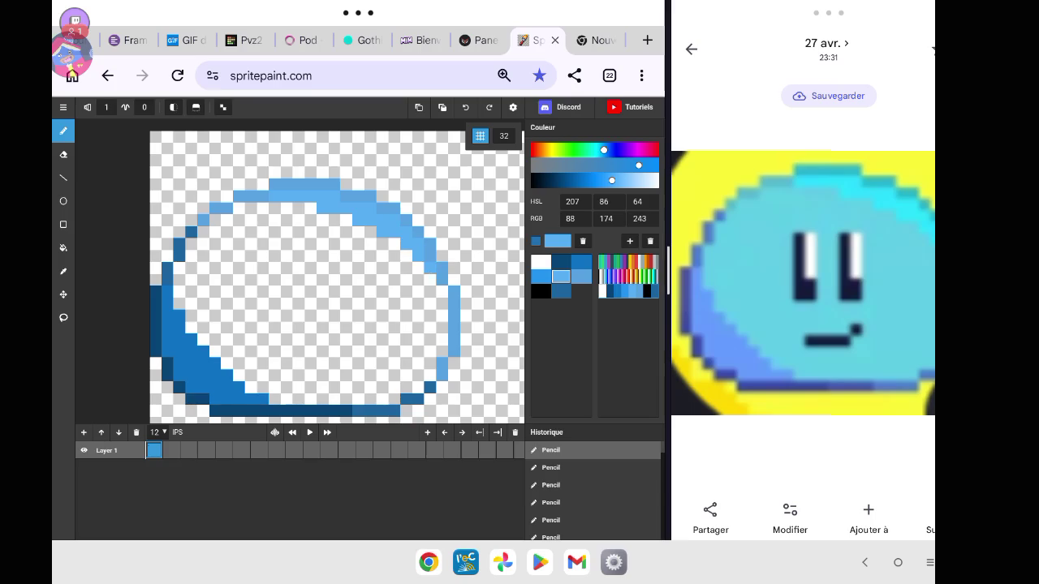
{"action": "left_click", "coordinate": [429, 283]}
- Lighten the blue to RGB 113, 185, 244, replace its swatch, and bucket-fill a top region
{"action": "left_click_drag", "start_coordinate": [612, 180], "coordinate": [618, 180]}
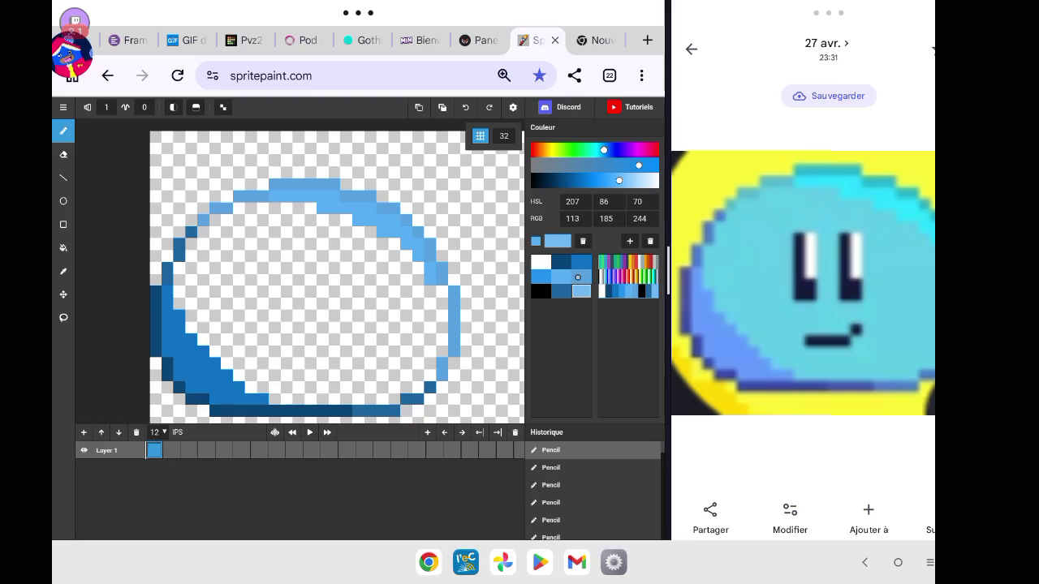
{"action": "left_click", "coordinate": [578, 272]}
{"action": "left_click", "coordinate": [581, 241]}
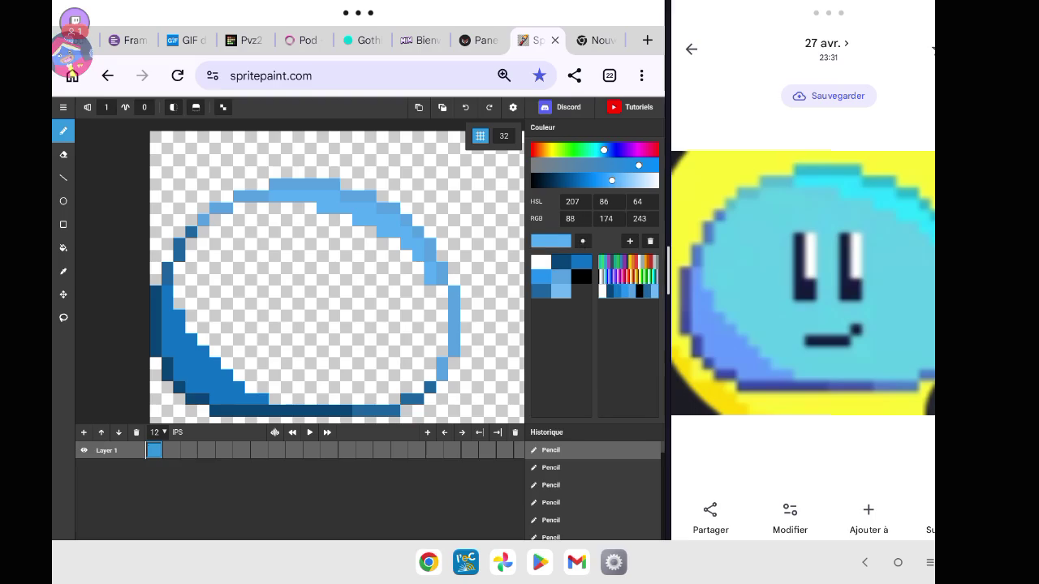
{"action": "left_click", "coordinate": [560, 291]}
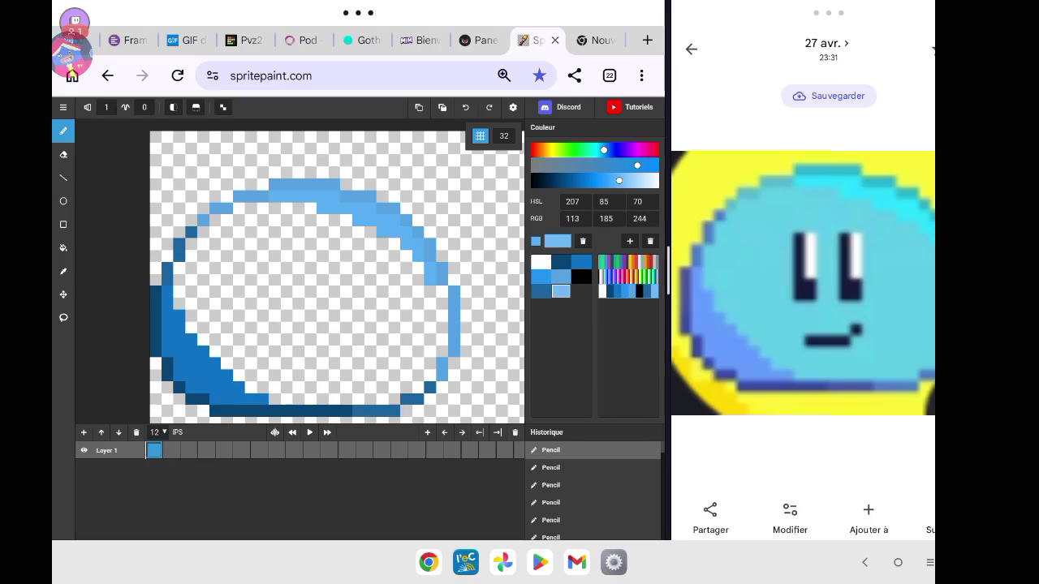
{"action": "left_click", "coordinate": [63, 247]}
{"action": "left_click", "coordinate": [279, 202]}
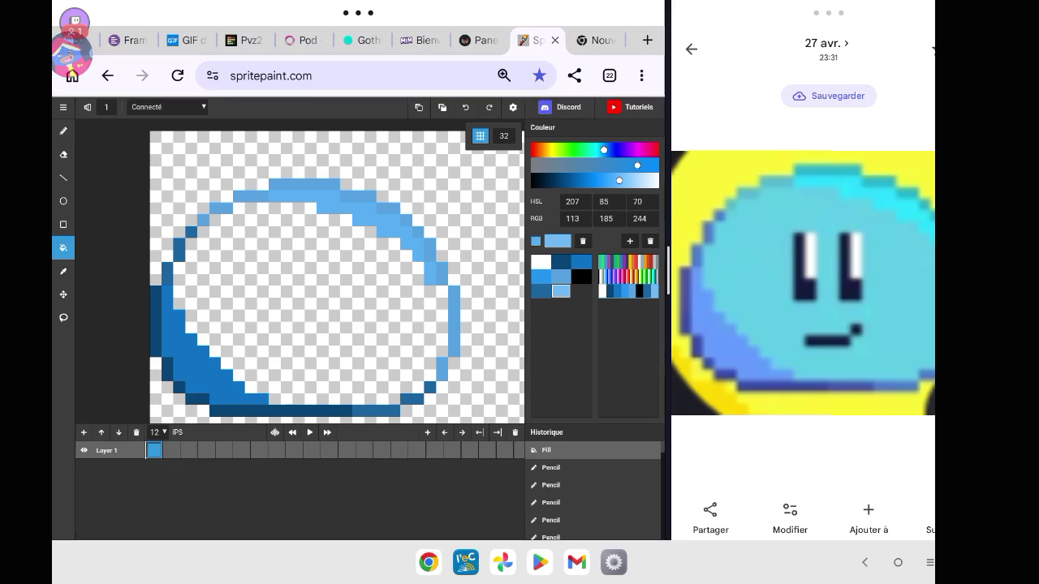
- Fill the top-right arc with lighter blue and touch up light-blue pixels on the right edge
{"action": "left_click", "coordinate": [332, 207]}
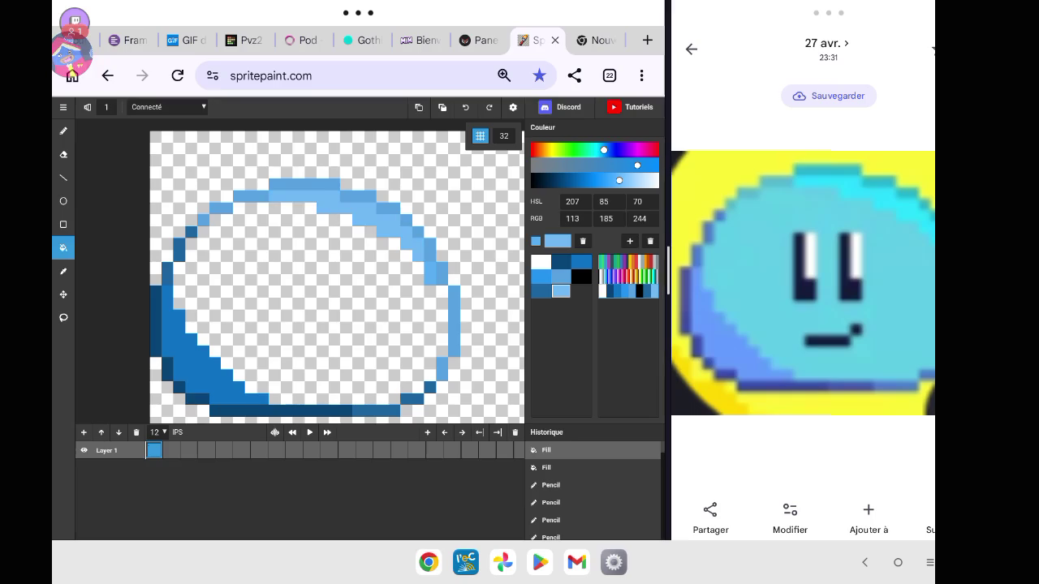
{"action": "key", "text": "b"}
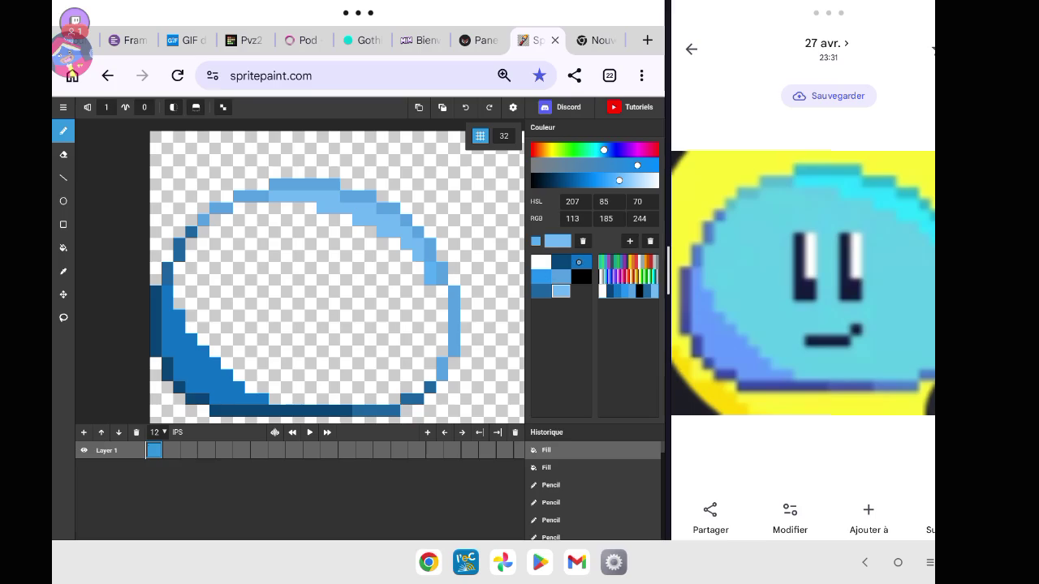
{"action": "left_click", "coordinate": [544, 279]}
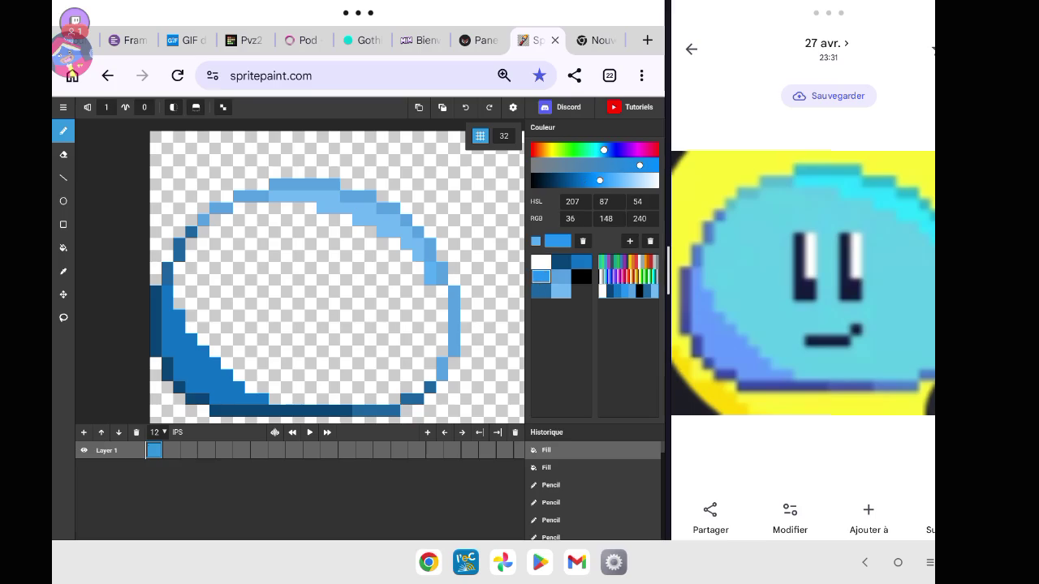
{"action": "left_click", "coordinate": [560, 277]}
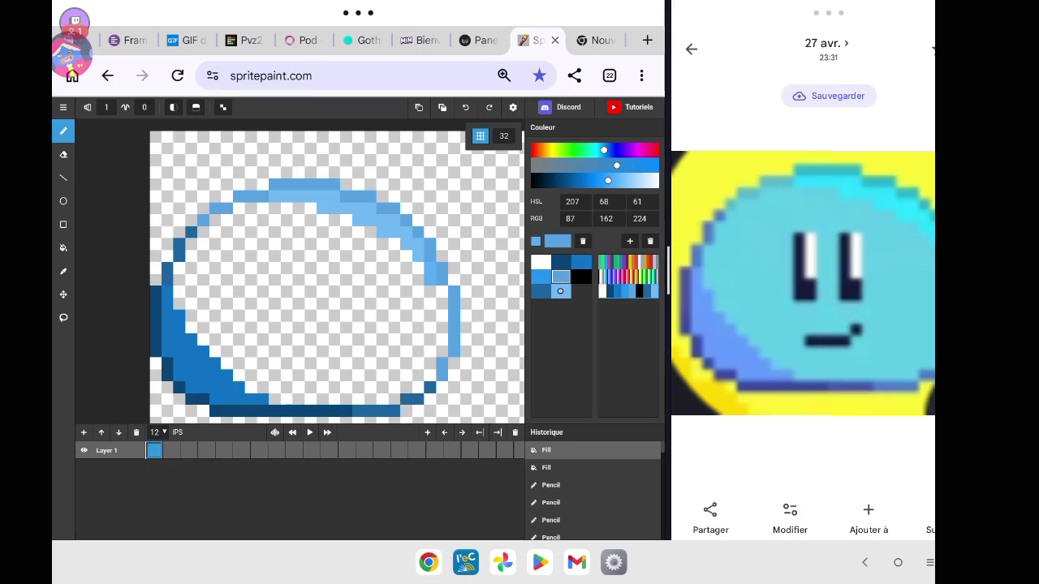
{"action": "left_click", "coordinate": [443, 300]}
{"action": "left_click_drag", "start_coordinate": [442, 315], "coordinate": [441, 292]}
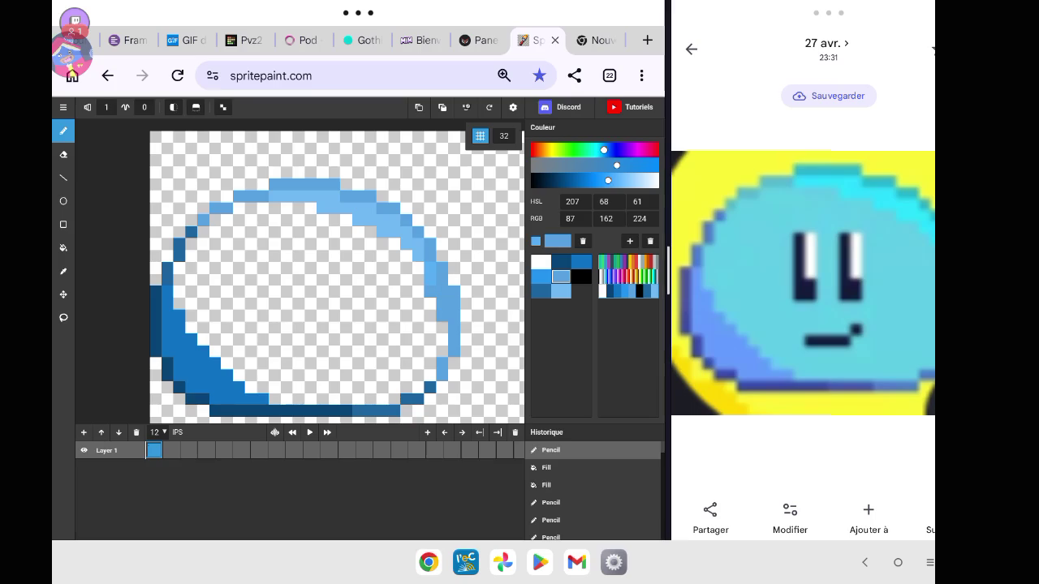
{"action": "left_click", "coordinate": [547, 467]}
{"action": "left_click", "coordinate": [488, 108]}
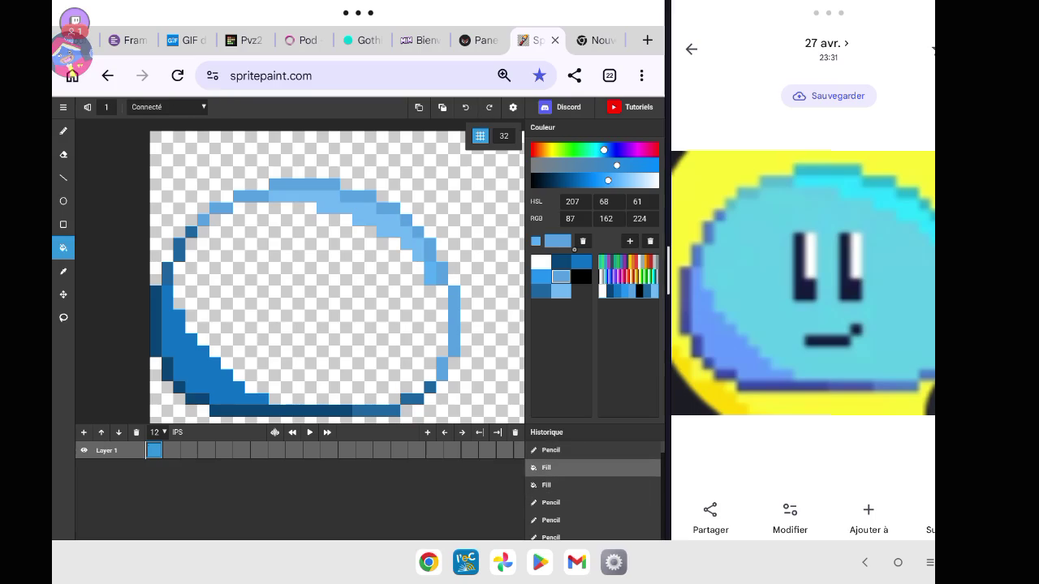
- Darken the light blue to about lightness 59 (RGB 85, 192, 241) and fill the slime's body
{"action": "left_click", "coordinate": [561, 290]}
{"action": "left_click_drag", "start_coordinate": [617, 179], "coordinate": [612, 181]}
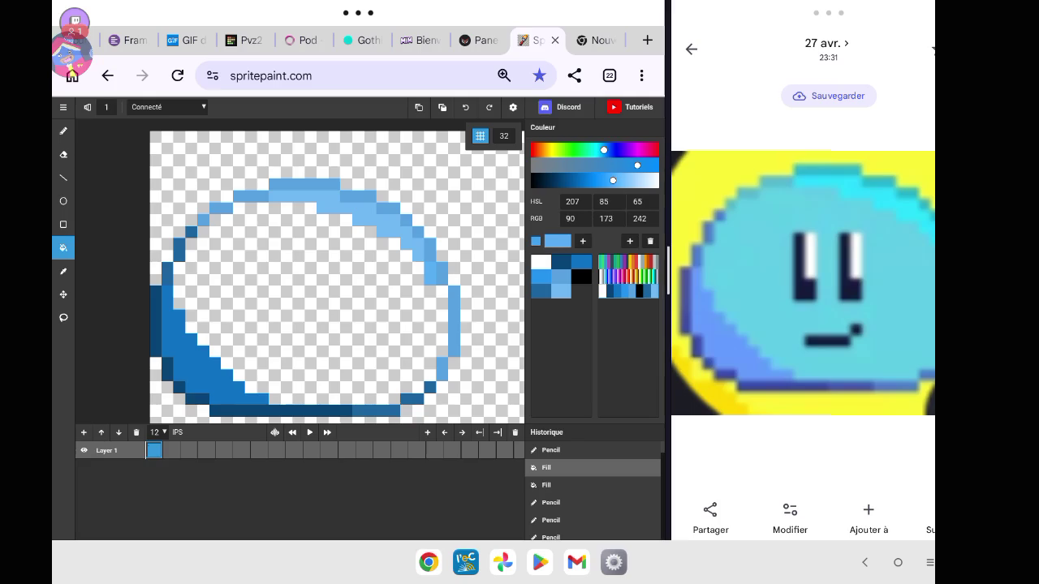
{"action": "left_click", "coordinate": [605, 181]}
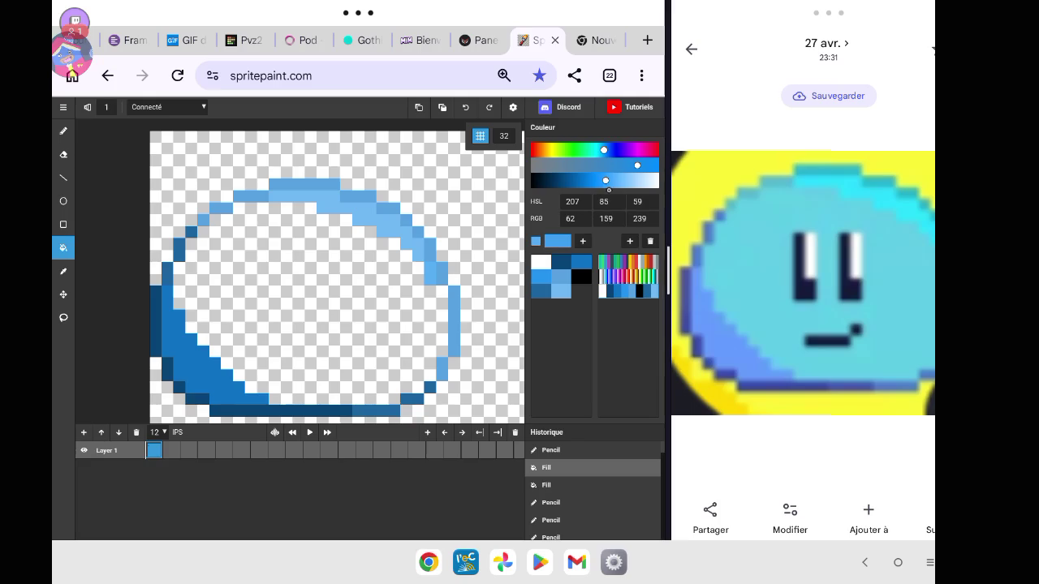
{"action": "left_click", "coordinate": [444, 299]}
{"action": "left_click", "coordinate": [434, 300]}
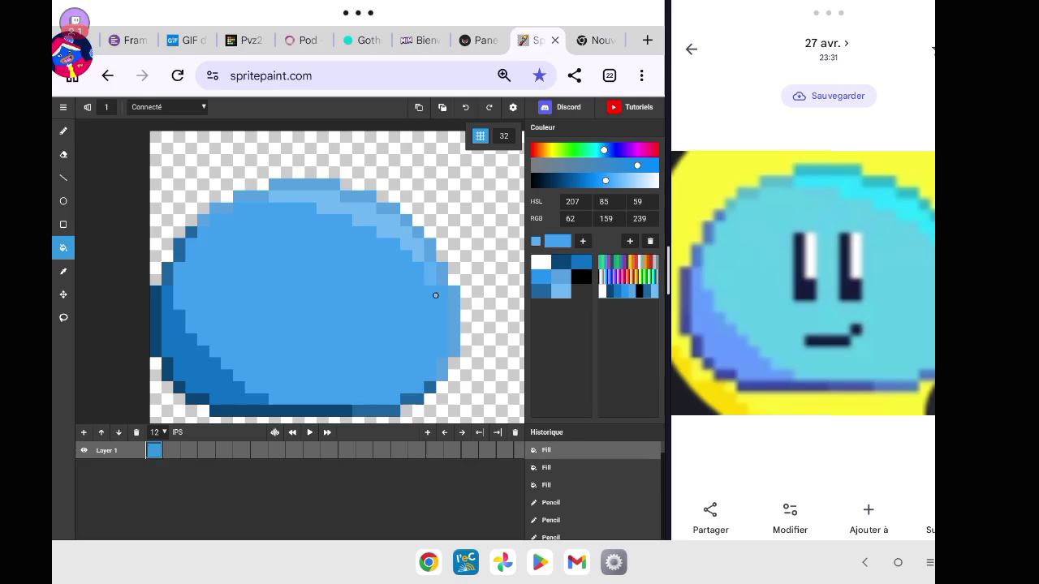
{"action": "left_click", "coordinate": [465, 107]}
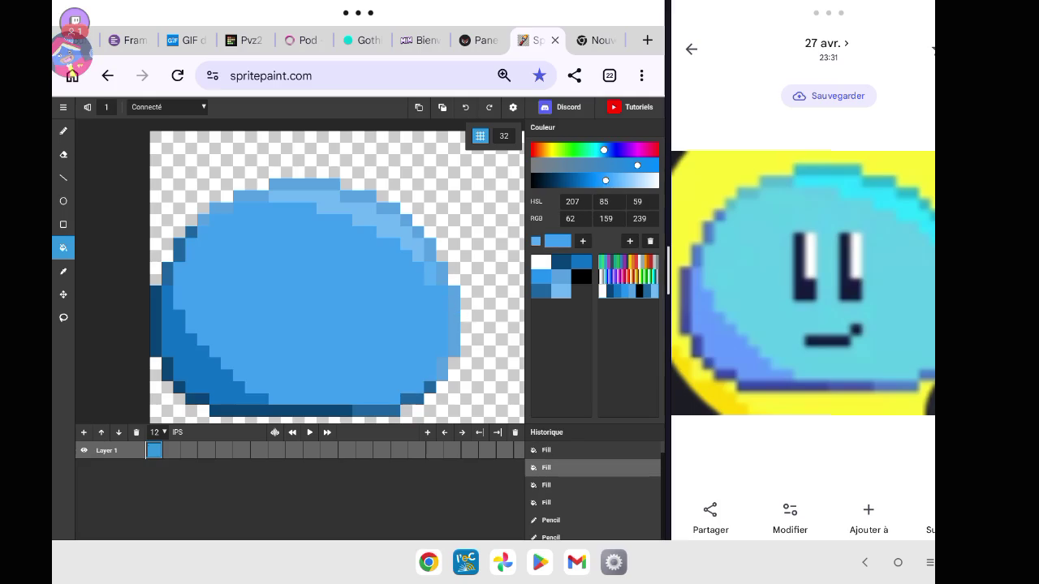
{"action": "left_click", "coordinate": [465, 107]}
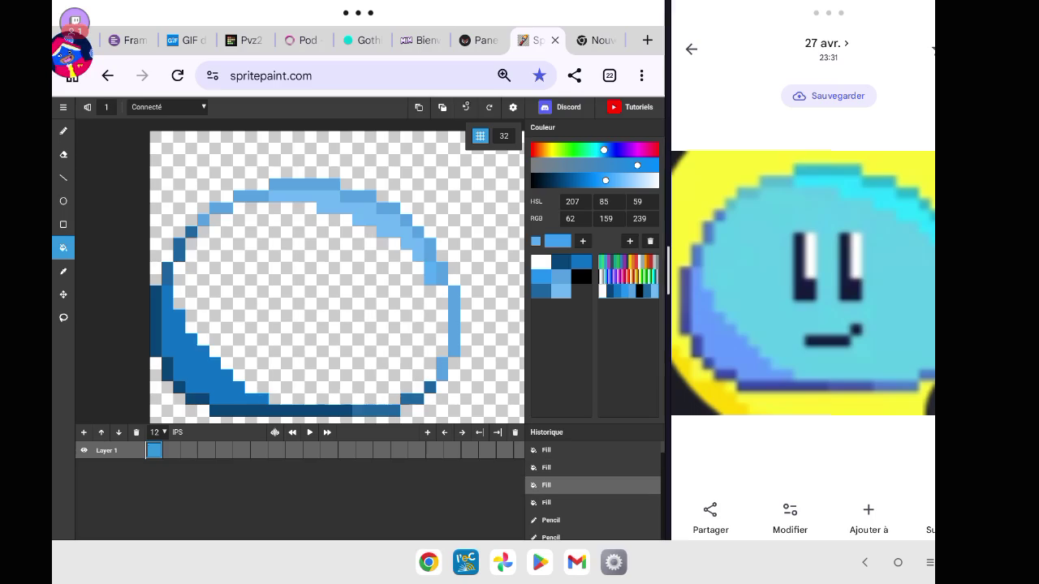
{"action": "left_click", "coordinate": [358, 315]}
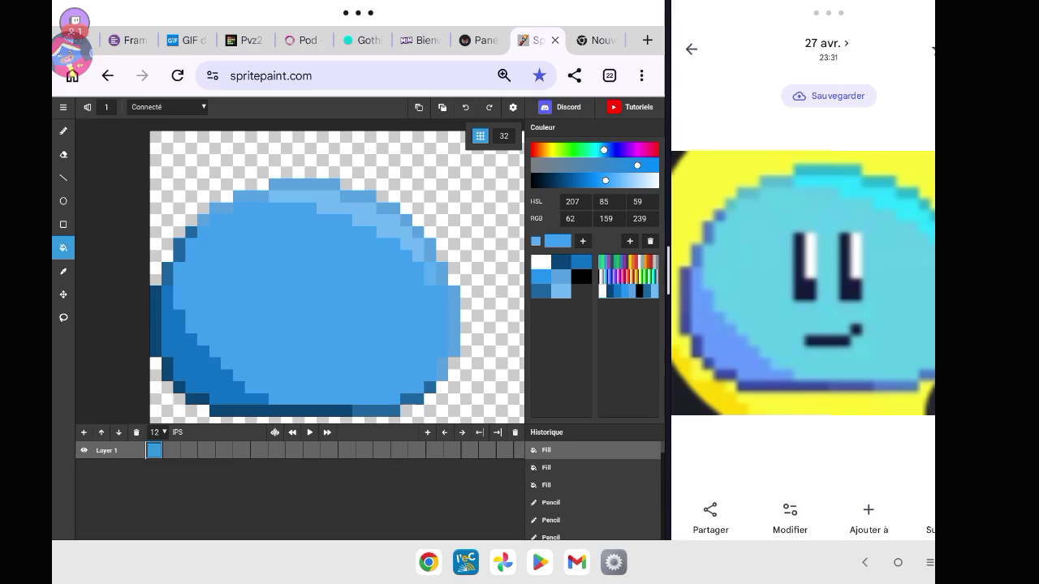
{"action": "left_click_drag", "start_coordinate": [605, 180], "coordinate": [600, 149]}
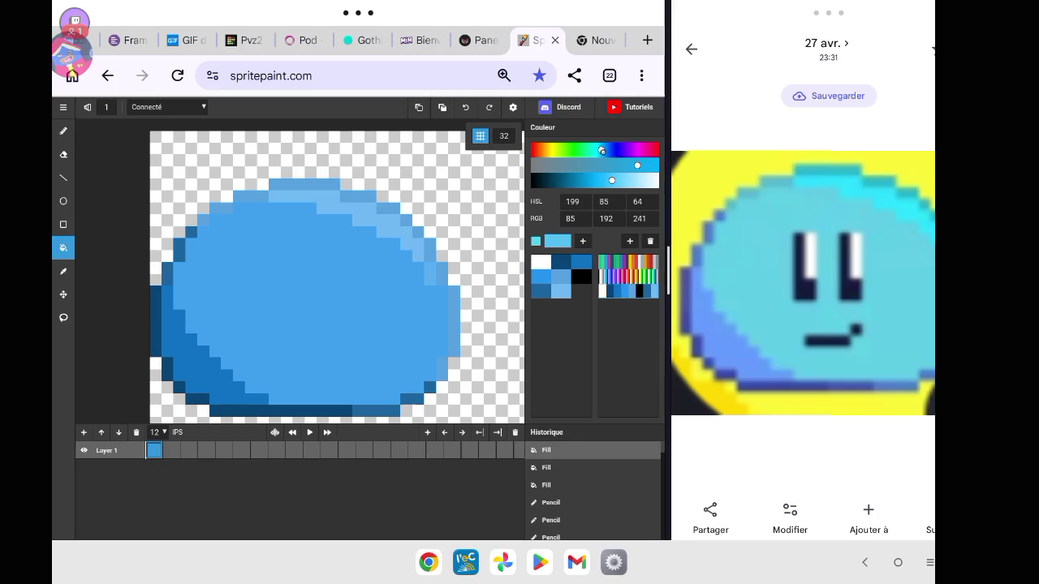
- Refill the body at lightness 64 and fill the top-right highlight band at 68
{"action": "left_click", "coordinate": [425, 329]}
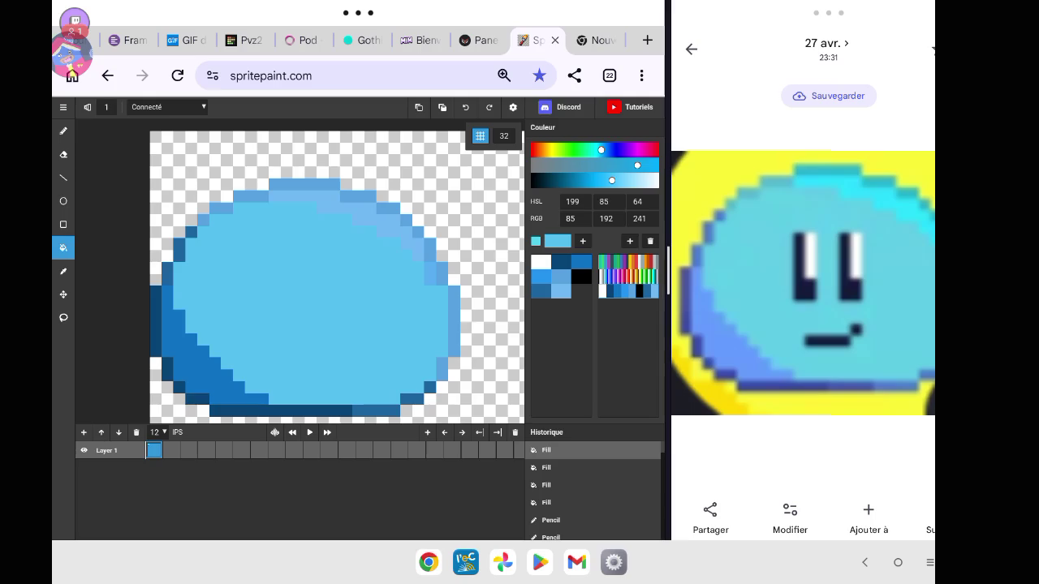
{"action": "left_click_drag", "start_coordinate": [611, 179], "coordinate": [616, 180]}
{"action": "left_click", "coordinate": [418, 243]}
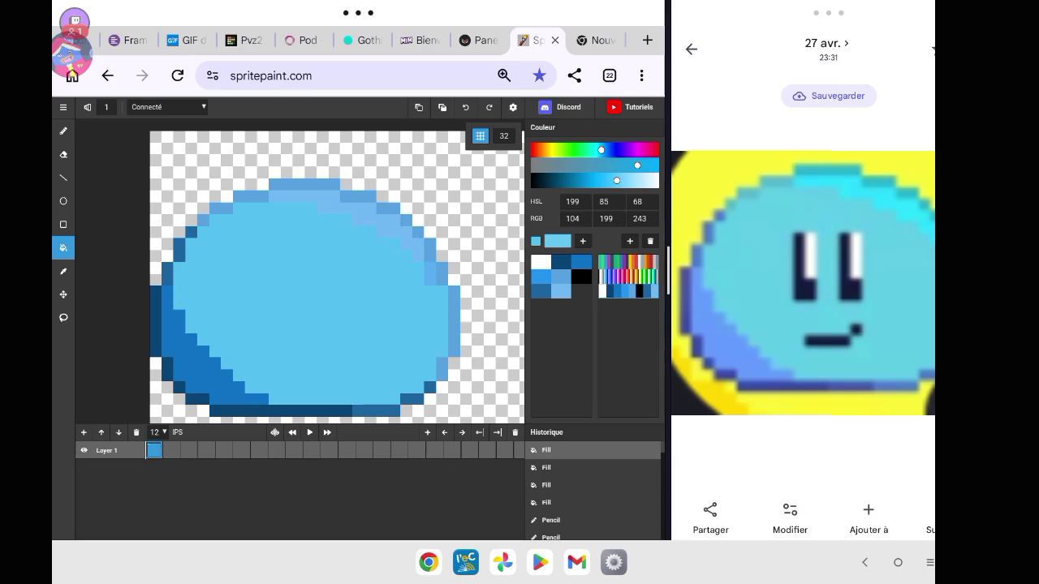
{"action": "left_click", "coordinate": [430, 273]}
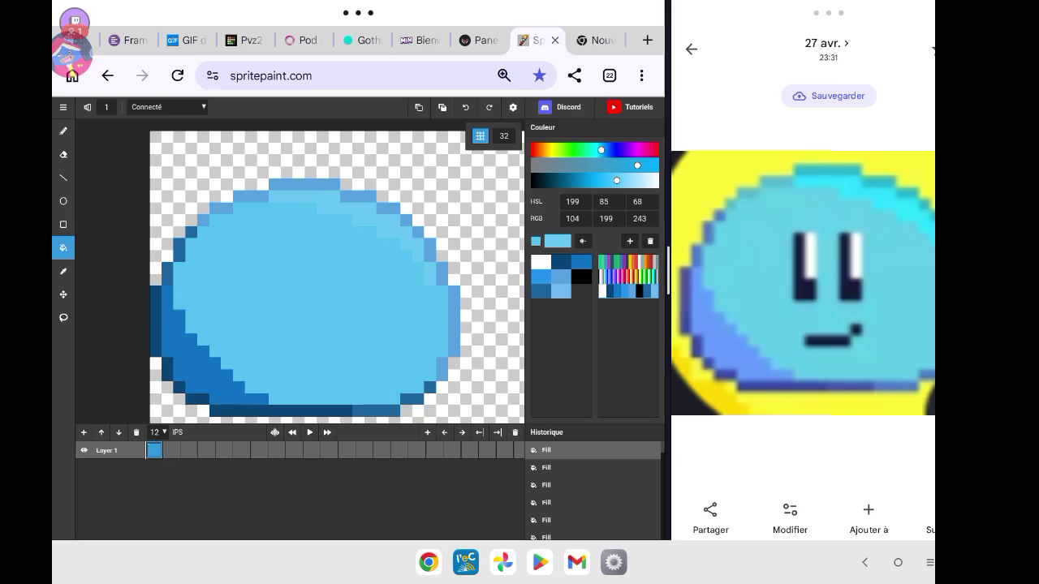
- Remove an unneeded swatch and eyedrop the body and right-edge blues into the palette
{"action": "left_click", "coordinate": [561, 291]}
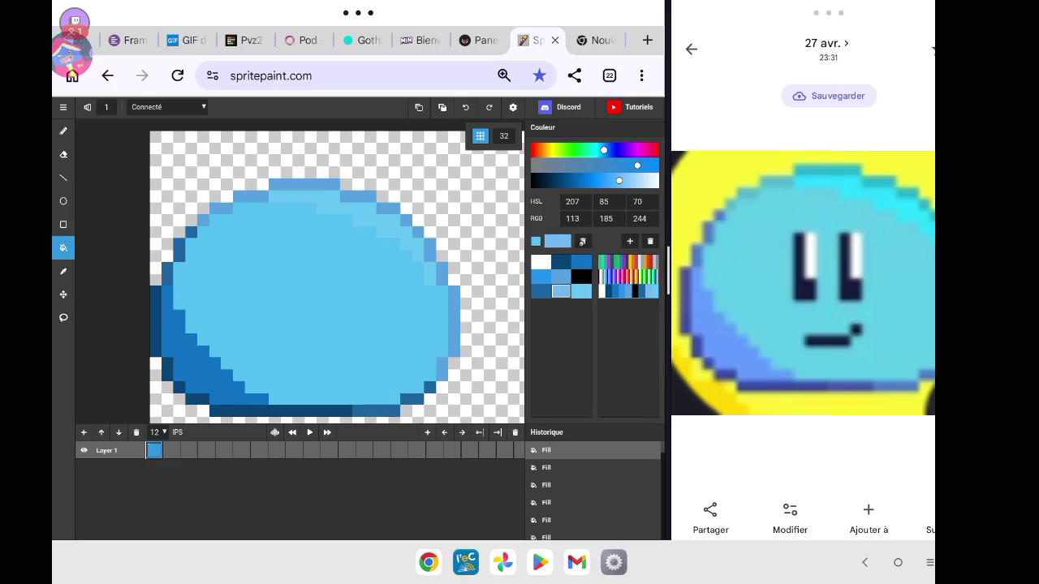
{"action": "left_click", "coordinate": [561, 275]}
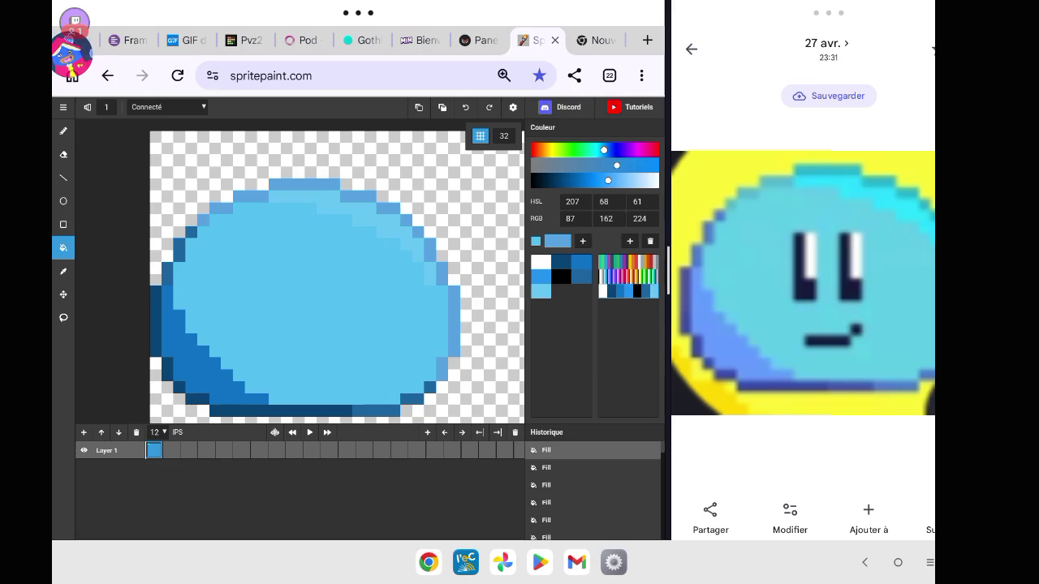
{"action": "left_click", "coordinate": [64, 271]}
{"action": "left_click", "coordinate": [246, 283]}
{"action": "left_click", "coordinate": [582, 241]}
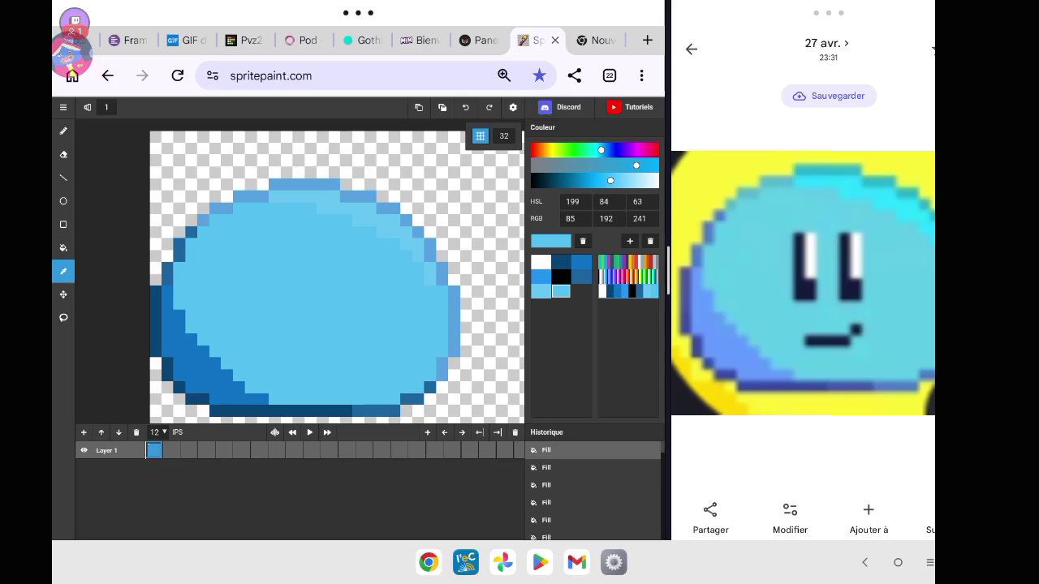
{"action": "left_click", "coordinate": [416, 396]}
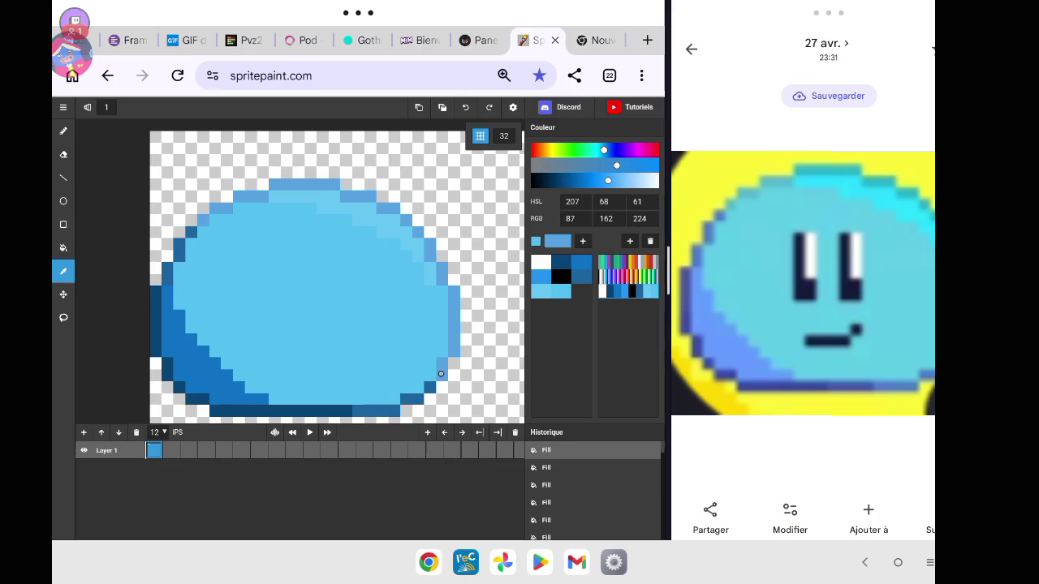
{"action": "left_click", "coordinate": [581, 241]}
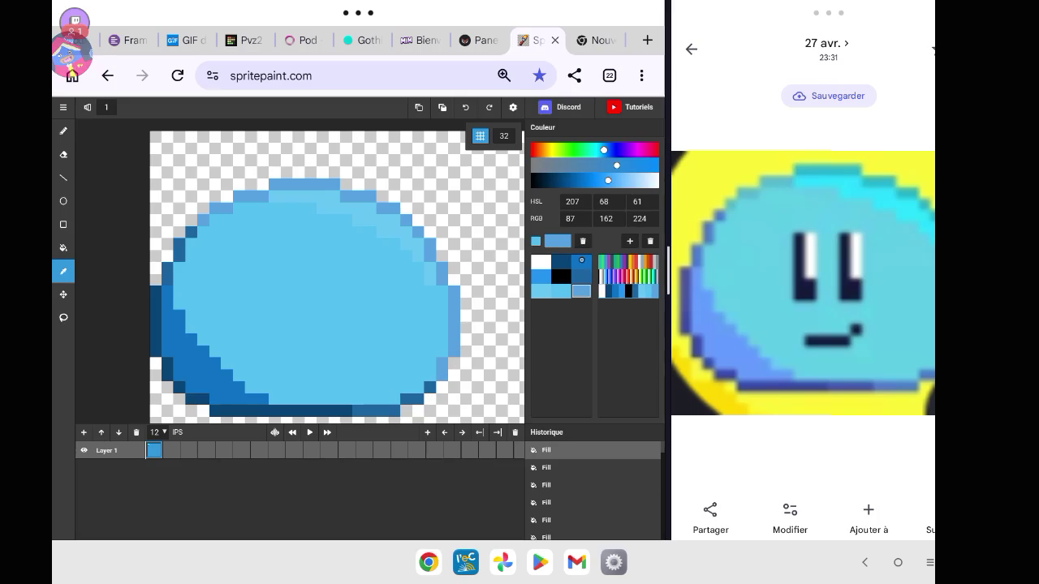
- Compare the palette blues and delete the unused dark-blue swatch
{"action": "left_click", "coordinate": [581, 262]}
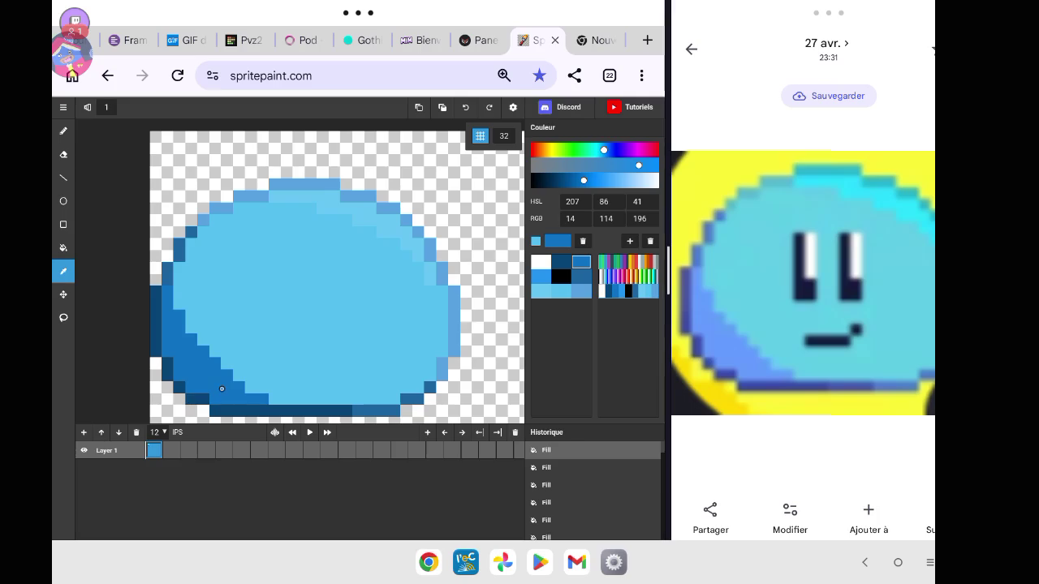
{"action": "left_click", "coordinate": [199, 402]}
{"action": "left_click", "coordinate": [275, 340]}
{"action": "left_click", "coordinate": [540, 275]}
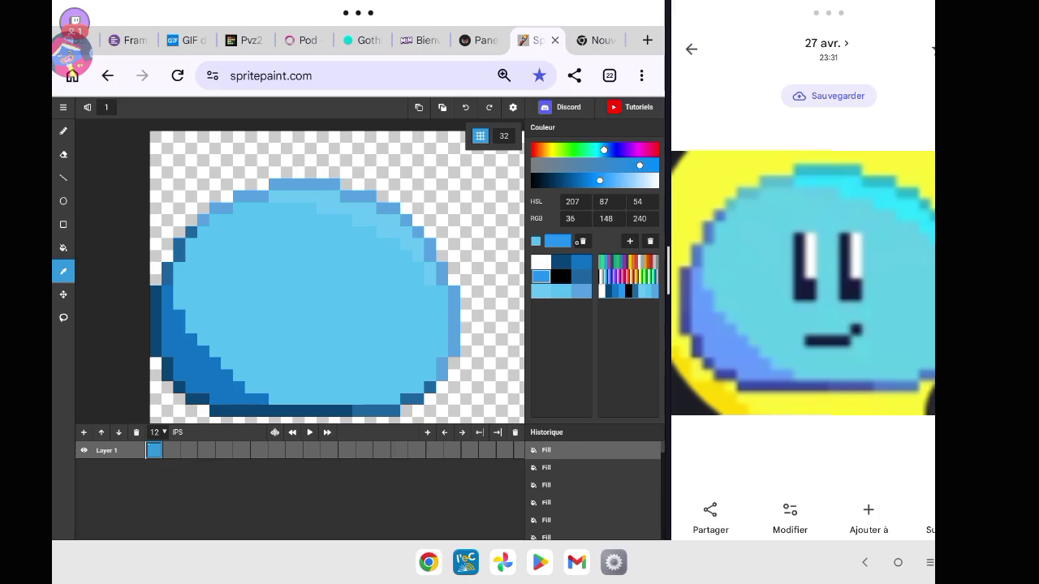
{"action": "left_click", "coordinate": [573, 278]}
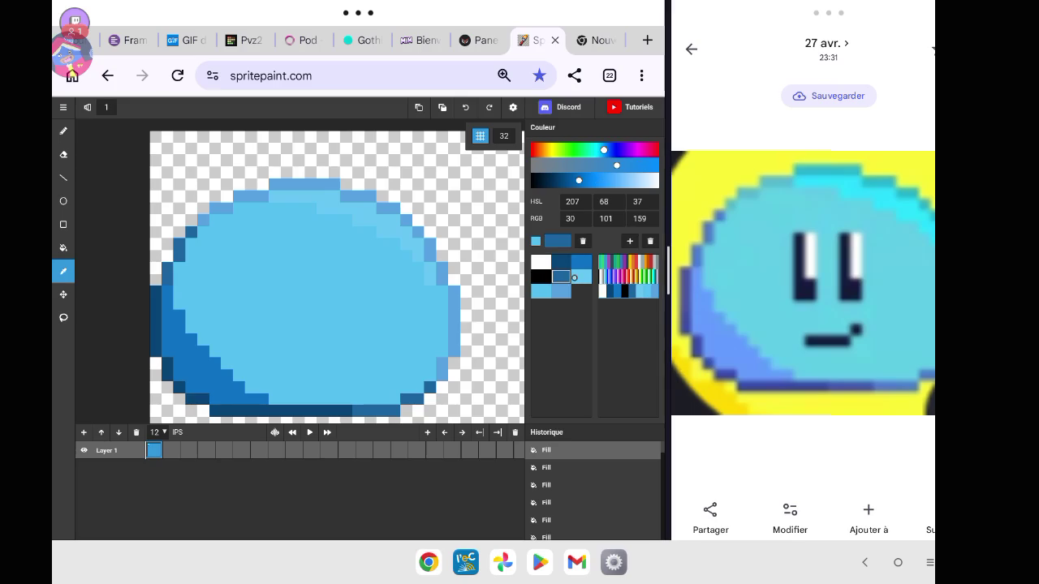
{"action": "left_click", "coordinate": [582, 241]}
{"action": "left_click", "coordinate": [565, 262]}
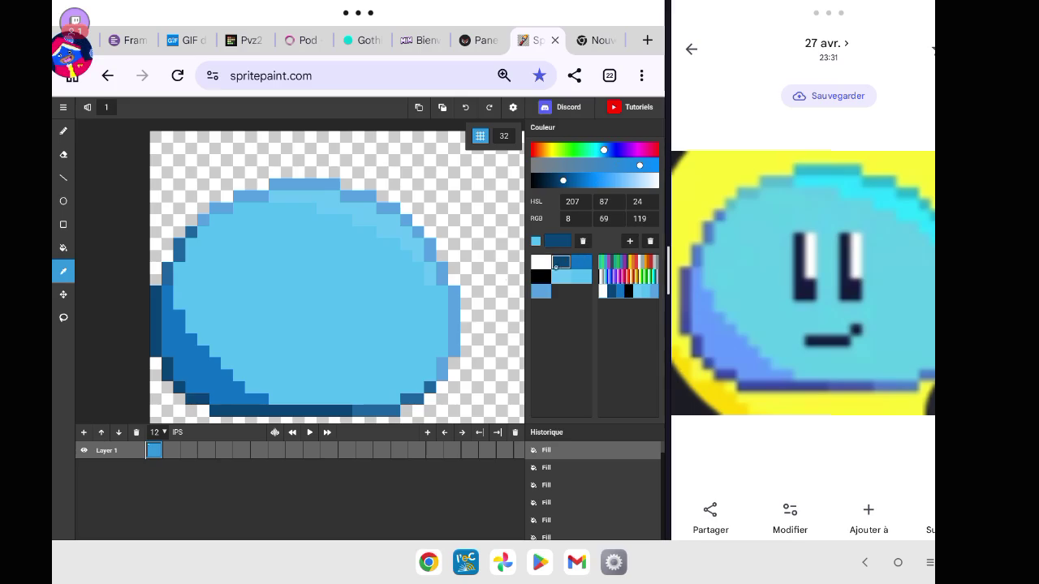
- Eyedrop the shading, body, highlight and edge blues from the sprite to check them
{"action": "left_click", "coordinate": [212, 373]}
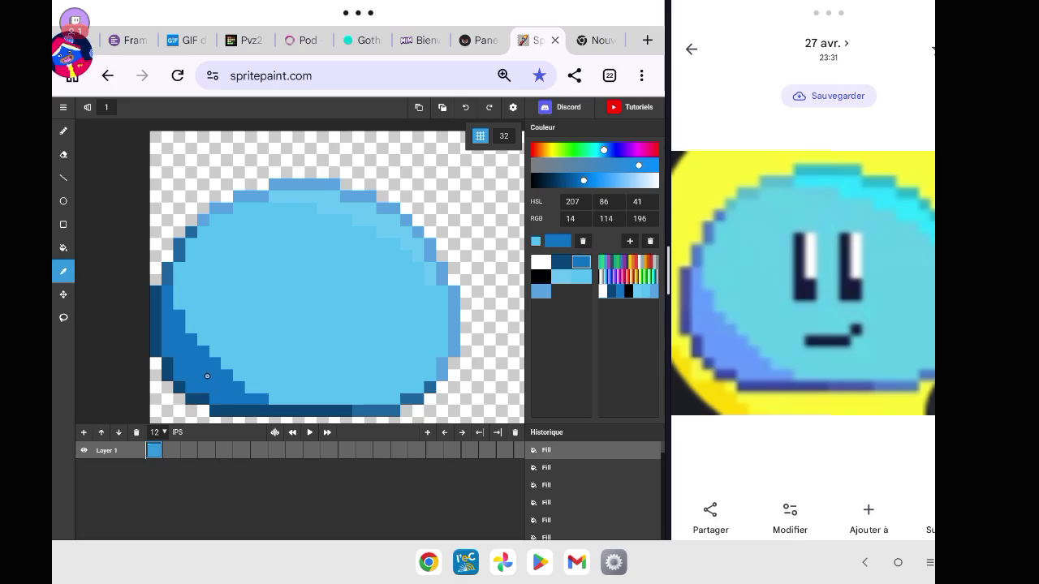
{"action": "left_click", "coordinate": [298, 367]}
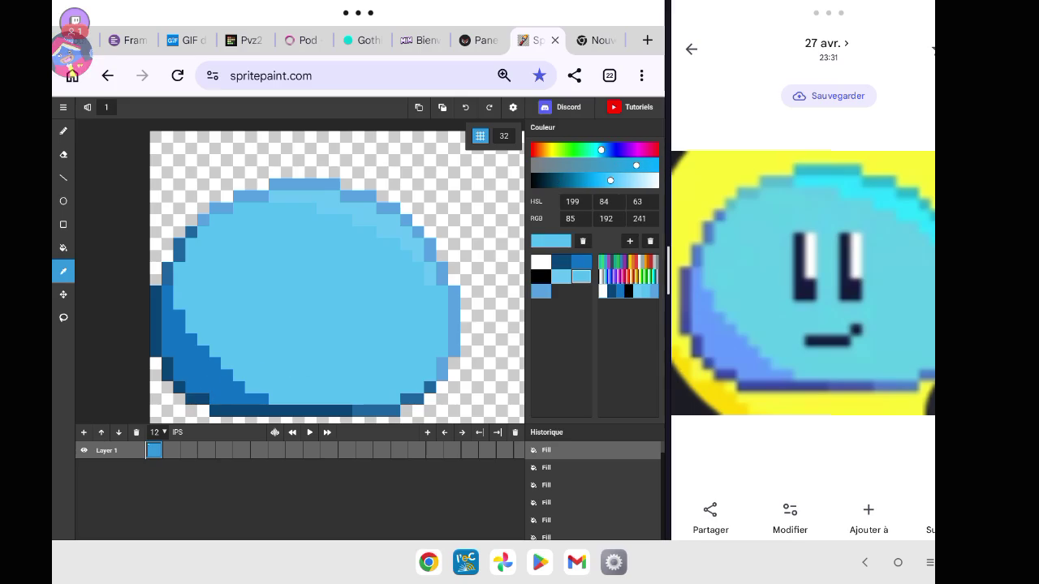
{"action": "left_click", "coordinate": [431, 278]}
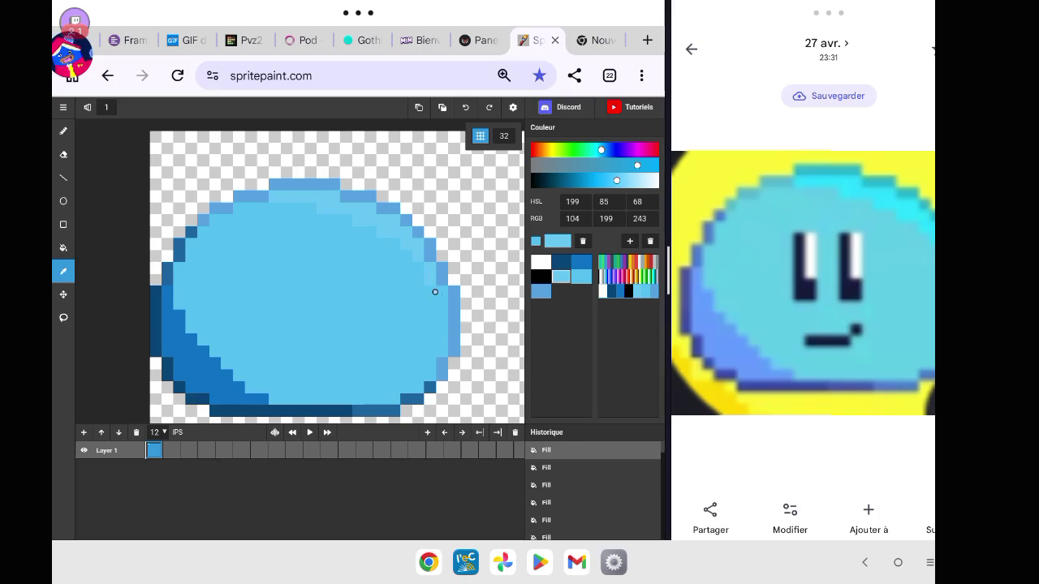
{"action": "left_click", "coordinate": [457, 310]}
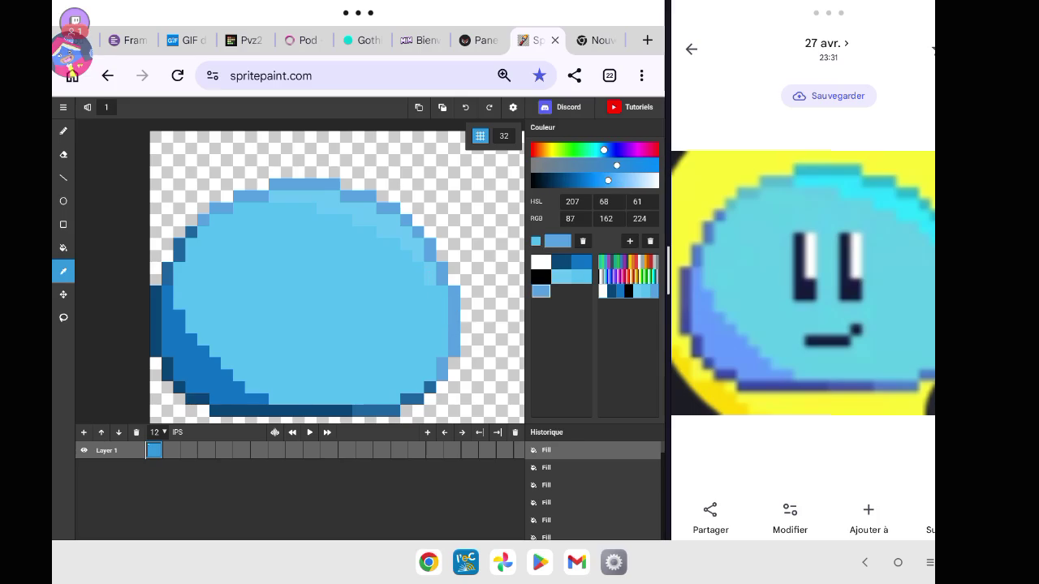
{"action": "left_click", "coordinate": [540, 277]}
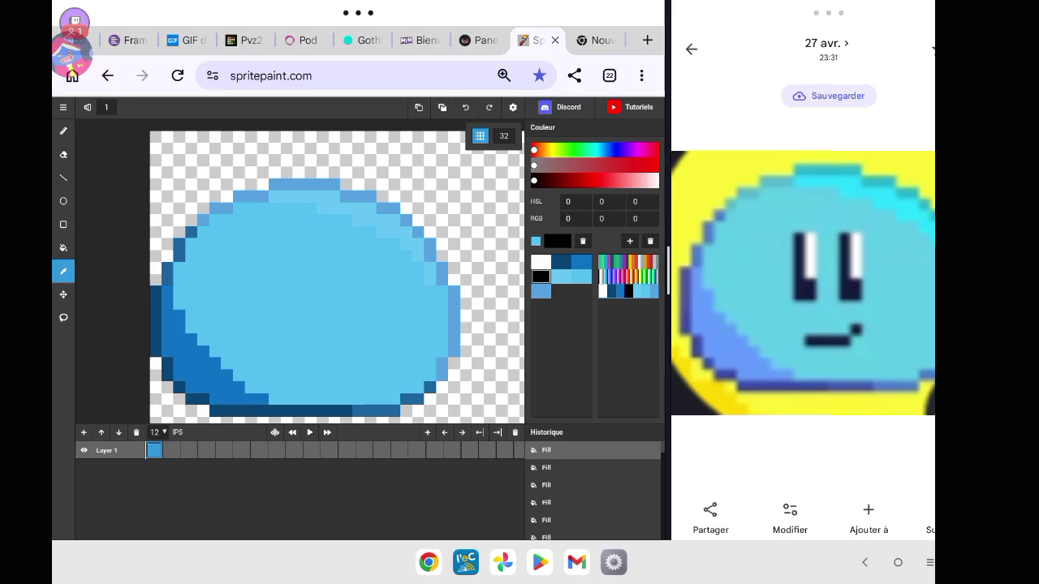
{"action": "left_click", "coordinate": [289, 358]}
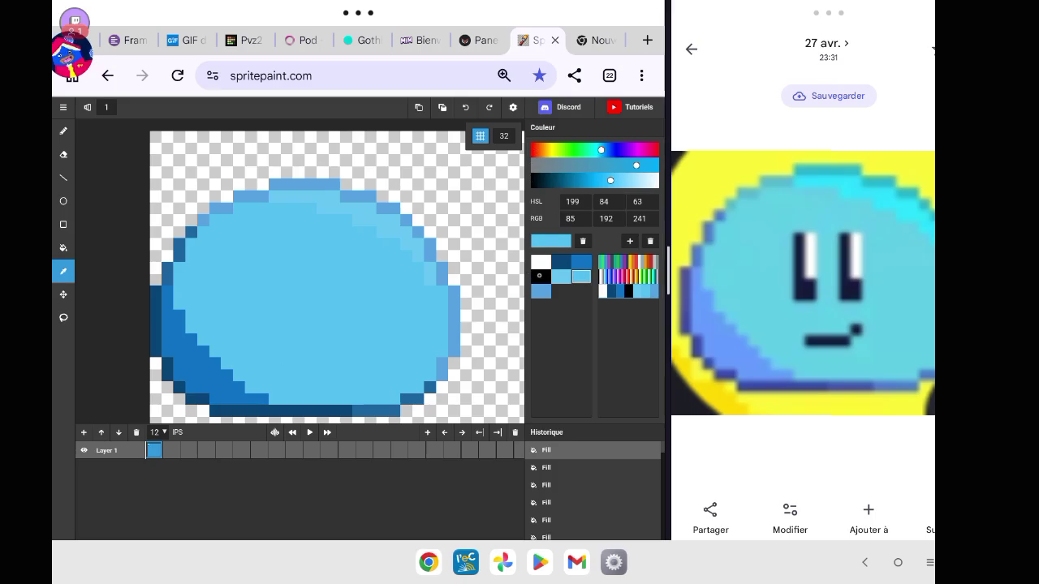
{"action": "left_click", "coordinate": [539, 276]}
- Draw a black smirking mouth with a raised corner and two 2x2 black eyes
{"action": "left_click", "coordinate": [63, 131]}
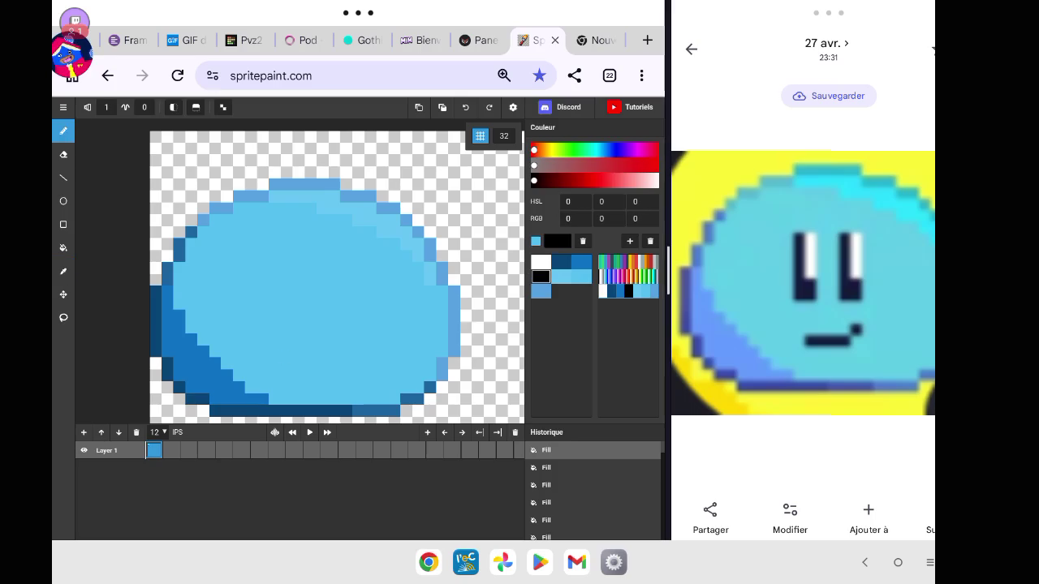
{"action": "left_click", "coordinate": [286, 363]}
{"action": "left_click_drag", "start_coordinate": [298, 362], "coordinate": [311, 363]}
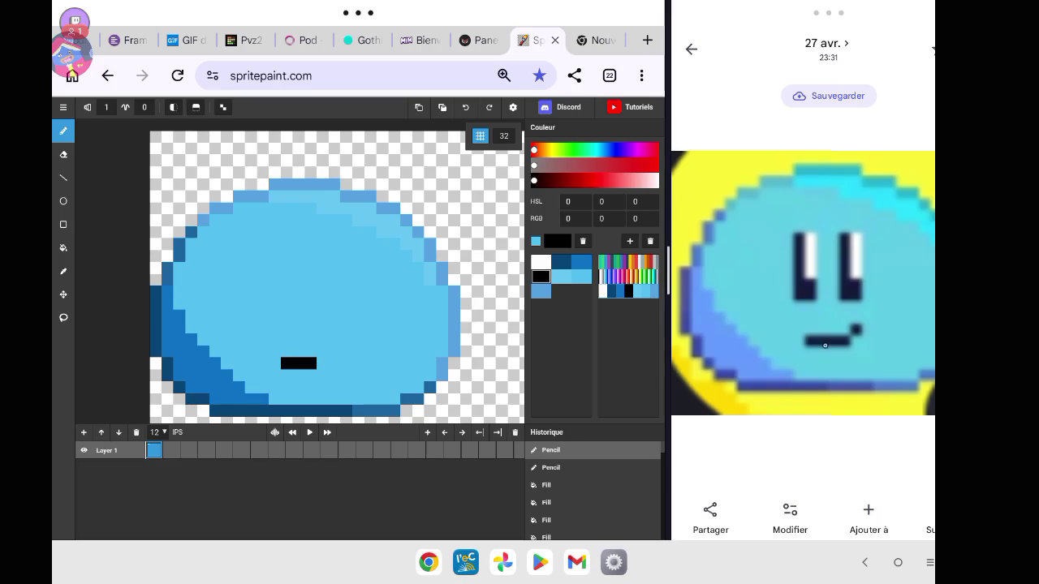
{"action": "left_click", "coordinate": [322, 363]}
{"action": "left_click", "coordinate": [333, 350]}
{"action": "left_click", "coordinate": [334, 316]}
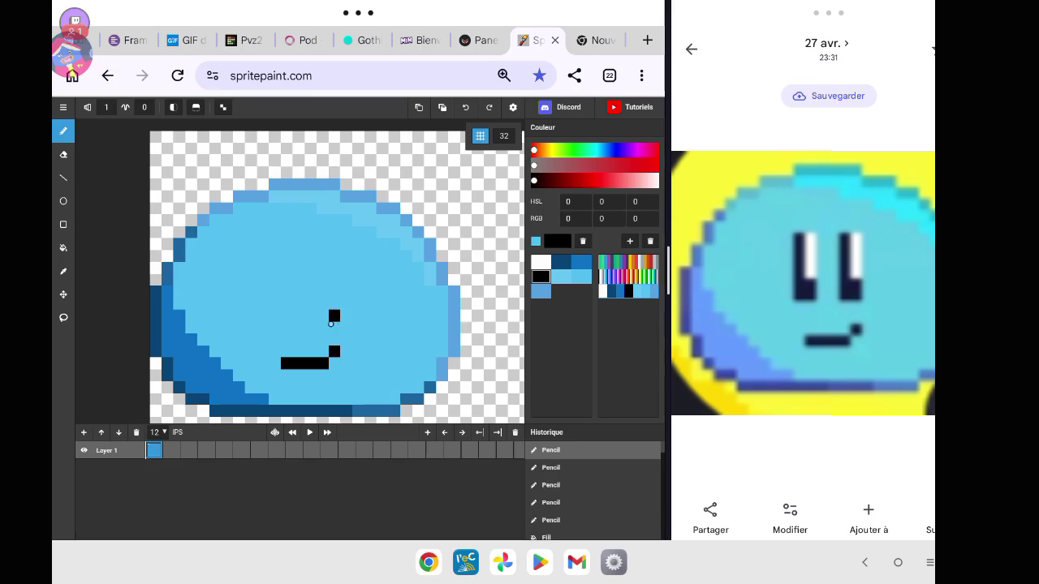
{"action": "mouse_move", "coordinate": [322, 304]}
{"action": "left_mouse_down"}
{"action": "mouse_move", "coordinate": [333, 305]}
{"action": "mouse_move", "coordinate": [323, 255]}
{"action": "mouse_move", "coordinate": [277, 268]}
{"action": "mouse_move", "coordinate": [275, 297]}
{"action": "mouse_move", "coordinate": [287, 317]}
{"action": "left_mouse_up"}
{"action": "left_click", "coordinate": [287, 303]}
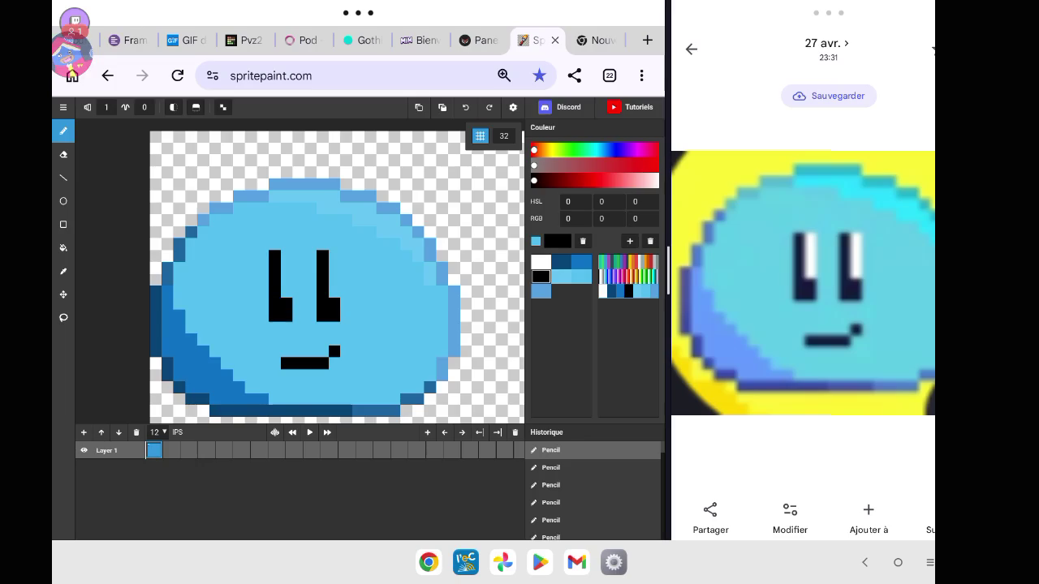
- Paint a short vertical white highlight stripe on each eye
{"action": "left_click", "coordinate": [541, 262]}
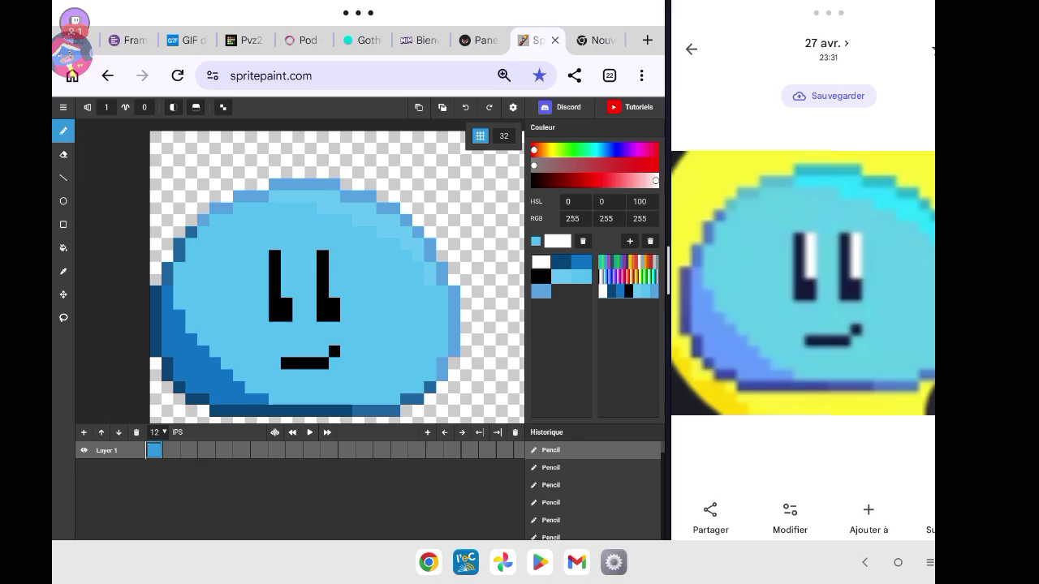
{"action": "left_click_drag", "start_coordinate": [334, 254], "coordinate": [334, 294]}
{"action": "left_click_drag", "start_coordinate": [286, 252], "coordinate": [286, 296]}
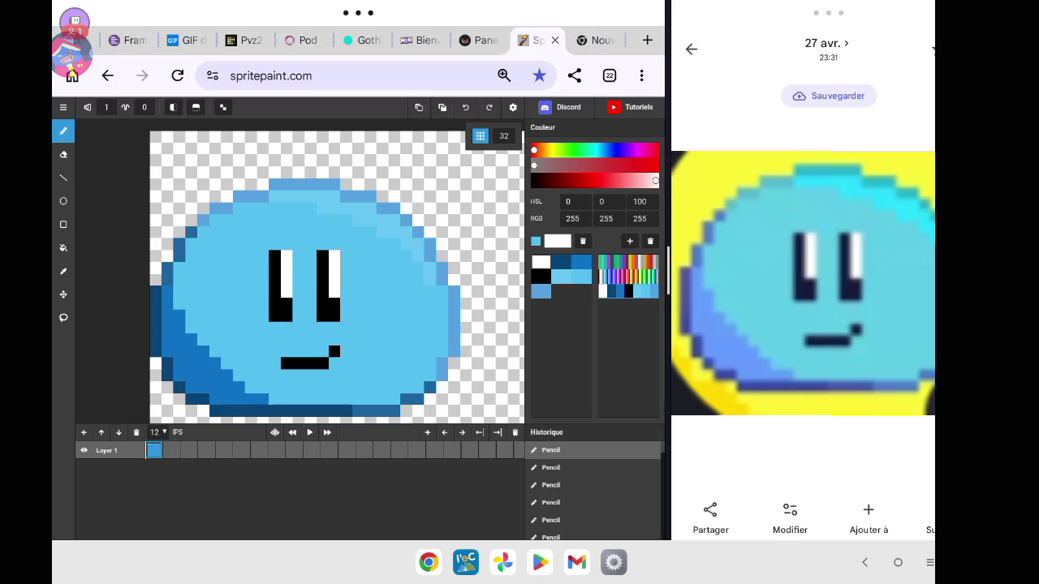
{"action": "scroll", "coordinate": [337, 276], "scroll_direction": "down", "scroll_amount": 2}
- Lasso-select the whole slime sprite
{"action": "scroll", "coordinate": [337, 275], "scroll_direction": "down", "scroll_amount": 2}
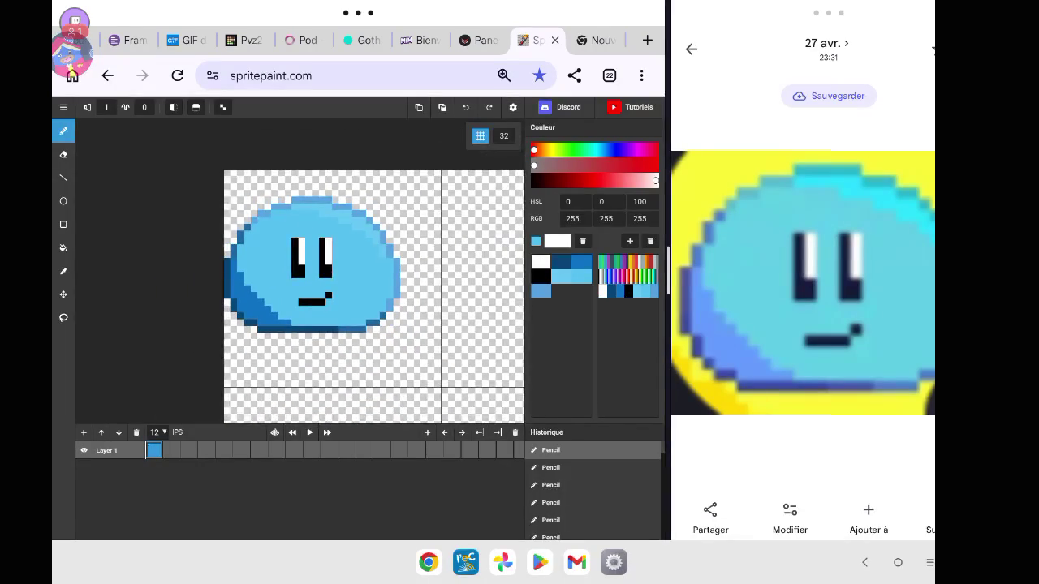
{"action": "scroll", "coordinate": [325, 275], "scroll_direction": "up", "scroll_amount": 2}
{"action": "scroll", "coordinate": [325, 276], "scroll_direction": "up", "scroll_amount": 1}
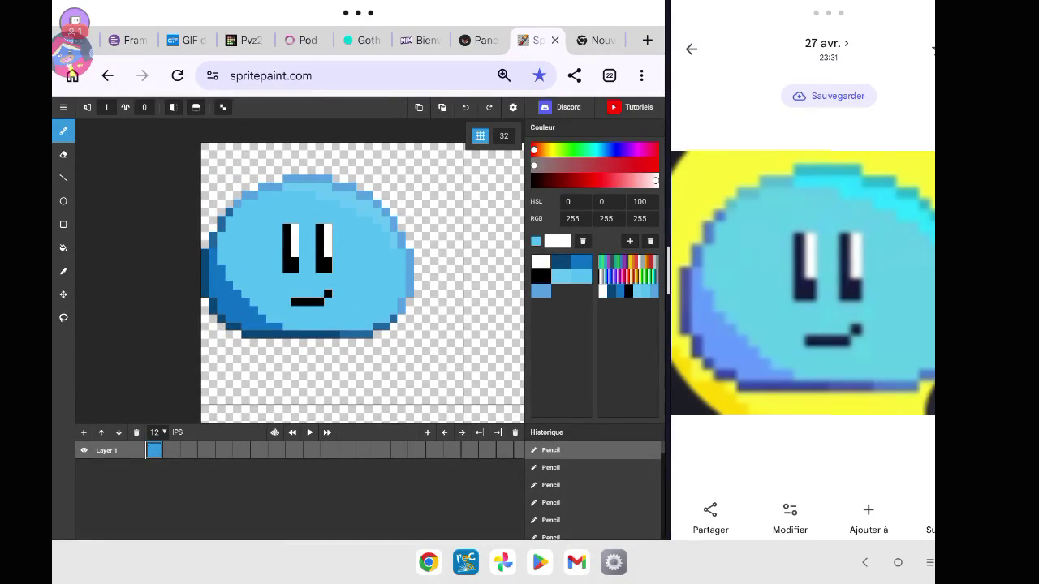
{"action": "left_click", "coordinate": [63, 294]}
{"action": "left_click", "coordinate": [63, 317]}
{"action": "mouse_move", "coordinate": [304, 153]}
{"action": "left_mouse_down"}
{"action": "mouse_move", "coordinate": [226, 154]}
{"action": "mouse_move", "coordinate": [212, 376]}
{"action": "mouse_move", "coordinate": [414, 383]}
{"action": "mouse_move", "coordinate": [365, 151]}
{"action": "mouse_move", "coordinate": [304, 153]}
{"action": "left_mouse_up"}
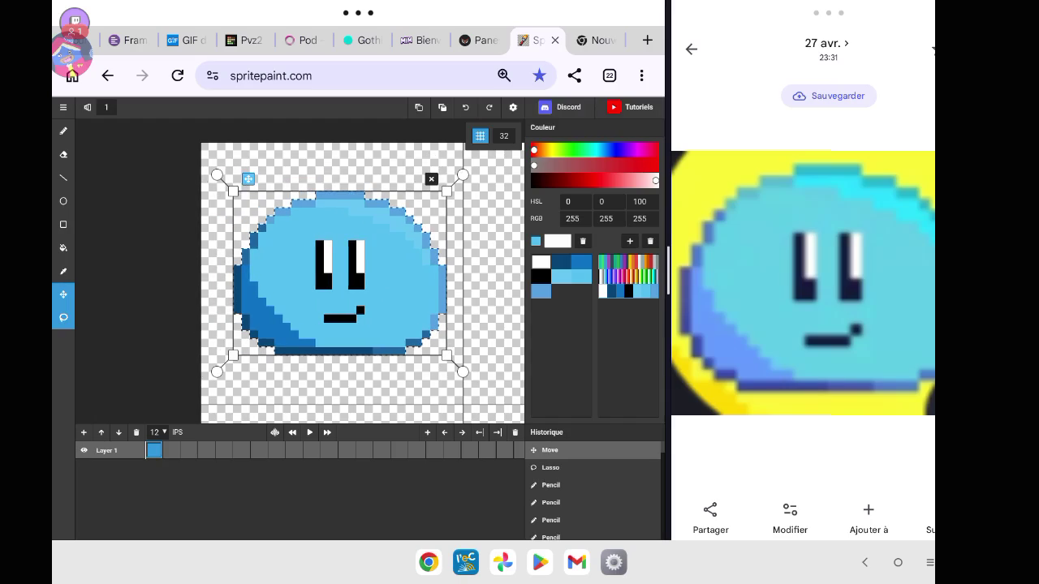
- Move the selected slime right and down into the top-left 32-pixel grid cell
{"action": "left_click_drag", "start_coordinate": [308, 256], "coordinate": [332, 272]}
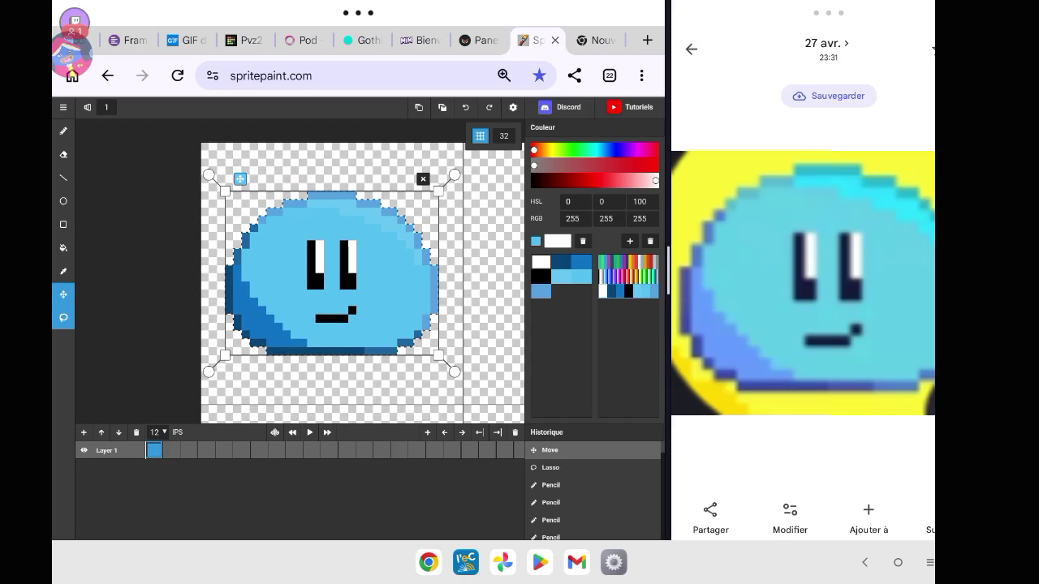
{"action": "left_click", "coordinate": [347, 365]}
{"action": "left_click", "coordinate": [456, 283]}
{"action": "left_click", "coordinate": [63, 131]}
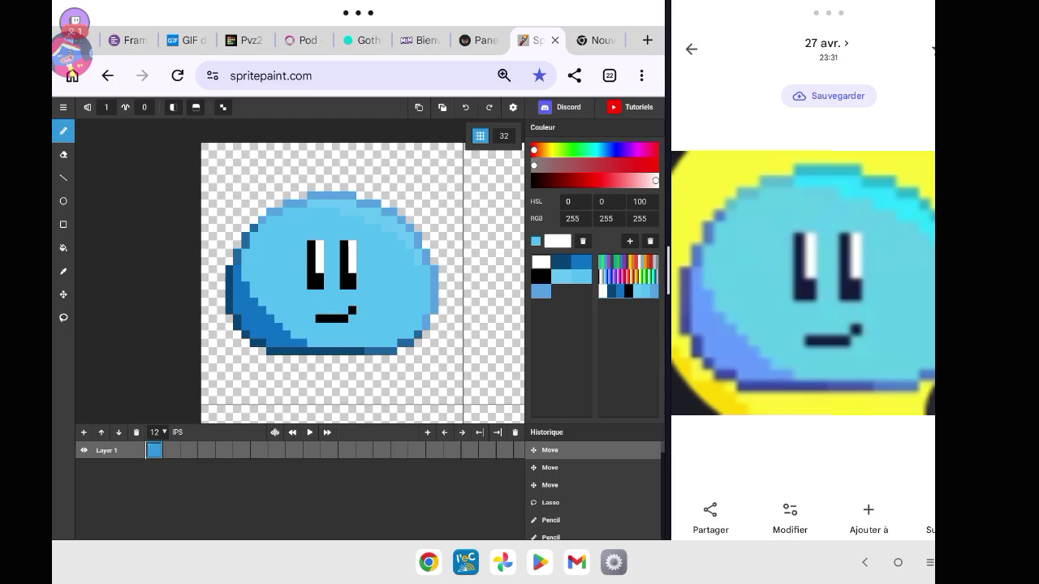
{"action": "scroll", "coordinate": [363, 282], "scroll_direction": "down", "scroll_amount": 2}
{"action": "scroll", "coordinate": [362, 282], "scroll_direction": "down", "scroll_amount": 2}
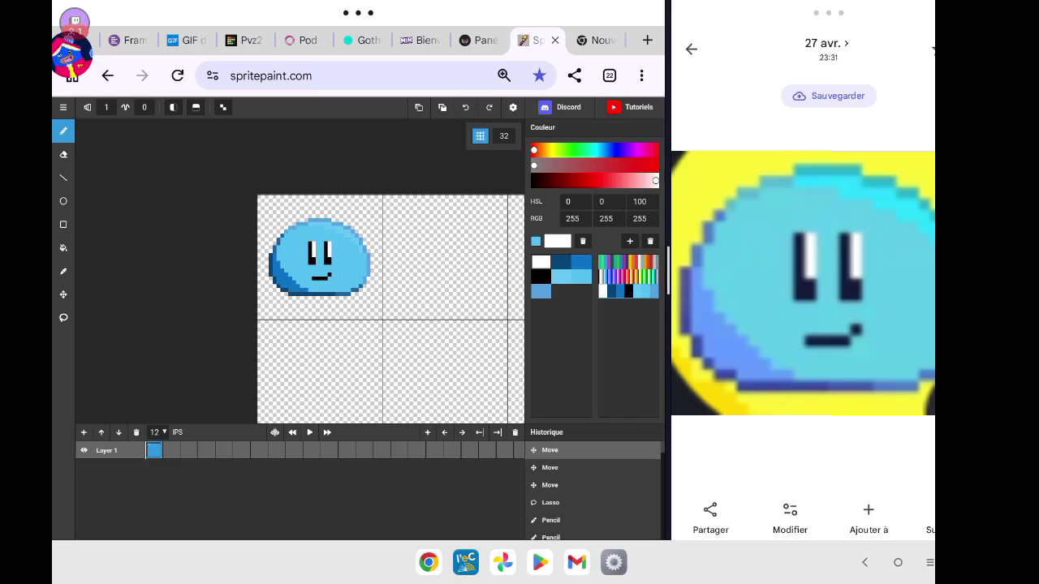
{"action": "left_click", "coordinate": [63, 107]}
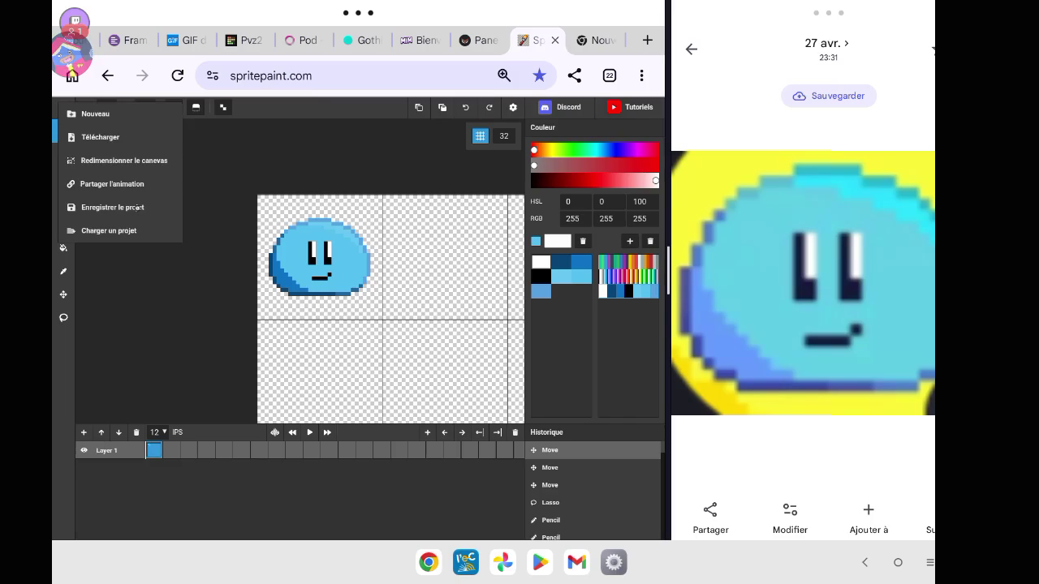
- Save the slime as a Sprite Paint project with the file name 'Bello sprite V1'
{"action": "left_click", "coordinate": [113, 208]}
{"action": "left_click", "coordinate": [363, 231]}
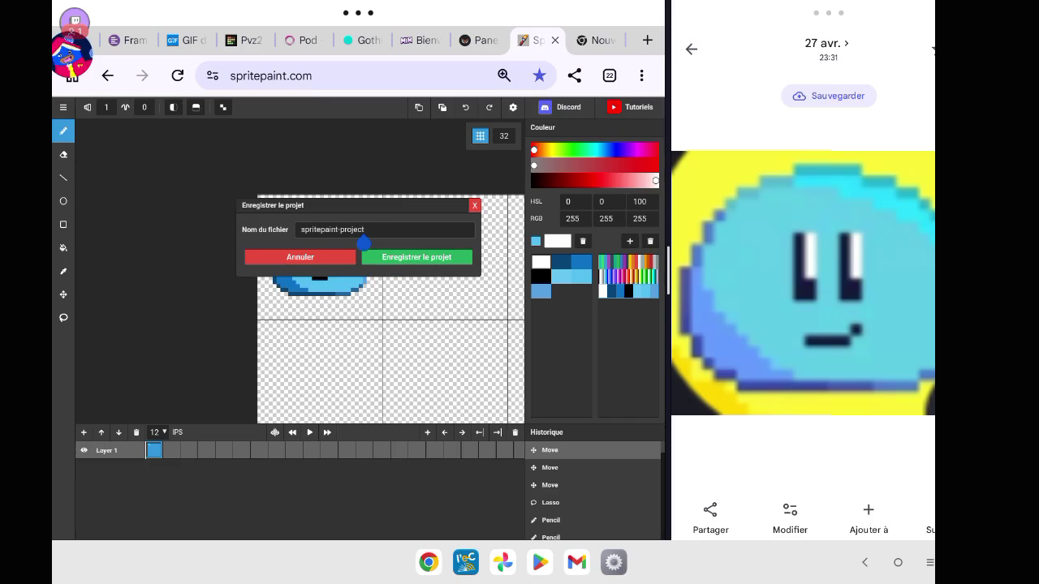
{"action": "left_click", "coordinate": [385, 228]}
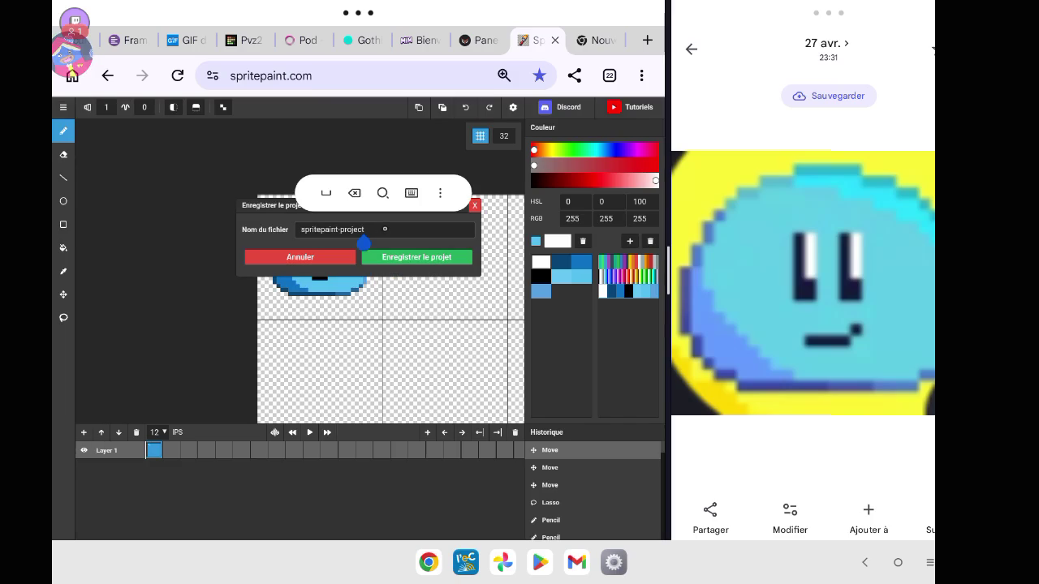
{"action": "left_click", "coordinate": [355, 192]}
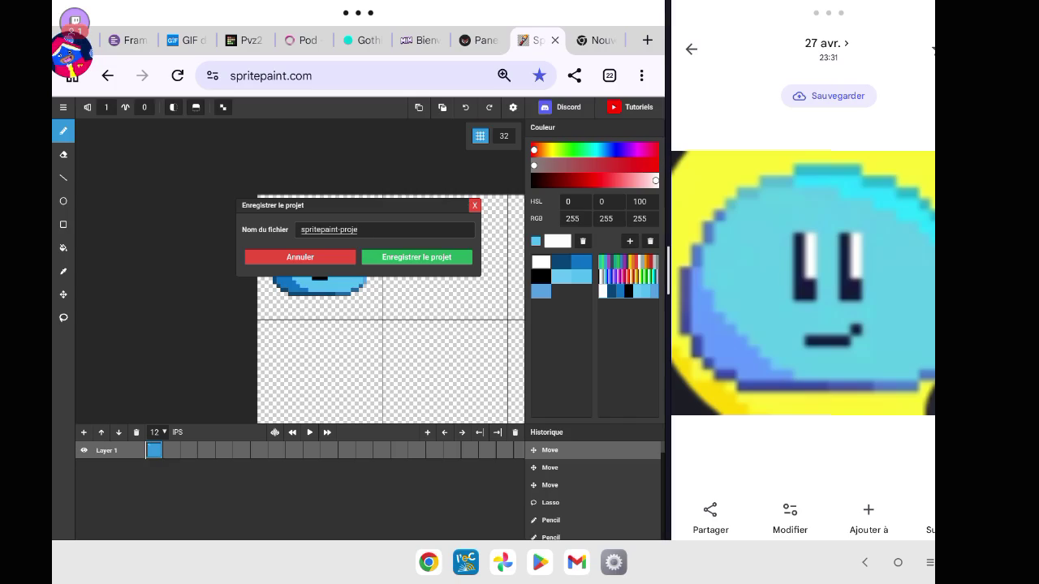
{"action": "key", "text": "BackSpace"}
{"action": "key", "text": "BackSpace"}
{"action": "key", "text": "BackSpace"}
{"action": "key", "text": "BackSpace"}
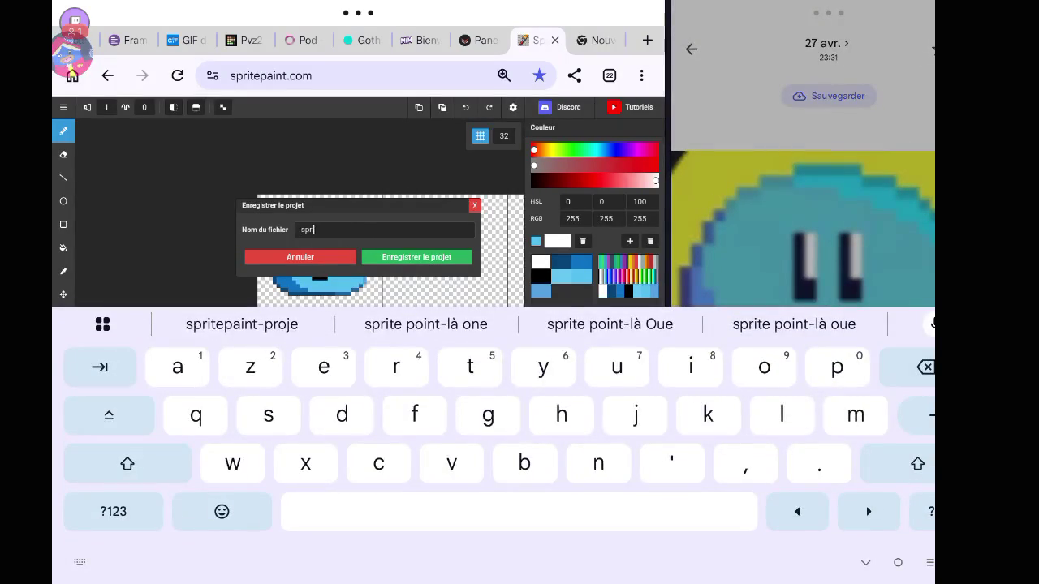
{"action": "key", "text": "BackSpace"}
{"action": "key", "text": "BackSpace"}
{"action": "key", "text": "BackSpace"}
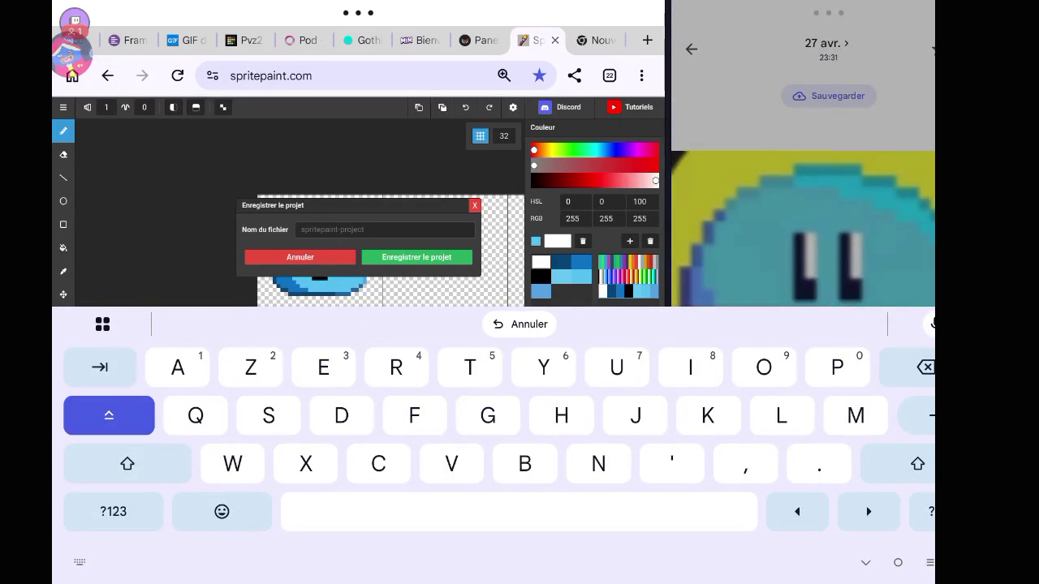
{"action": "type", "text": "Bello "}
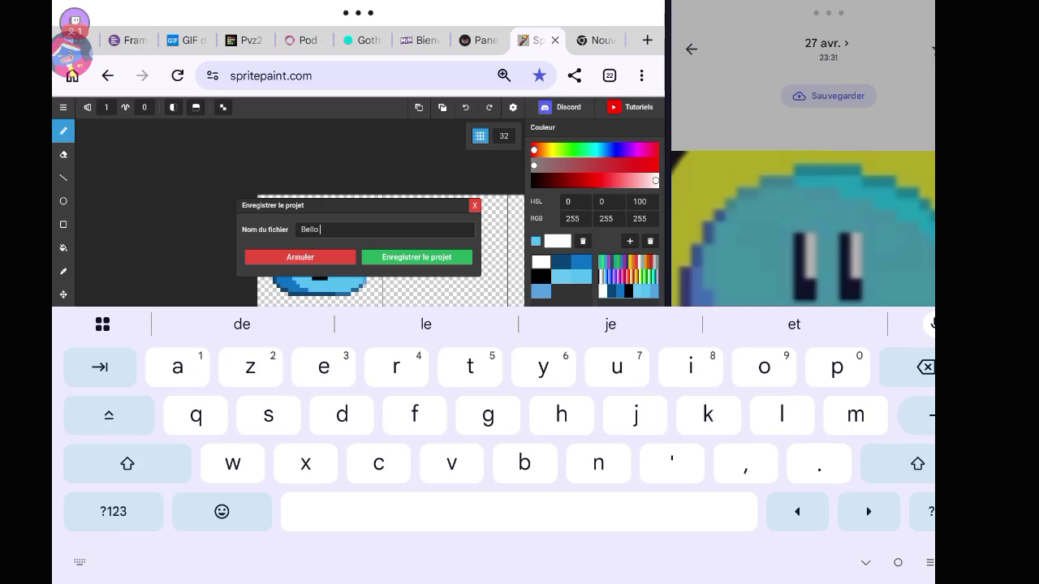
{"action": "type", "text": "sprite V1"}
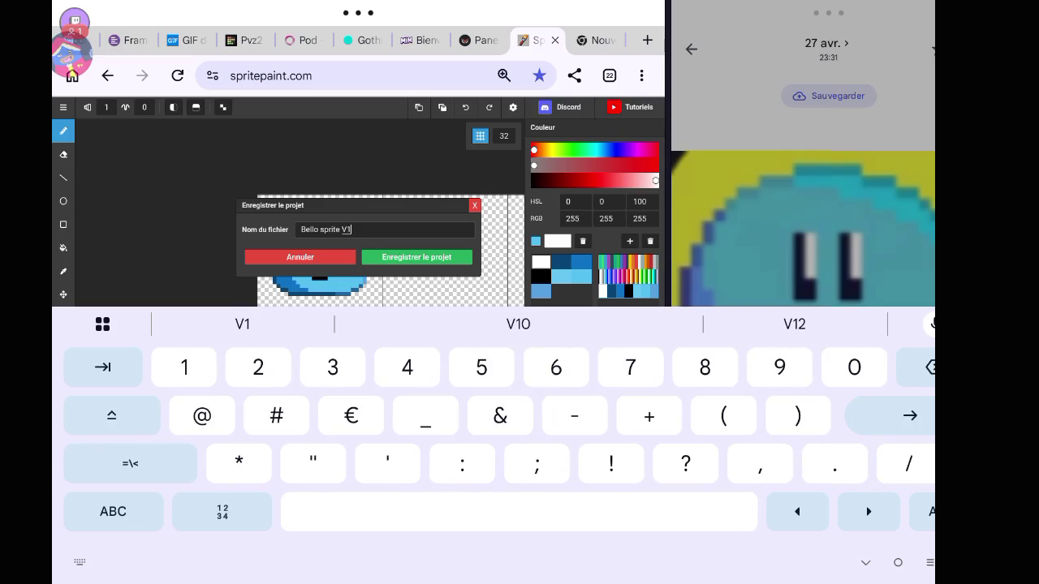
{"action": "key", "text": "Return"}
{"action": "left_click", "coordinate": [63, 106]}
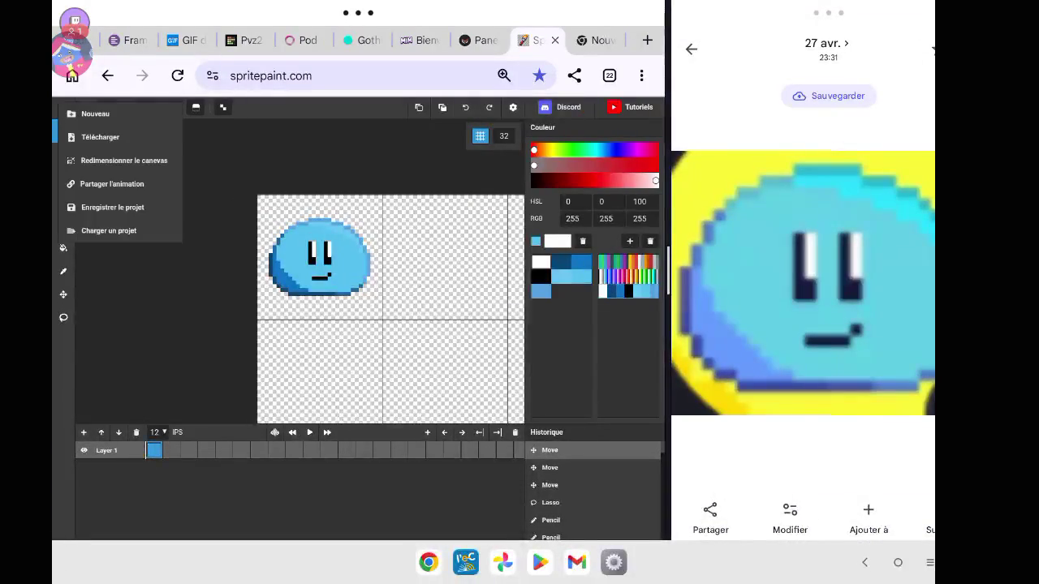
- In the Télécharger dialog, set the export Type to Image and Taille to 64x
{"action": "left_click", "coordinate": [98, 134]}
{"action": "left_click", "coordinate": [381, 242]}
{"action": "left_click", "coordinate": [382, 276]}
{"action": "left_click", "coordinate": [381, 257]}
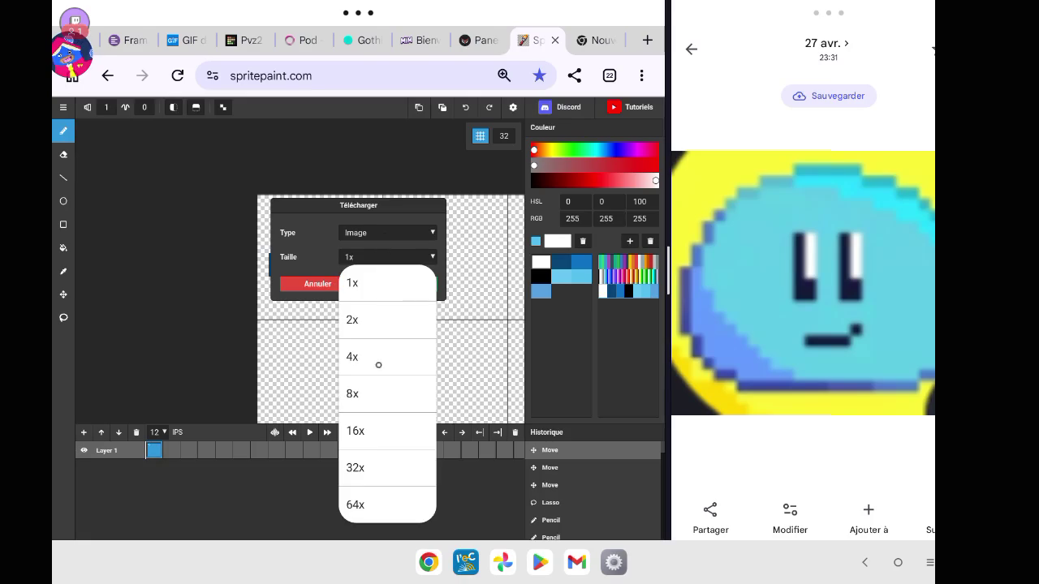
{"action": "left_click", "coordinate": [355, 505]}
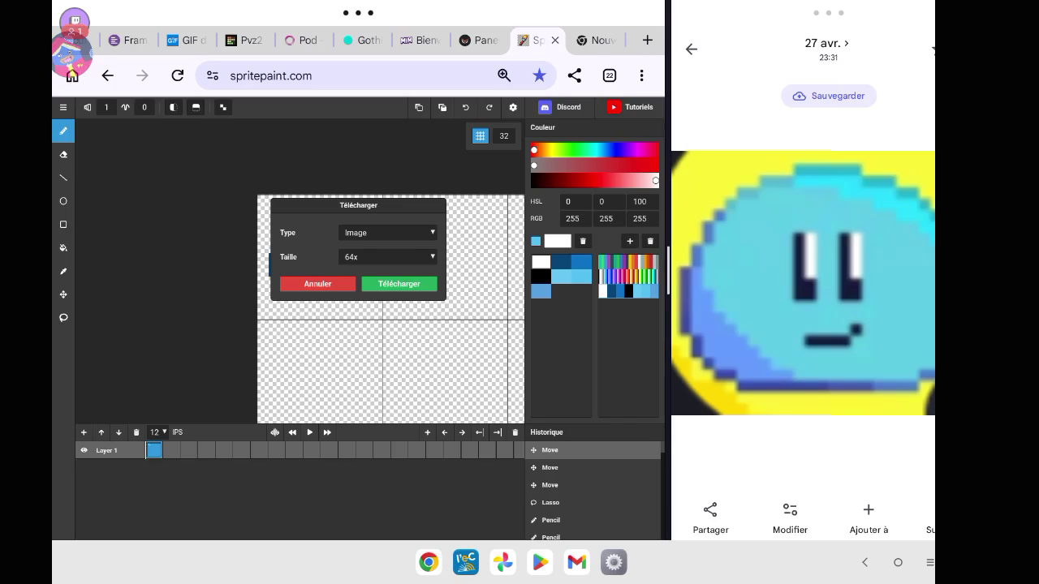
- Close the empty browser tab and exit split screen so Chrome fills the display
{"action": "left_click", "coordinate": [601, 40]}
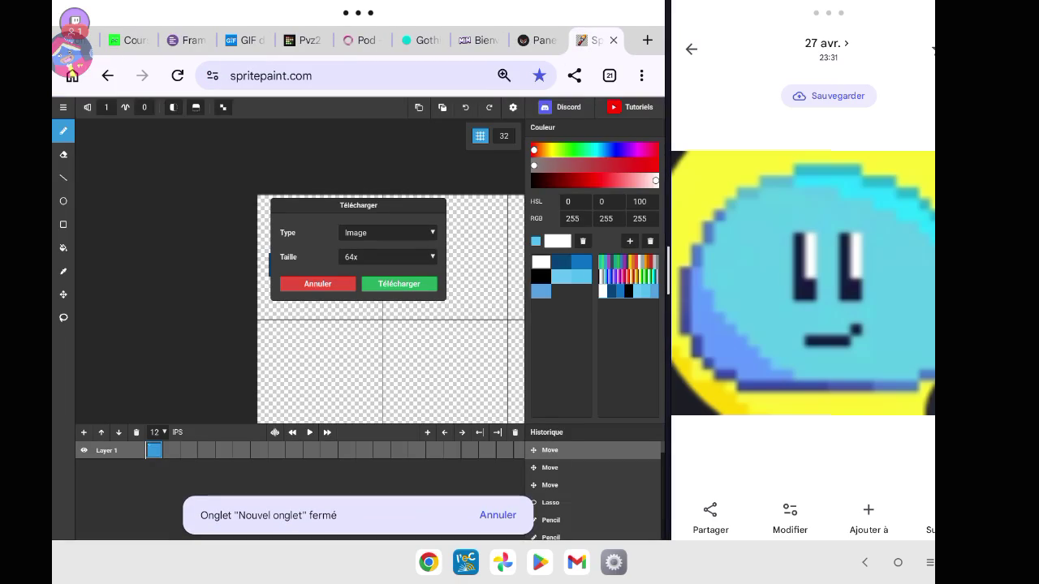
{"action": "left_click", "coordinate": [690, 49]}
{"action": "left_click_drag", "start_coordinate": [667, 268], "coordinate": [933, 268]}
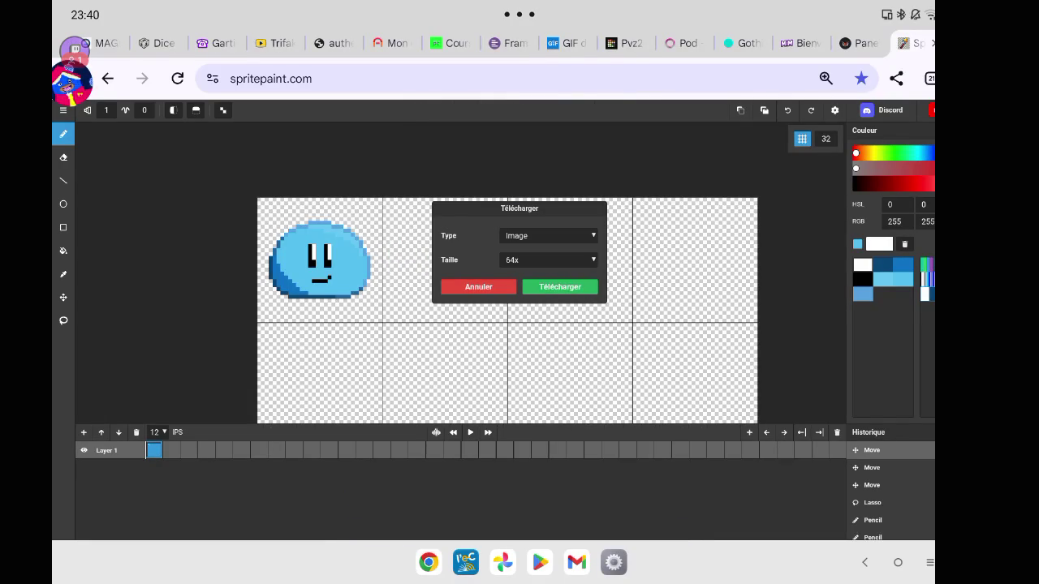
- Check the Chrome Downloads page, then return to Sprite Paint and cancel the export dialog
{"action": "key", "text": "alt+f"}
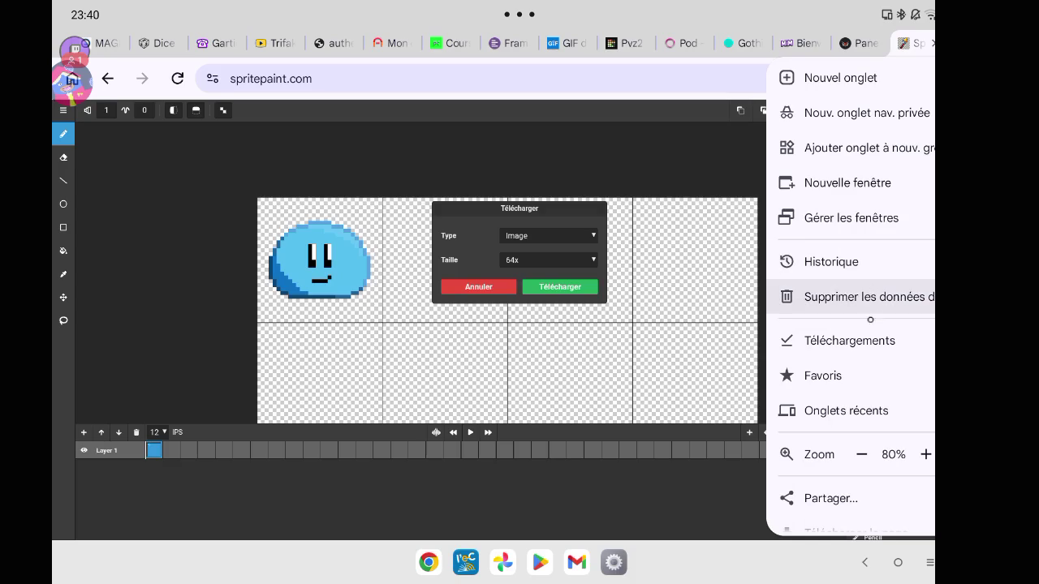
{"action": "key", "text": "Escape"}
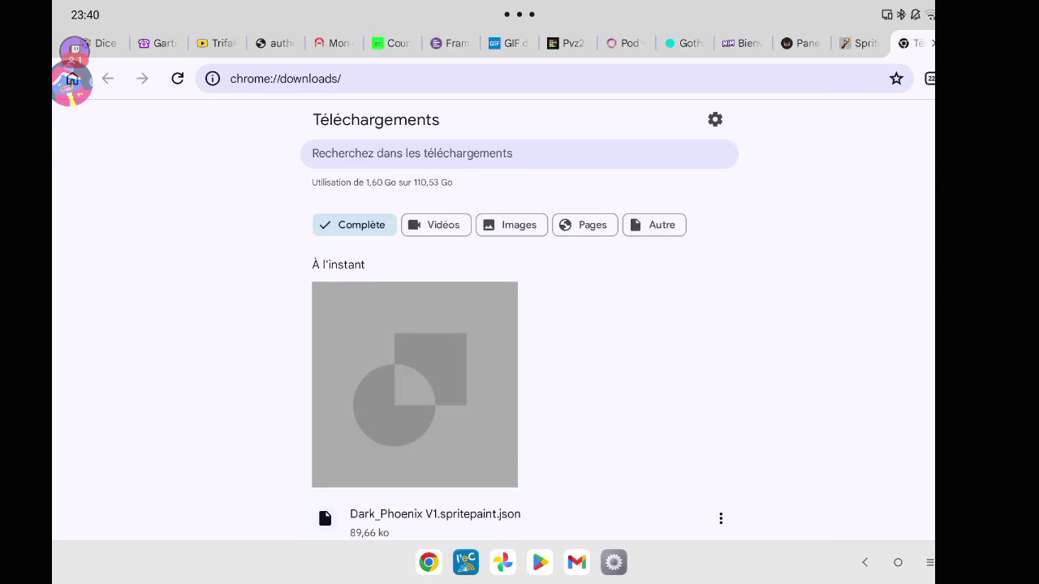
{"action": "scroll", "coordinate": [493, 341], "scroll_direction": "down", "scroll_amount": 3}
{"action": "scroll", "coordinate": [494, 341], "scroll_direction": "up", "scroll_amount": 5}
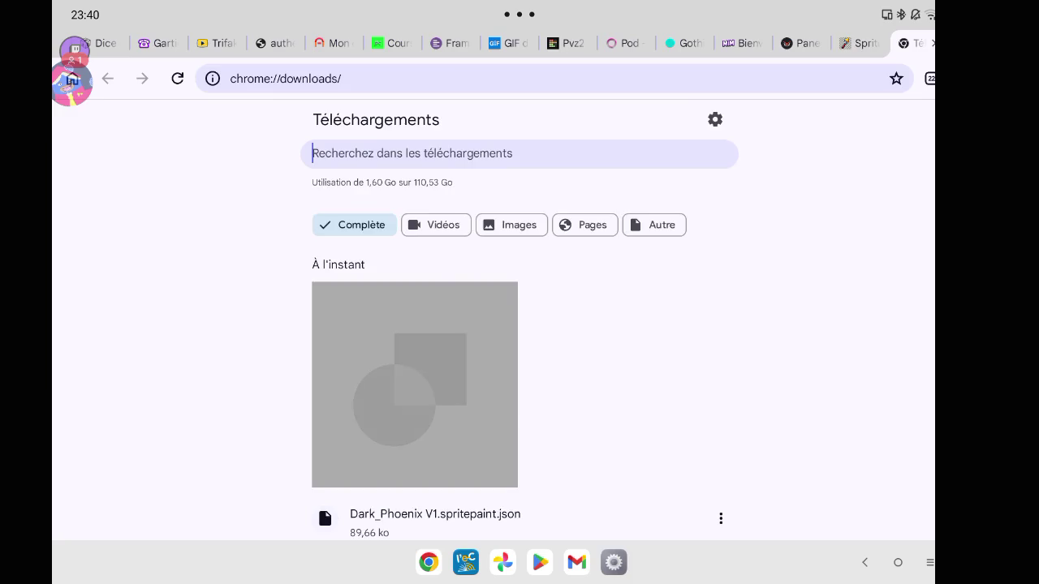
{"action": "left_click", "coordinate": [853, 43]}
{"action": "left_click", "coordinate": [478, 286]}
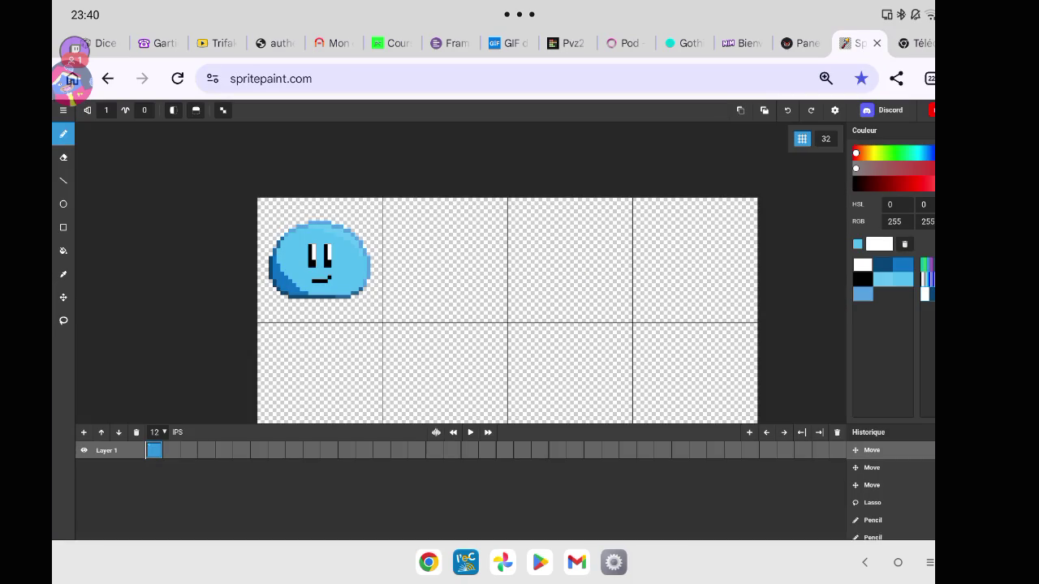
- Reopen Télécharger and set Taille to 32x and Type to Feuille de sprites
{"action": "left_click_drag", "start_coordinate": [73, 78], "coordinate": [80, 73]}
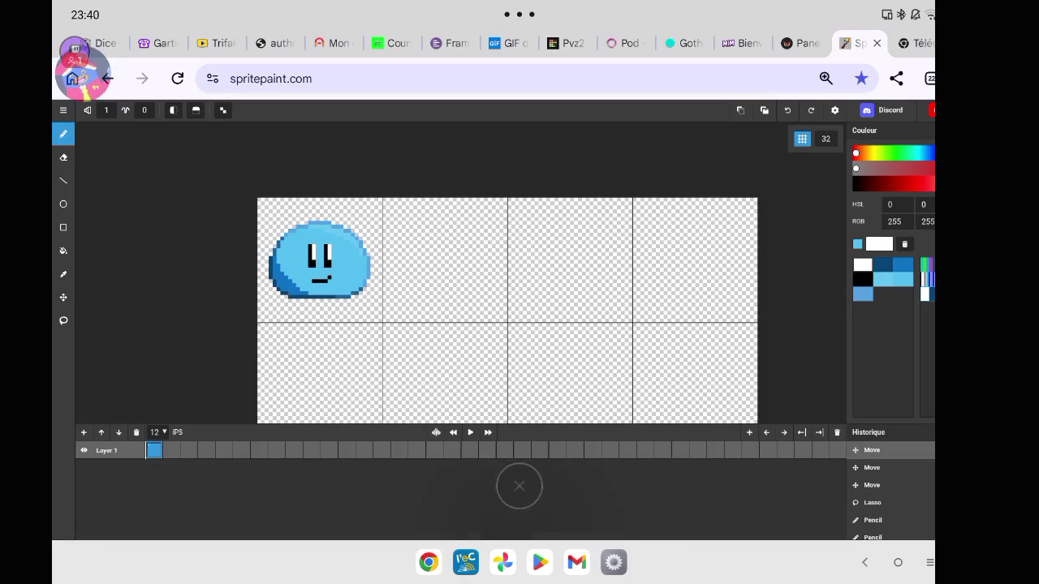
{"action": "left_click", "coordinate": [63, 110]}
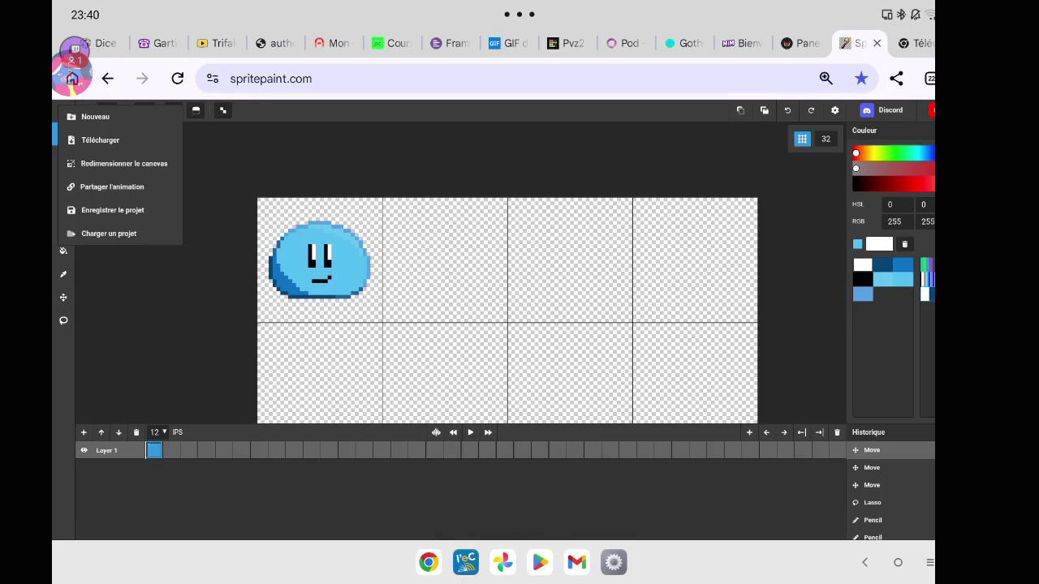
{"action": "left_click", "coordinate": [100, 140]}
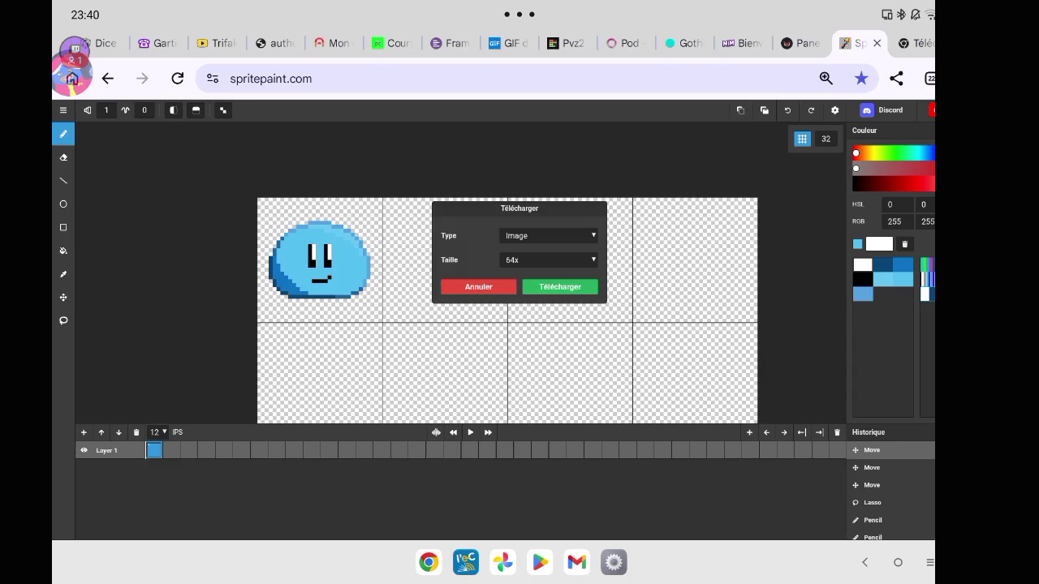
{"action": "left_click", "coordinate": [549, 260]}
{"action": "left_click", "coordinate": [520, 471]}
{"action": "left_click", "coordinate": [549, 260]}
{"action": "left_click", "coordinate": [548, 236]}
{"action": "left_click", "coordinate": [548, 235]}
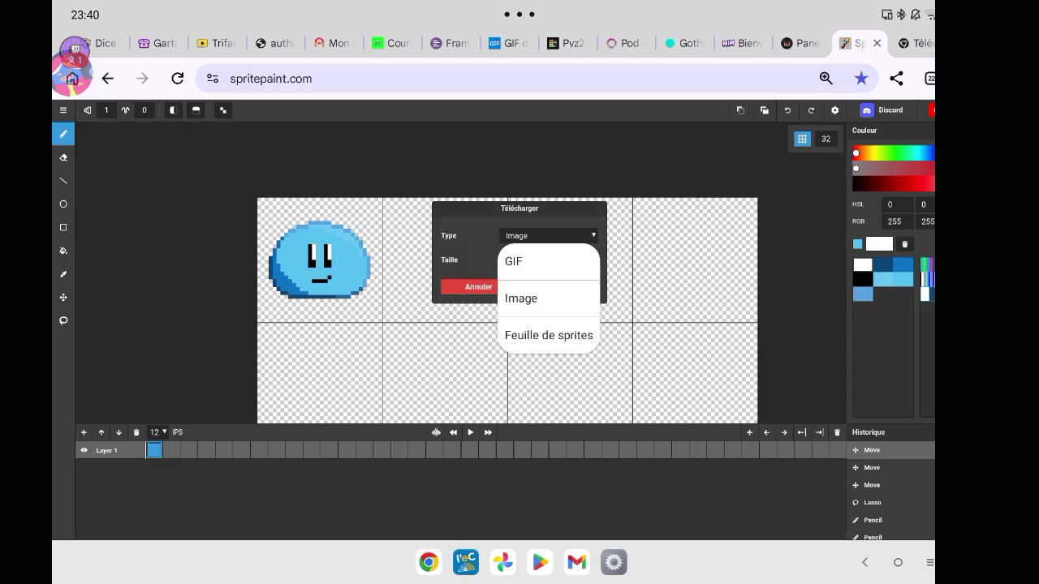
{"action": "left_click", "coordinate": [548, 335]}
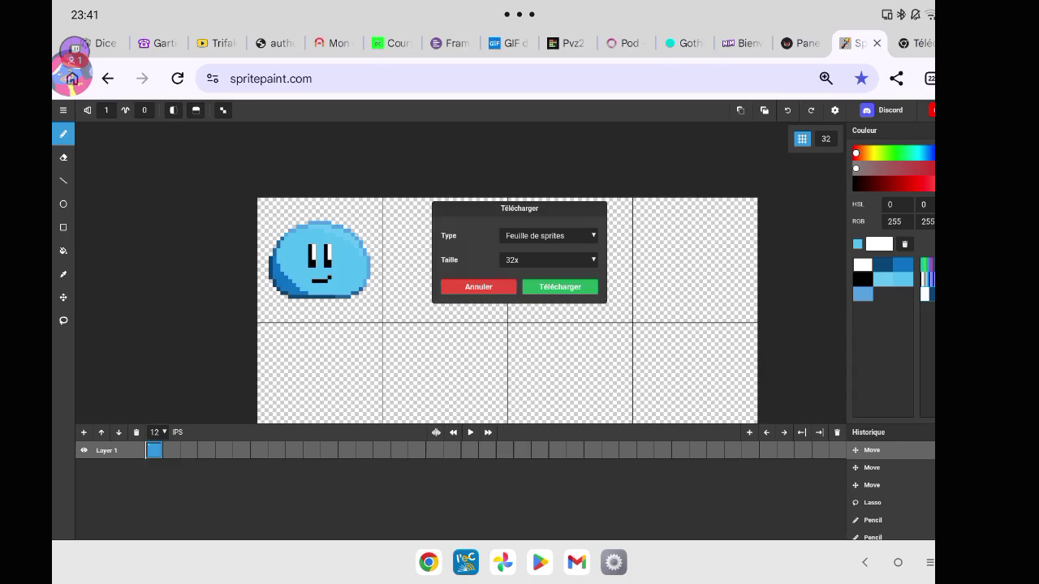